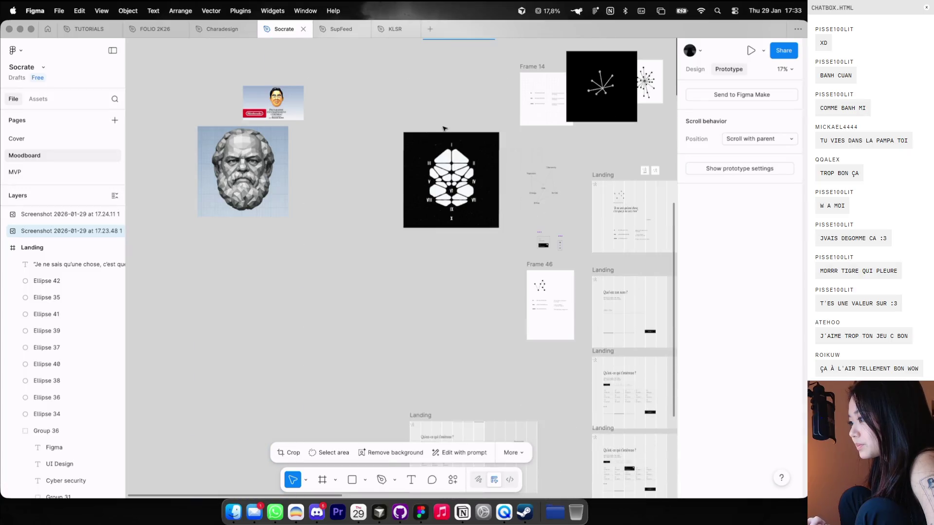
Hide the column guides and select the emblem image and skill-map screenshot on the moodboard
scroll(428, 130, "up", 5)
key("shift+g")
scroll(420, 131, "up", 1)
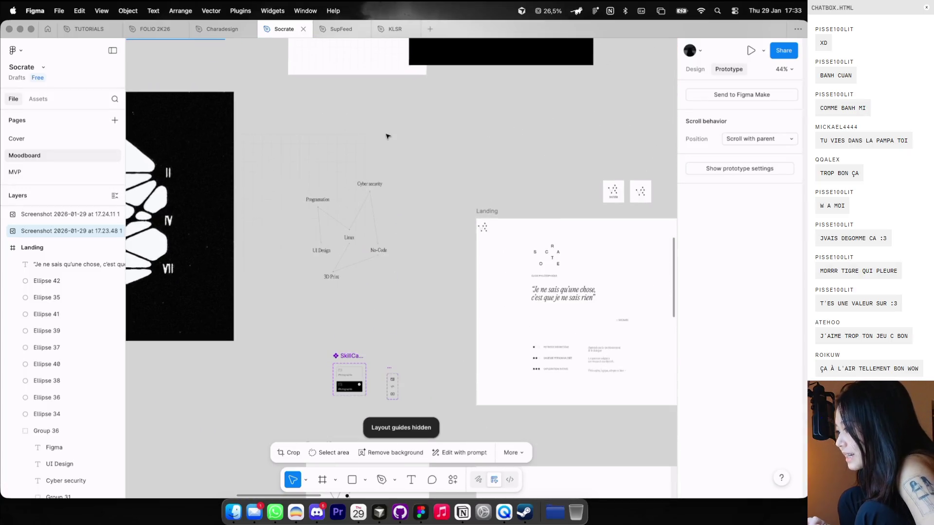
key("super+v")
left_click_drag(292, 150, 431, 132)
scroll(430, 132, "up", 3)
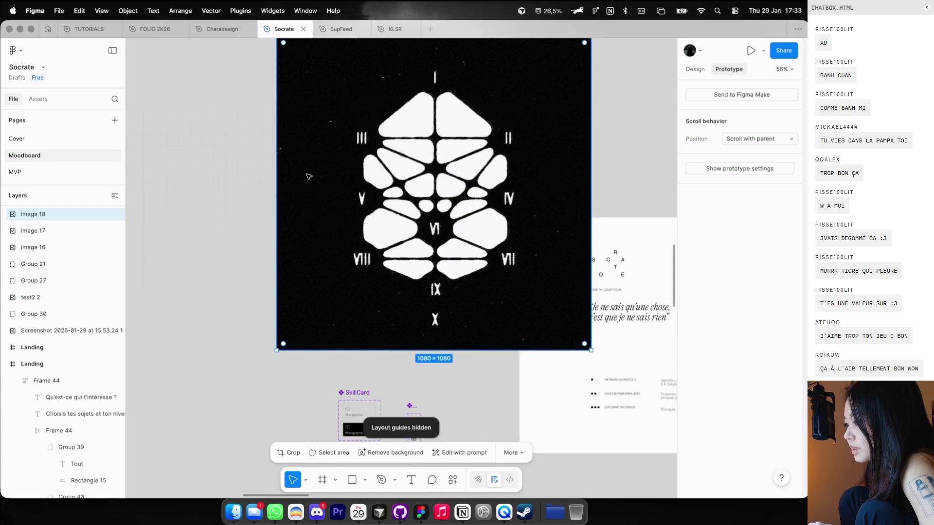
scroll(311, 175, "right", 5)
left_click(319, 173)
With column guides showing, move the — Socrate attribution left onto a layout column
scroll(320, 173, "down", 2)
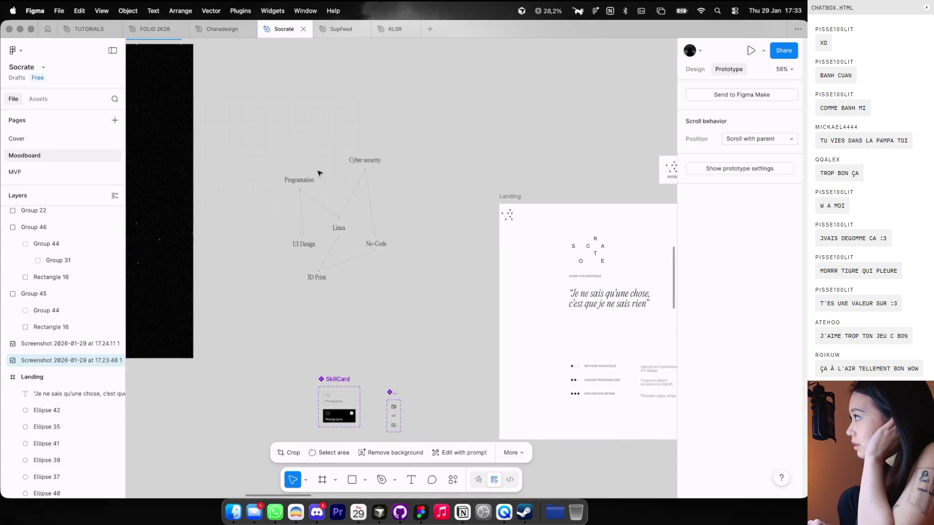
scroll(311, 165, "right", 2)
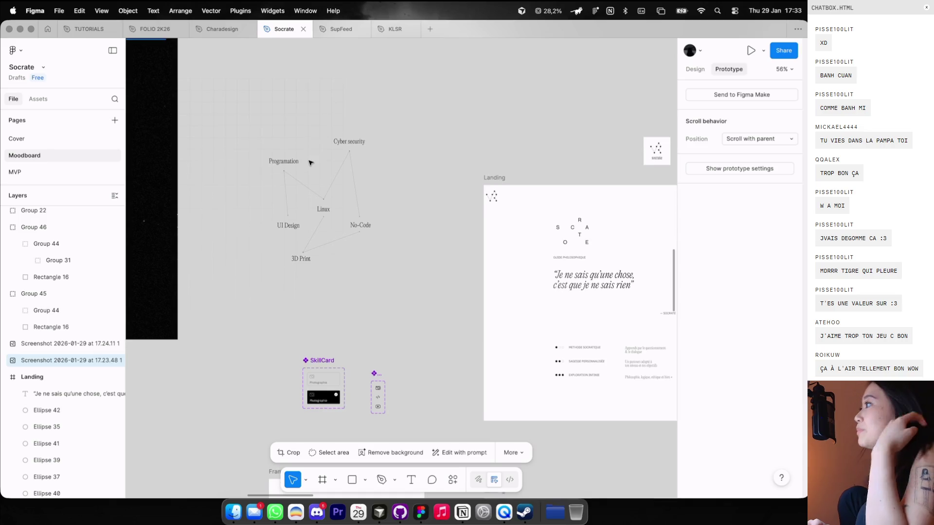
scroll(316, 161, "down", 1)
scroll(316, 161, "right", 1)
scroll(317, 161, "right", 5)
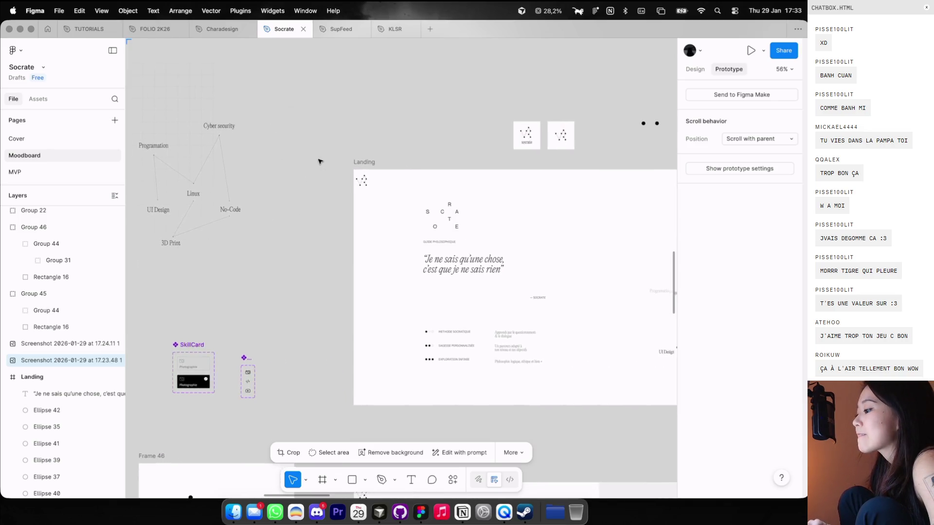
scroll(340, 175, "right", 3)
scroll(475, 225, "up", 2)
key("ctrl+g")
scroll(475, 225, "up", 3)
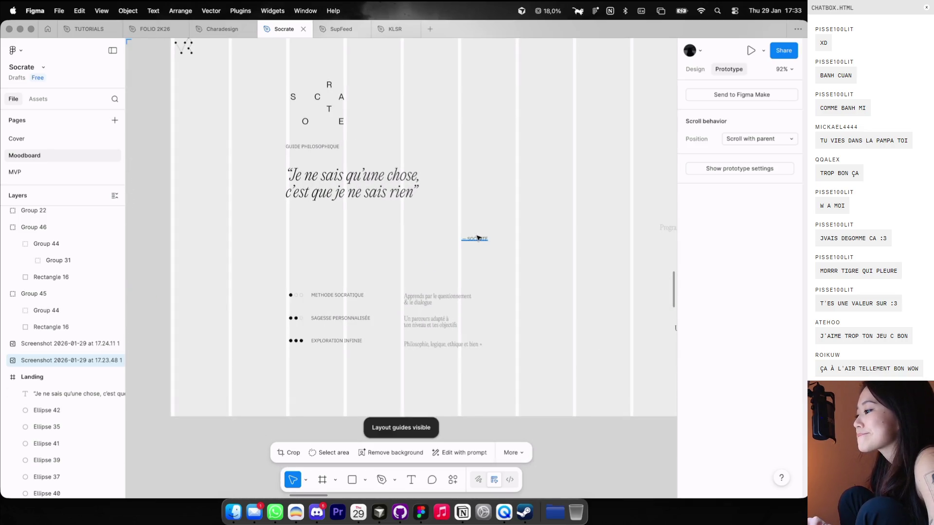
left_click_drag(476, 237, 445, 208)
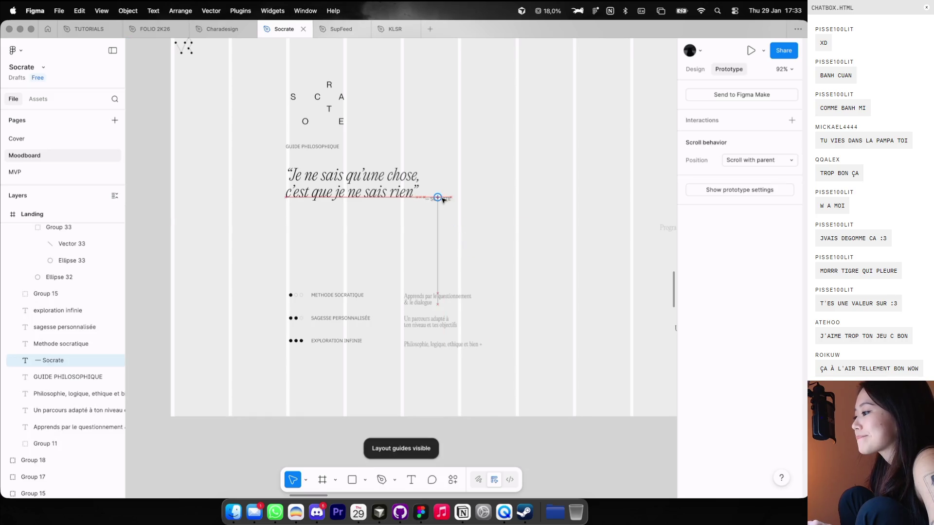
Nudge the — Socrate attribution a little further left
left_click(694, 71)
left_click(494, 150)
left_click_drag(452, 206, 451, 206)
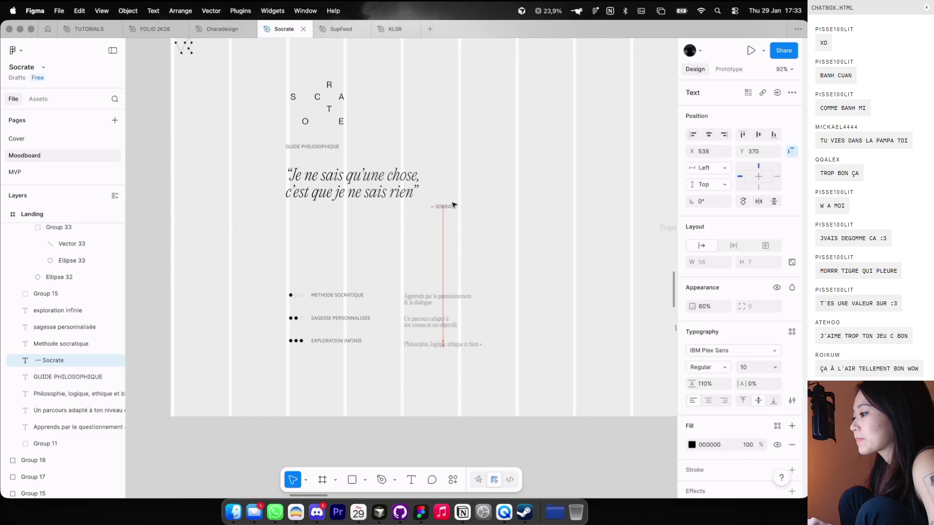
Align the Socrates quote text to the top and set its font size to 40
left_click(353, 182)
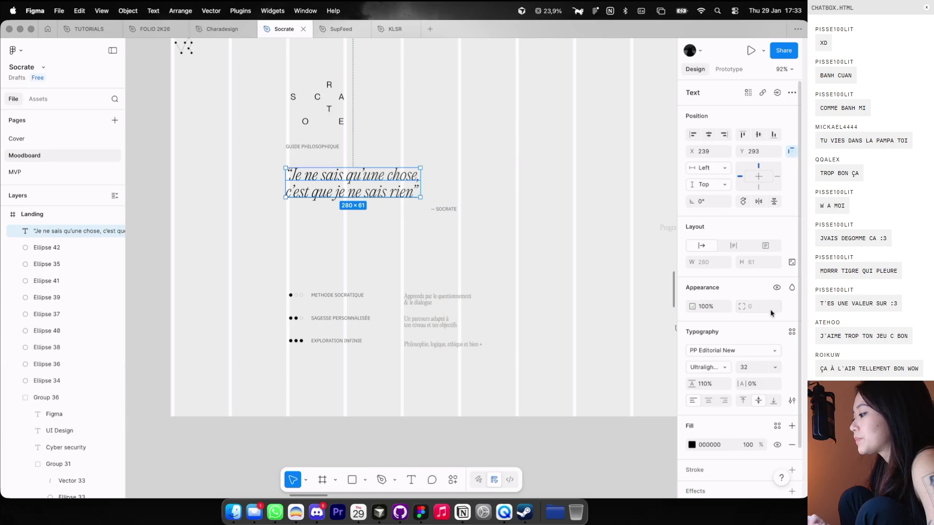
left_click(741, 401)
type("40")
key("Return")
Move the — Socrate attribution down beneath the enlarged quote
left_click(444, 263)
left_click_drag(442, 209, 441, 219)
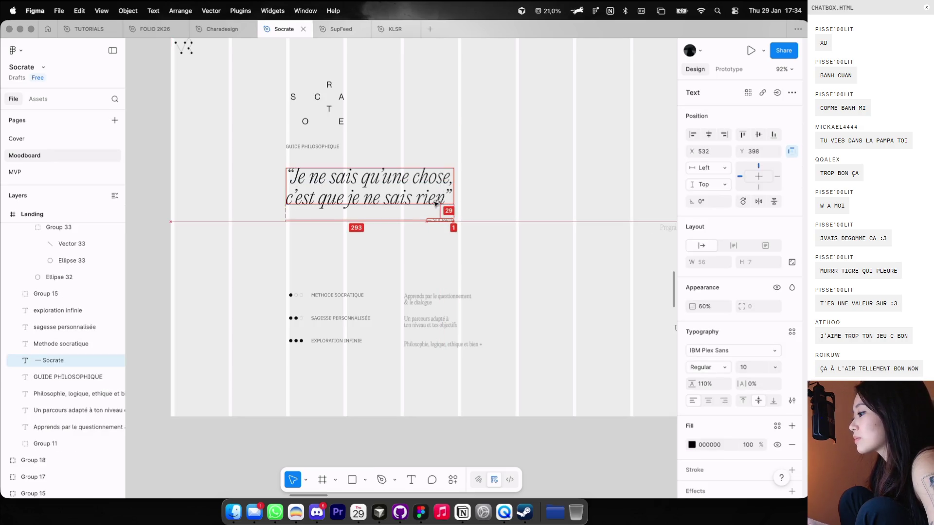
left_click(501, 207)
key("ctrl+g")
scroll(503, 208, "down", 2)
scroll(503, 208, "down", 2)
left_click(451, 197)
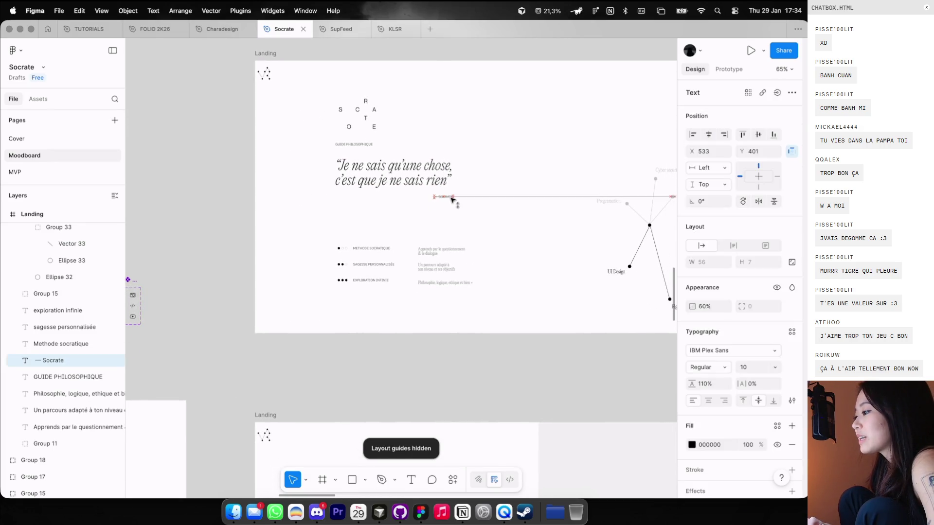
left_click(476, 185)
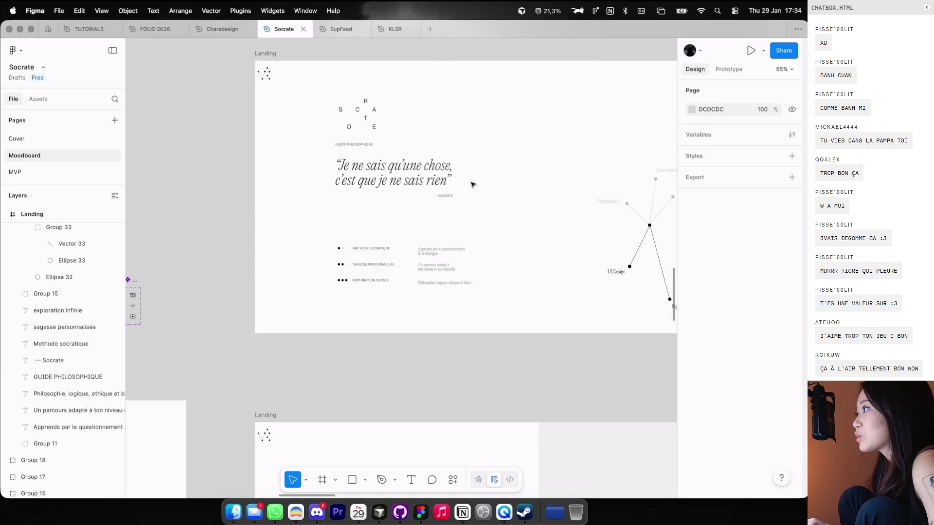
Check the quote's position against the layout guides, then hide the guides
scroll(472, 184, "right", 2)
scroll(438, 175, "right", 2)
key("ctrl+g")
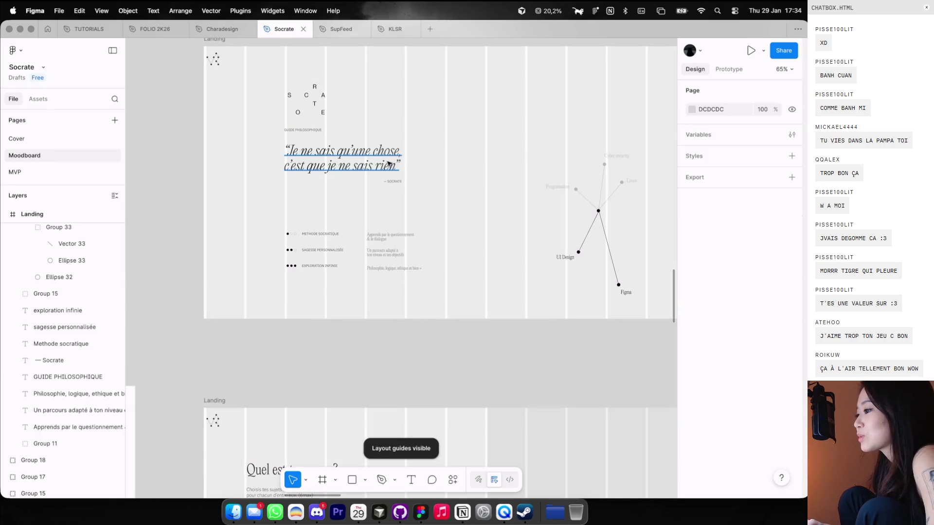
left_click(389, 164)
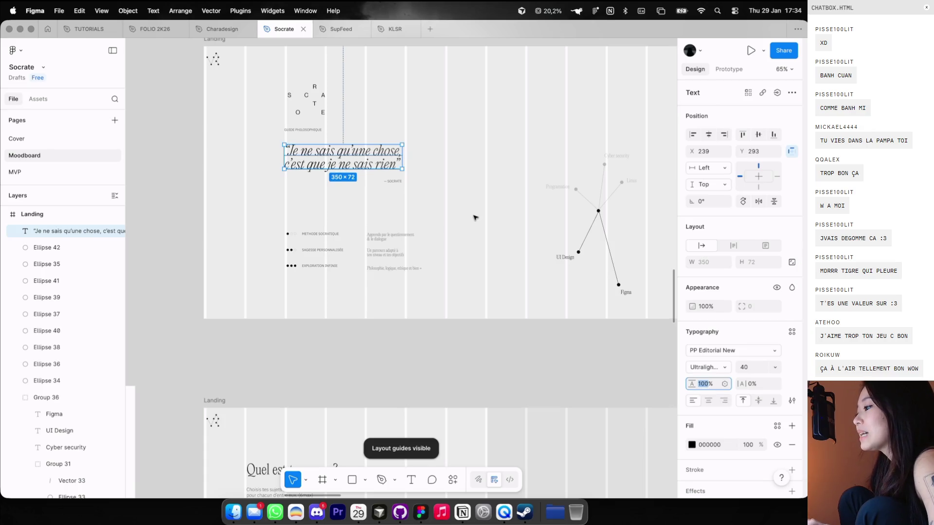
left_click(468, 201)
key("ctrl+g")
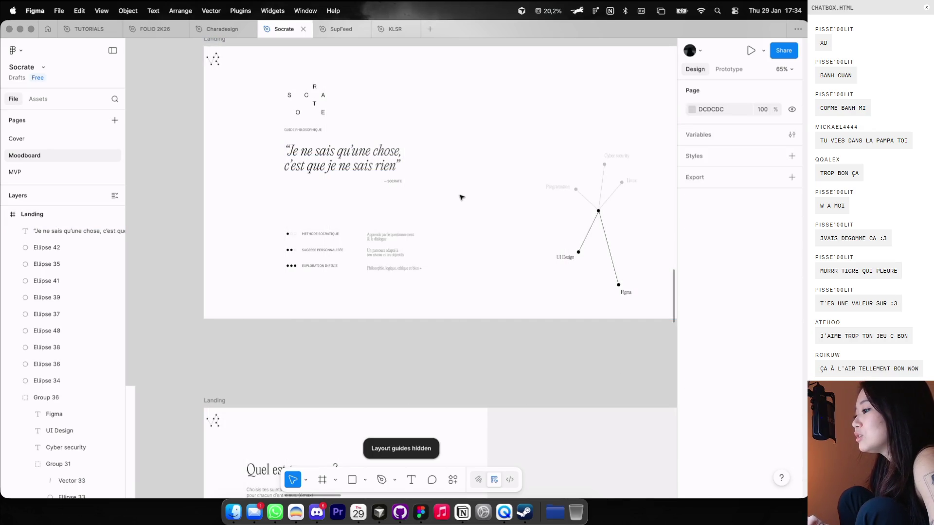
Move the three bullet rows up closer to the quote
scroll(358, 198, "right", 3)
mouse_move(214, 212)
left_mouse_down()
mouse_move(363, 277)
mouse_move(330, 250)
left_mouse_up()
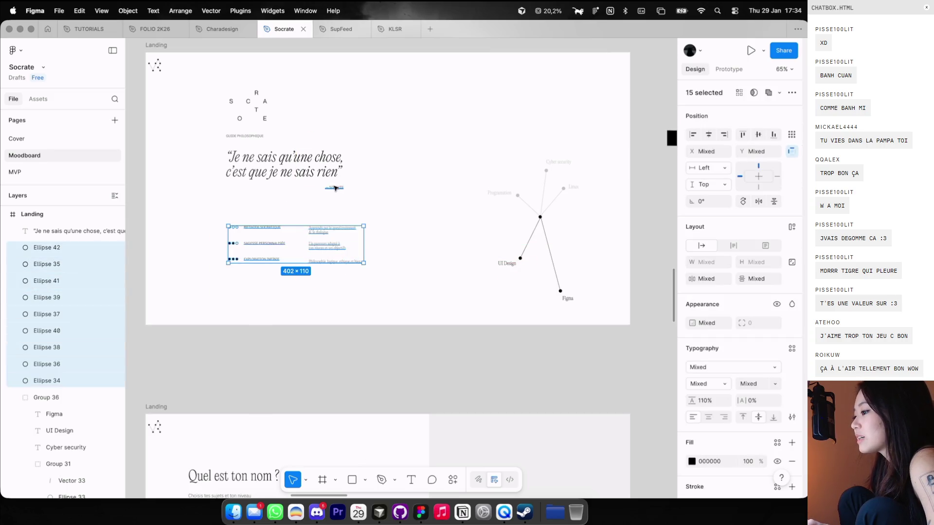
left_click(446, 125)
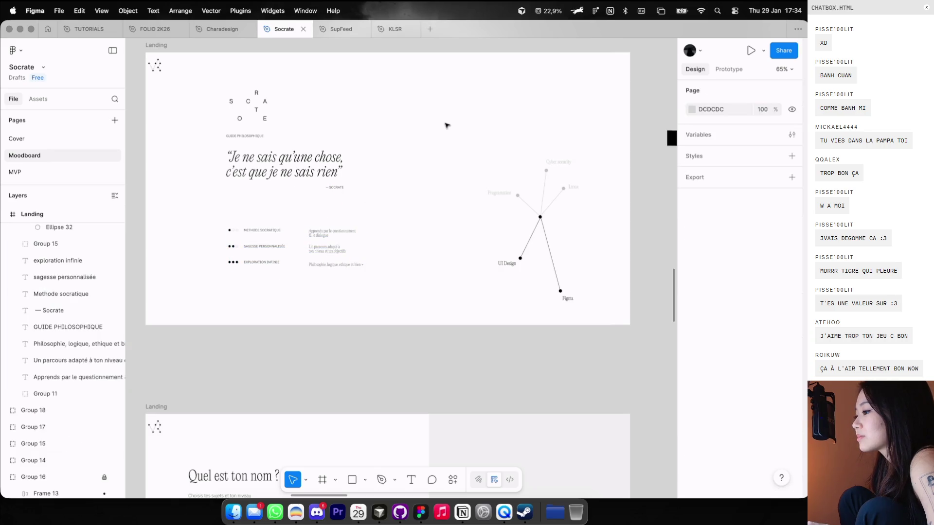
scroll(446, 125, "down", 3)
scroll(446, 124, "right", 5)
scroll(446, 125, "right", 5)
key("ctrl+Left")
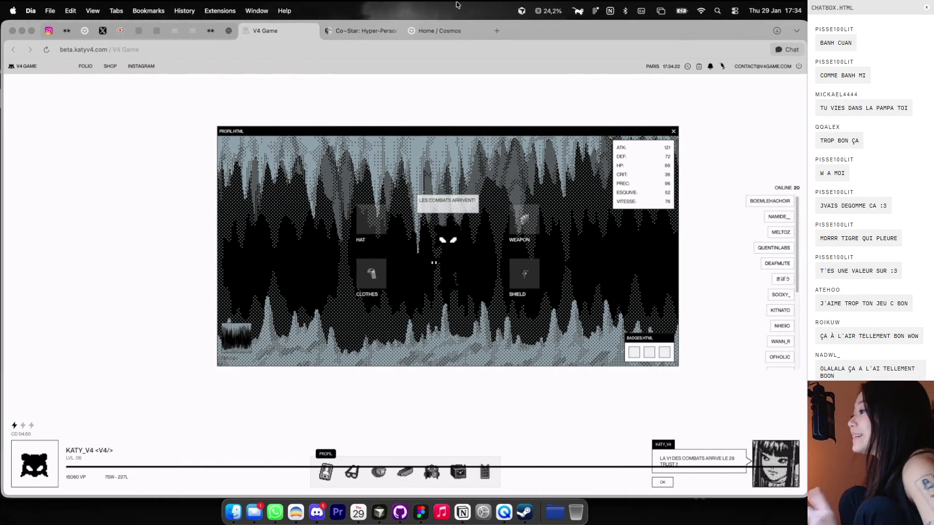
Go to the cathydolle.com tab and browse the KEYCHAIN product page priced at 28€
left_click(193, 31)
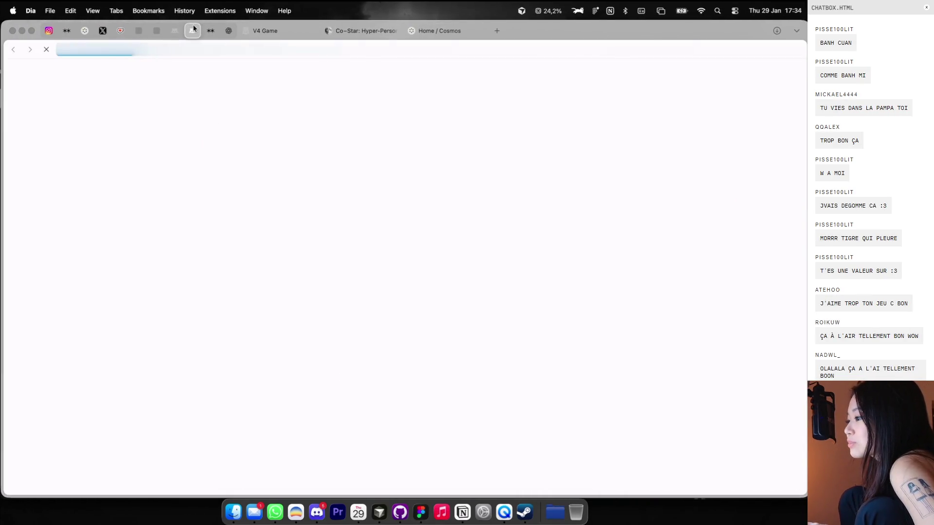
scroll(630, 71, "down", 3)
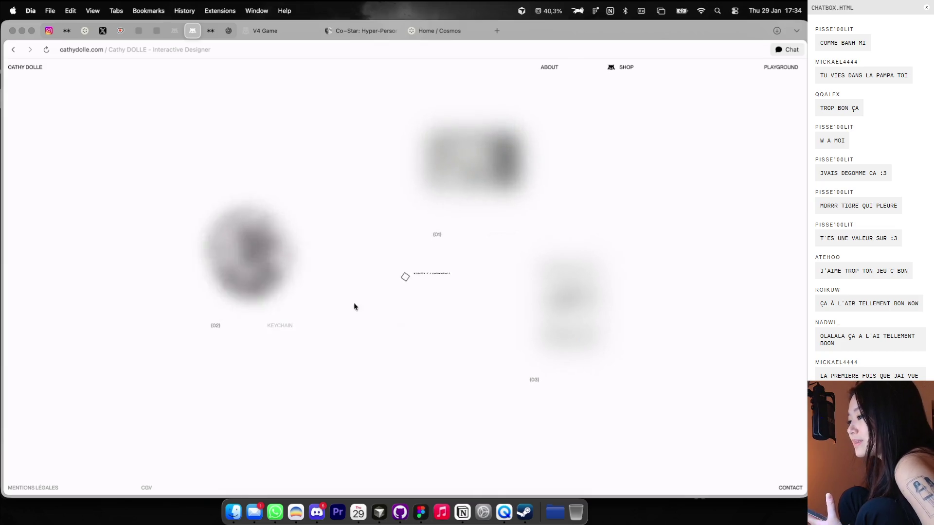
left_click(259, 250)
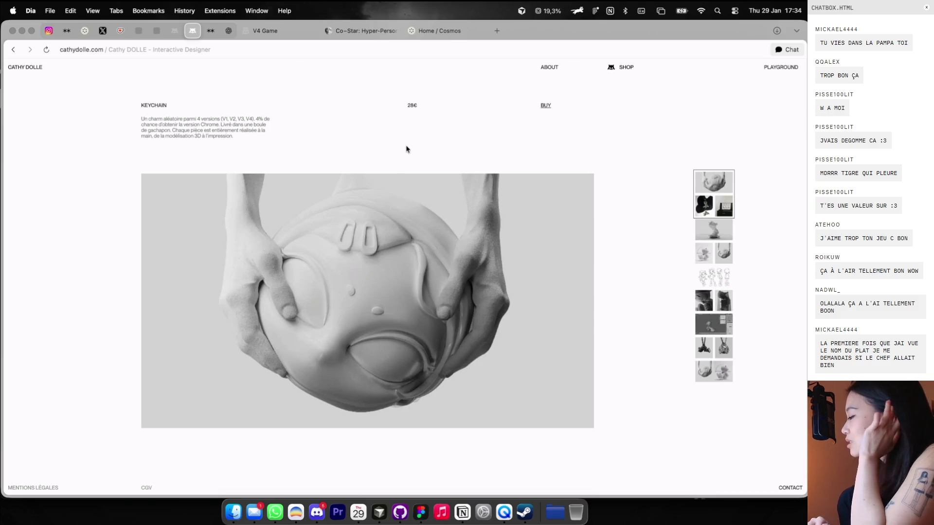
scroll(405, 145, "down", 5)
scroll(405, 145, "up", 5)
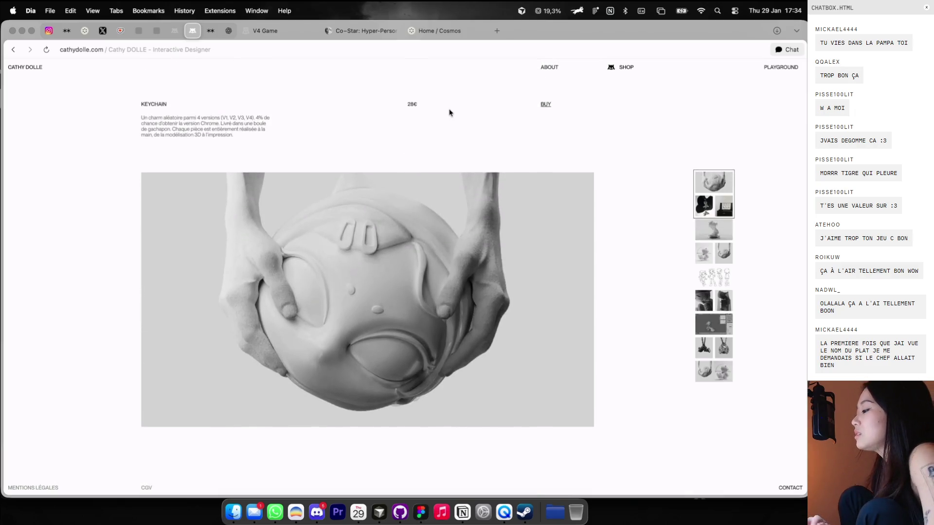
scroll(449, 113, "down", 5)
scroll(448, 110, "down", 3)
scroll(448, 111, "up", 3)
scroll(447, 111, "up", 5)
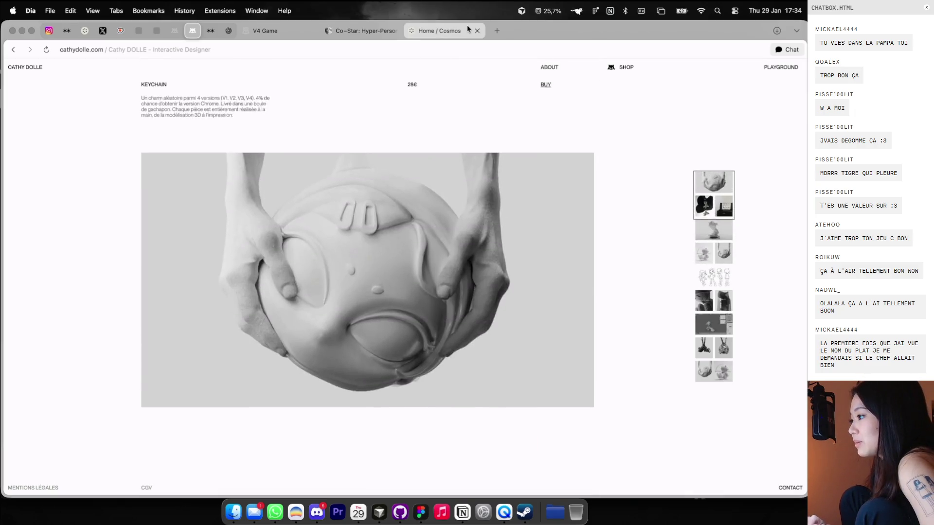
View the Home / Cosmos feed, then return to the Figma Socrate file
left_click(444, 31)
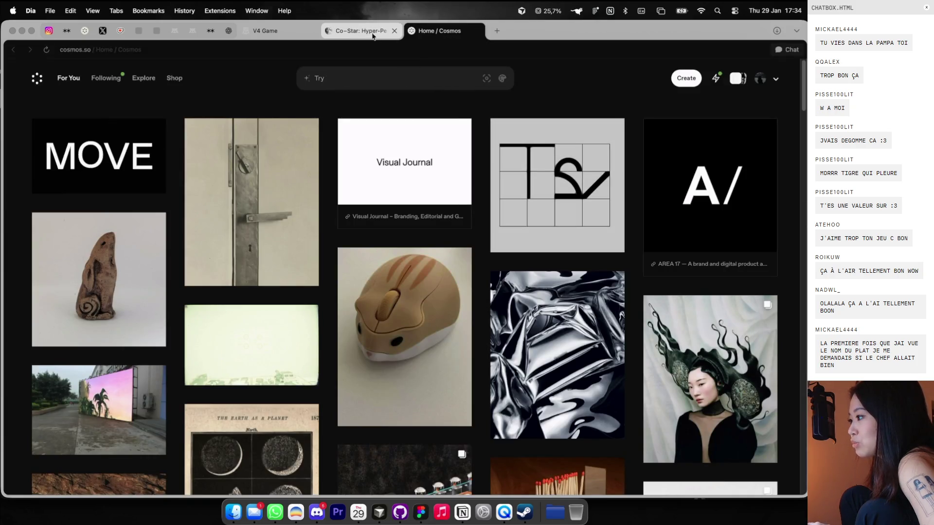
key("super+Tab")
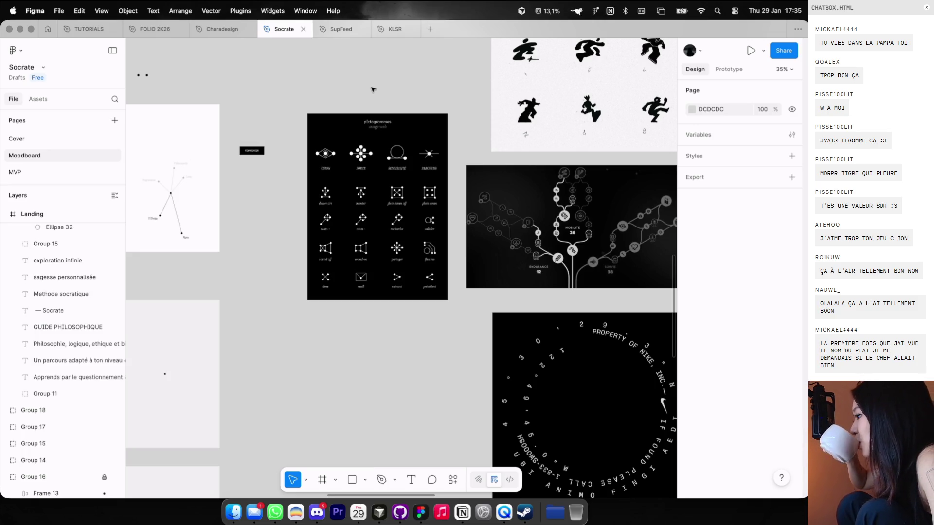
scroll(372, 89, "up", 2)
scroll(372, 89, "up", 2)
scroll(372, 89, "left", 2)
scroll(372, 90, "left", 2)
scroll(373, 90, "left", 4)
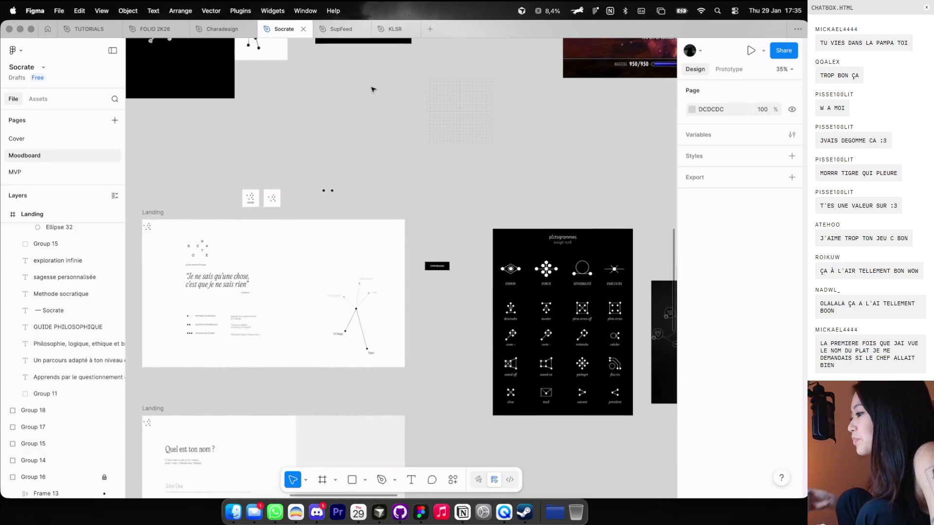
scroll(372, 89, "left", 3)
scroll(292, 117, "up", 3)
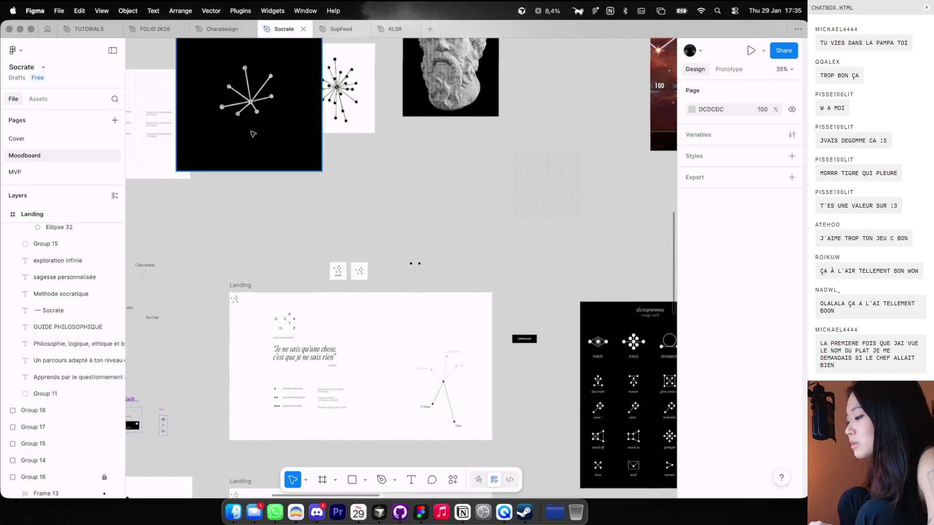
left_click_drag(252, 134, 491, 122)
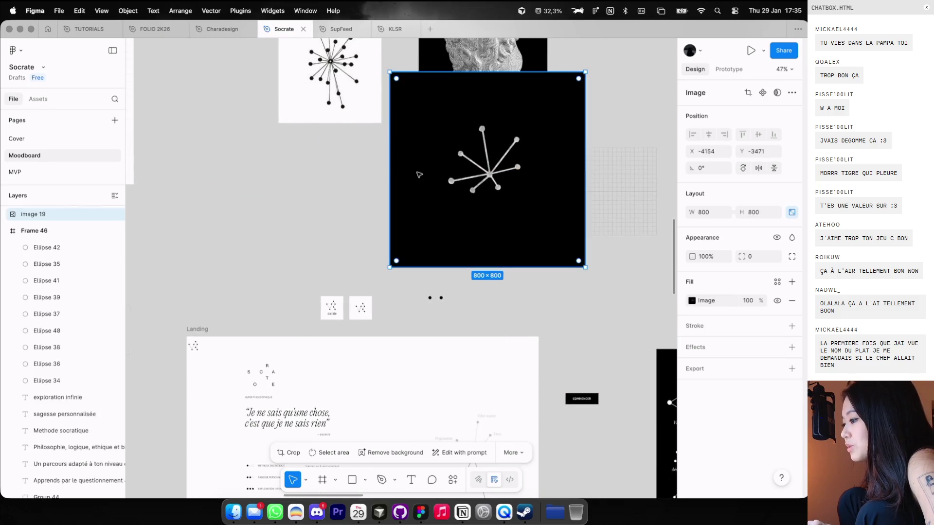
key("ctrl+z")
scroll(417, 173, "up", 3)
scroll(391, 229, "up", 3)
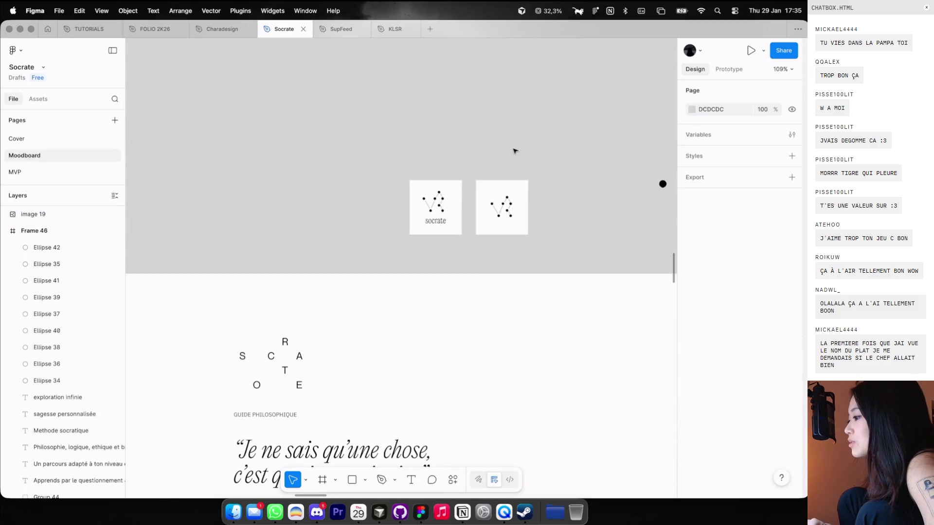
scroll(481, 194, "down", 3)
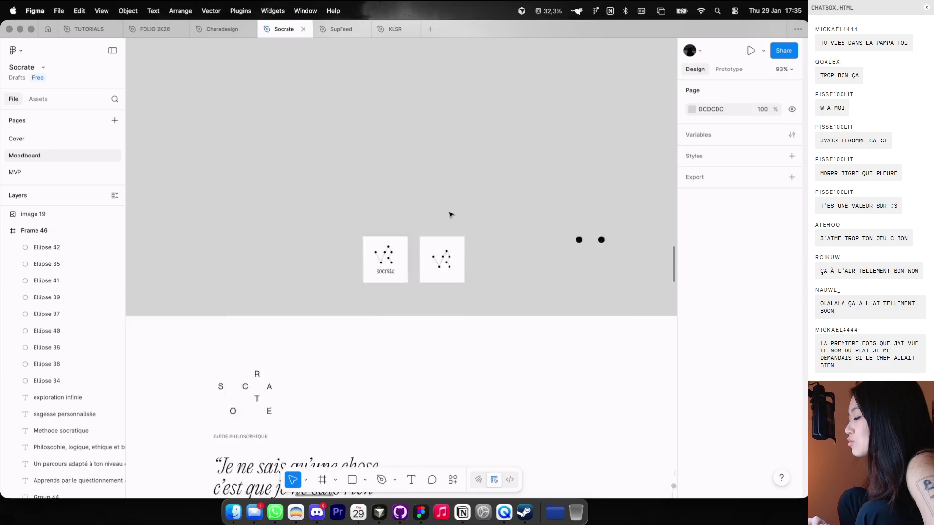
scroll(451, 215, "down", 5)
left_click(408, 205)
left_click_drag(407, 204, 425, 223)
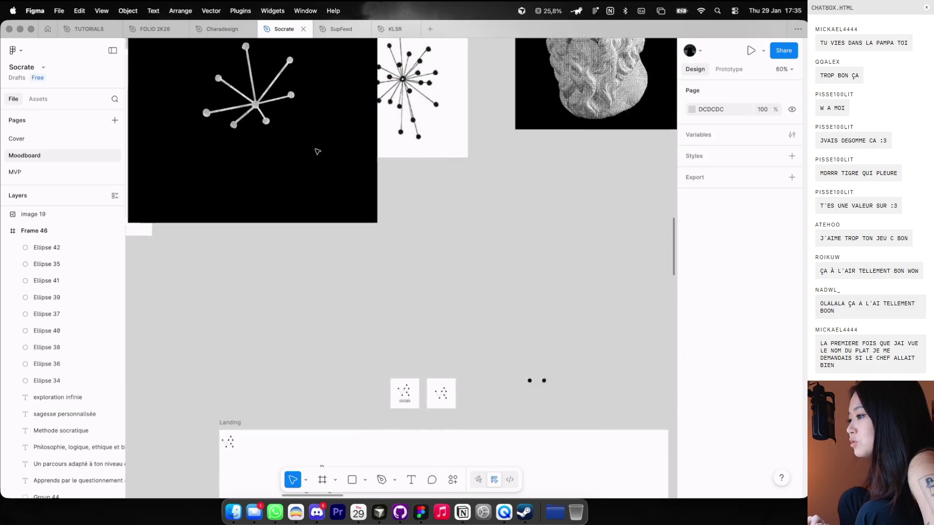
left_click(311, 141)
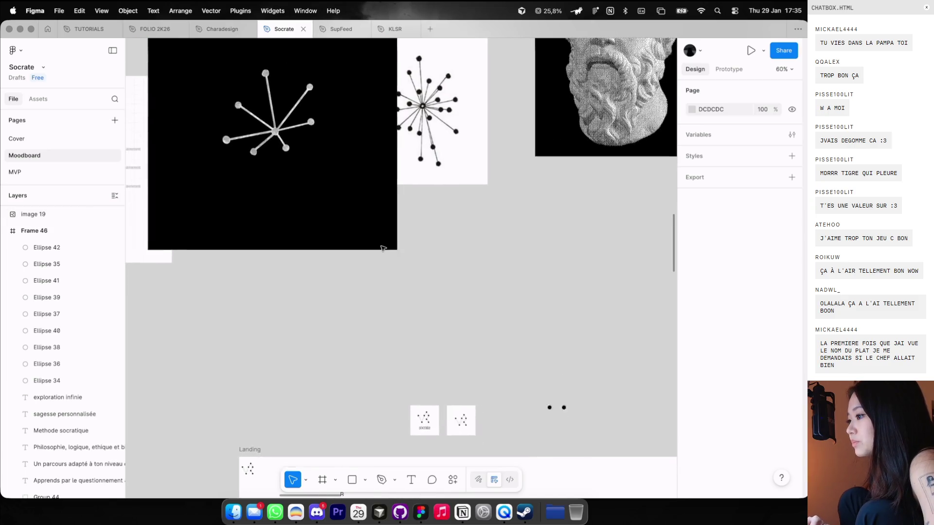
scroll(495, 297, "up", 5)
scroll(536, 310, "up", 2)
scroll(542, 315, "up", 2)
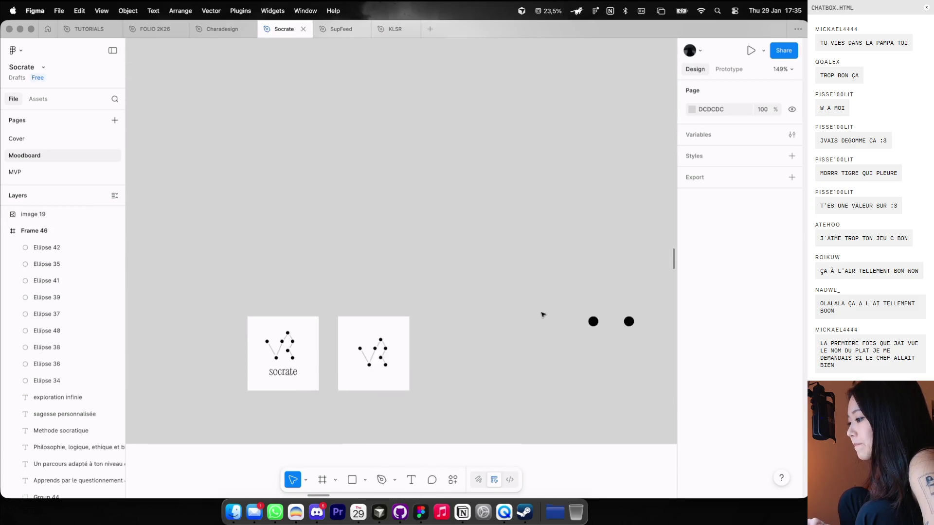
scroll(542, 315, "up", 2)
scroll(324, 260, "up", 5)
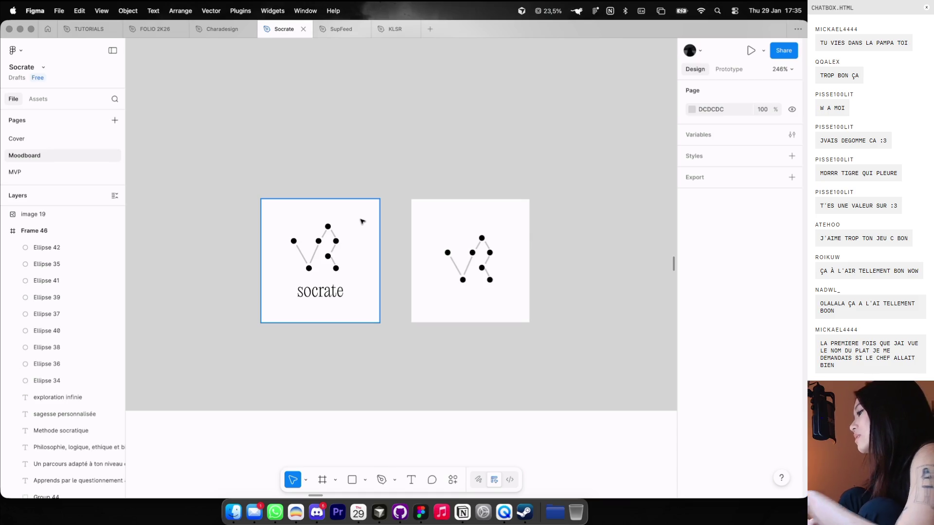
scroll(367, 215, "down", 5)
scroll(368, 215, "down", 2)
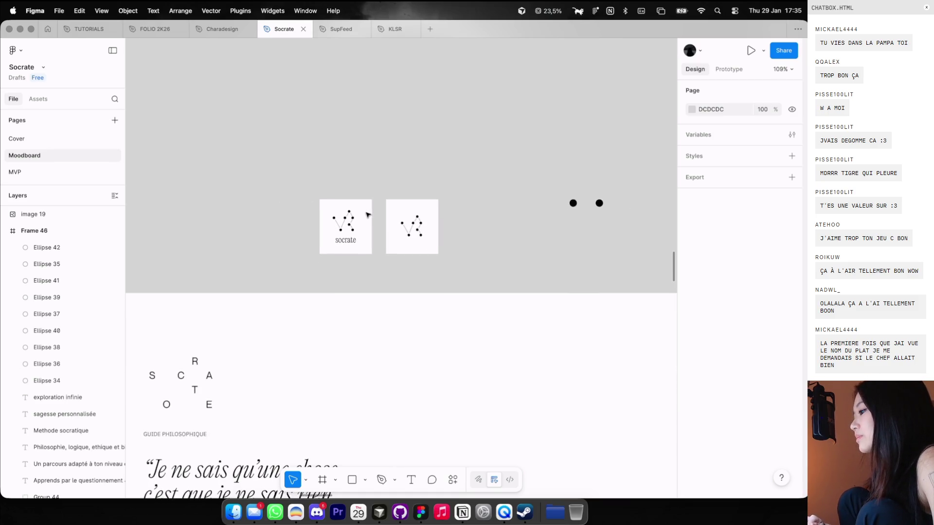
scroll(363, 212, "down", 3)
scroll(355, 195, "up", 5)
scroll(344, 175, "up", 3)
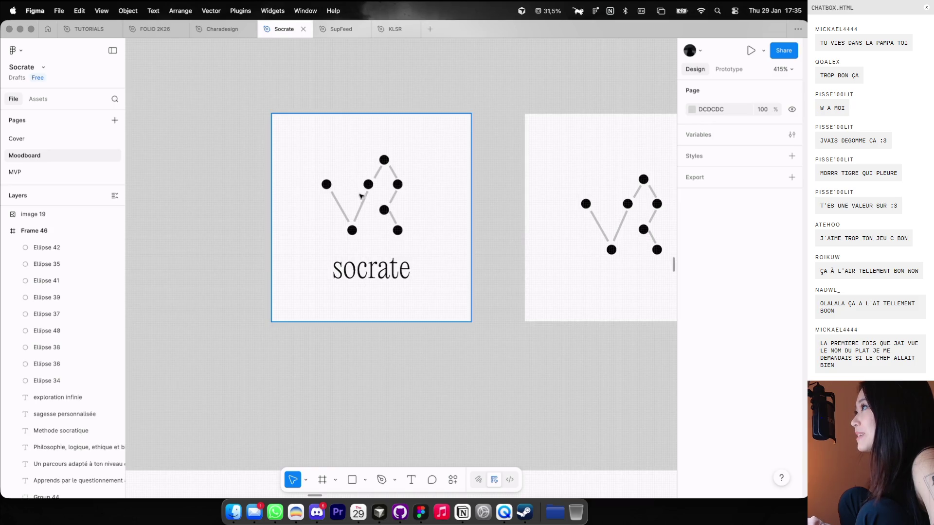
scroll(380, 214, "down", 10)
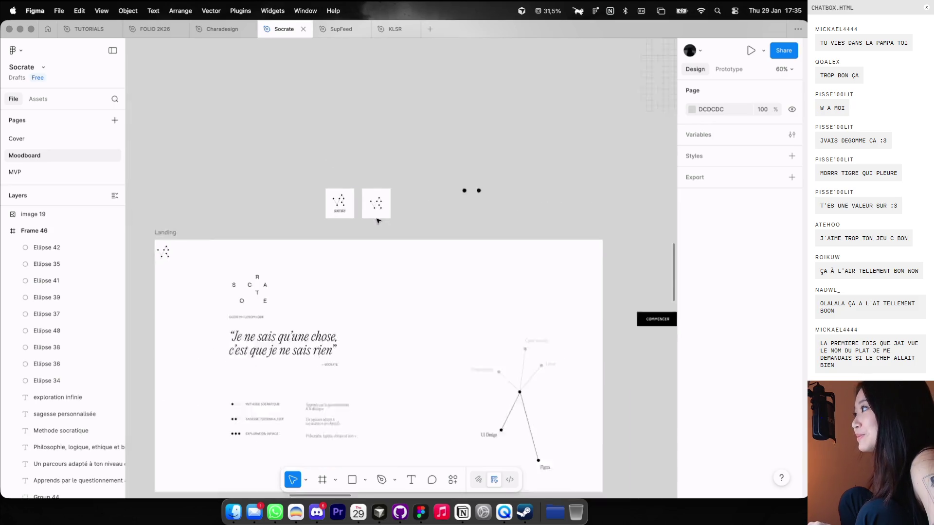
scroll(379, 216, "down", 5)
scroll(378, 221, "down", 3)
scroll(378, 222, "down", 5)
scroll(379, 219, "right", 2)
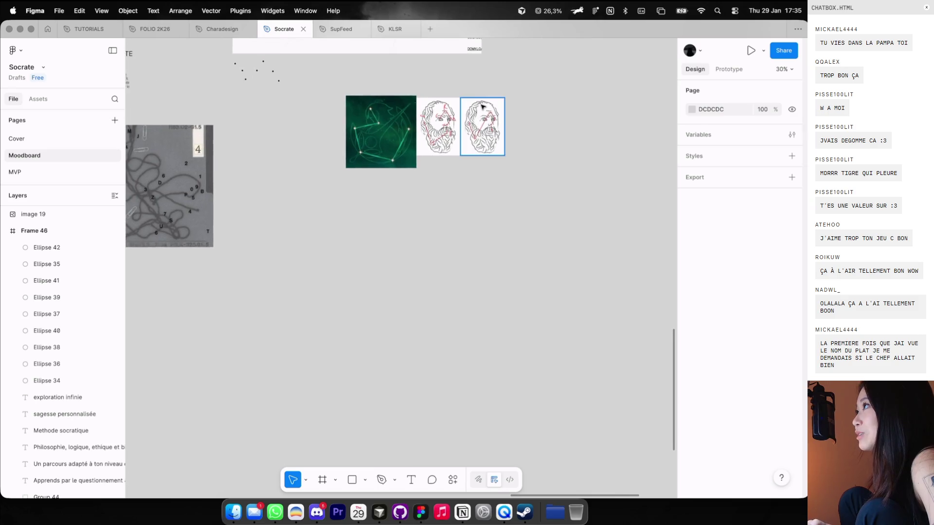
Sketch a red freehand stroke over the right Socrates head, then undo it
scroll(424, 126, "up", 5)
scroll(424, 126, "up", 5)
scroll(424, 127, "up", 3)
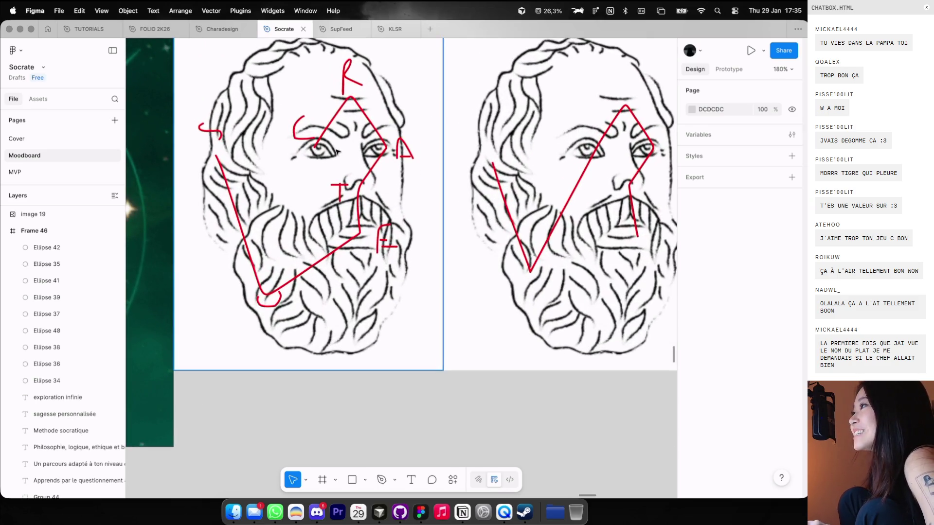
key("shift+p")
scroll(389, 219, "right", 1)
scroll(389, 219, "right", 4)
left_click_drag(392, 159, 433, 301)
key("ctrl+z")
Return to the Move tool and drag the black constellation image to the right
scroll(530, 107, "down", 3)
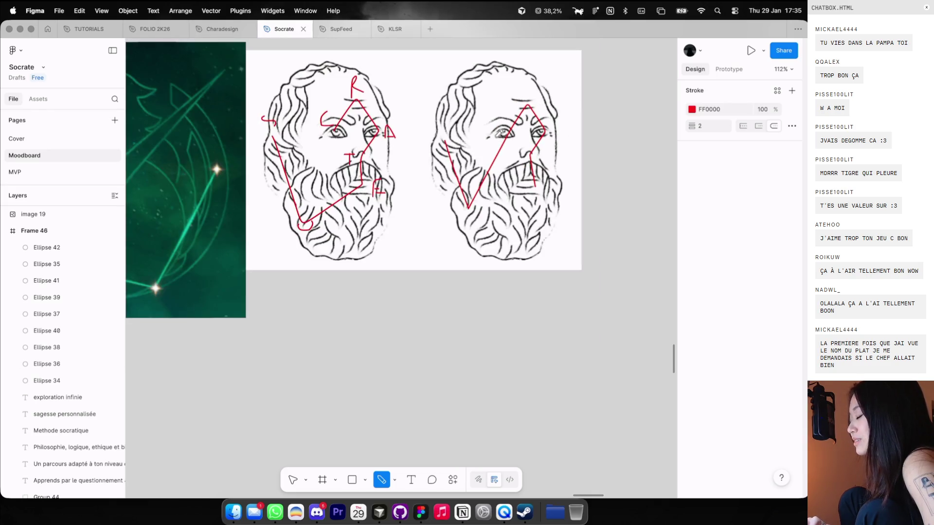
scroll(446, 205, "left", 1)
scroll(437, 211, "left", 6)
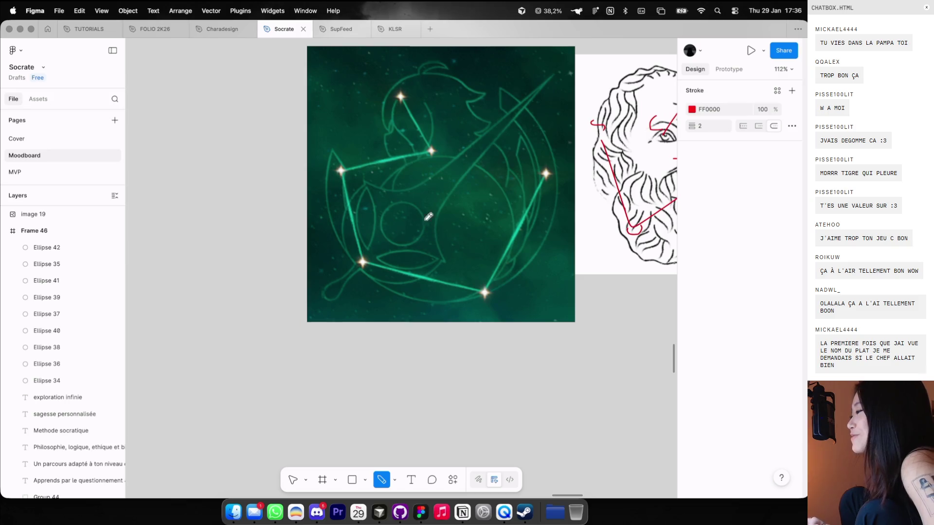
scroll(395, 141, "down", 3)
scroll(392, 146, "down", 3)
scroll(392, 151, "down", 3)
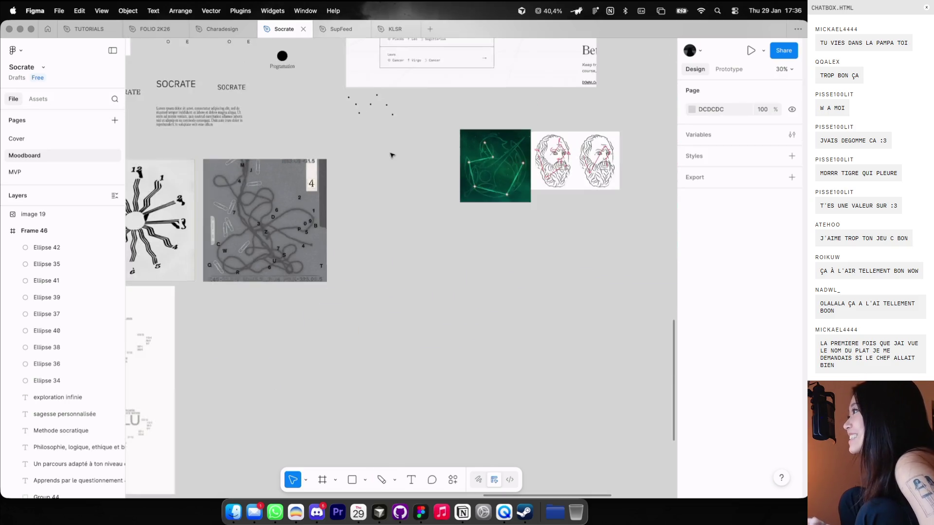
scroll(392, 155, "left", 2)
key("v")
scroll(392, 155, "up", 3)
scroll(404, 159, "up", 5)
scroll(340, 166, "up", 2)
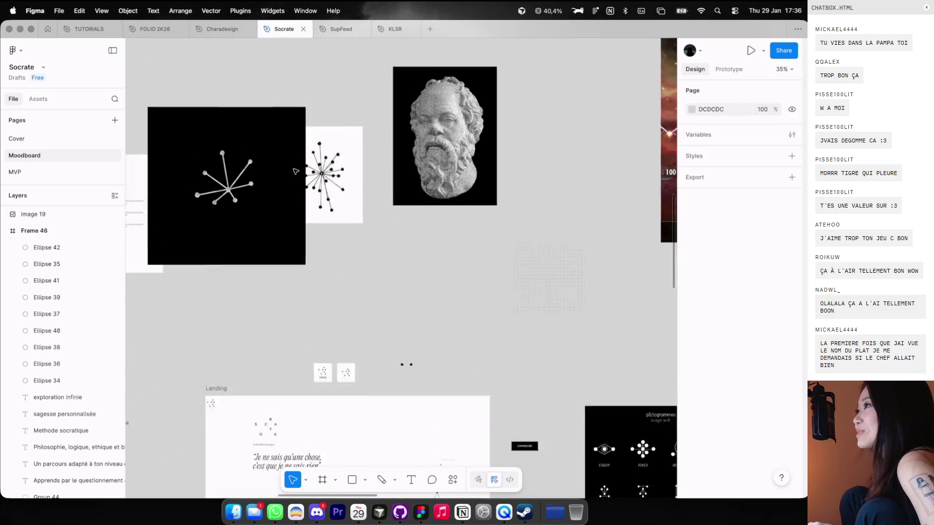
scroll(295, 171, "up", 2)
mouse_move(295, 171)
left_mouse_down()
mouse_move(444, 229)
mouse_move(502, 240)
left_mouse_up()
Select the constellation diagram on the Landing screen and nudge it left to X 1017
scroll(480, 237, "up", 2)
scroll(473, 236, "down", 4)
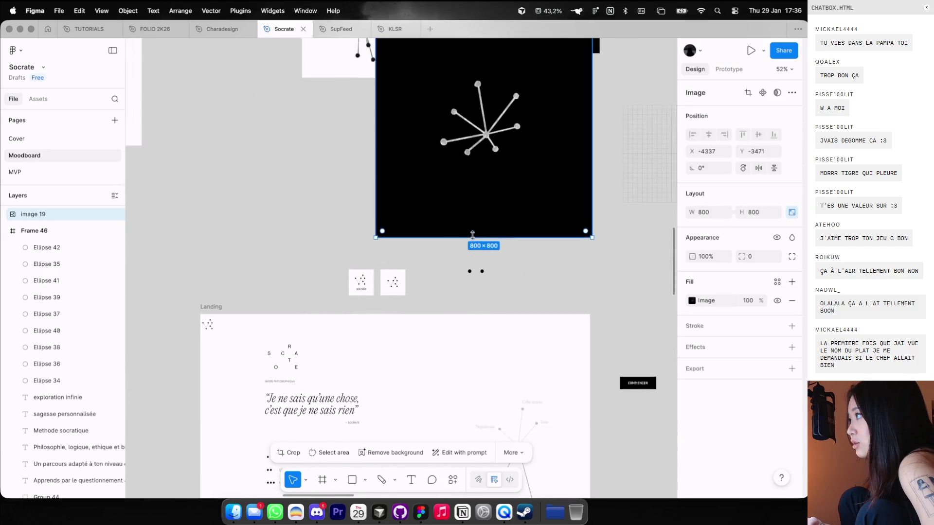
scroll(479, 209, "down", 5)
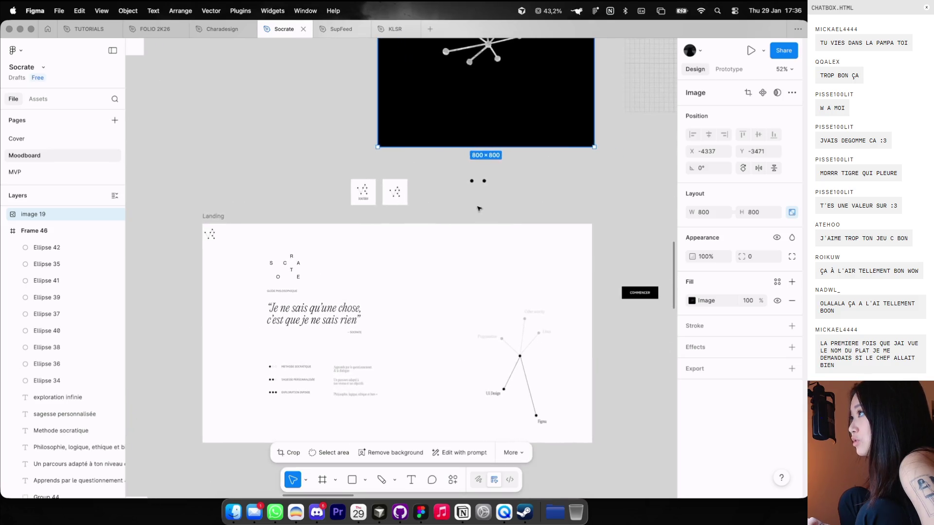
scroll(480, 243, "down", 4)
key("Delete")
left_click(485, 250)
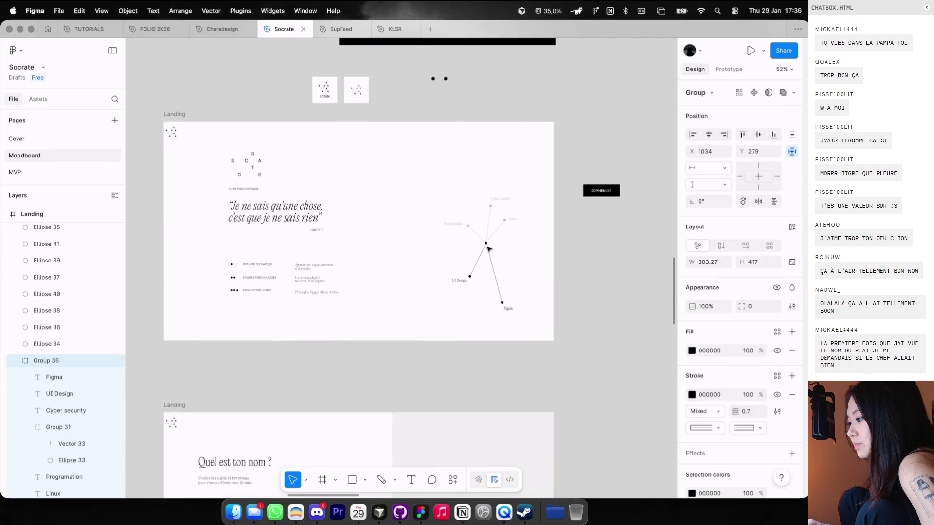
key("shift+Left")
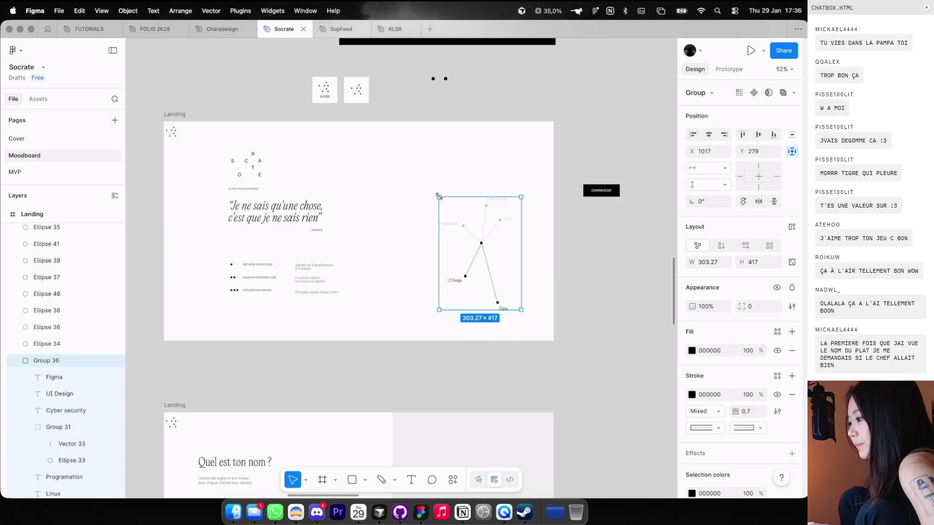
Clear the constellation selection and select the black pattern image on the moodboard
left_click(427, 171)
left_click(462, 224)
left_click(423, 199)
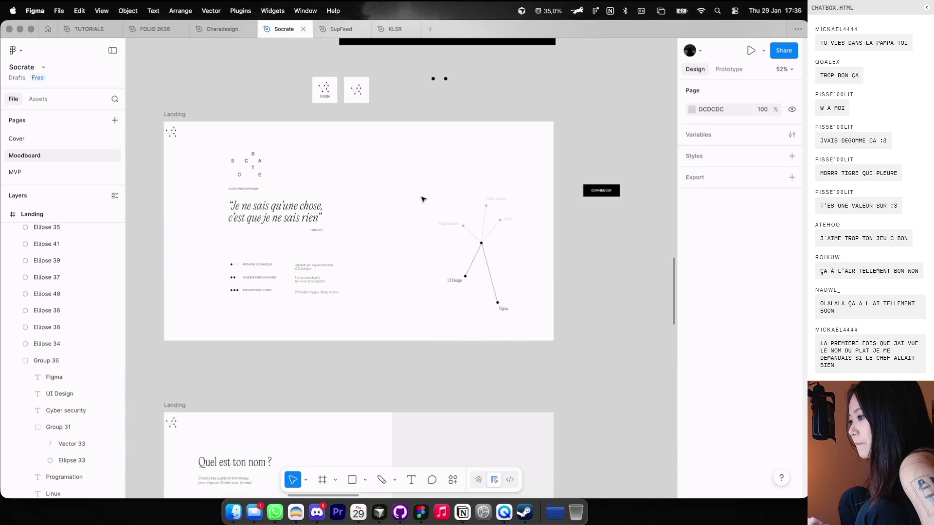
scroll(421, 199, "down", 5)
scroll(437, 145, "left", 5)
left_click(490, 82)
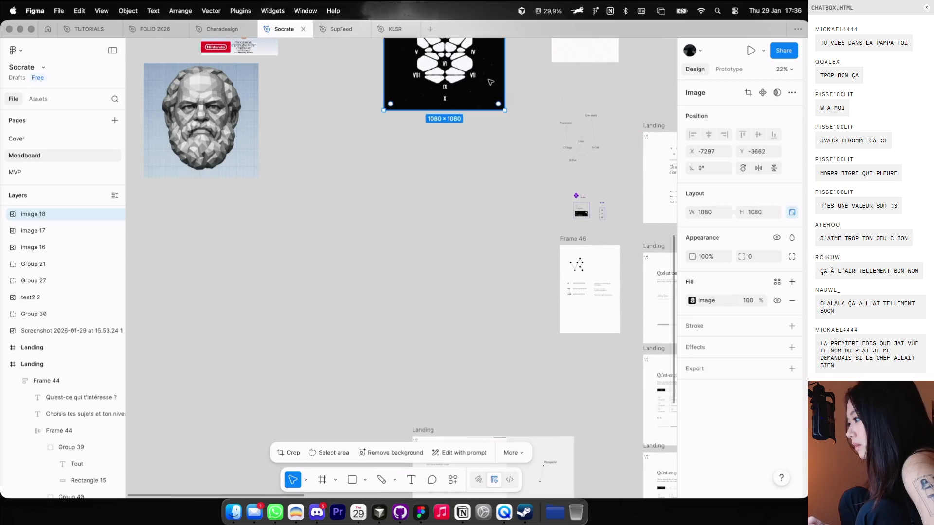
Move the two loose diagram groups and the SkillCard/Icon1 components down and left
scroll(490, 81, "right", 5)
left_click_drag(323, 84, 492, 205)
left_click_drag(486, 141, 311, 314)
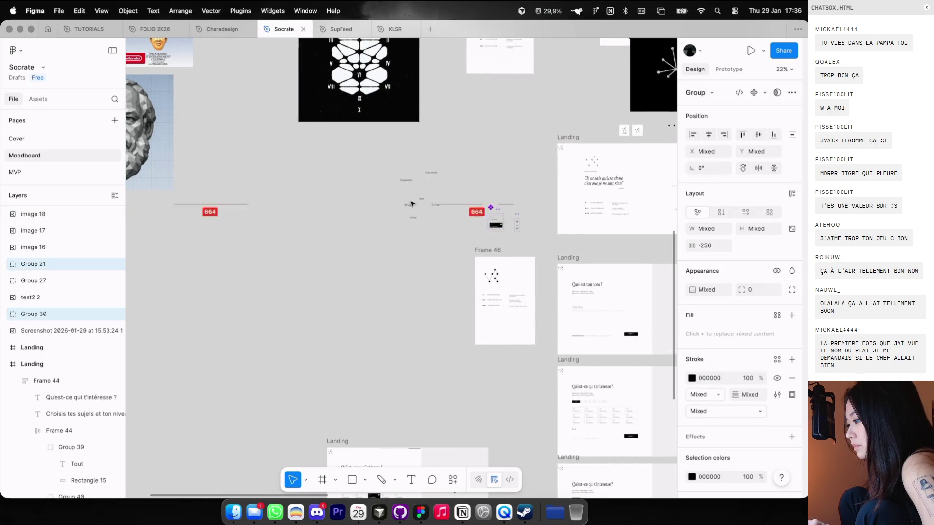
left_click(496, 221)
left_click_drag(495, 222, 417, 288)
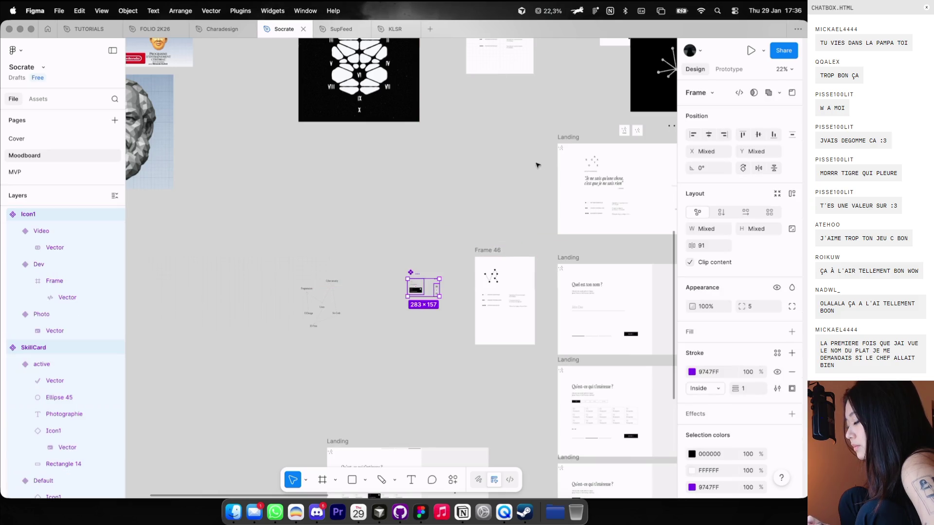
left_click(537, 162)
Duplicate the Landing frame to its left, then select the text and dots around the quote
left_click_drag(558, 145, 385, 148)
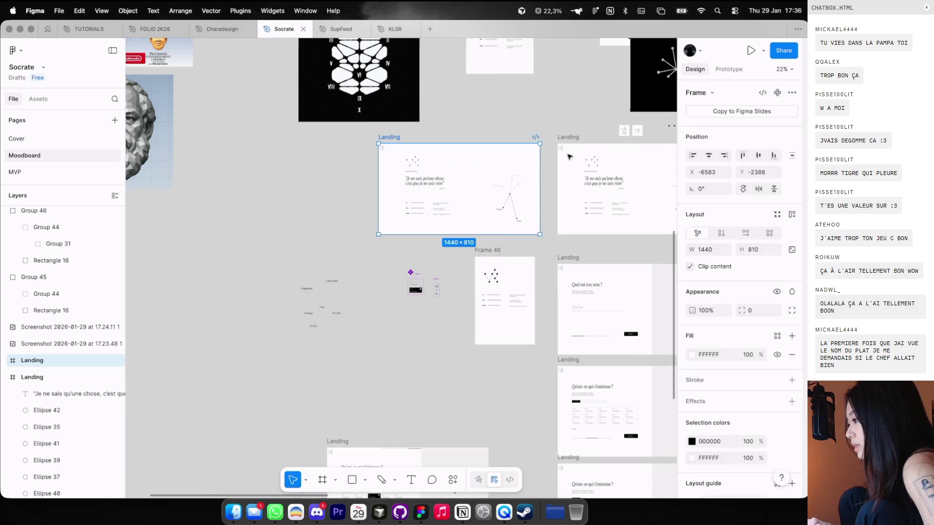
scroll(567, 156, "up", 2)
scroll(566, 157, "up", 2)
left_click(494, 162)
left_click(502, 173)
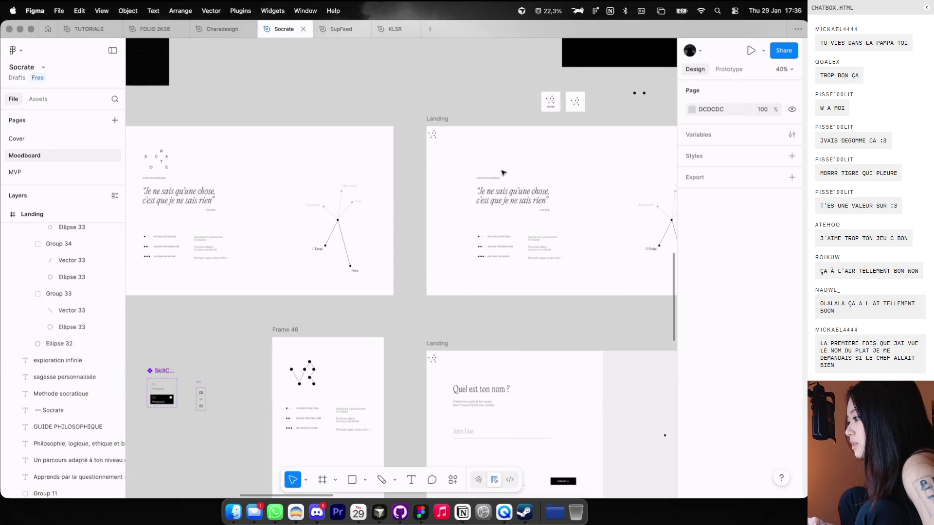
scroll(502, 172, "up", 3)
scroll(502, 173, "right", 2)
left_click_drag(298, 163, 457, 309)
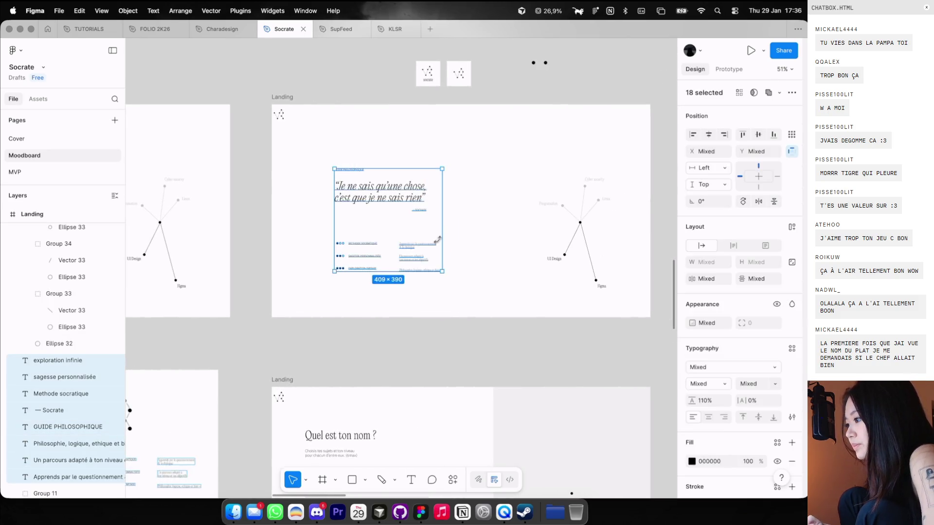
key("ctrl+g")
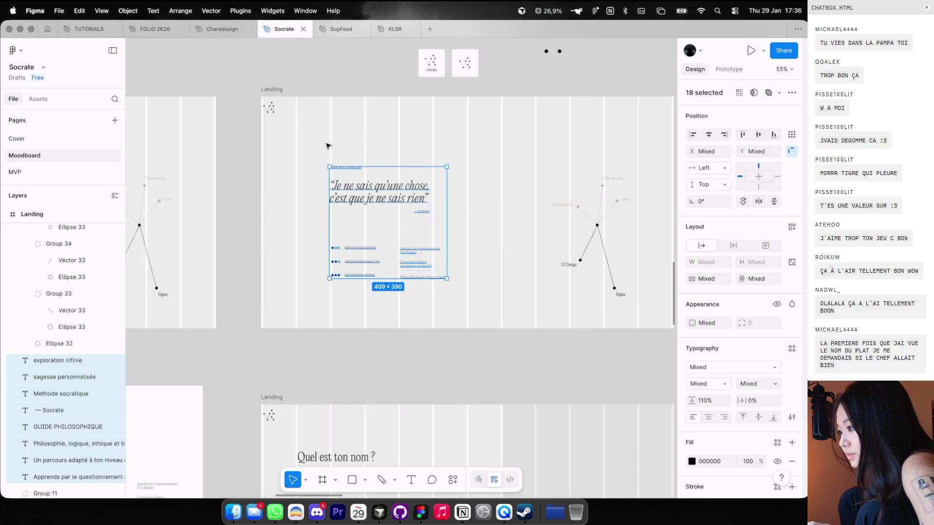
left_click_drag(314, 136, 449, 280)
scroll(357, 228, "up", 5)
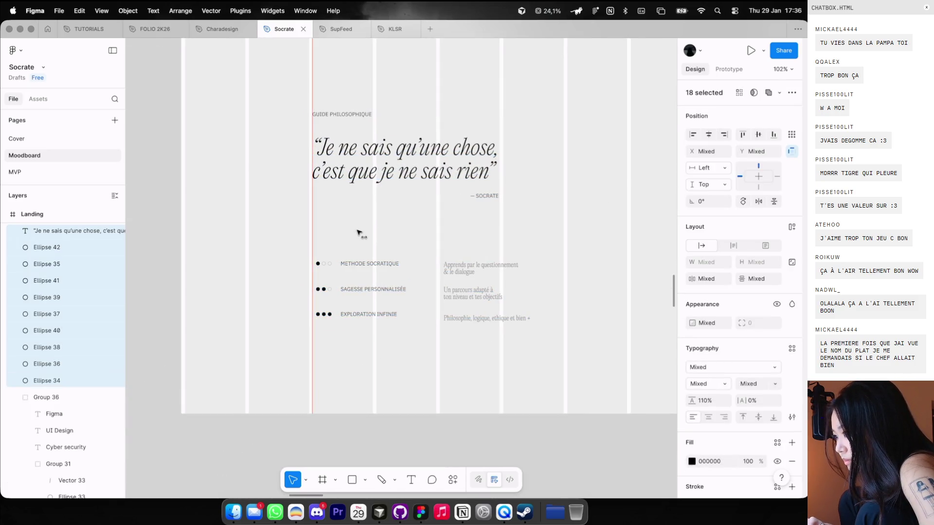
scroll(356, 231, "down", 5)
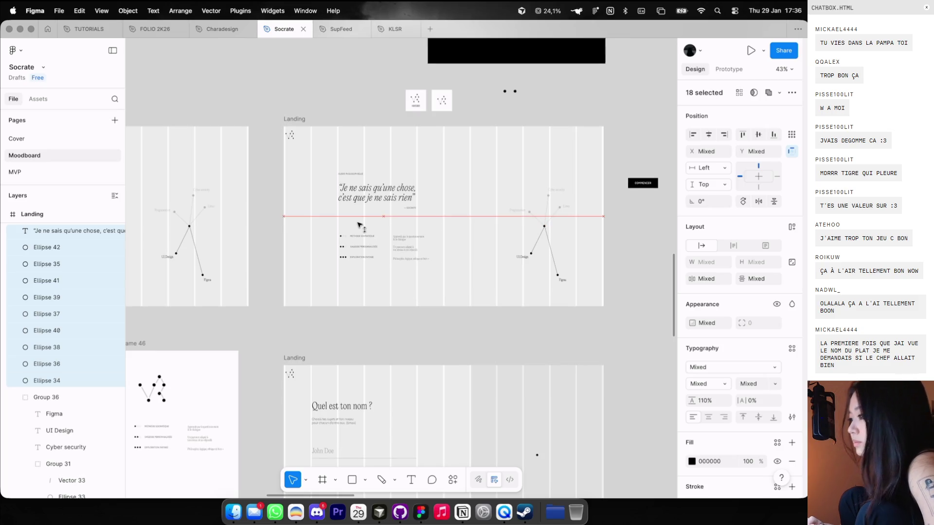
scroll(359, 229, "up", 3)
left_click(350, 235)
scroll(302, 238, "up", 2)
left_click_drag(302, 238, 496, 295)
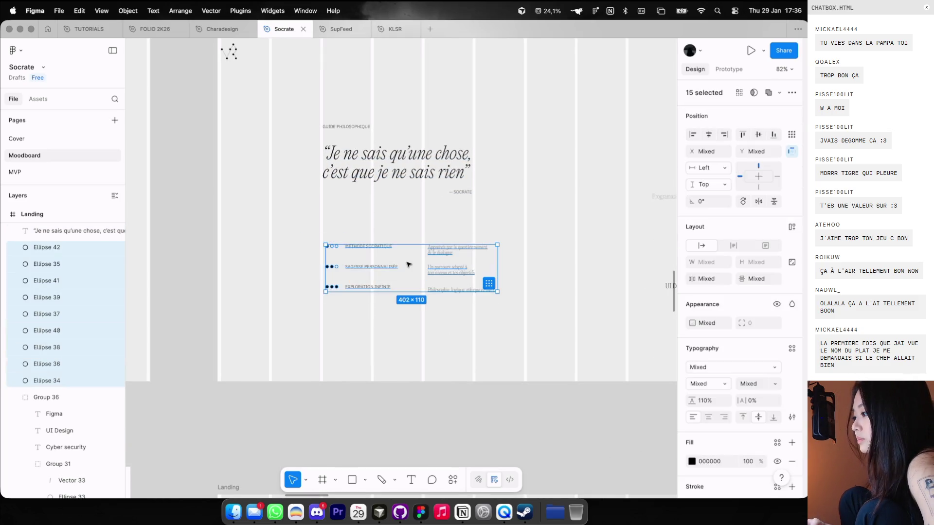
scroll(409, 263, "up", 3)
left_click(410, 179)
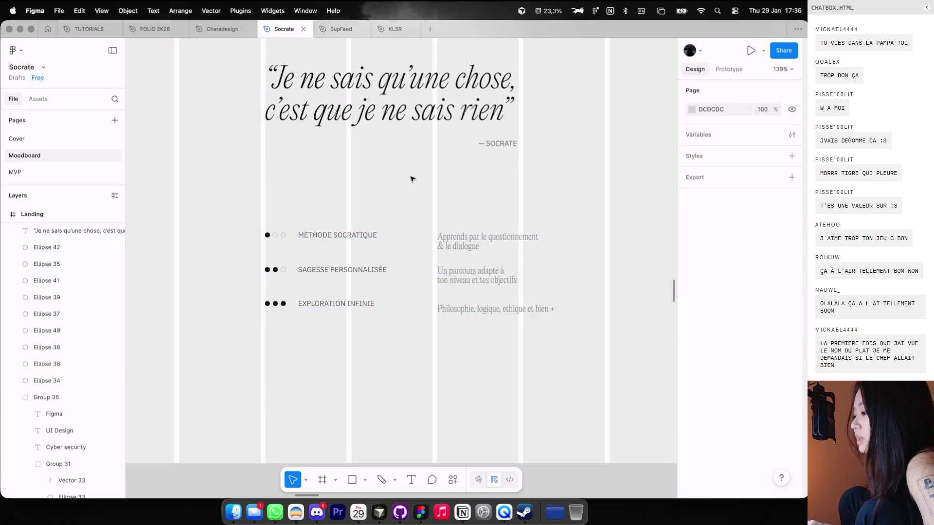
scroll(411, 180, "down", 3)
scroll(411, 182, "up", 3)
scroll(411, 183, "down", 3)
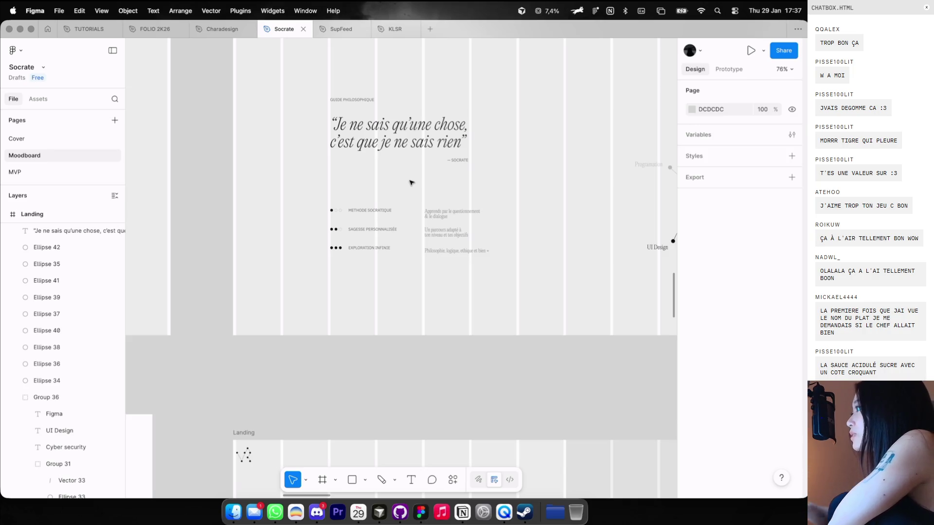
Select the quote and the three list items and move them up about 15 px
scroll(409, 174, "down", 3)
scroll(409, 174, "down", 2)
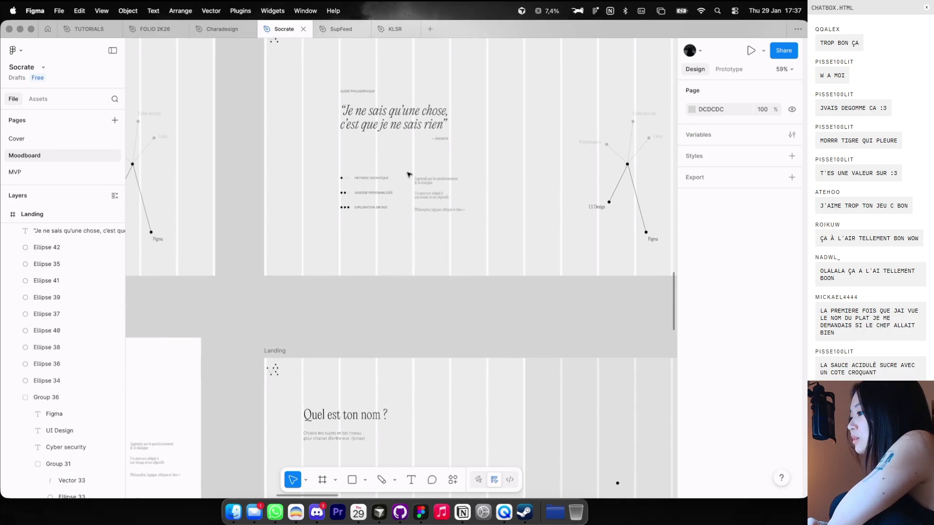
scroll(408, 174, "down", 2)
scroll(408, 174, "down", 2)
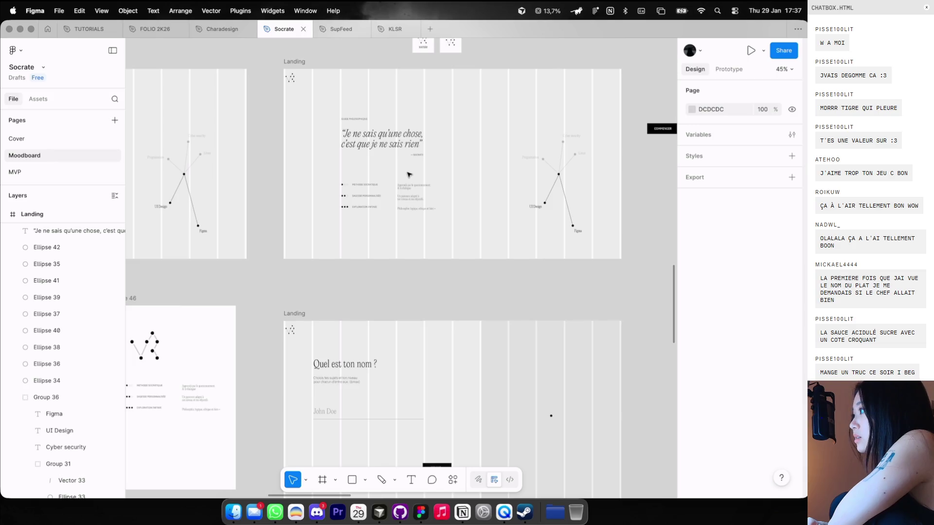
scroll(408, 174, "down", 1)
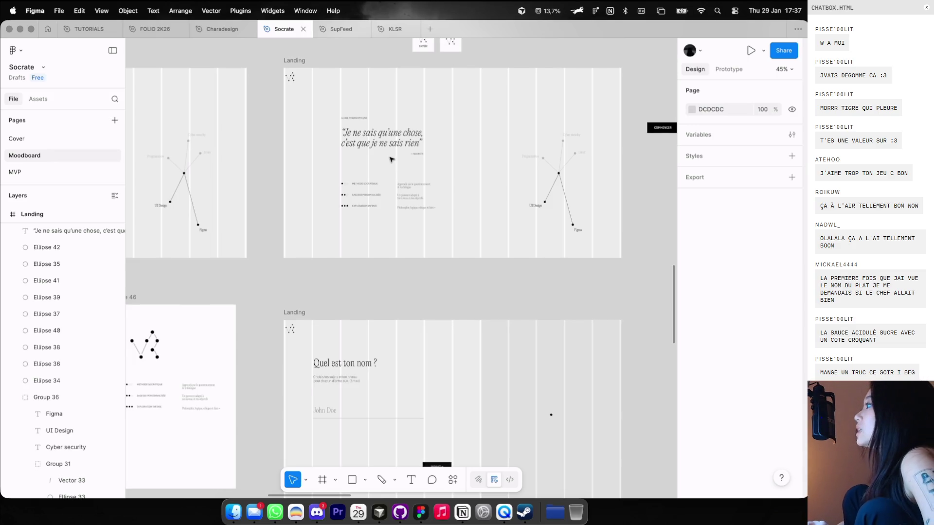
scroll(384, 177, "up", 1)
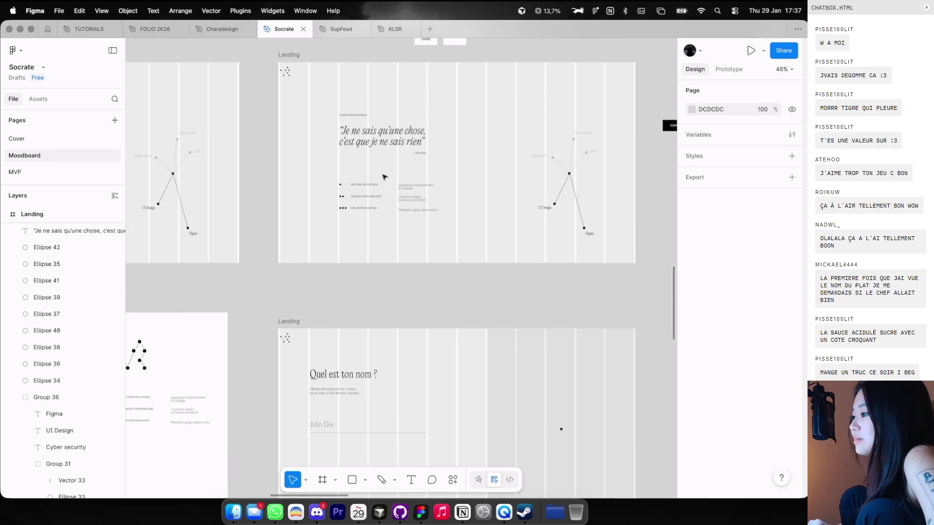
left_click_drag(312, 173, 440, 224)
scroll(379, 187, "up", 2)
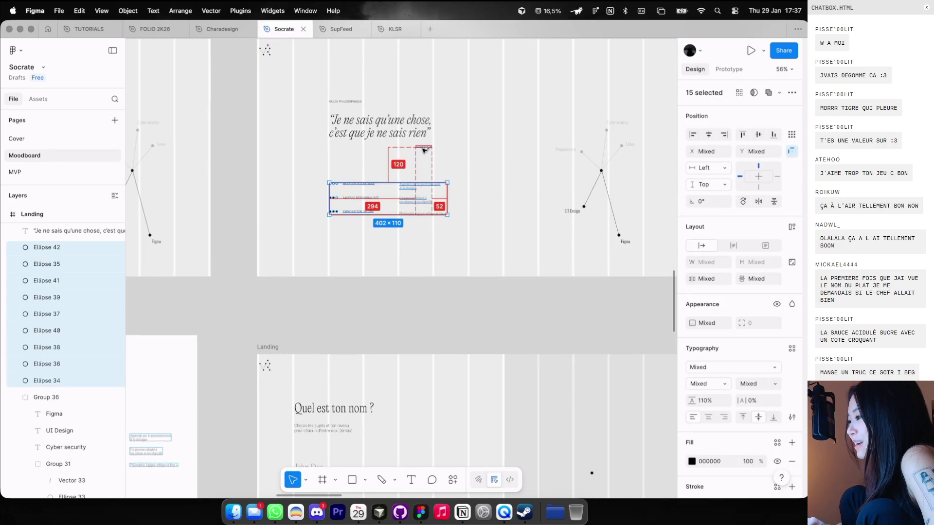
scroll(389, 129, "down", 2)
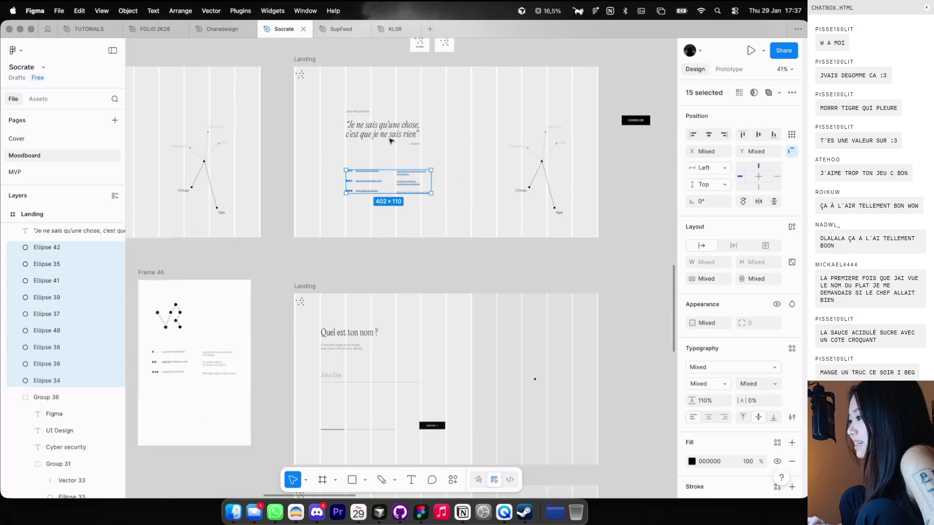
left_click_drag(346, 96, 547, 236)
left_click_drag(401, 184, 400, 181)
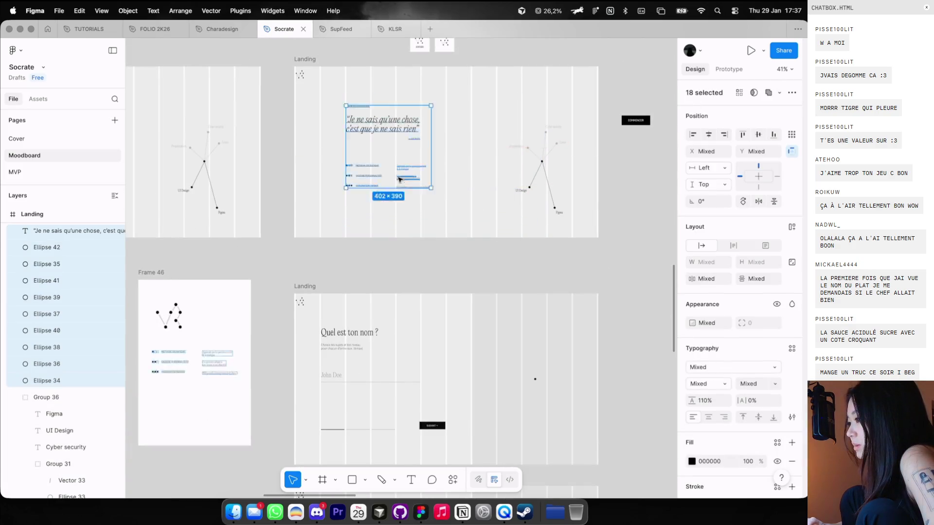
left_click(529, 163)
Toggle the layout grid guides off and back on, then select the skills diagram group
left_click_drag(542, 161, 546, 157)
key("Escape")
left_click(546, 157)
key("ctrl+g")
key("Escape")
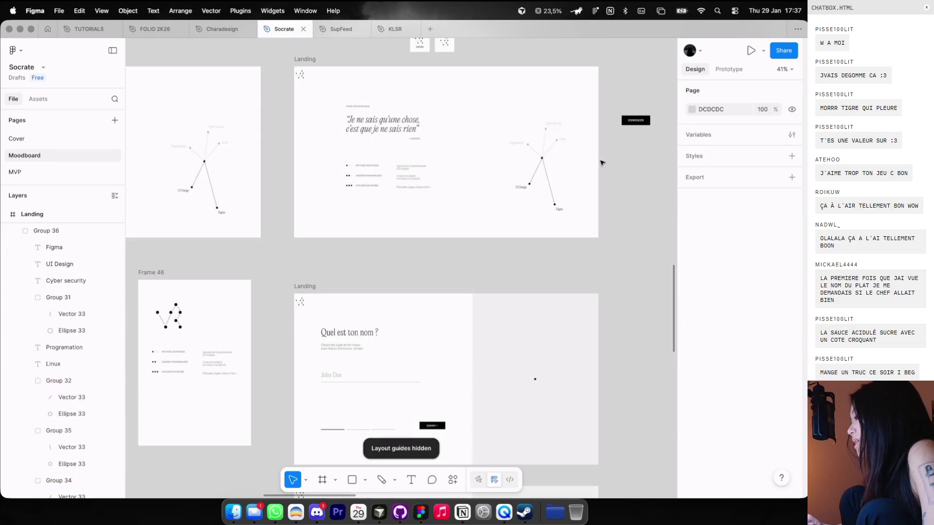
scroll(592, 163, "up", 3)
scroll(517, 156, "down", 3)
key("ctrl+g")
left_click(514, 155)
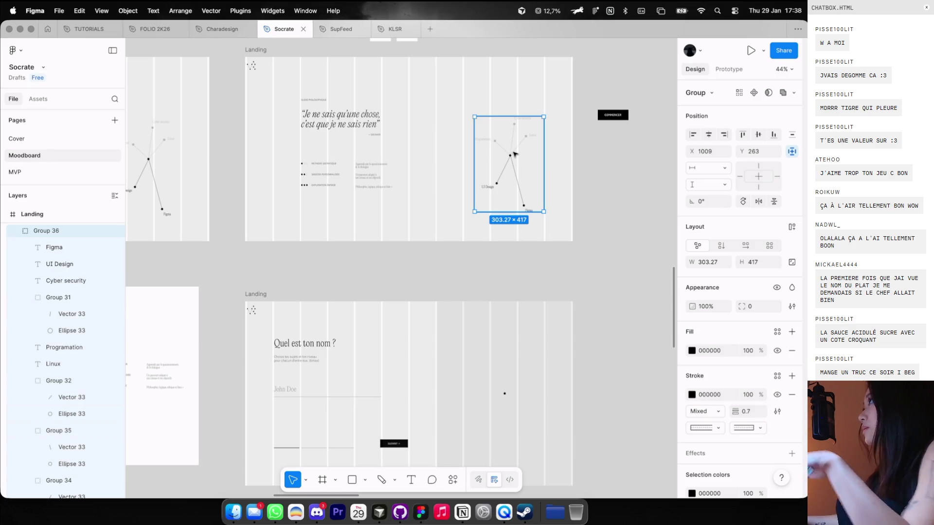
Deselect the skills diagram group and hide the layout grid guides
scroll(468, 249, "down", 1)
scroll(468, 250, "left", 1)
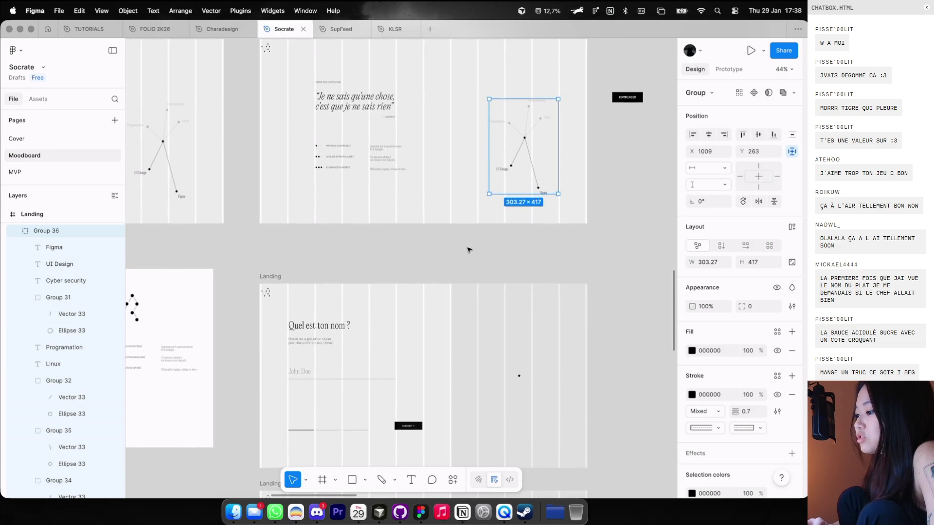
left_click(468, 250)
scroll(452, 243, "down", 3)
scroll(425, 265, "up", 2)
key("ctrl+g")
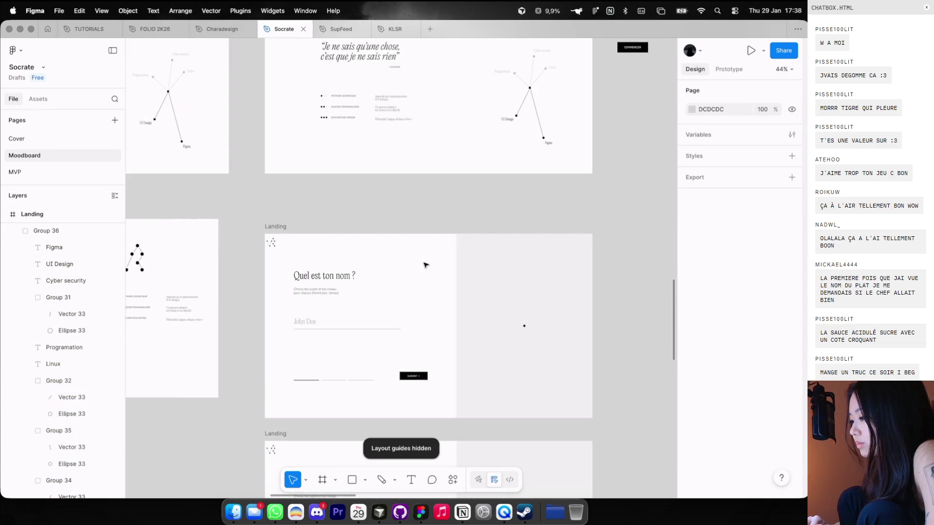
scroll(426, 265, "left", 3)
scroll(425, 265, "left", 1)
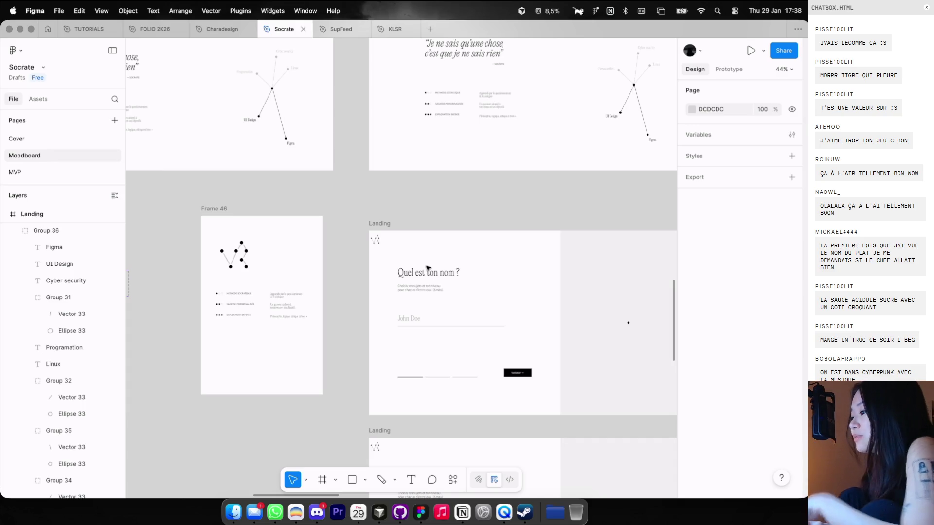
scroll(474, 236, "down", 1)
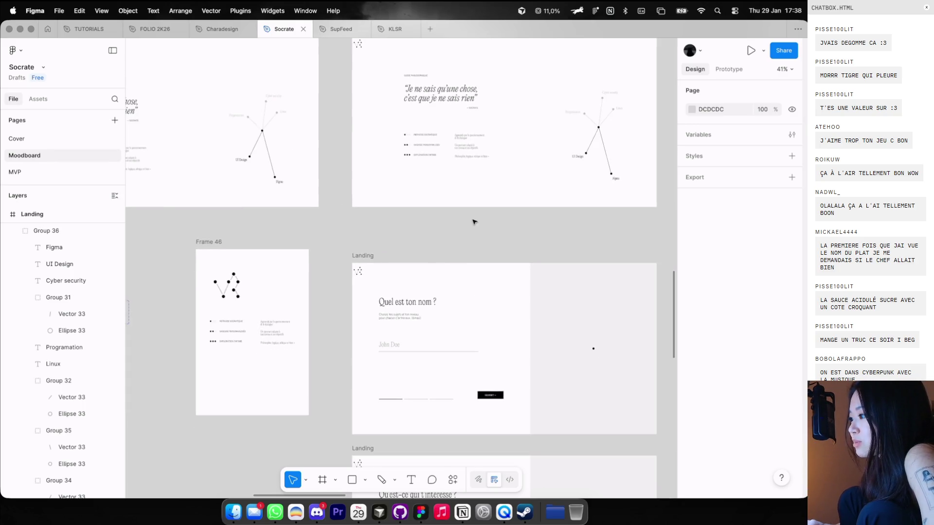
scroll(475, 221, "down", 2)
scroll(319, 195, "up", 4)
scroll(319, 195, "up", 1)
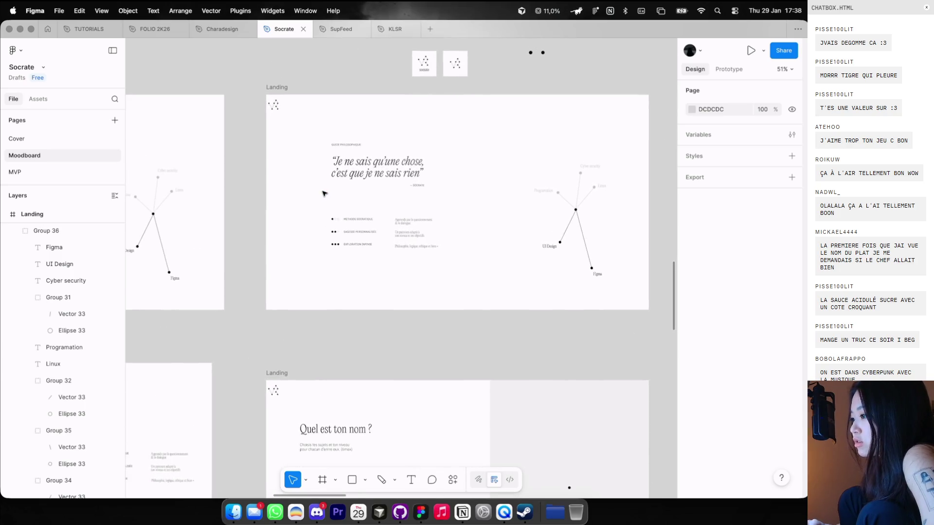
scroll(325, 193, "up", 2)
scroll(325, 193, "up", 1)
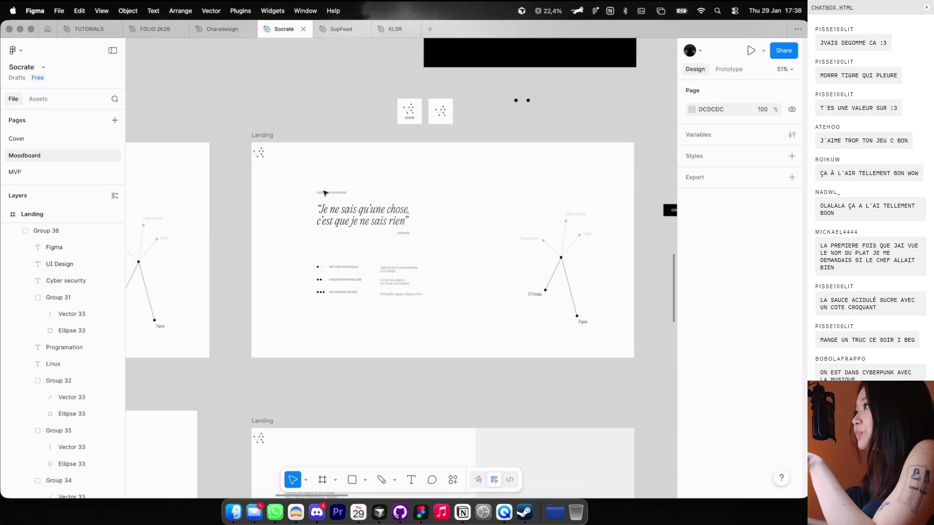
scroll(352, 134, "up", 2)
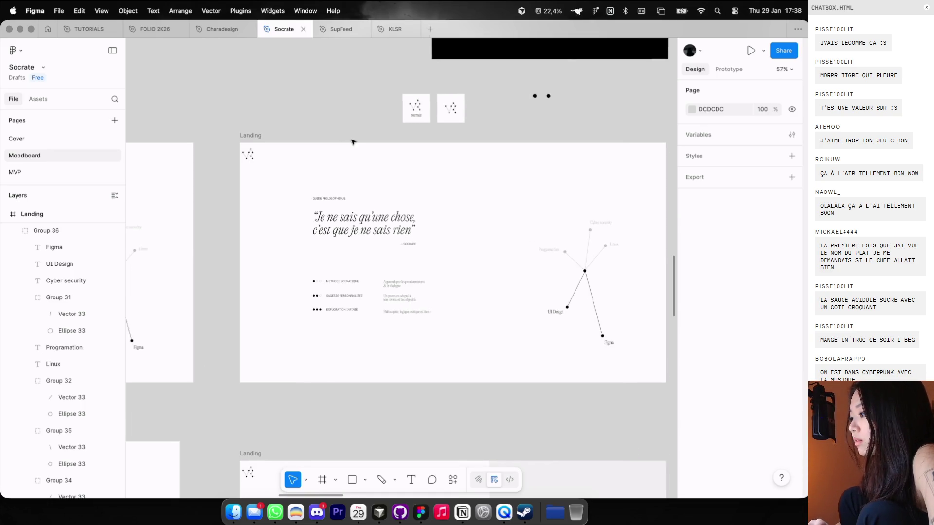
scroll(352, 137, "up", 2)
Draw a 144×29 grey rectangle just below the Socrates quote, then turn the layout grid back on
key("r")
left_click_drag(330, 218, 390, 236)
key("ctrl+g")
scroll(350, 225, "up", 3)
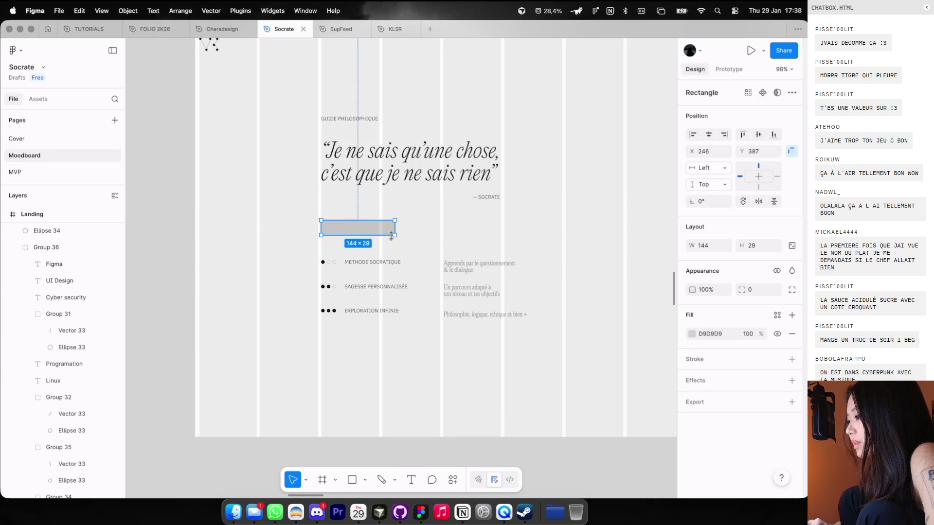
Give the rectangle a black 000000 fill and a height of 30
left_click(691, 334)
left_click_drag(615, 323, 561, 381)
left_click(753, 245)
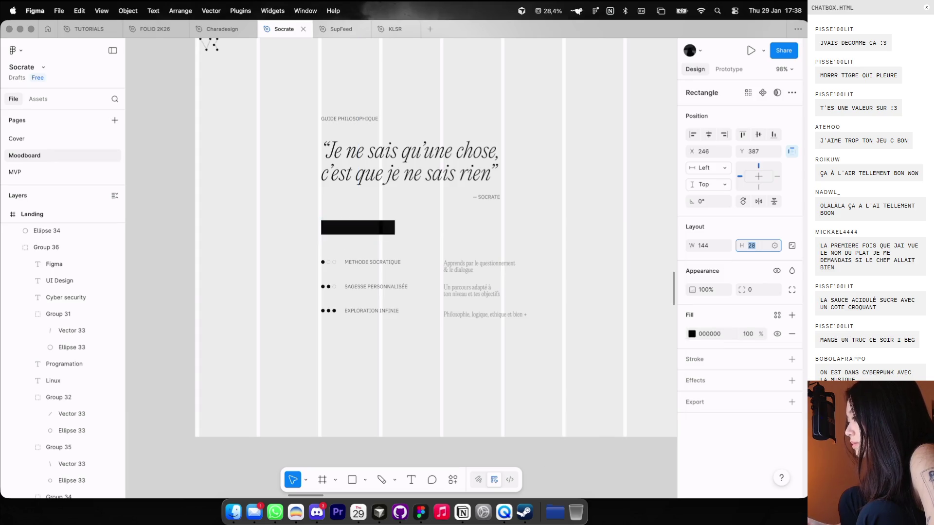
key("Return")
key("Escape")
Type a loose COMMENCER text layer beside the rectangle, then discard it
key("t")
left_click(444, 227)
type("COMMENCER LE")
key("super+z")
type("MMENCER -")
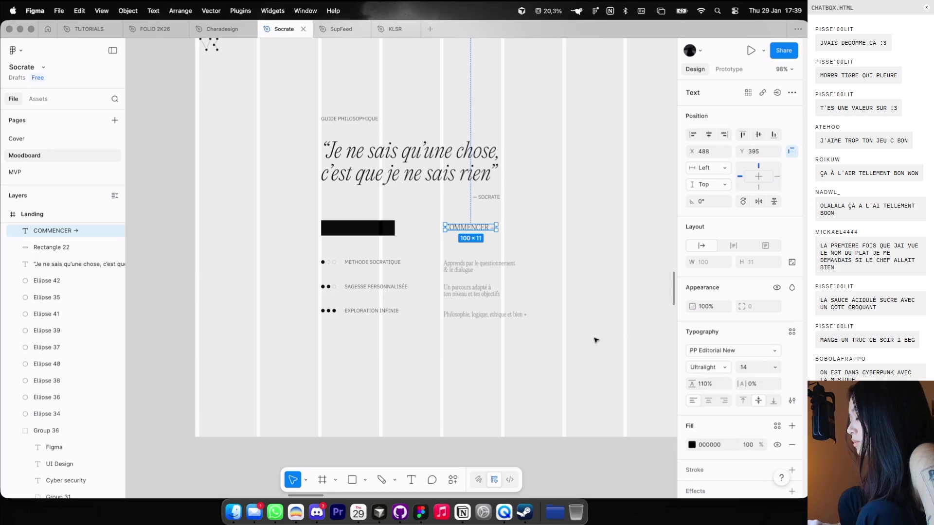
scroll(596, 337, "down", 5)
key("Escape")
scroll(584, 336, "down", 5)
Move the SUIVANT label onto the black rectangle and rewrite it as 'COMMENCER →'
left_click(500, 287)
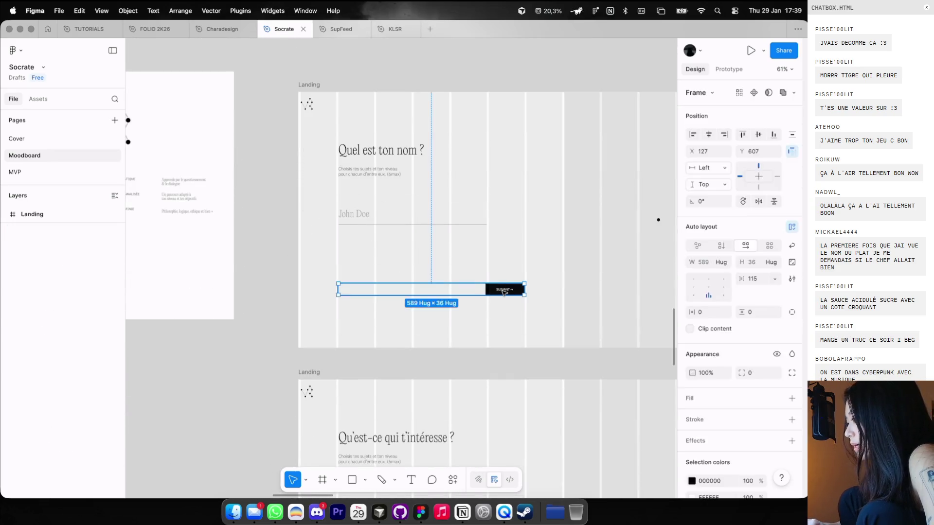
double_click(501, 287)
scroll(532, 183, "up", 2)
scroll(532, 184, "up", 4)
scroll(471, 147, "up", 3)
mouse_move(462, 142)
left_mouse_down()
mouse_move(401, 268)
mouse_move(361, 109)
left_mouse_up()
double_click(360, 108)
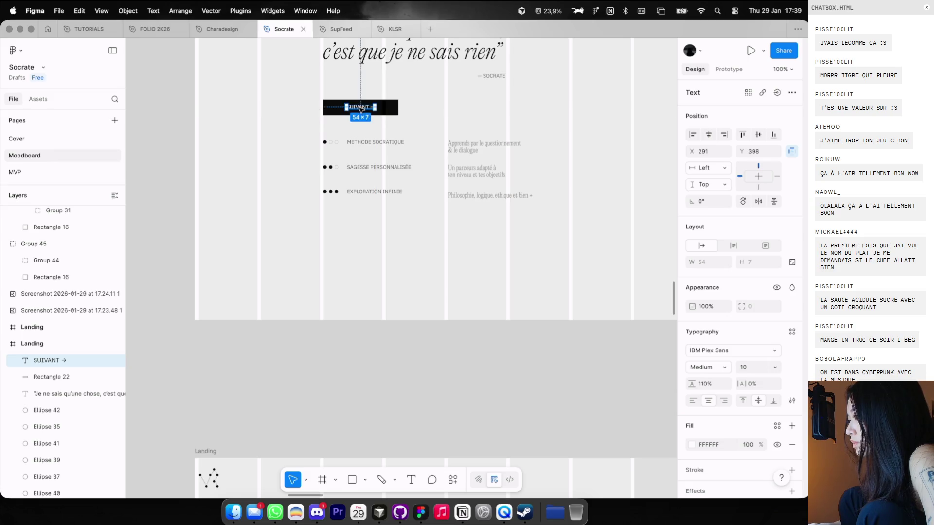
type("COMMENCER →")
key("Escape")
Position the label inside the black rectangle and group the two into a button
scroll(367, 79, "up", 5)
left_click_drag(350, 149, 359, 155)
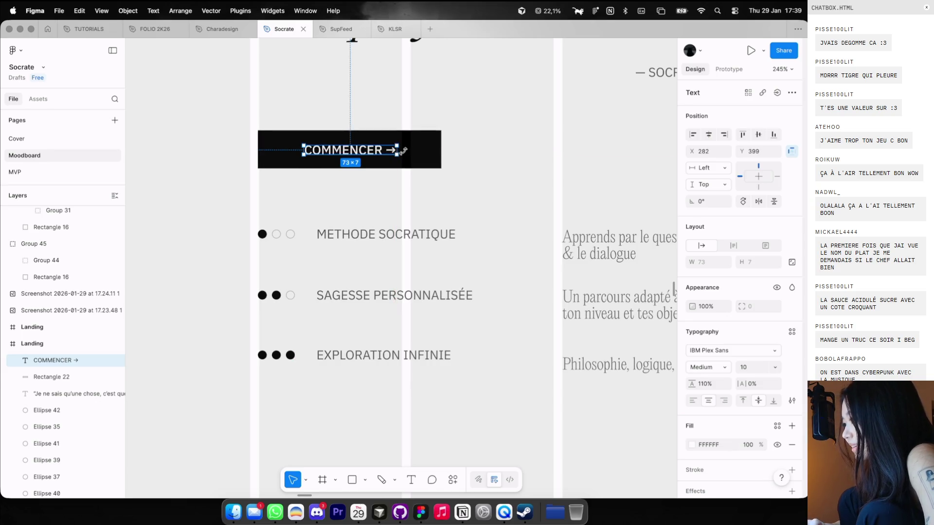
left_click(439, 140, "shift")
key("ctrl+g")
left_click(479, 125)
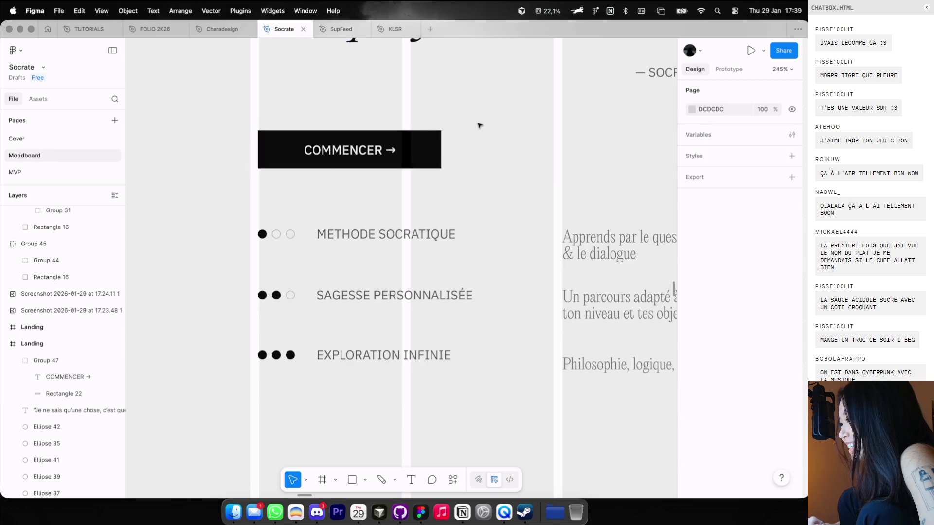
scroll(479, 125, "down", 5)
Set the 'COMMENCER →' label's font weight to Regular
left_click(431, 140)
double_click(430, 140)
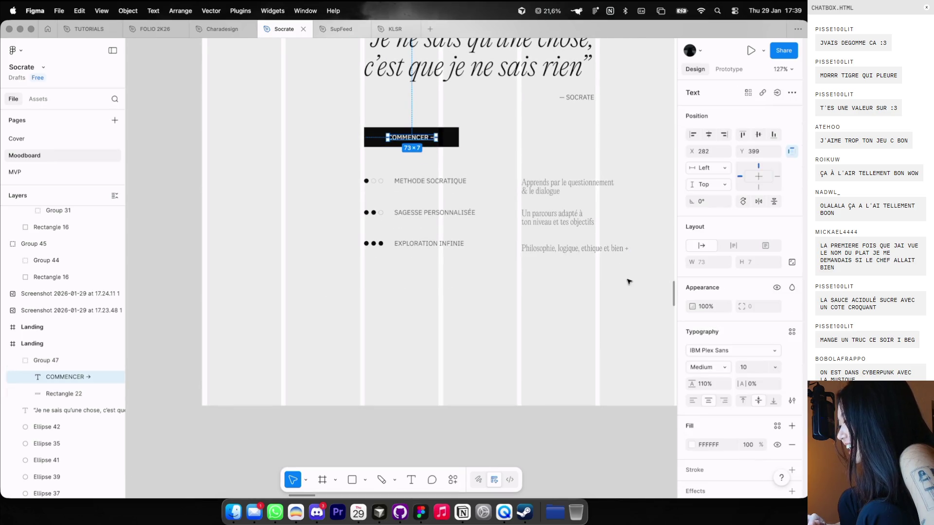
left_click(713, 372)
left_click(713, 355)
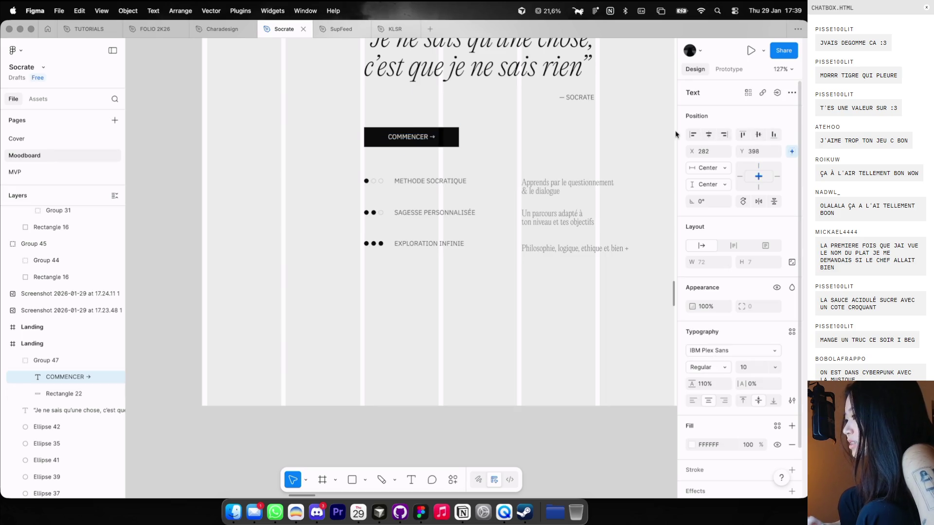
key("Escape")
left_click(446, 140)
scroll(446, 140, "down", 3)
left_click(445, 340)
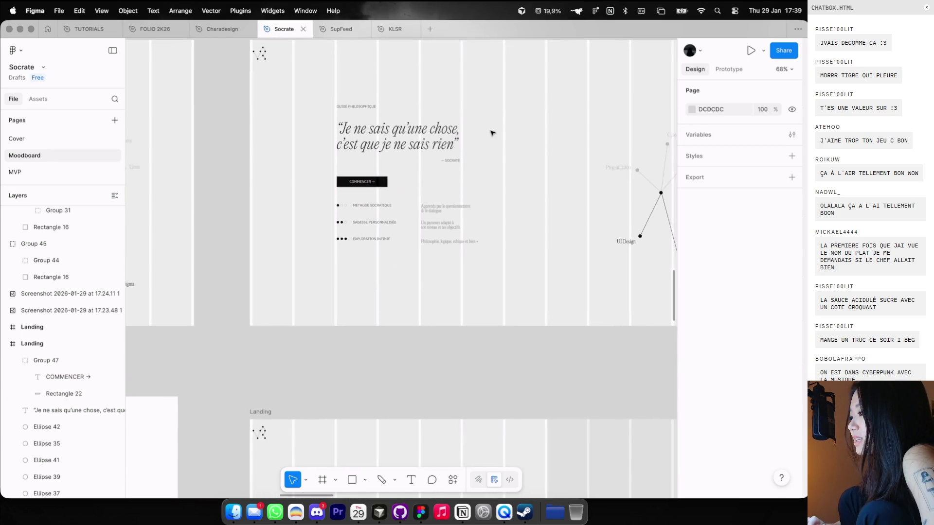
Marquee-select the three dot, title and description rows, group them, and undo the accidental move
scroll(403, 197, "down", 2)
scroll(402, 197, "left", 3)
scroll(403, 197, "down", 2)
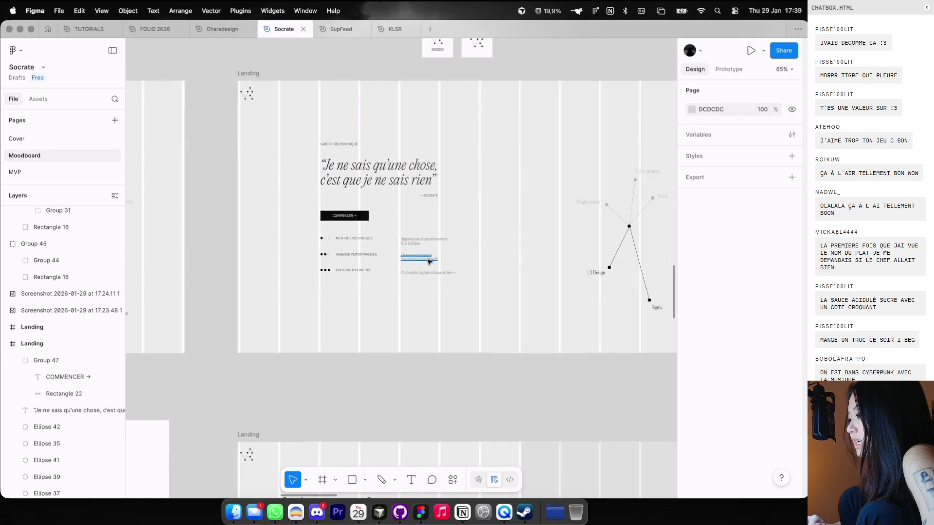
left_click_drag(455, 300, 303, 249)
key("ctrl+g")
mouse_move(365, 250)
left_mouse_down()
mouse_move(365, 262)
mouse_move(525, 173)
left_mouse_up()
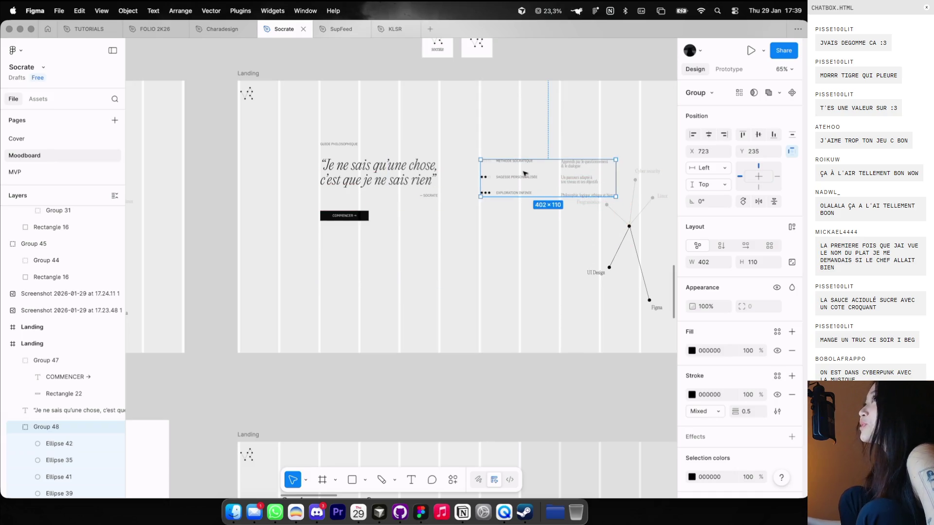
key("ctrl+z")
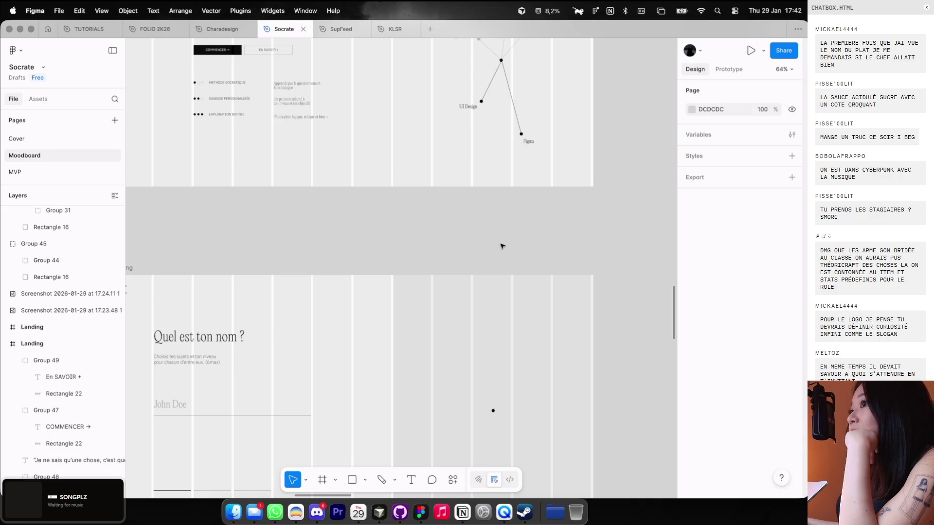
mouse_move(62, 500)
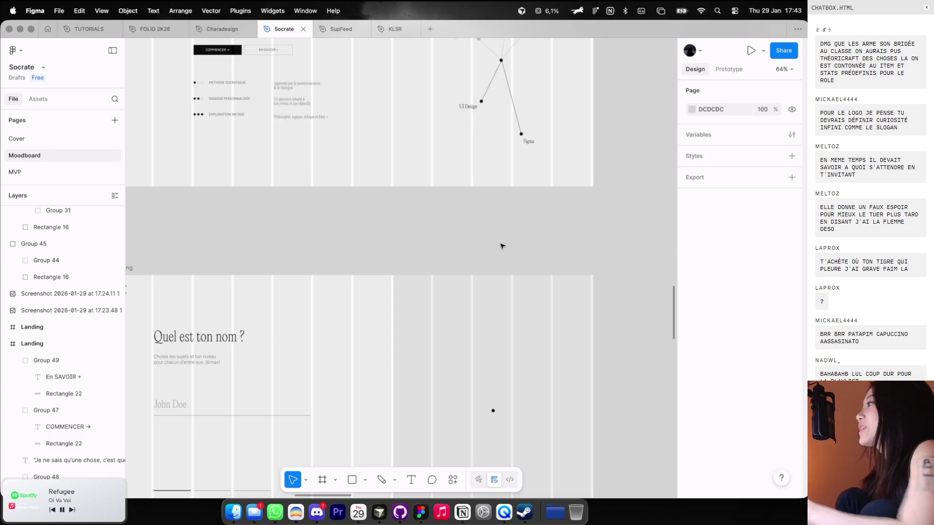
Wrap the COMMENCER and EN SAVOIR buttons in a horizontal auto layout row
scroll(456, 209, "down", 5)
scroll(456, 214, "down", 2)
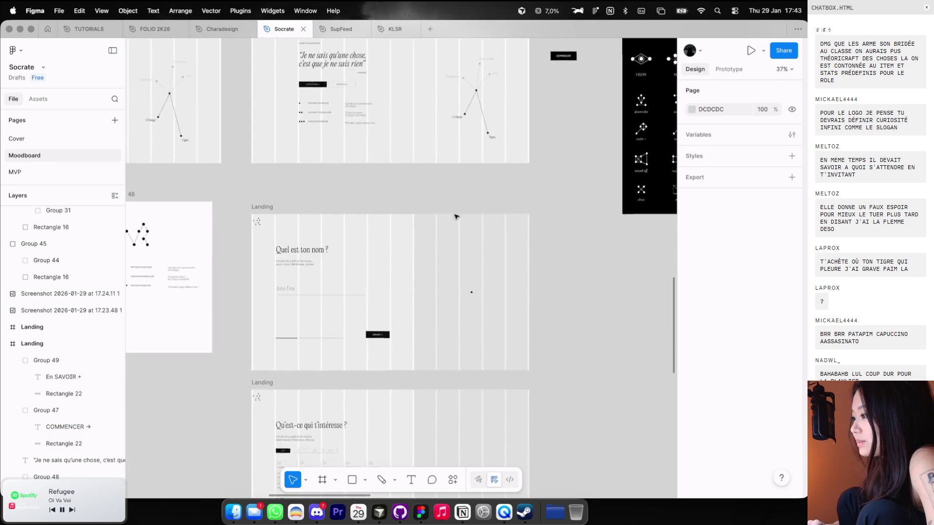
scroll(438, 214, "up", 3)
scroll(408, 214, "up", 5)
key("ctrl+g")
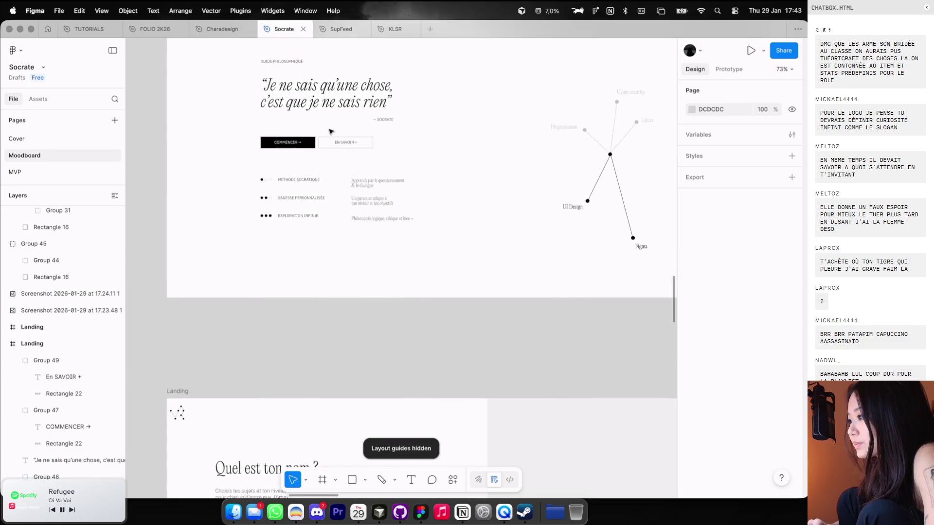
scroll(351, 151, "up", 3)
left_click(371, 176)
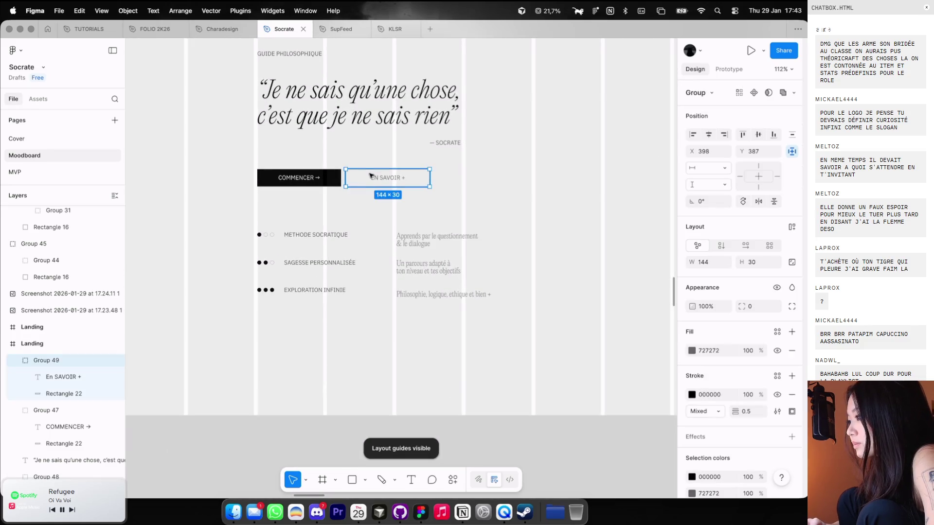
key("Tab")
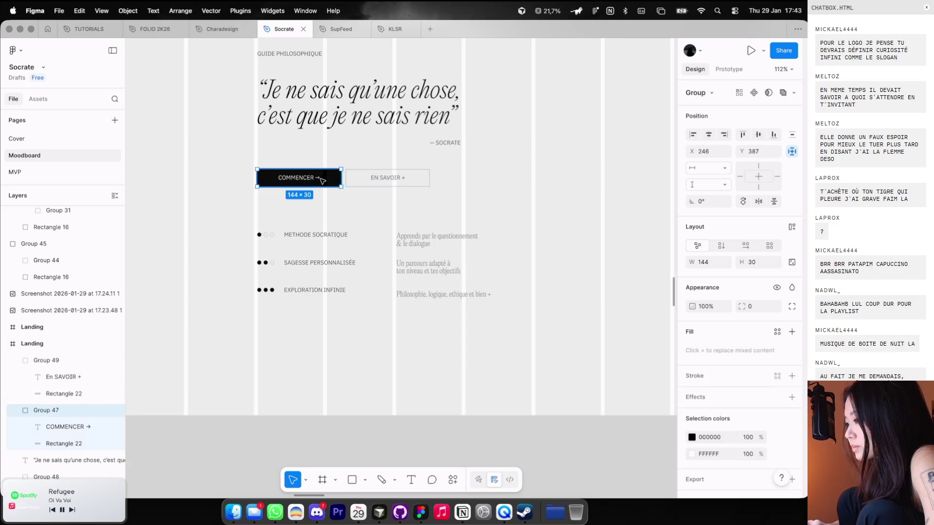
left_click(366, 181, "shift")
left_click(791, 227)
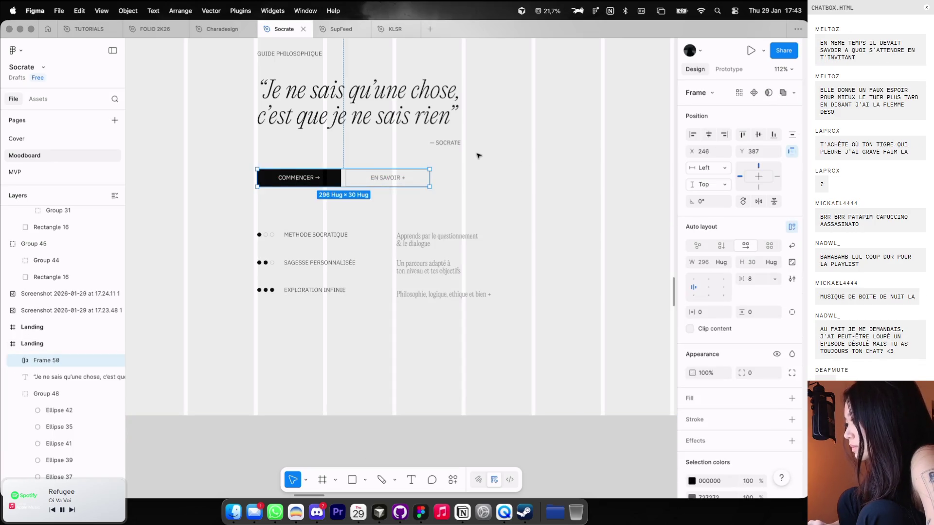
scroll(476, 152, "up", 3)
Widen the button row to about 349 and set both buttons to Fill container width
left_click_drag(406, 191, 456, 191)
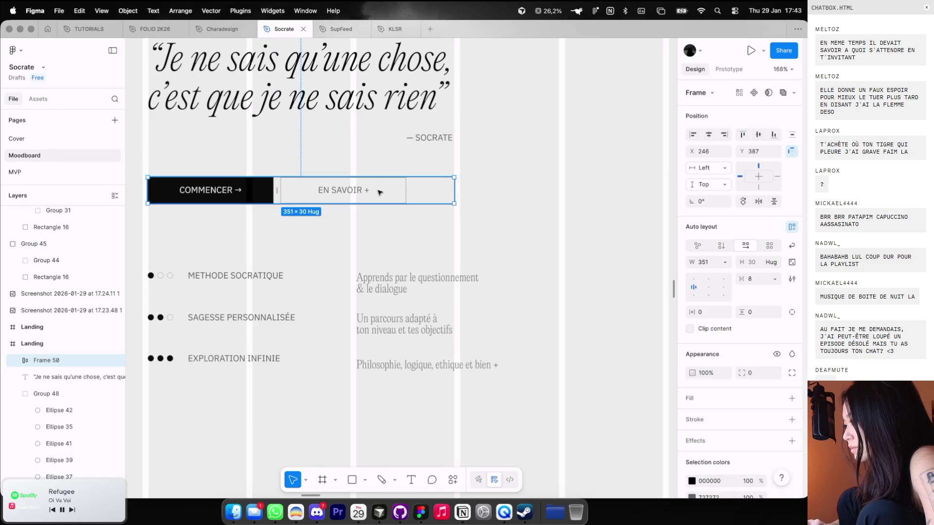
key("Return")
left_click(723, 229)
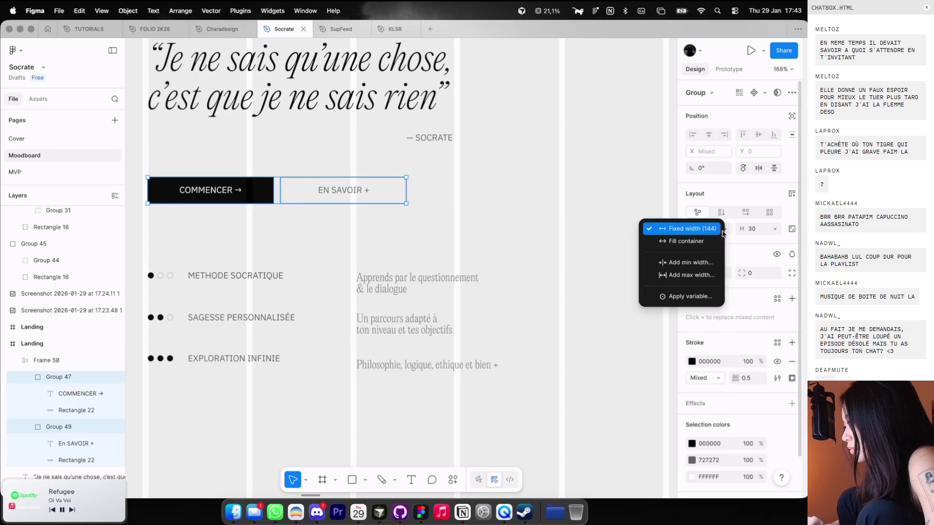
left_click(669, 245)
left_click(669, 249)
key("ctrl+g")
Fine-tune the button row's vertical position beneath the quote
scroll(542, 223, "down", 5)
scroll(542, 223, "up", 2)
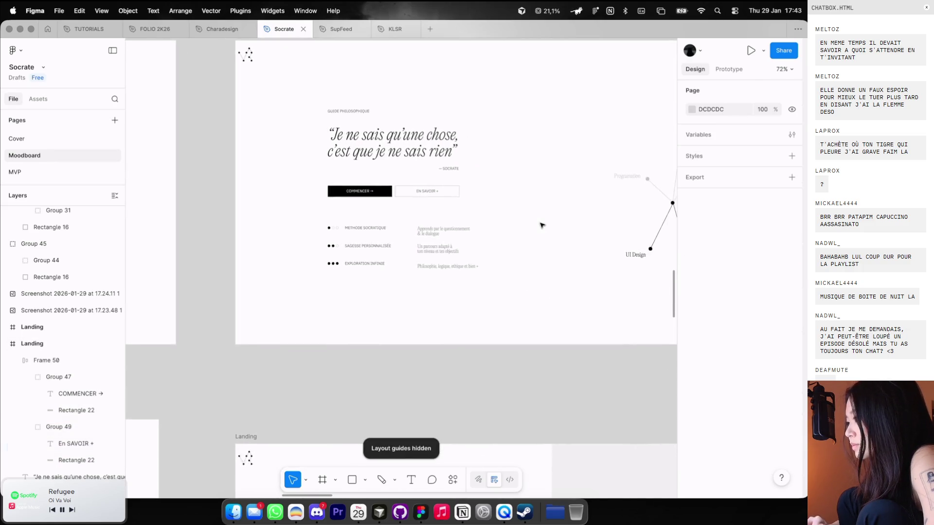
scroll(543, 226, "up", 2)
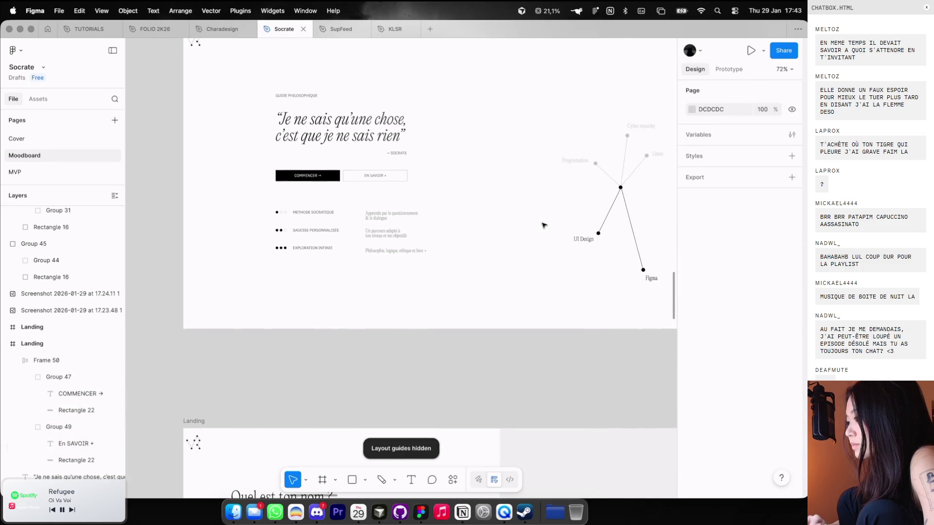
left_click(409, 172)
left_click(439, 176)
left_click(386, 175)
key("shift+Down")
key("shift+Down")
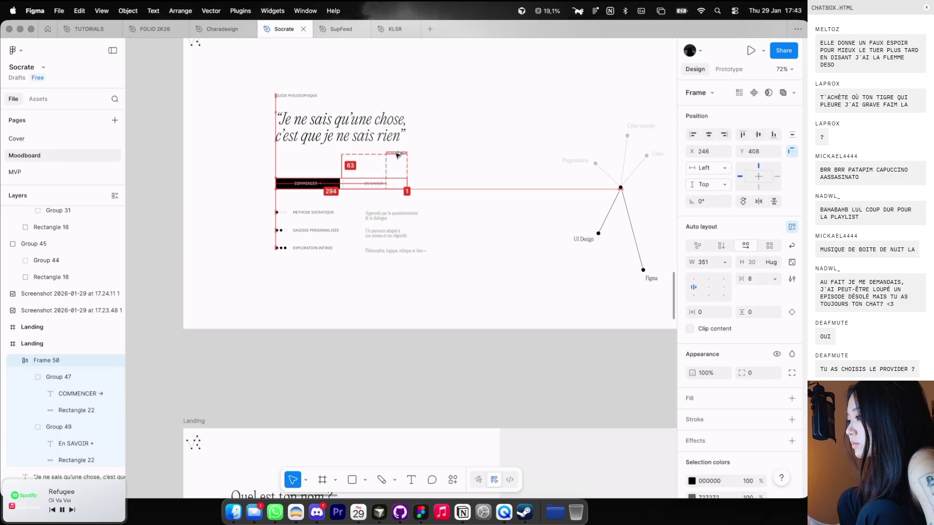
left_click(452, 155)
mouse_move(376, 187)
left_mouse_down()
mouse_move(400, 154)
mouse_move(389, 164)
left_mouse_up()
left_click_drag(433, 285, 273, 210)
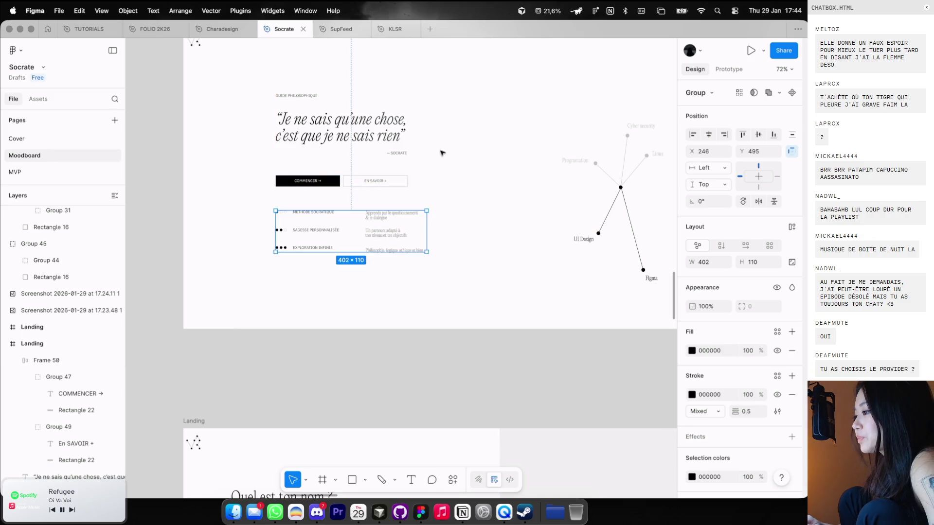
scroll(437, 150, "down", 3)
Group the quote, buttons and feature list, align them to vertical centre, then ungroup
left_click_drag(304, 95, 381, 192)
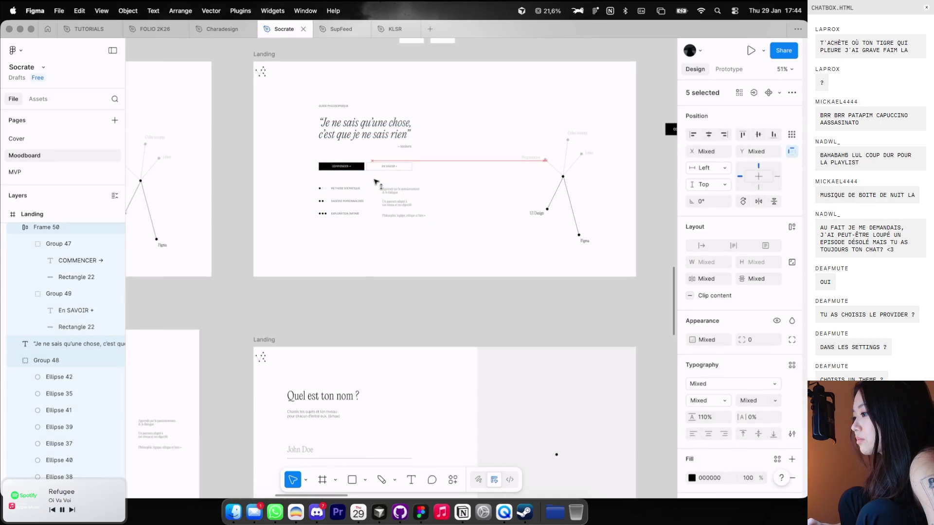
key("super+g")
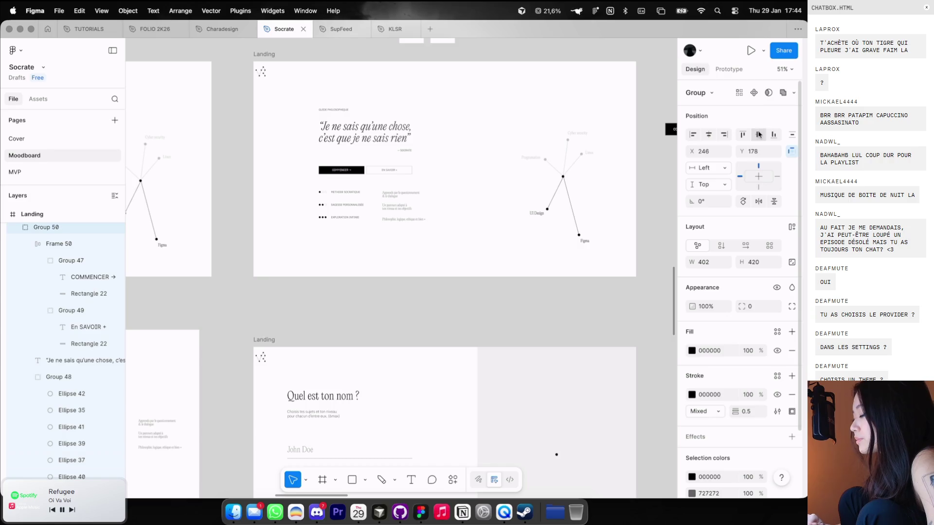
left_click(501, 118)
left_click(346, 182)
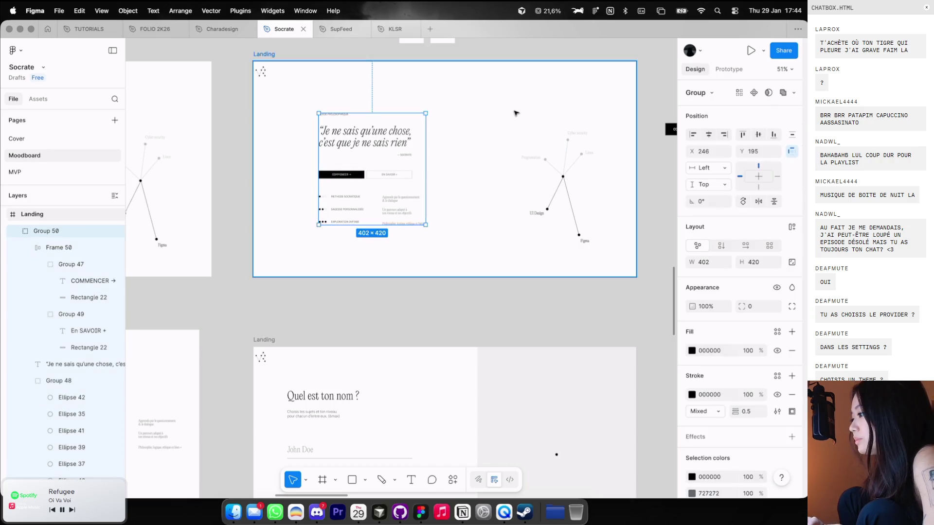
key("super+z")
scroll(487, 204, "right", 2)
left_click(561, 231)
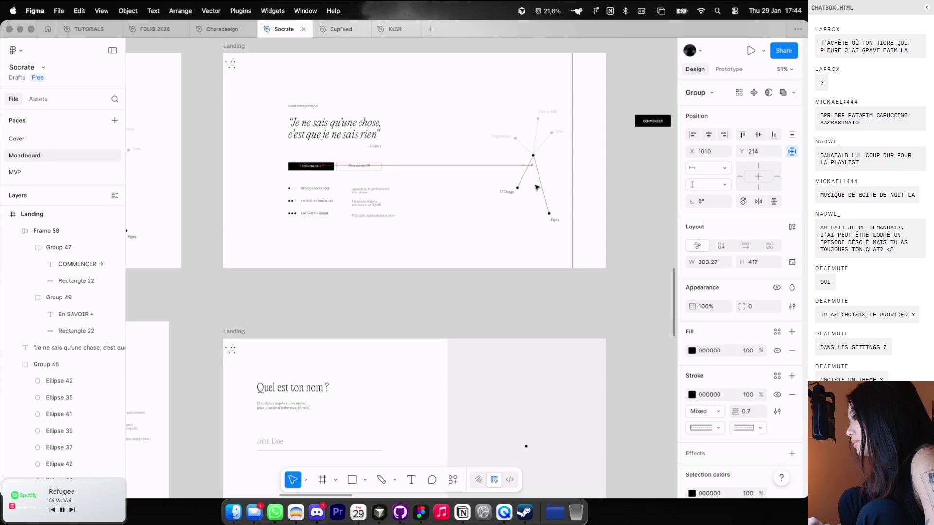
left_click(445, 167)
scroll(316, 92, "down", 3, "ctrl")
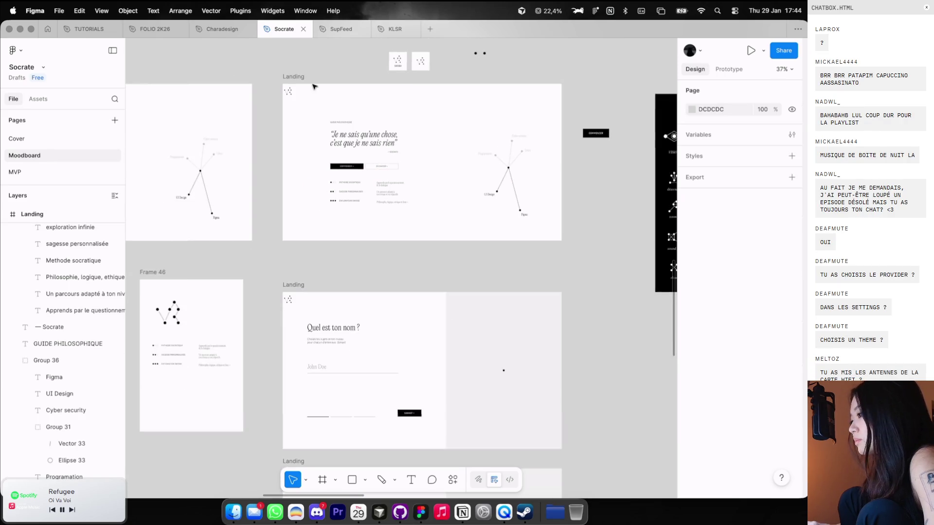
Alt-drag the 1440×810 'Qu'est-ce qui t'intéresse ?' Landing frame to create a copy on its right
scroll(319, 98, "right", 2)
scroll(319, 98, "left", 5)
scroll(320, 101, "down", 2)
scroll(319, 101, "down", 5)
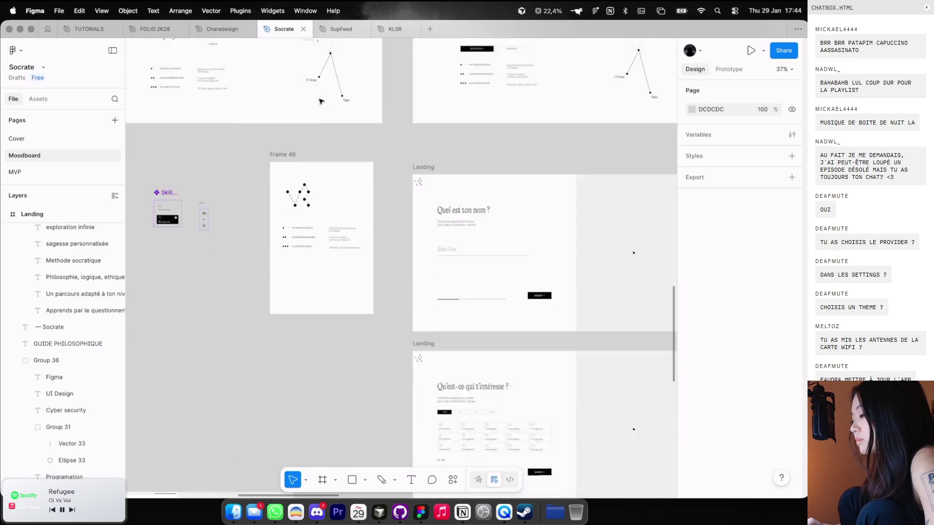
scroll(320, 101, "down", 5)
scroll(319, 101, "down", 2)
scroll(320, 101, "left", 3)
scroll(320, 101, "right", 4)
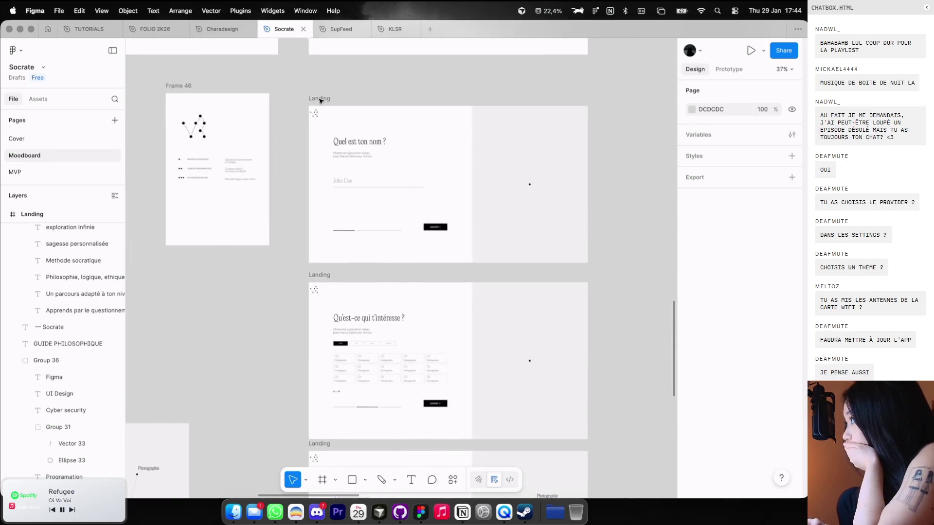
scroll(321, 101, "up", 4)
scroll(321, 100, "up", 5)
scroll(320, 101, "up", 4)
scroll(321, 101, "right", 5)
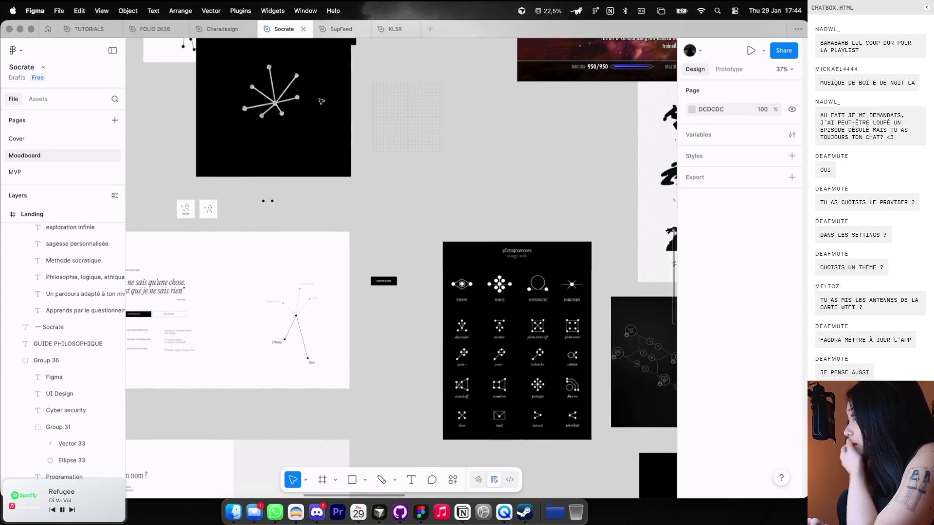
scroll(320, 100, "up", 2)
scroll(321, 101, "up", 2)
scroll(320, 101, "right", 2)
scroll(320, 101, "up", 3)
scroll(320, 101, "right", 2)
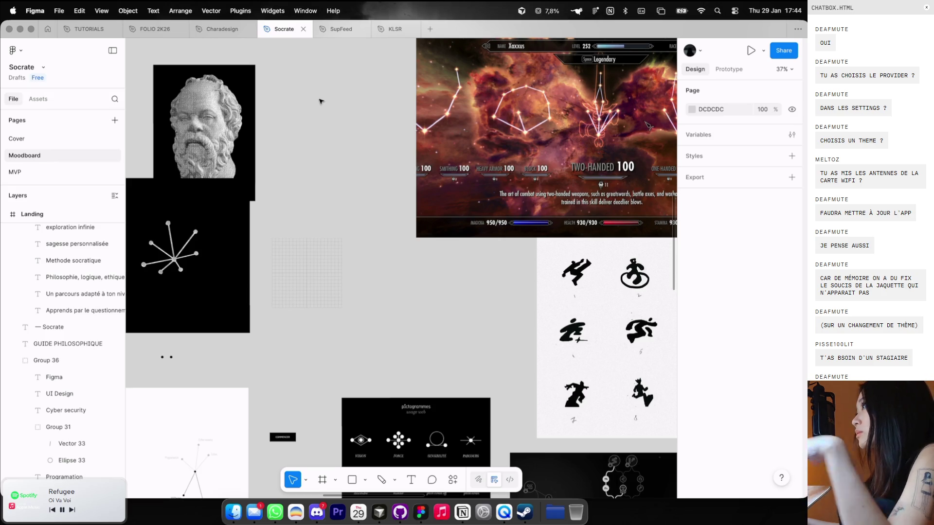
scroll(287, 111, "down", 3)
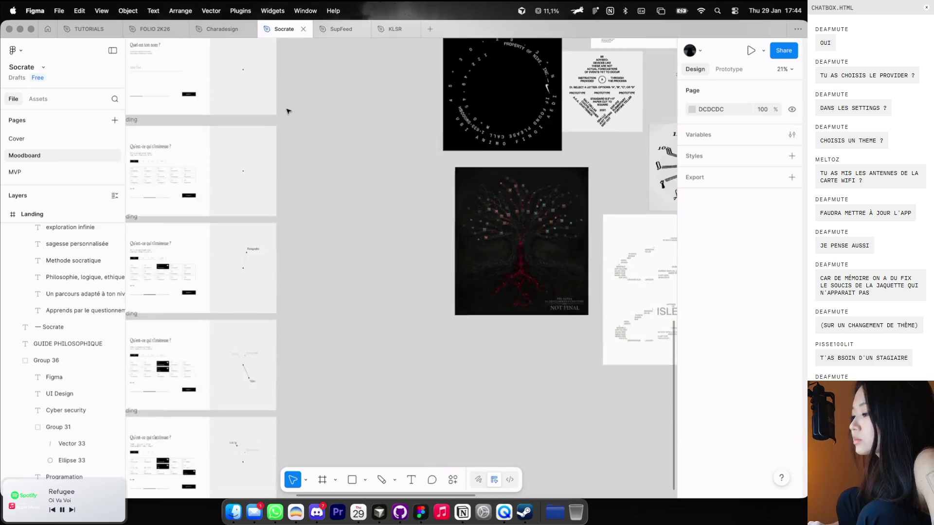
scroll(287, 109, "down", 5)
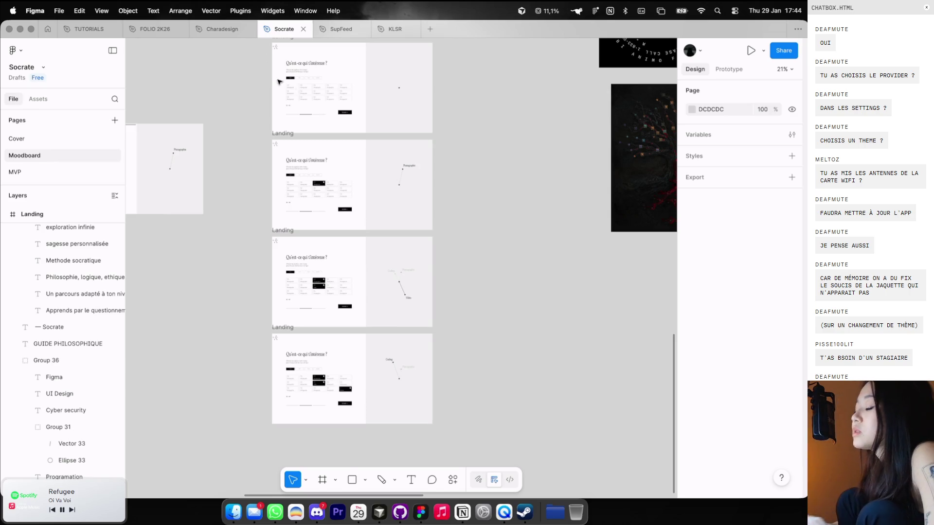
scroll(357, 102, "up", 2)
scroll(357, 103, "up", 2)
scroll(357, 104, "up", 2)
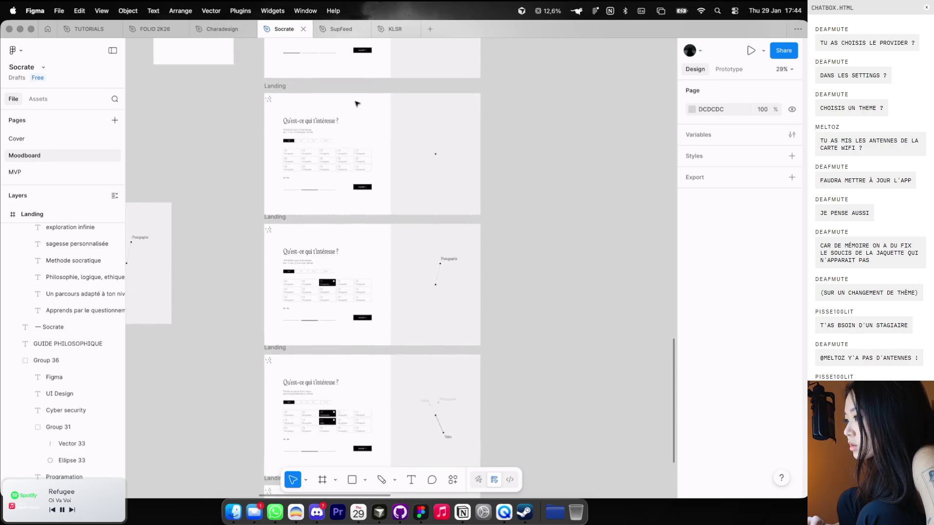
scroll(357, 103, "up", 5)
scroll(357, 103, "right", 3)
mouse_move(249, 122)
left_mouse_down()
mouse_move(495, 128)
mouse_move(454, 281)
left_mouse_up()
scroll(495, 132, "up", 1)
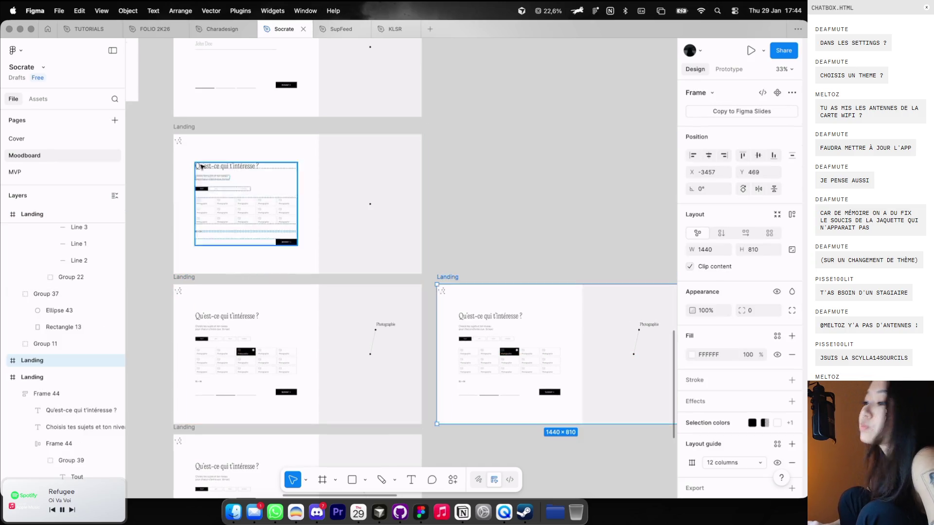
Draw a rectangle stretched over the whole duplicated Landing frame
key("Delete")
left_click(359, 281)
key("super+z")
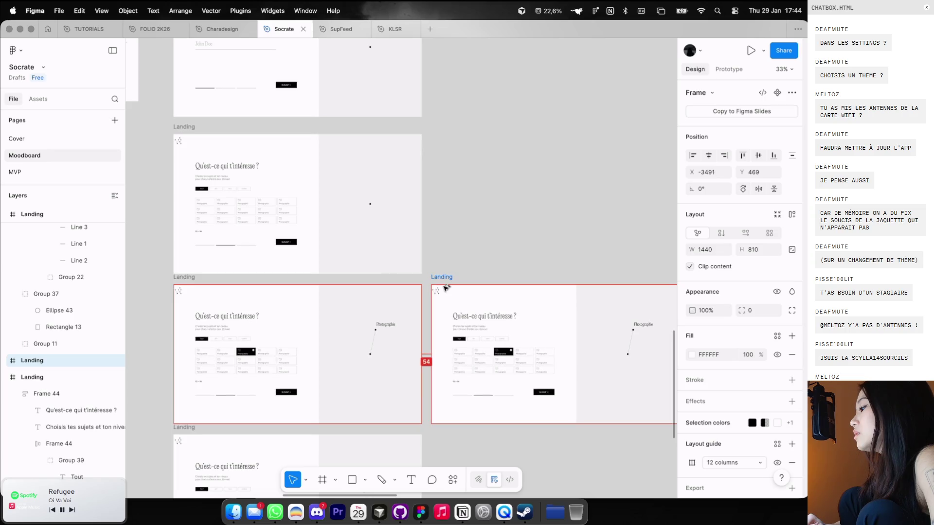
scroll(486, 292, "up", 2)
key("r")
left_click_drag(434, 244, 574, 429)
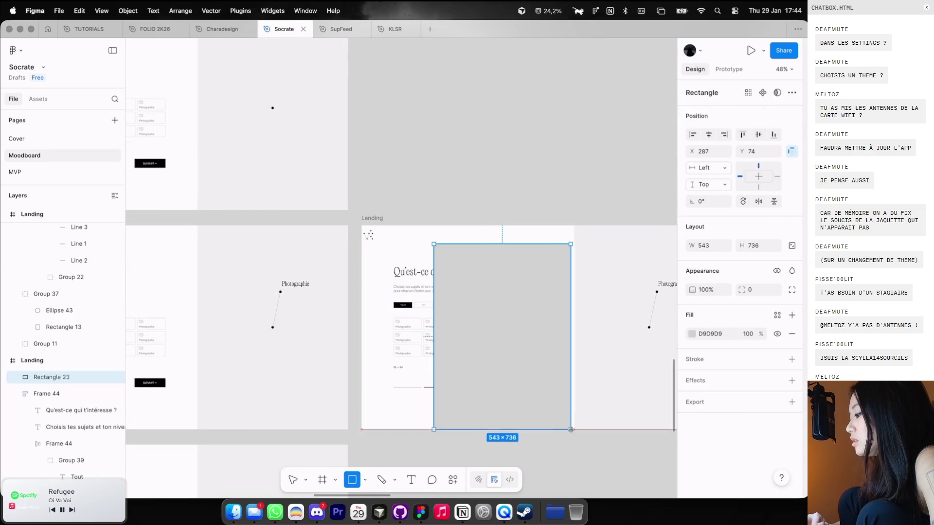
left_click_drag(433, 244, 361, 225)
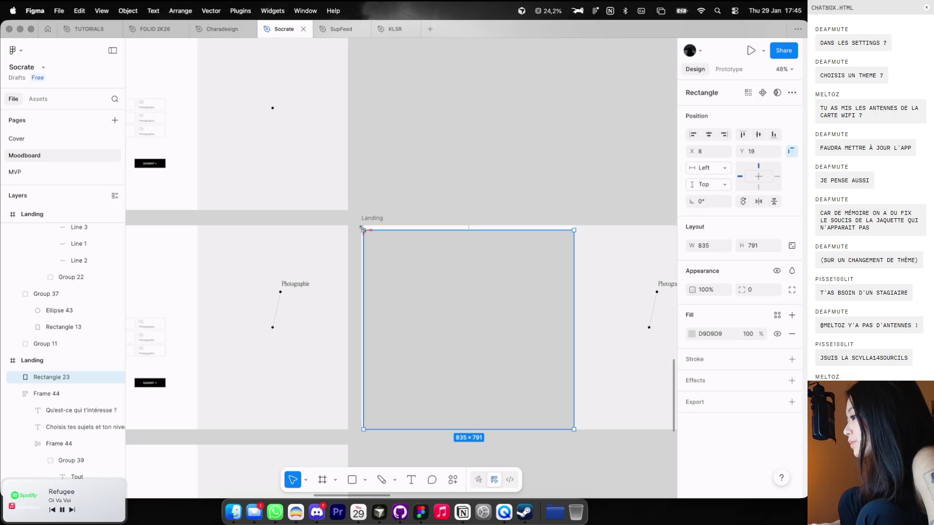
Fill the overlay rectangle white (FFFFFF) at 60% opacity
left_click(691, 333)
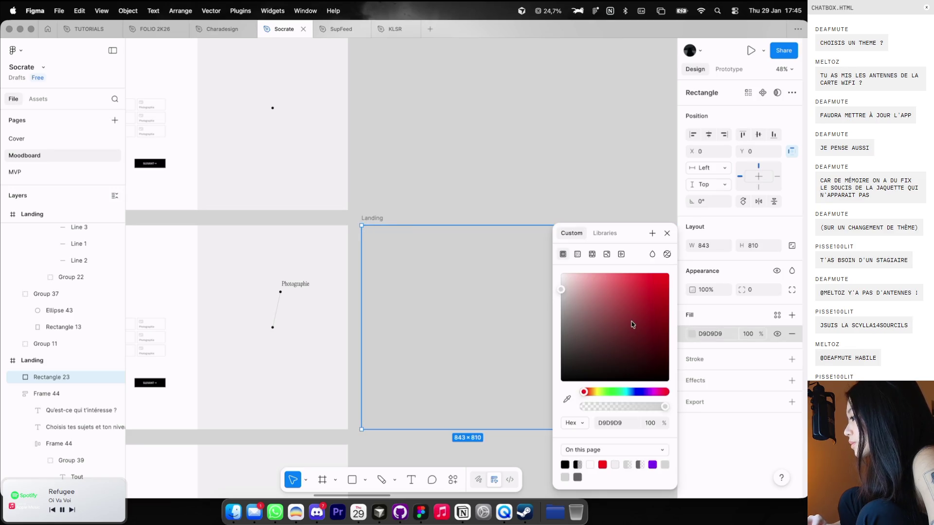
left_click(575, 463)
key("Escape")
key("4")
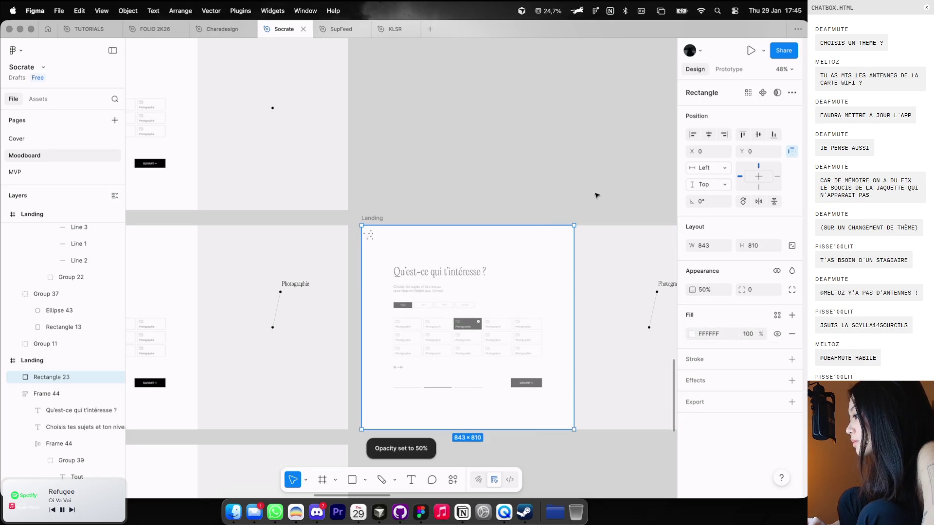
key("6")
left_click(494, 394)
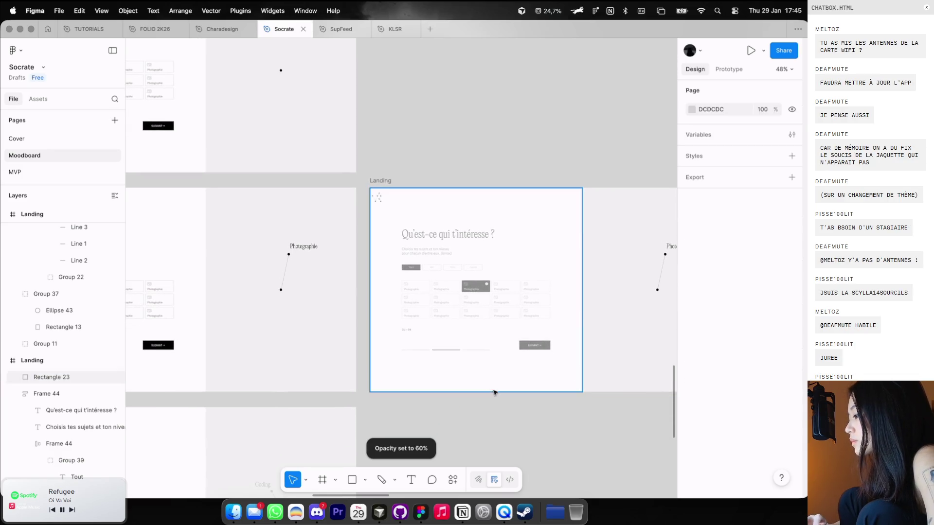
Group the overlay with the mockup as Group 50, show the column grid, and lock the group
left_click_drag(559, 419, 367, 192)
key("super+g")
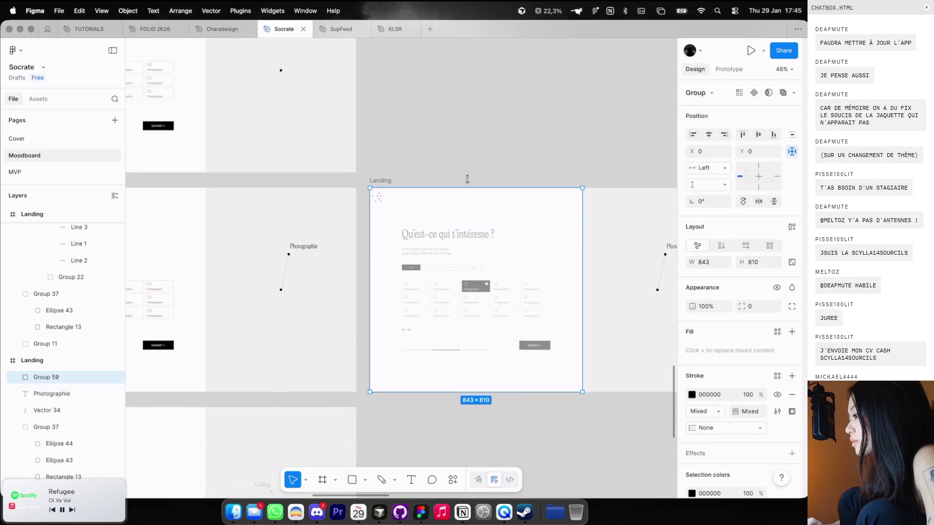
key("ctrl+shift+4")
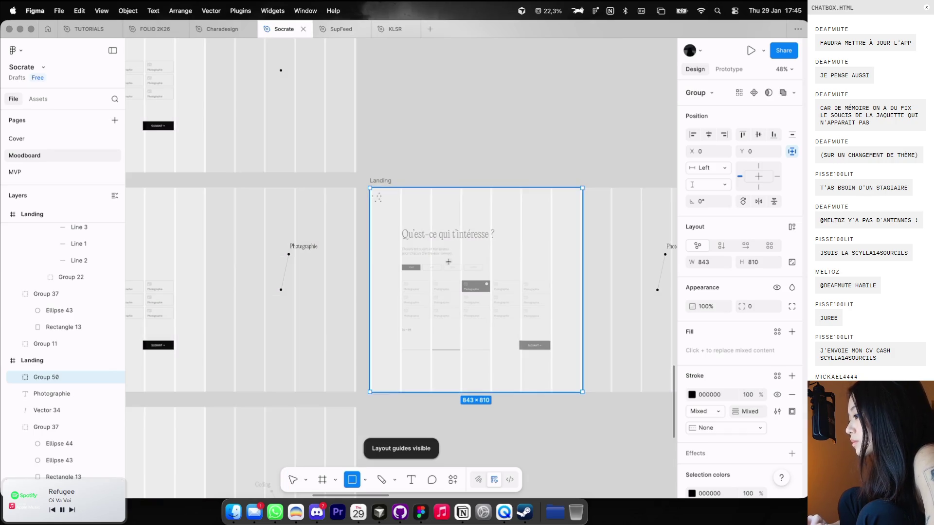
left_click(104, 378)
left_click(430, 244)
scroll(434, 257, "down", 2)
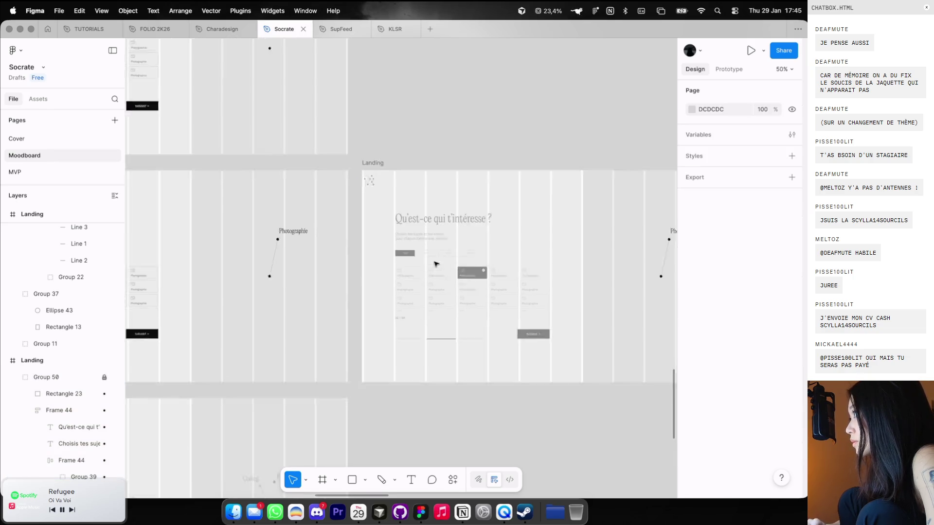
Draw a rectangle over the topic grid and centre it vertically in the frame
scroll(435, 264, "down", 3)
key("r")
mouse_move(404, 216)
left_mouse_down()
mouse_move(485, 272)
mouse_move(469, 240)
left_mouse_up()
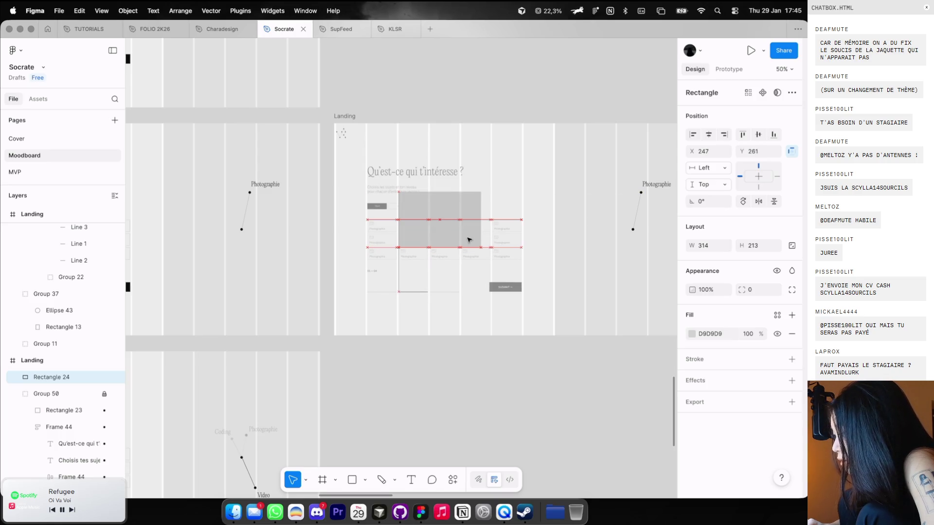
mouse_move(469, 240)
left_mouse_down()
mouse_move(488, 265)
mouse_move(489, 248)
left_mouse_up()
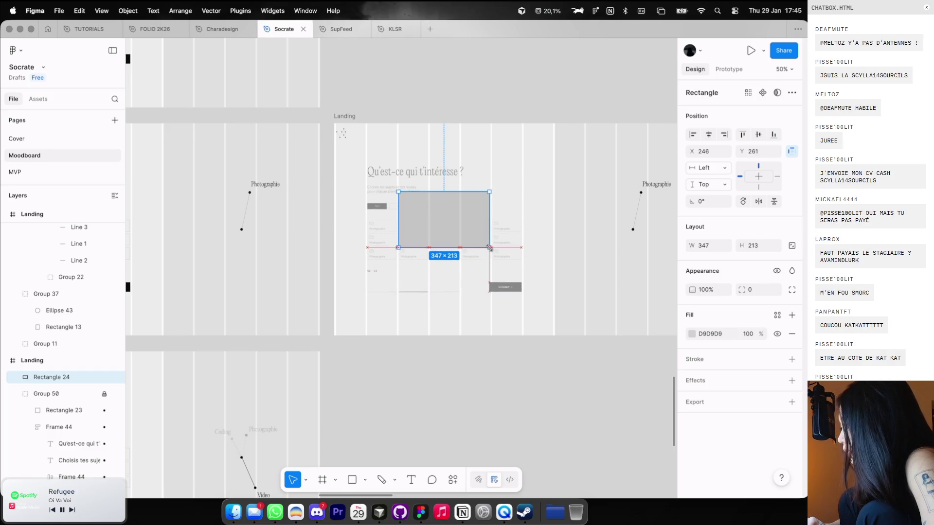
scroll(484, 234, "up", 3)
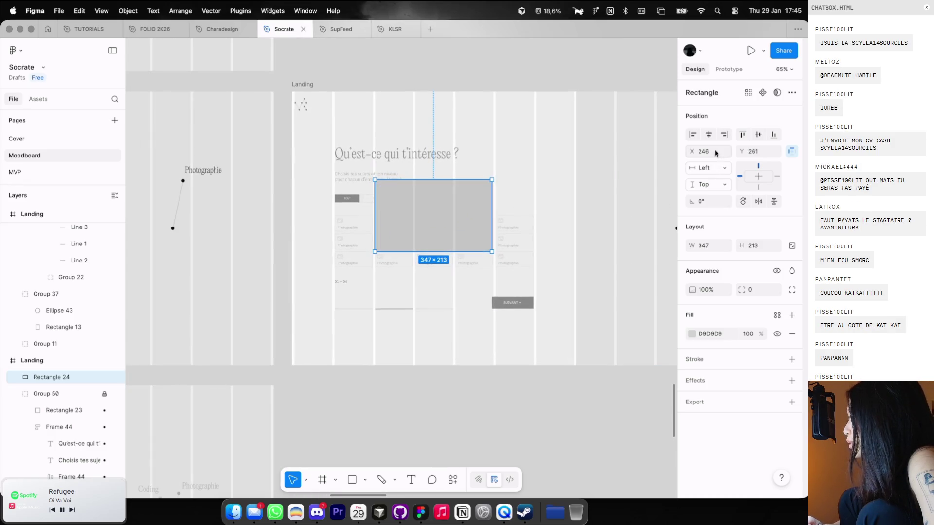
left_click(757, 134)
Size the rectangle to 350×213 with a white fill, then hide the layout guides
scroll(394, 217, "up", 3)
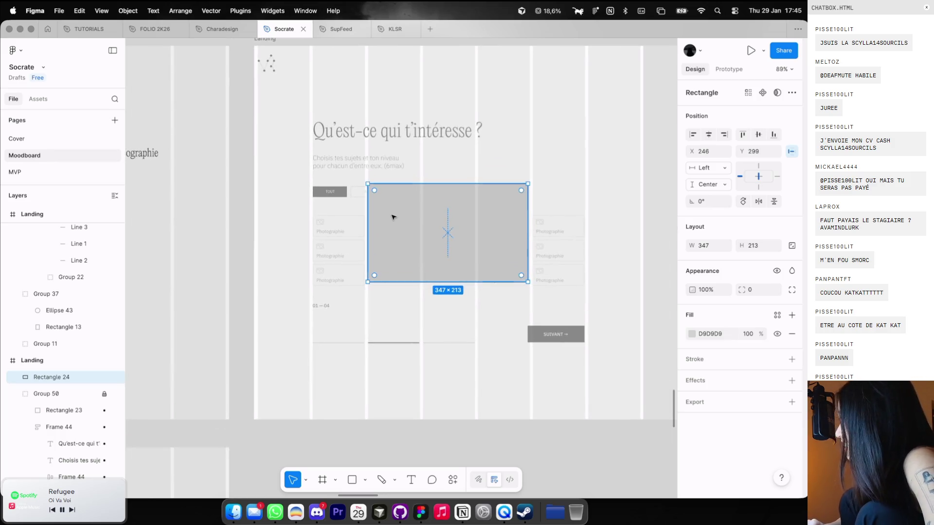
scroll(386, 211, "up", 2)
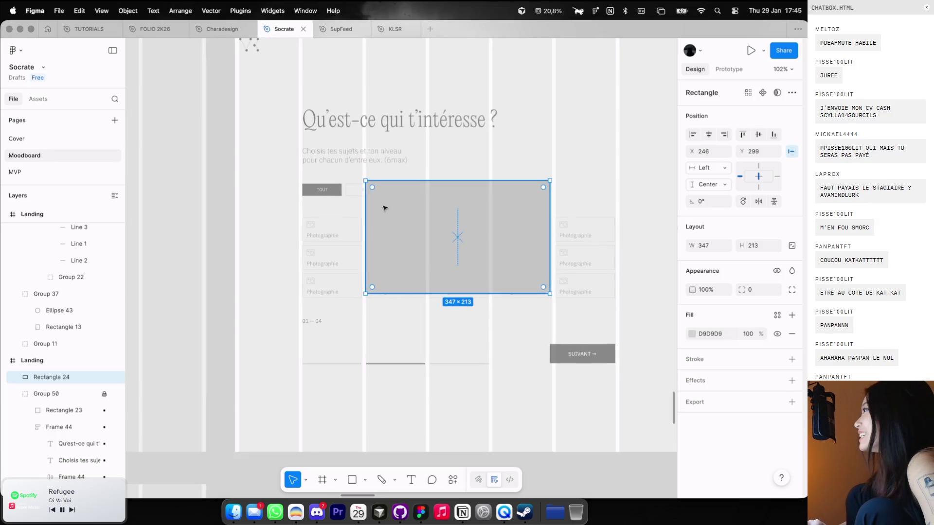
left_click_drag(365, 215, 365, 215)
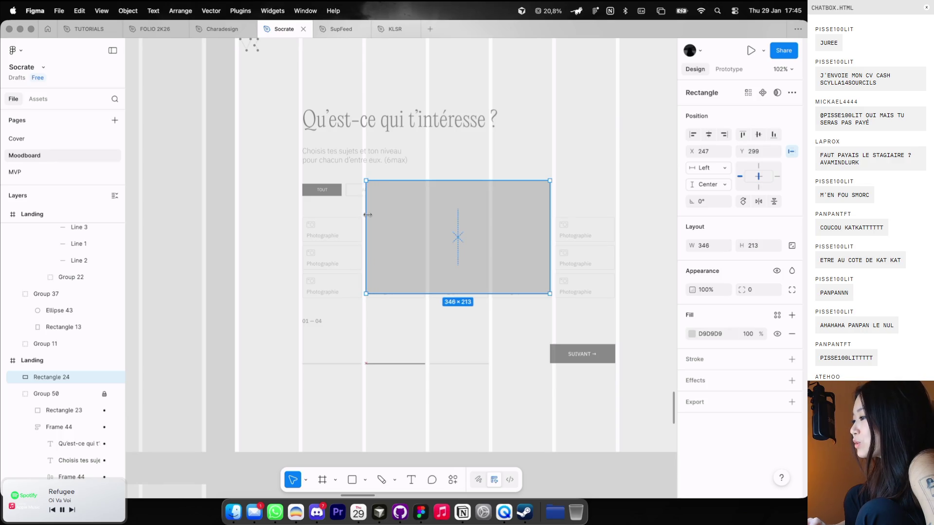
left_click_drag(550, 199, 552, 200)
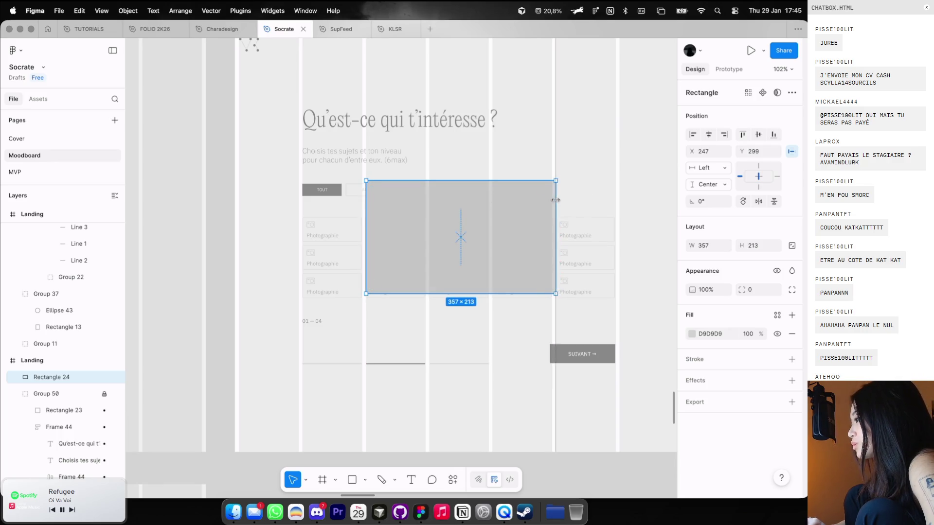
left_click(691, 333)
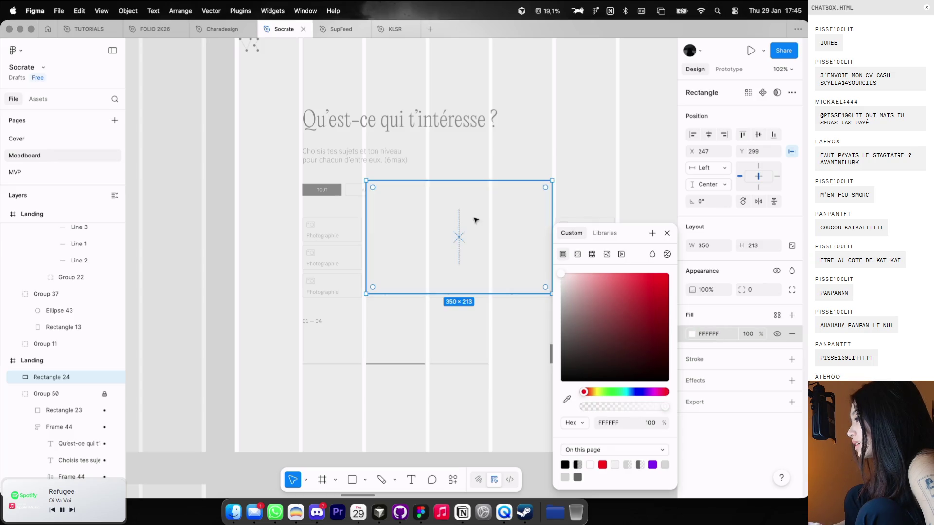
key("Escape")
key("Escape")
key("ctrl+g")
scroll(585, 148, "down", 3)
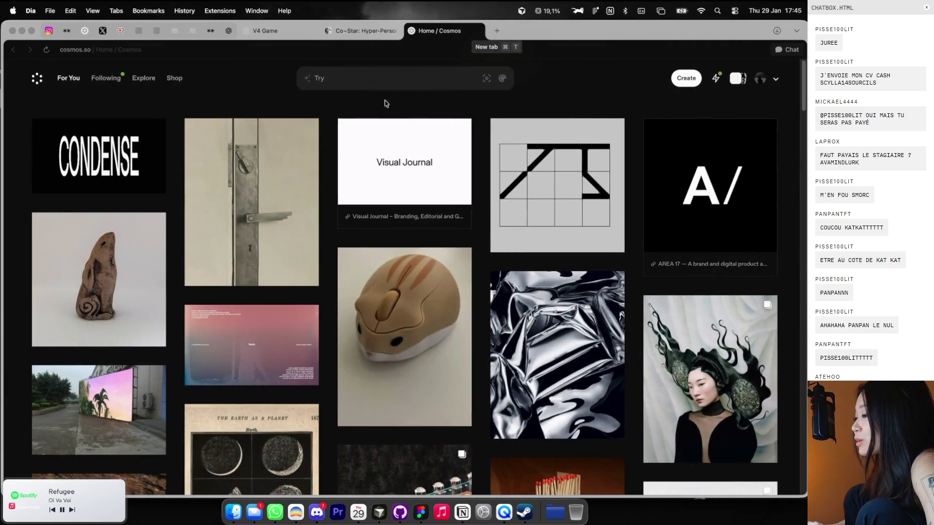
In V4 Game, place Inventory on the left and the leaderboard beside it, ranked by VP
left_click(272, 31)
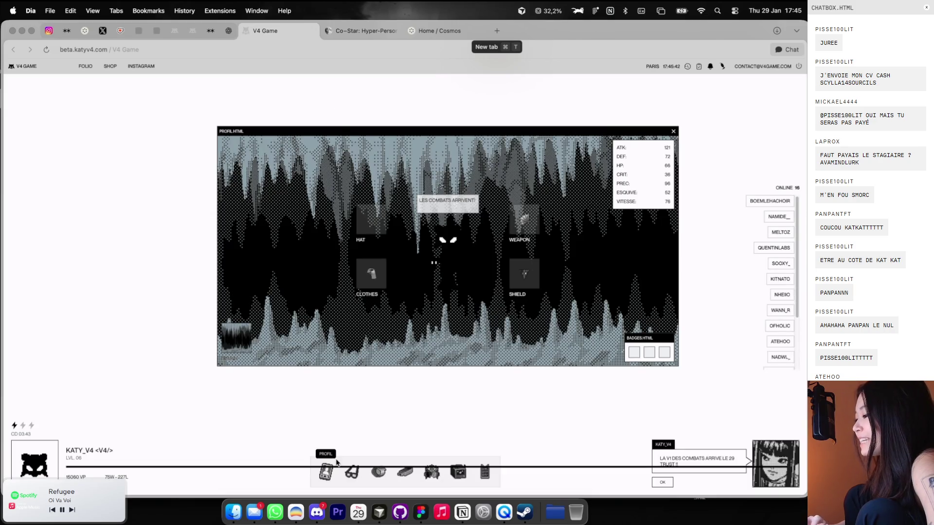
left_click(351, 472)
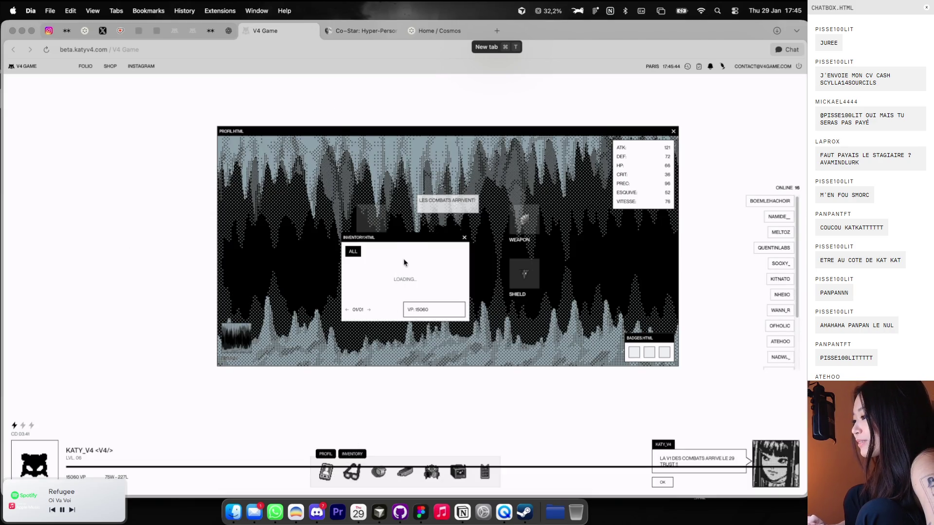
left_click_drag(408, 239, 167, 174)
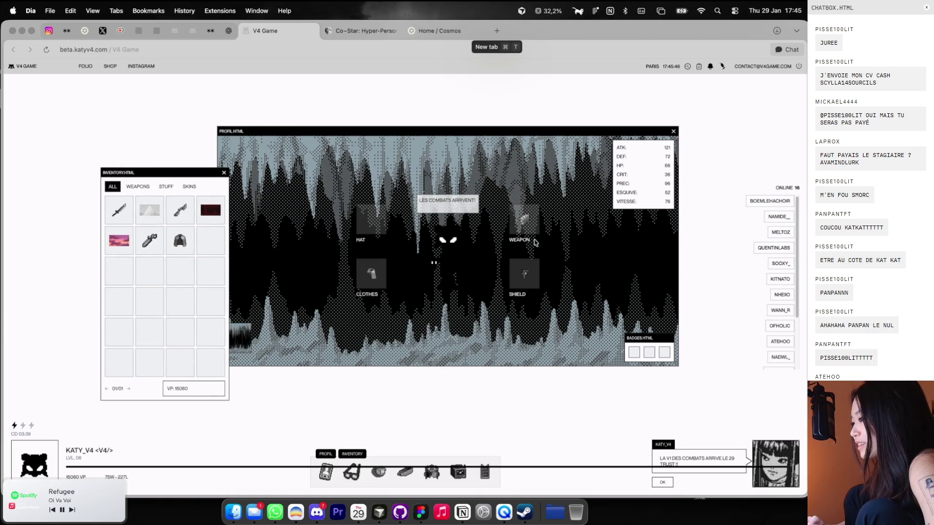
left_click(431, 474)
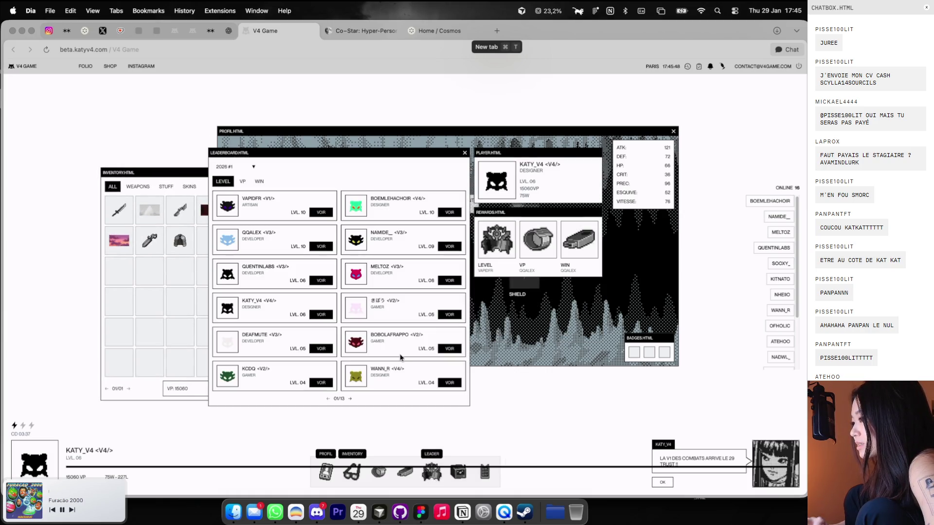
left_click_drag(364, 157, 407, 154)
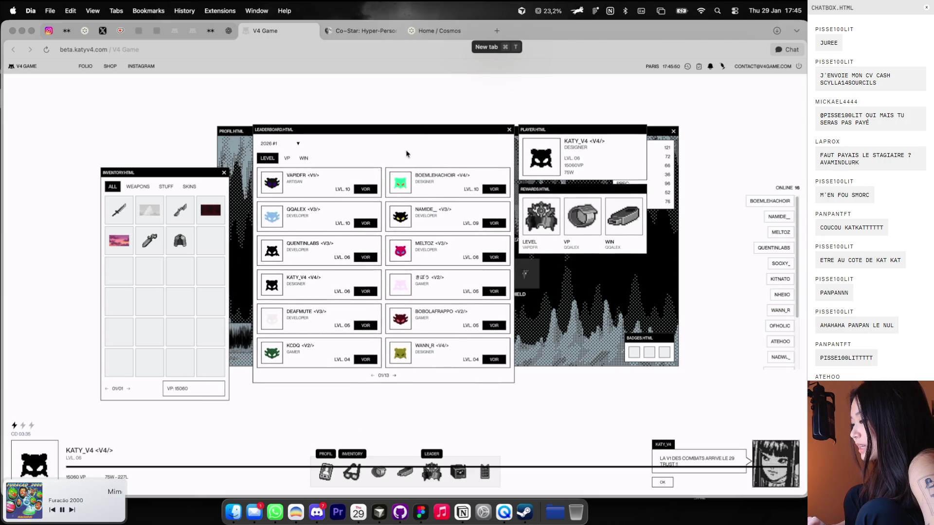
left_click(286, 158)
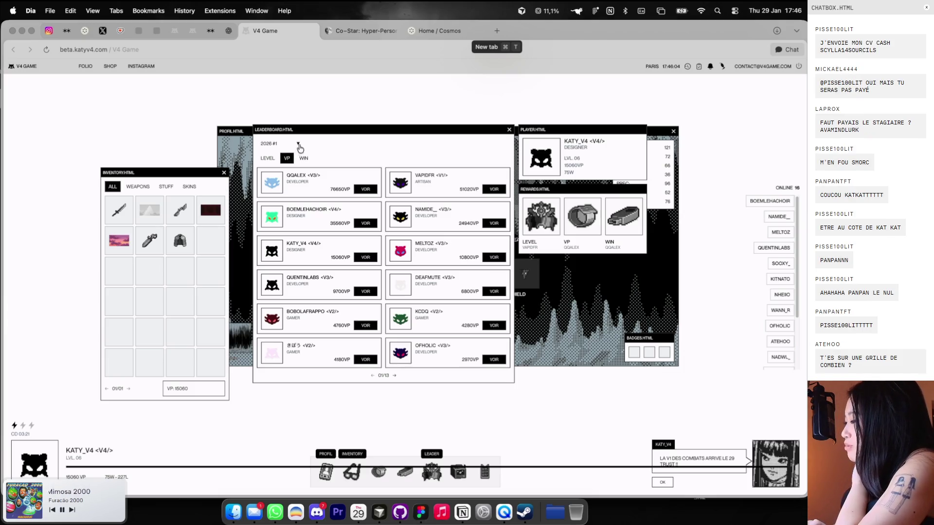
Rank the leaderboard by WIN, close it, and switch back to the Figma desktop
left_click(304, 158)
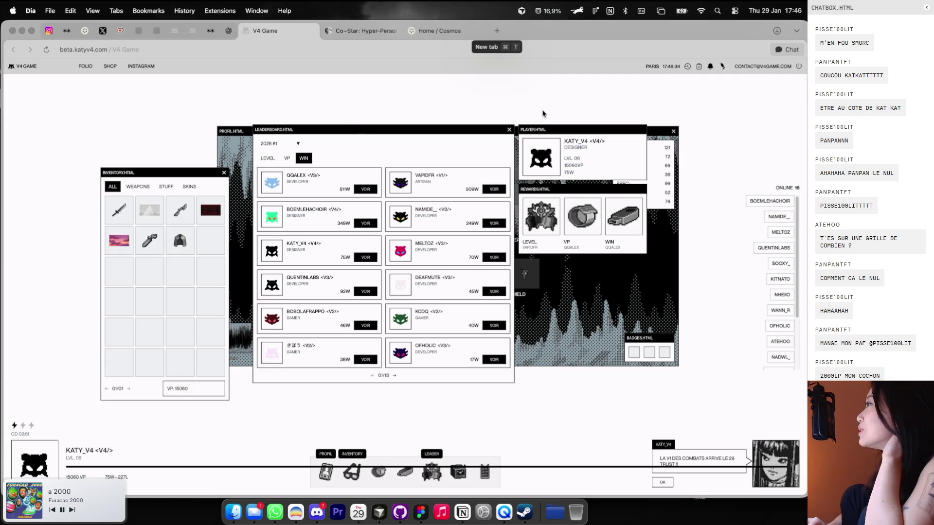
mouse_move(503, 128)
left_mouse_down()
mouse_move(528, 116)
mouse_move(527, 133)
left_mouse_up()
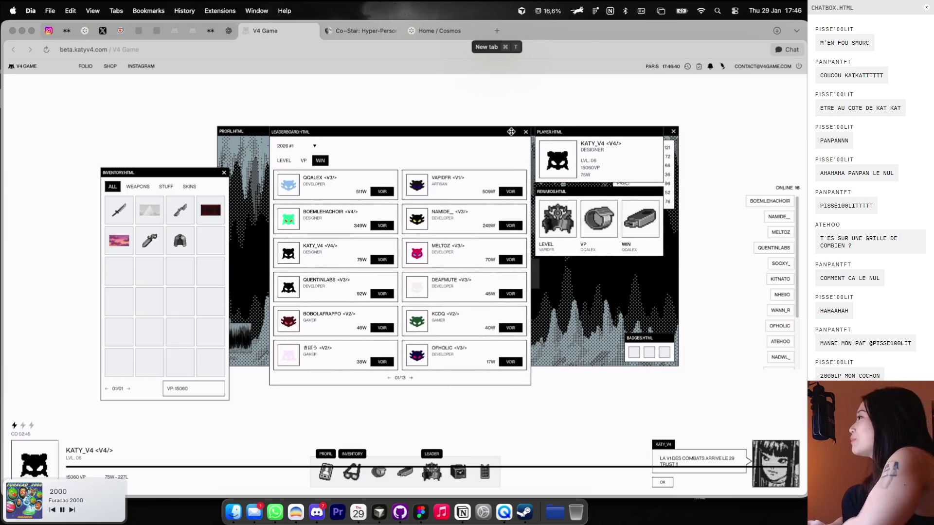
mouse_move(526, 133)
left_mouse_down()
mouse_move(501, 130)
mouse_move(533, 127)
left_mouse_up()
left_click(520, 131)
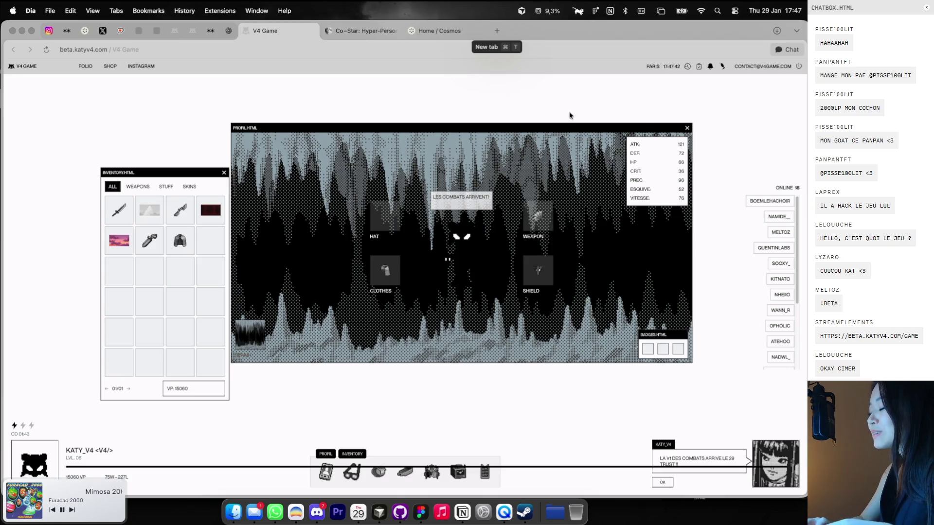
key("ctrl+Right")
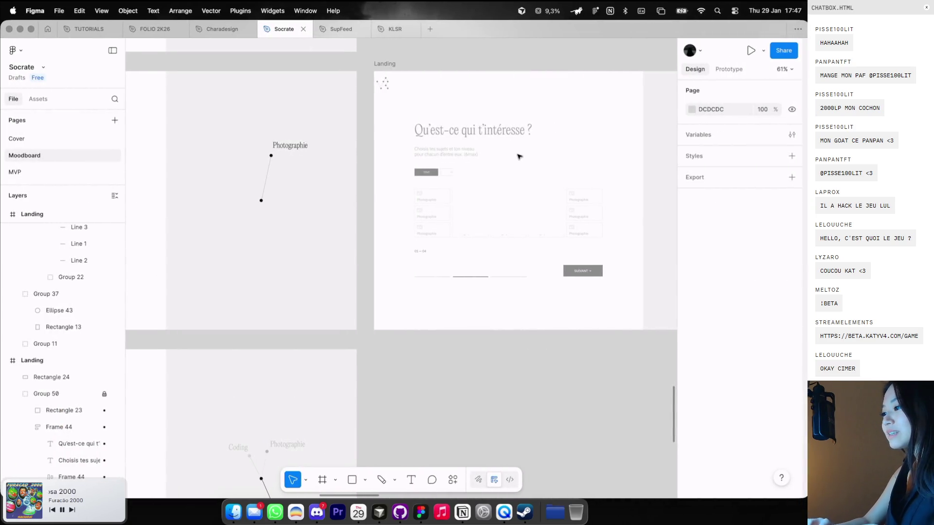
Give the white 350×213 popup rectangle a 1 px black stroke
scroll(519, 156, "down", 5)
scroll(519, 157, "up", 5)
left_click(519, 195)
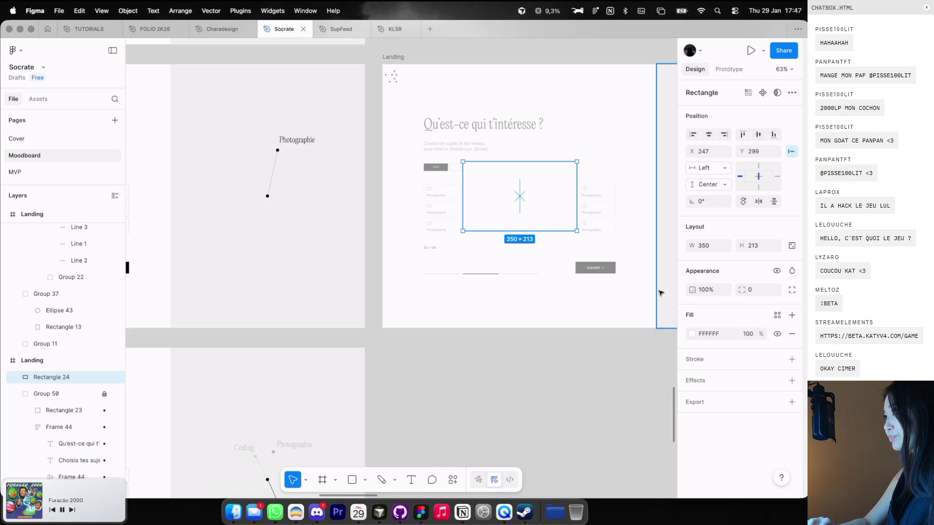
left_click(791, 359)
left_click(691, 378)
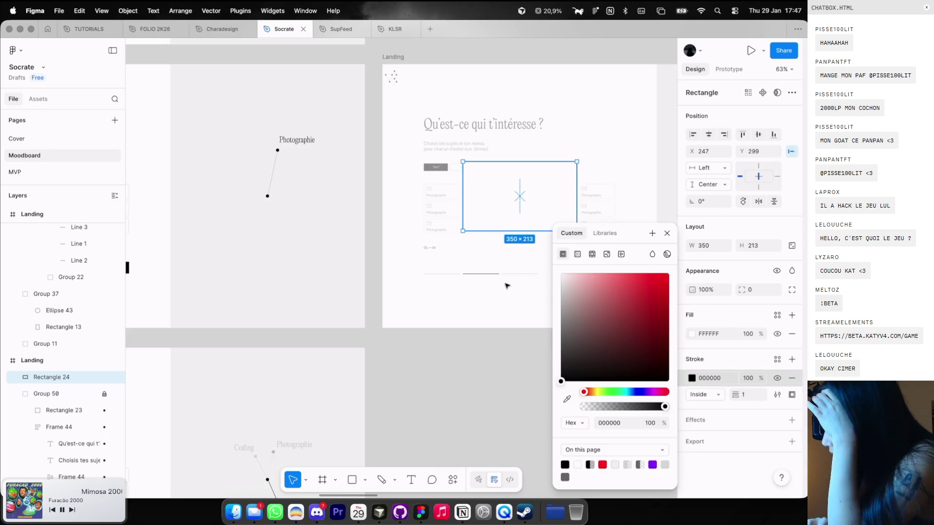
left_click(485, 389)
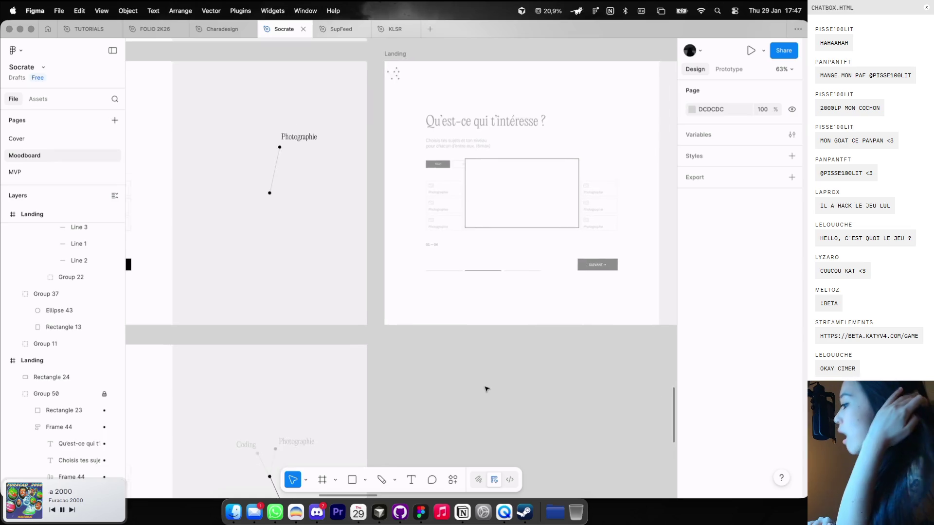
scroll(496, 328, "left", 2)
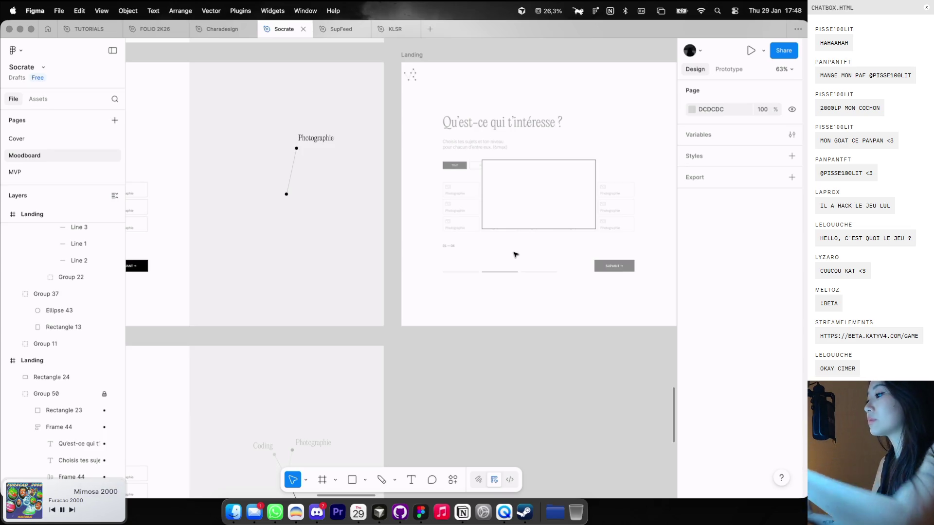
scroll(571, 152, "up", 3, "ctrl")
Add the heading 'Quel est ton niveau ?' in the card's top left, sized 22 then 20
key("t")
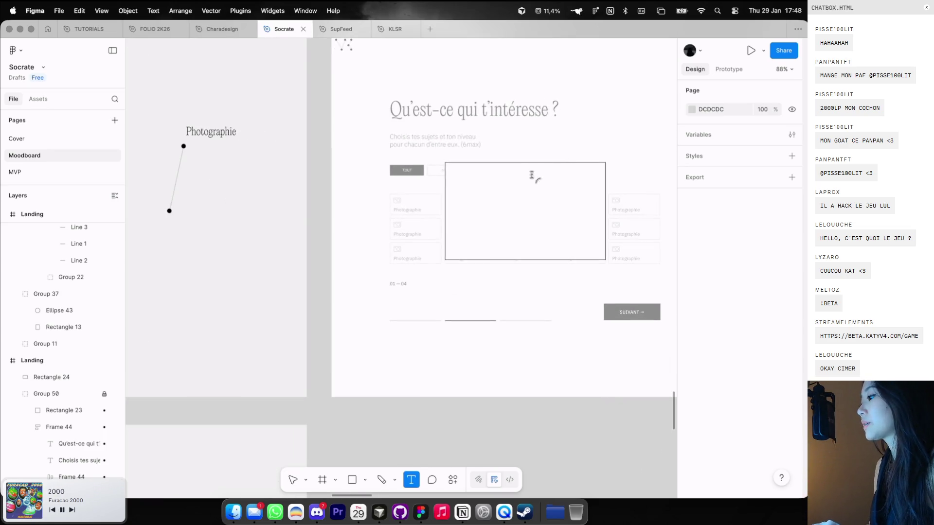
left_click(513, 171)
type("Quel est ton niveau")
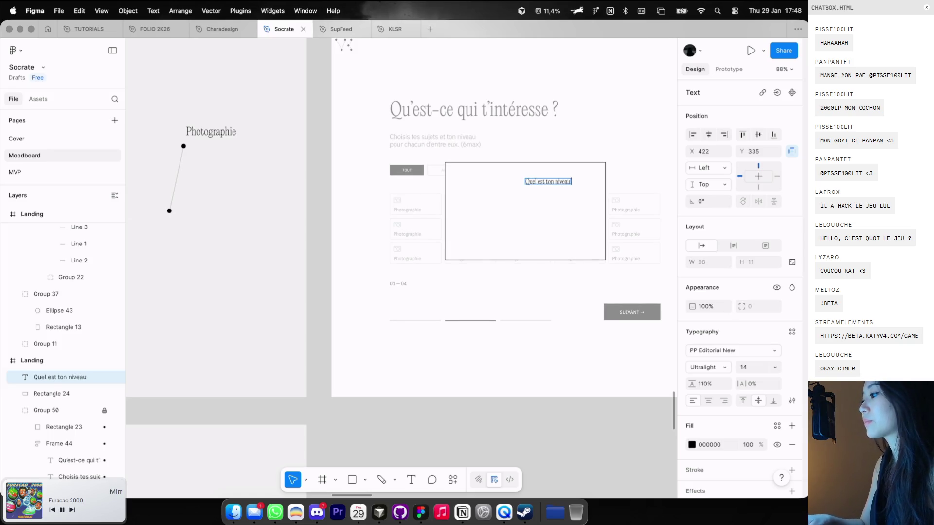
type("?")
key("Escape")
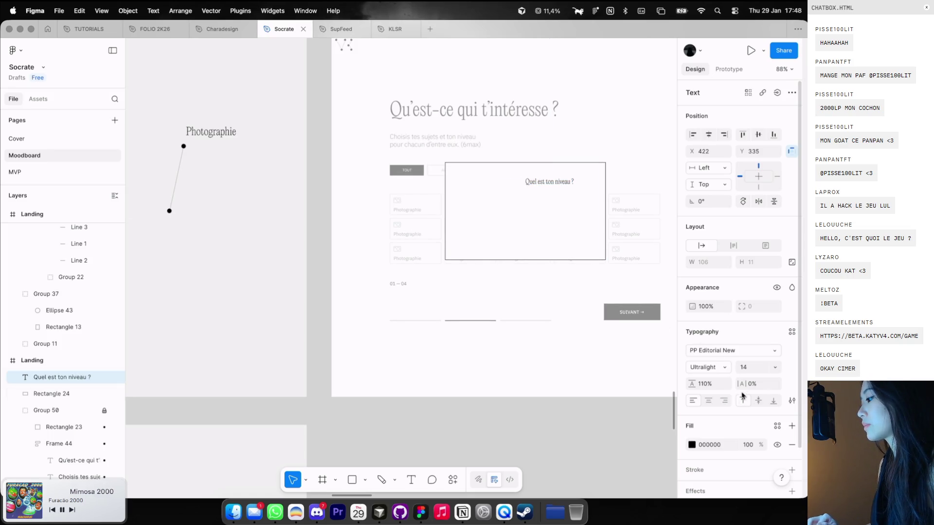
type("22")
key("Return")
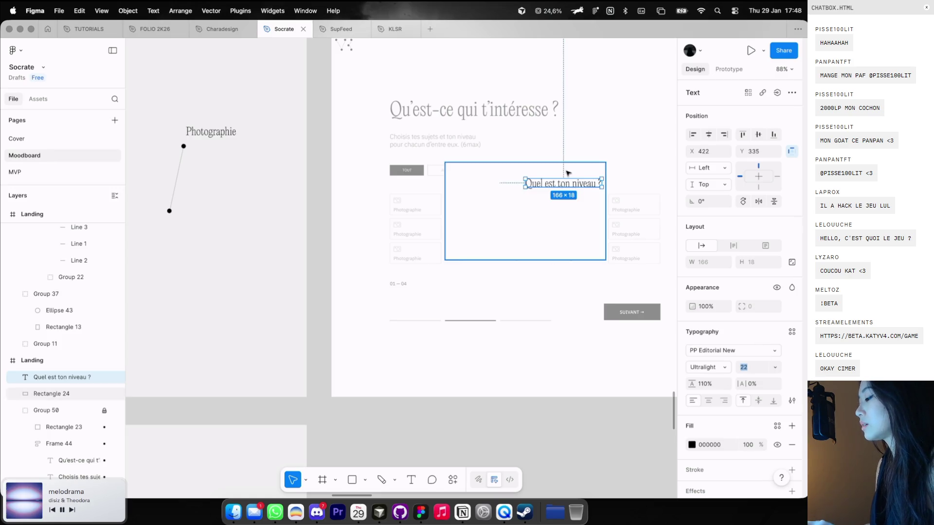
mouse_move(569, 183)
left_mouse_down()
mouse_move(511, 181)
mouse_move(500, 165)
left_mouse_up()
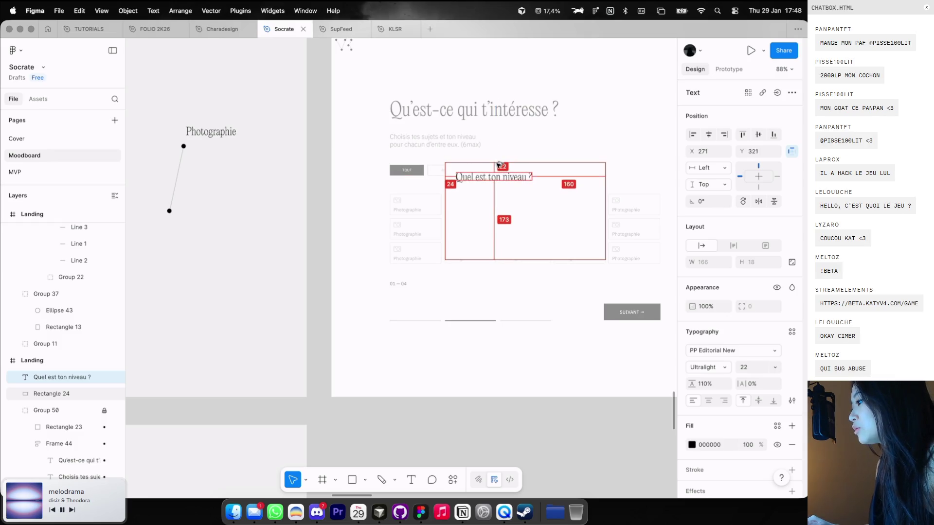
left_click(755, 368)
key("Down")
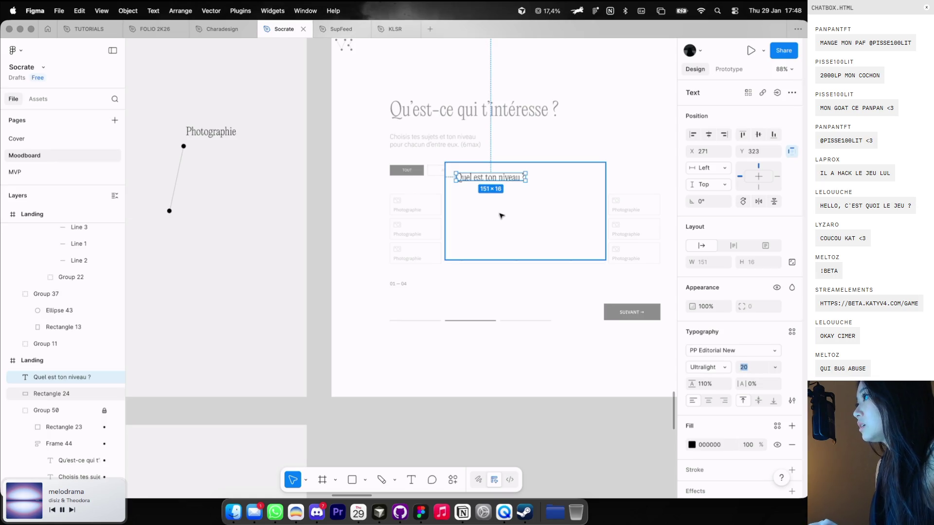
Draw a small 17×17 grey square under the heading and start a text label beside it
scroll(501, 215, "right", 5)
scroll(381, 214, "up", 1, "ctrl")
left_click(389, 212)
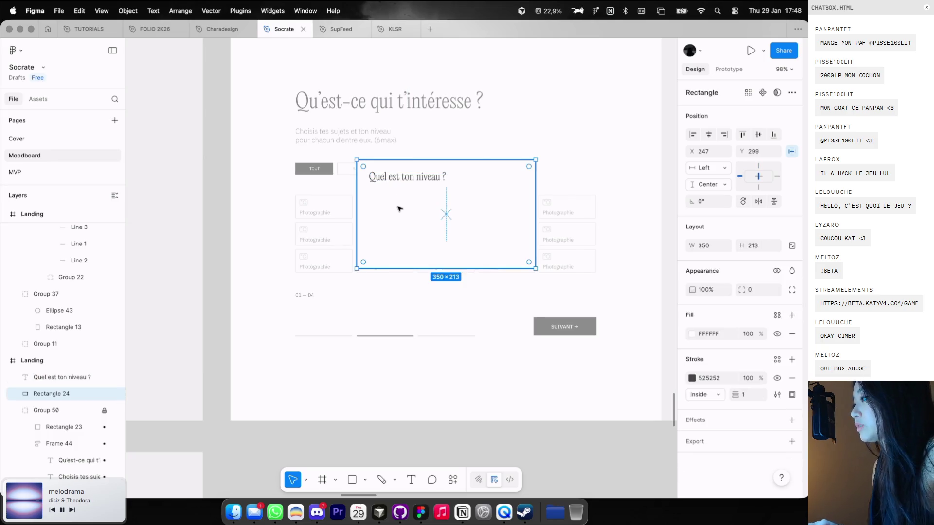
key("r")
mouse_move(382, 198)
left_mouse_down()
mouse_move(390, 206)
mouse_move(374, 202)
left_mouse_up()
key("t")
left_click(413, 204)
type("débutan")
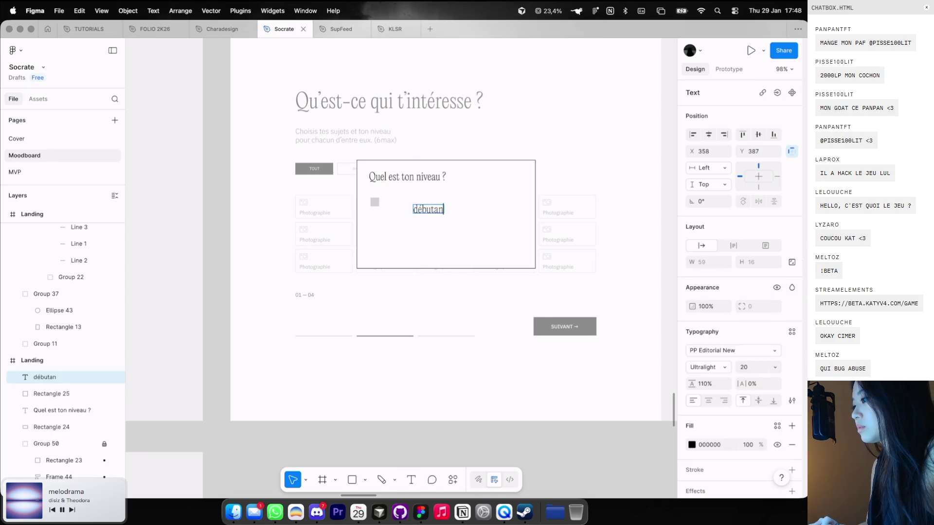
key("Escape")
scroll(401, 240, "up", 2)
scroll(401, 239, "left", 3)
scroll(258, 171, "down", 5)
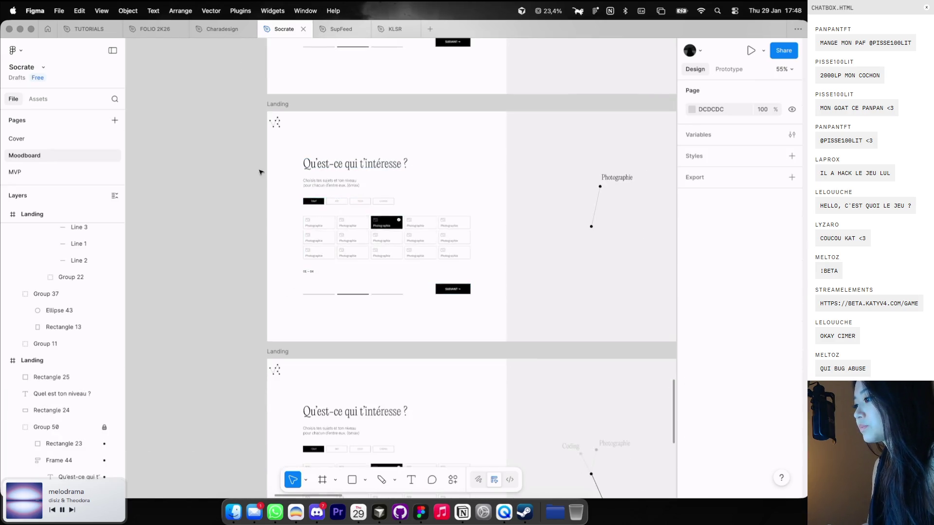
Copy the 'Choisis tes sujets et ton niveau…' subtitle into the popup beside Rectangle 25
scroll(341, 145, "up", 3)
left_click(395, 264)
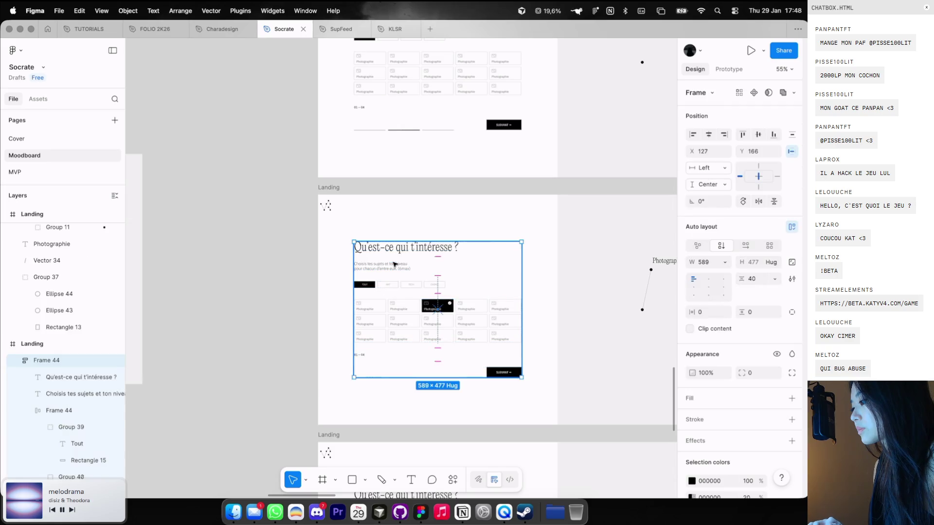
scroll(395, 233, "up", 5)
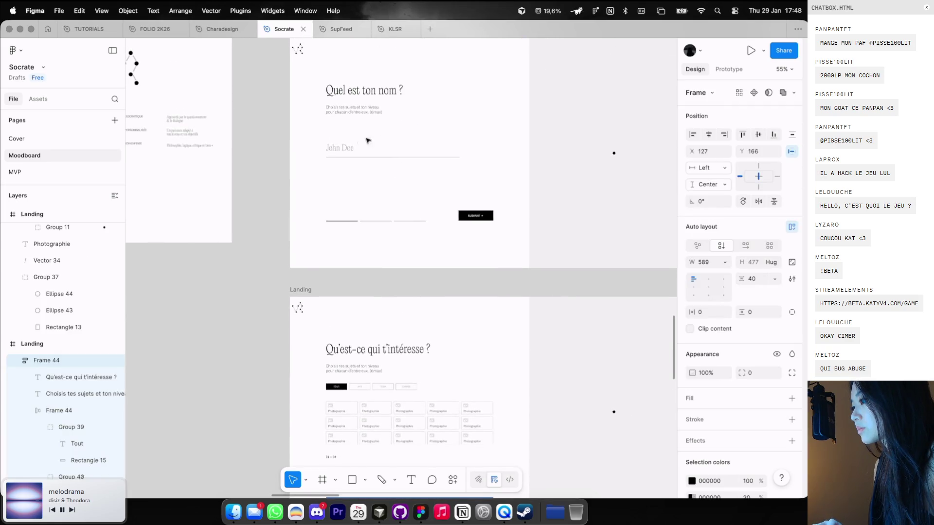
left_click(357, 130)
scroll(380, 136, "down", 3)
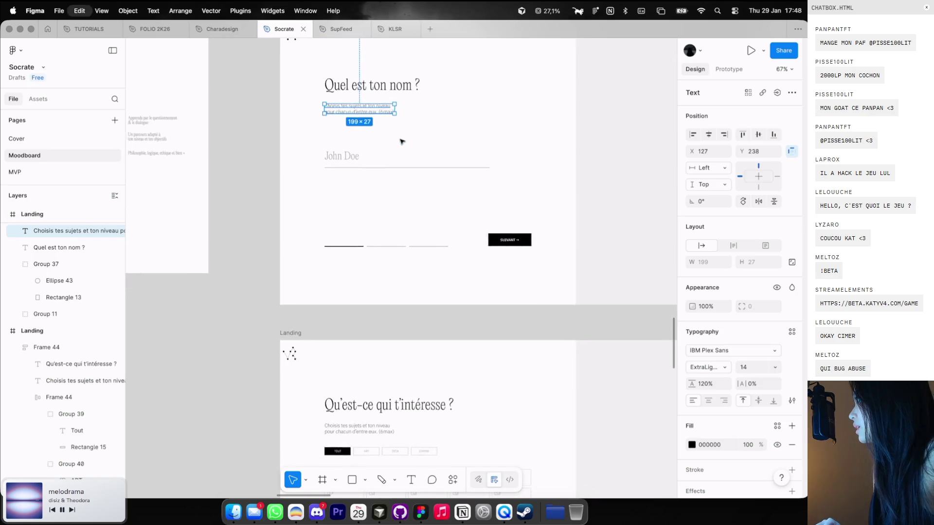
scroll(402, 142, "up", 2)
scroll(401, 142, "down", 3)
scroll(402, 141, "right", 3)
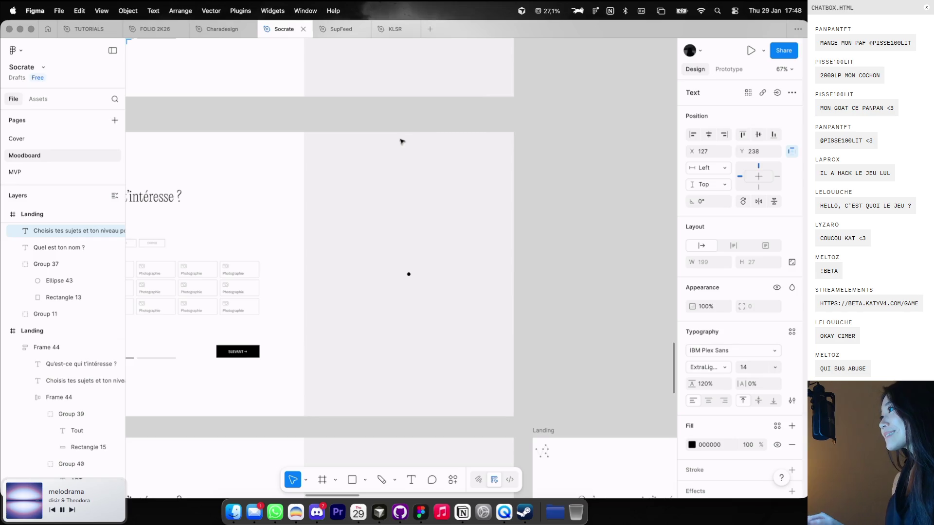
scroll(447, 142, "down", 3)
scroll(448, 142, "left", 1)
left_click(154, 121)
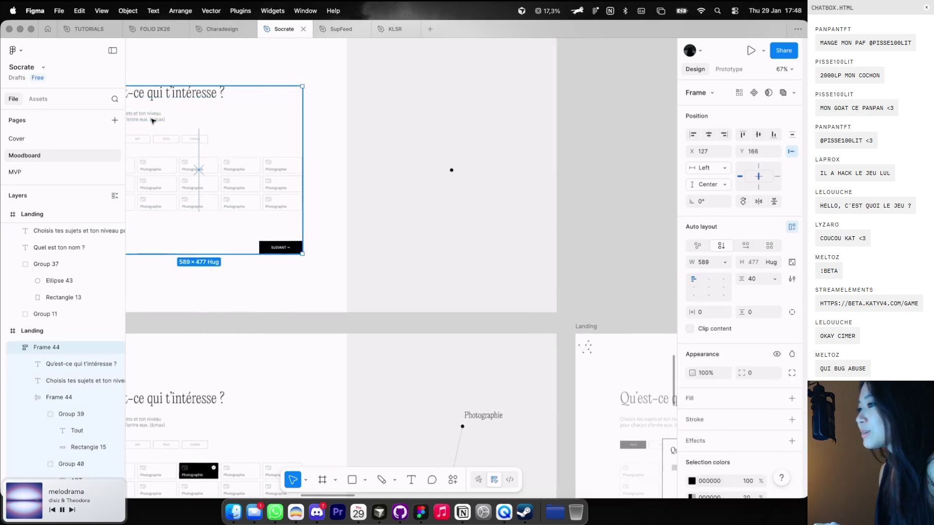
double_click(153, 120)
scroll(369, 235, "down", 2)
scroll(407, 200, "up", 1)
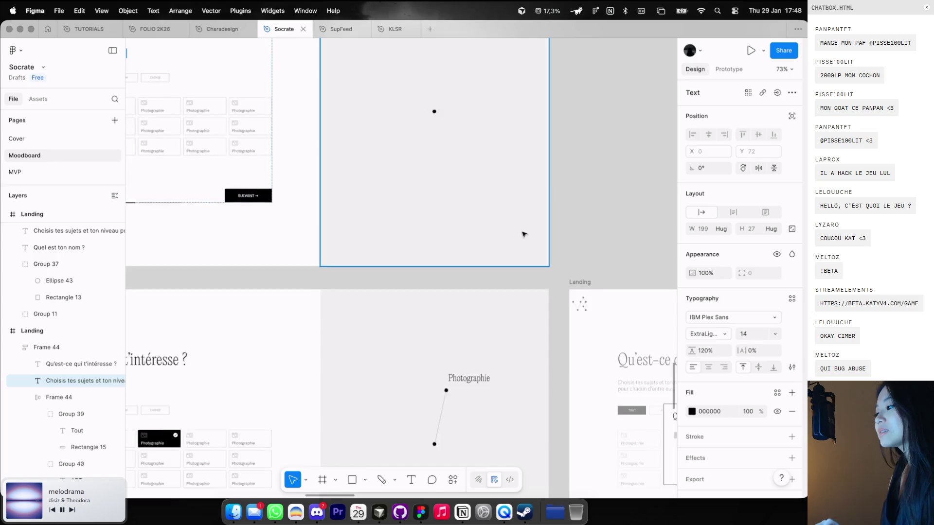
scroll(524, 235, "down", 5)
mouse_move(453, 183)
left_mouse_down()
mouse_move(393, 268)
mouse_move(448, 179)
left_mouse_up()
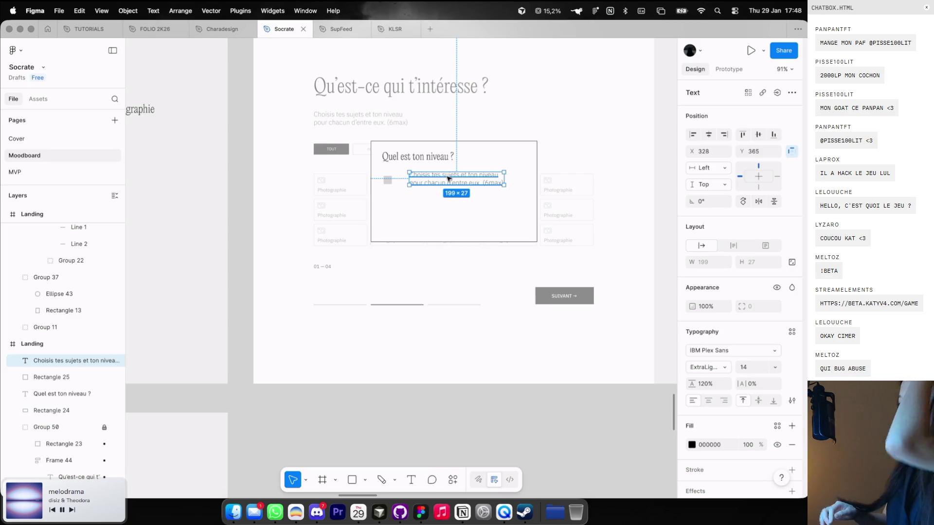
Retype the copied text as 'Débutant' and move it beside the square
double_click(447, 178)
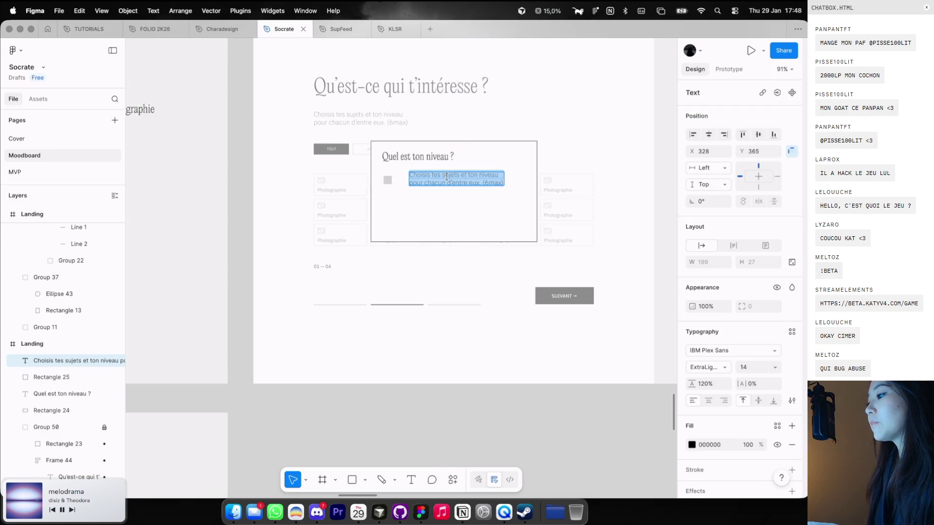
type("Débutan")
key("Escape")
scroll(445, 176, "up", 3)
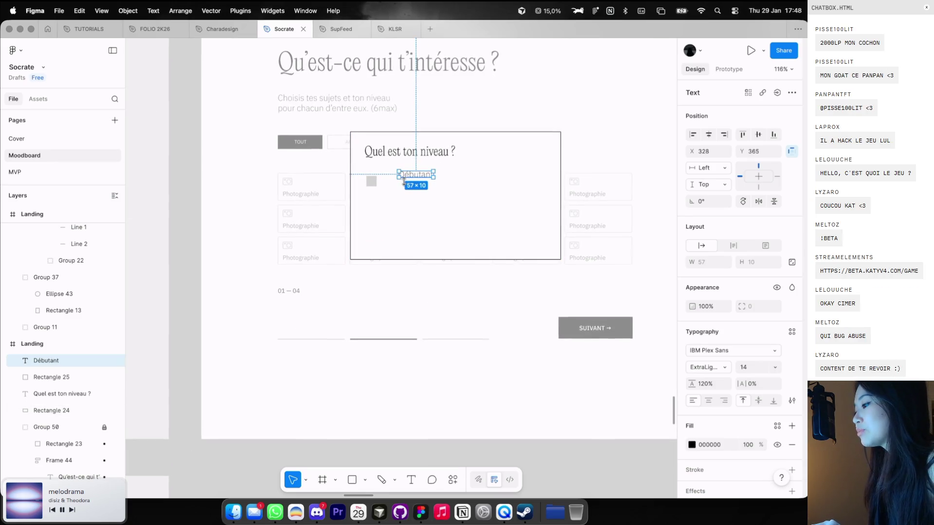
left_click_drag(416, 178, 405, 182)
Make the label uppercase DÉBUTANT in Light weight and align it with the square
left_click(792, 400)
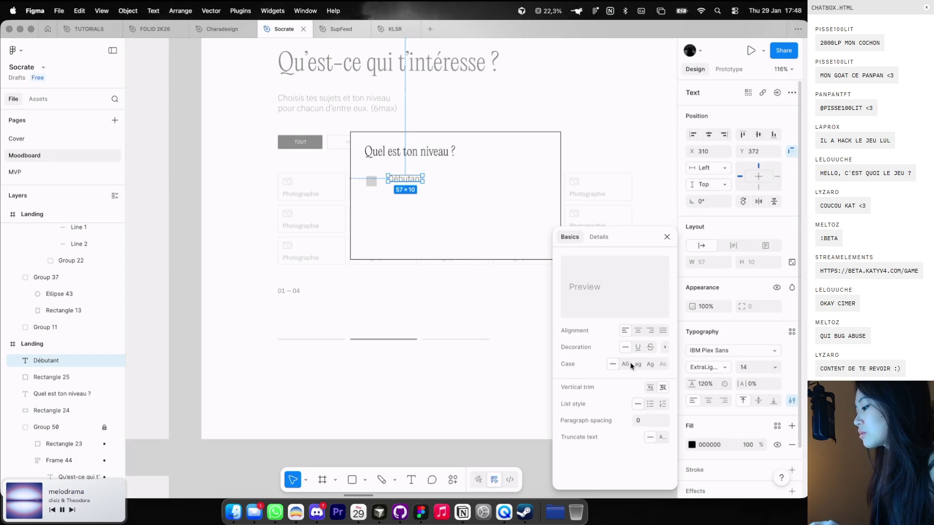
left_click(625, 364)
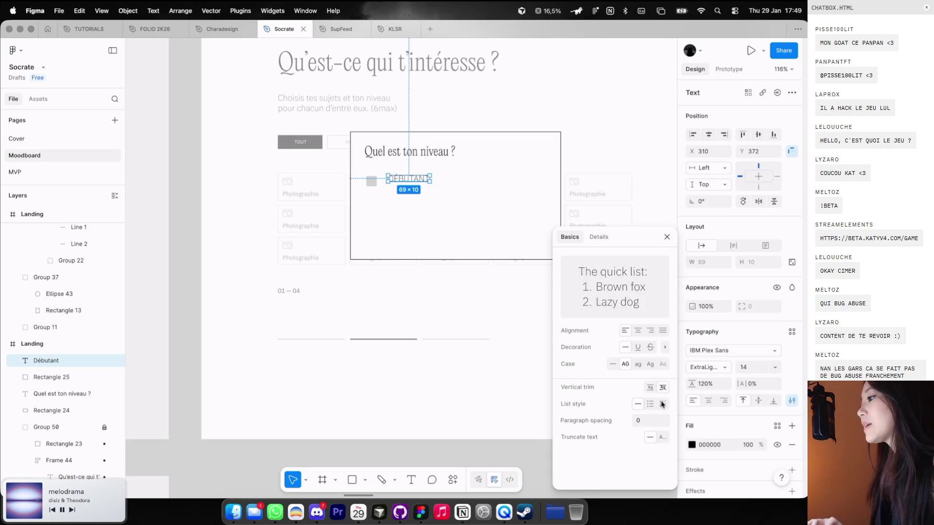
left_click(707, 368)
left_click(707, 367)
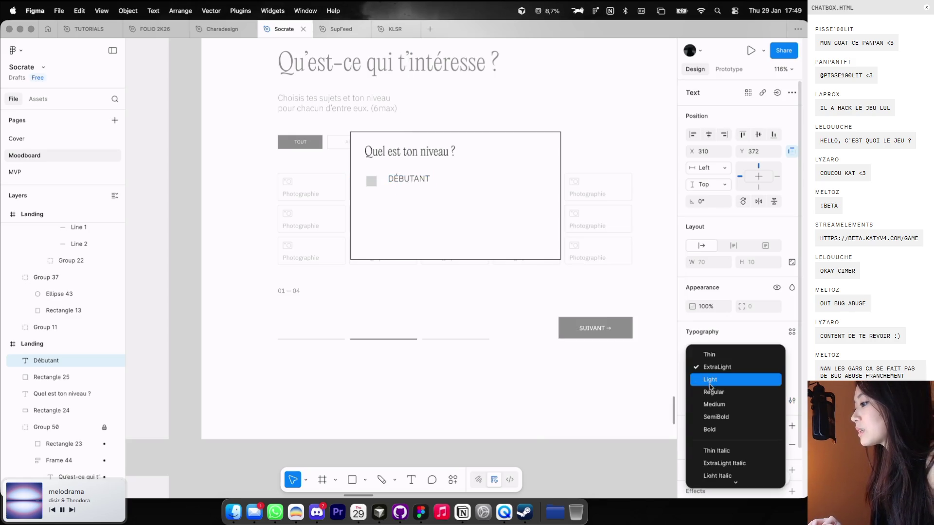
left_click(728, 380)
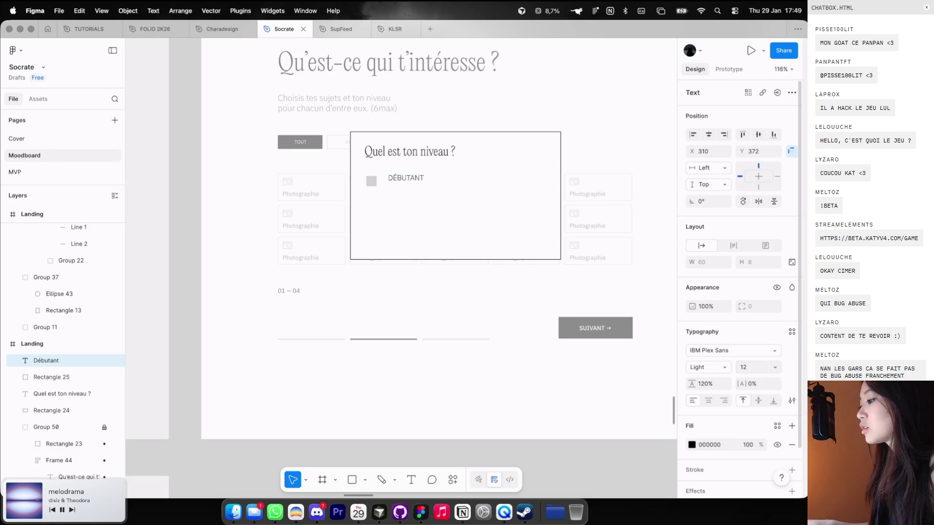
scroll(409, 185, "up", 3)
left_click_drag(426, 196, 420, 201)
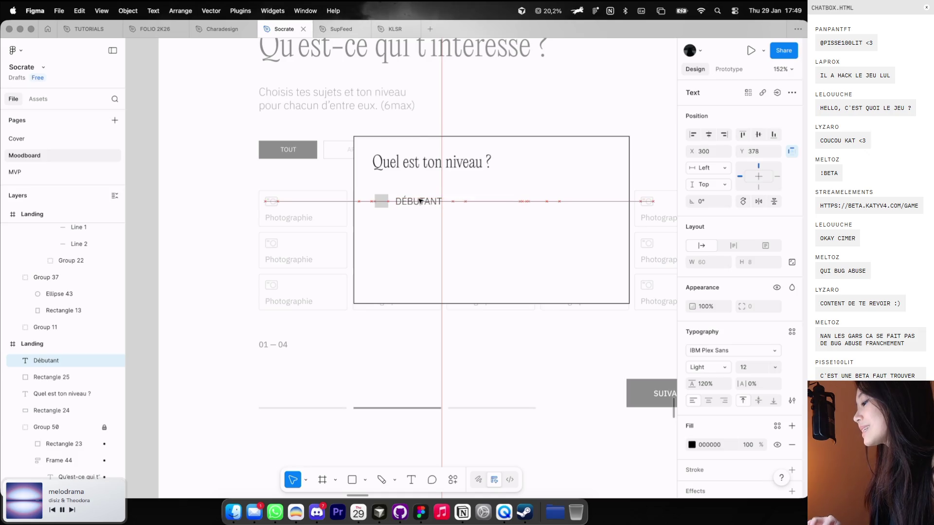
left_click(383, 201)
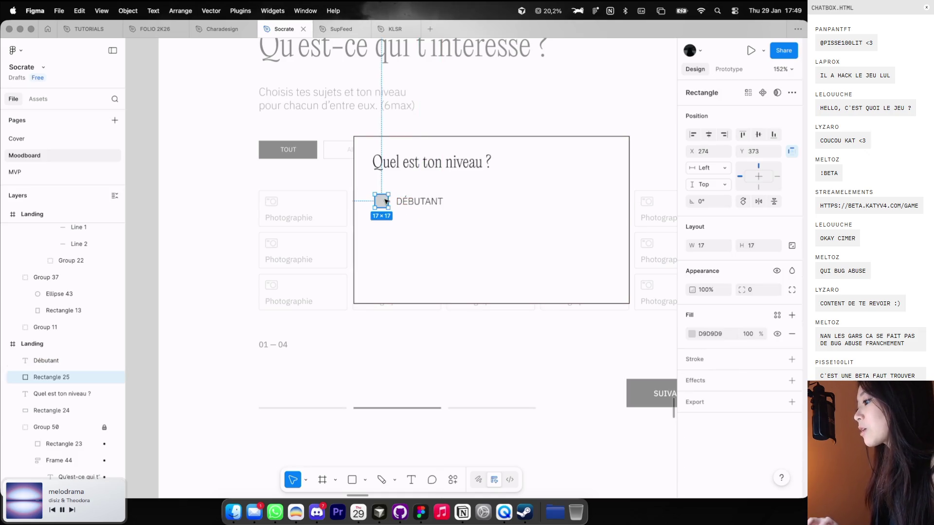
Replace the checkbox square's fill with a black outline, leaving it unfilled
left_click(691, 333)
left_click_drag(608, 360, 520, 388)
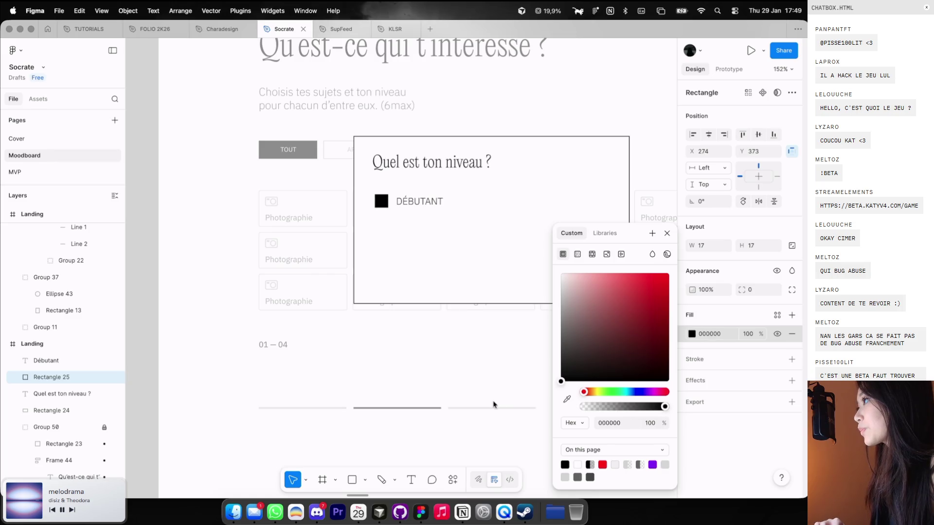
key("ctrl+z")
scroll(417, 257, "down", 5)
scroll(417, 257, "up", 2)
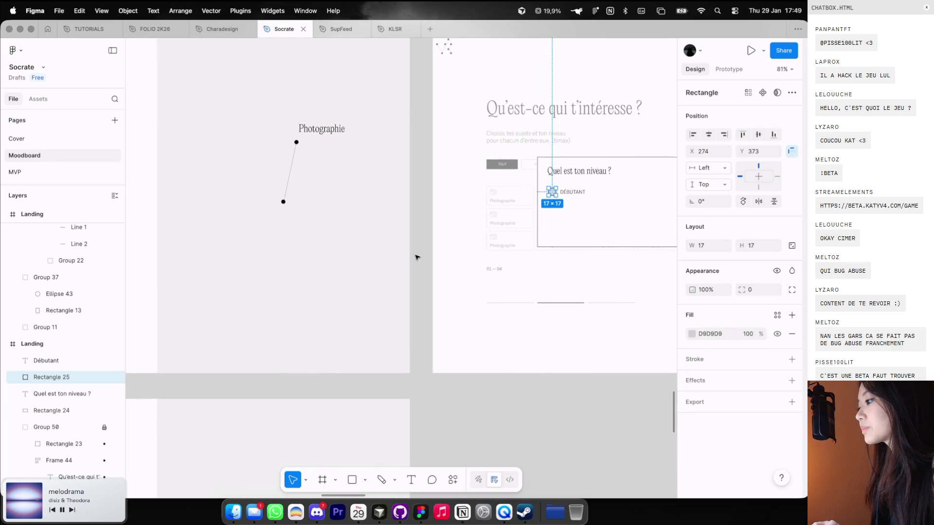
left_click(791, 334)
left_click(792, 336)
left_click(691, 355)
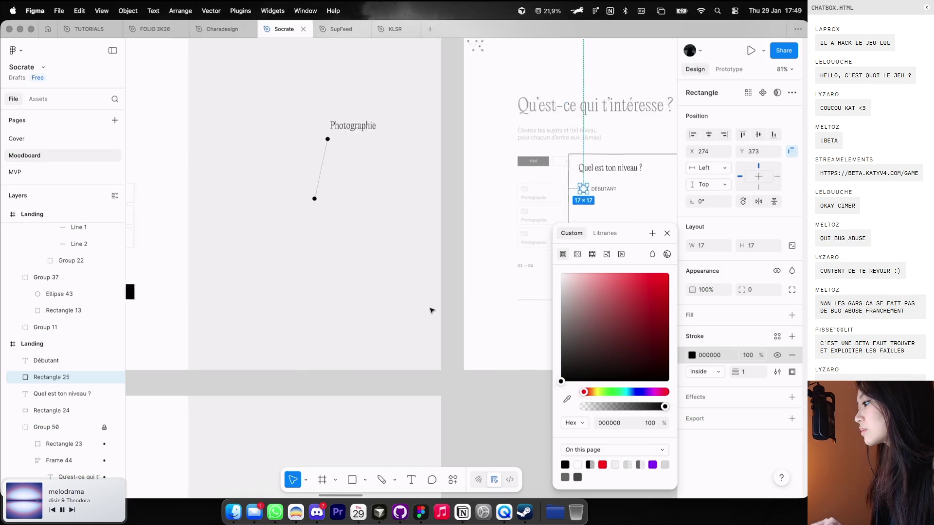
Set the checkbox outline's opacity to 40%
scroll(432, 310, "right", 5)
scroll(431, 310, "right", 5)
scroll(487, 327, "right", 5)
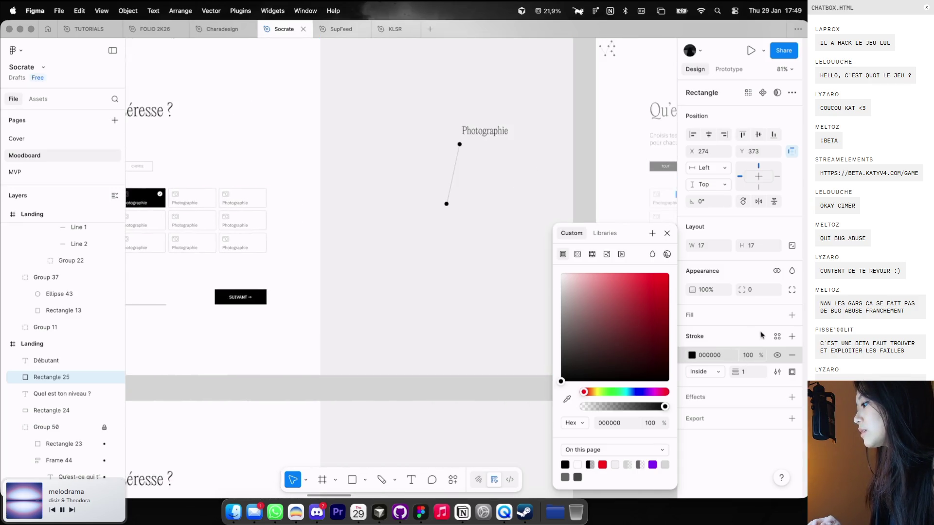
left_click(756, 357)
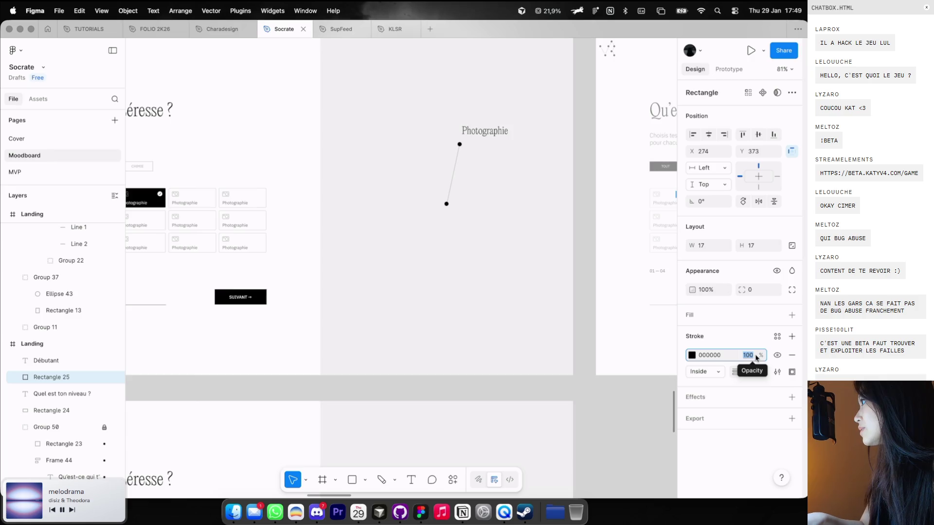
type("40")
scroll(599, 202, "right", 5)
scroll(599, 201, "up", 2)
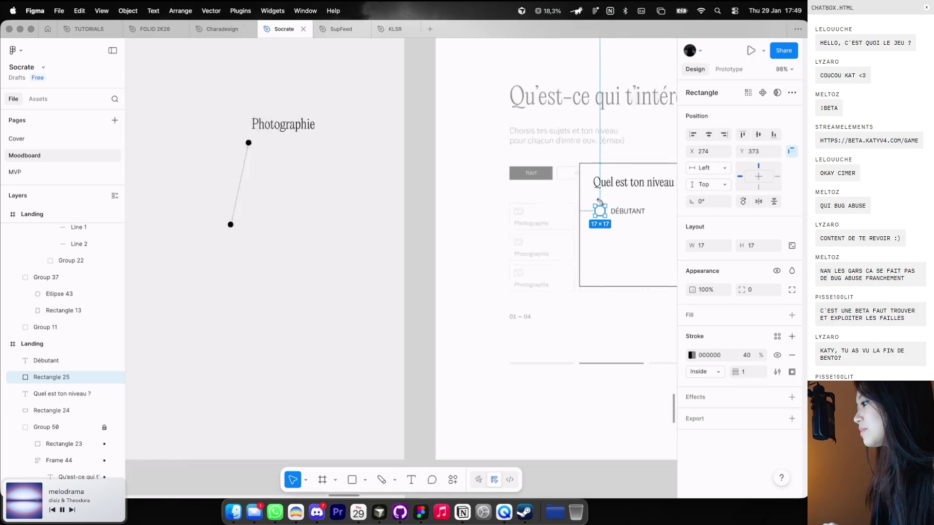
scroll(600, 202, "up", 5)
Reselect the popup background and checkbox square to check the 1 px outline thickness
left_click(632, 292)
key("Return")
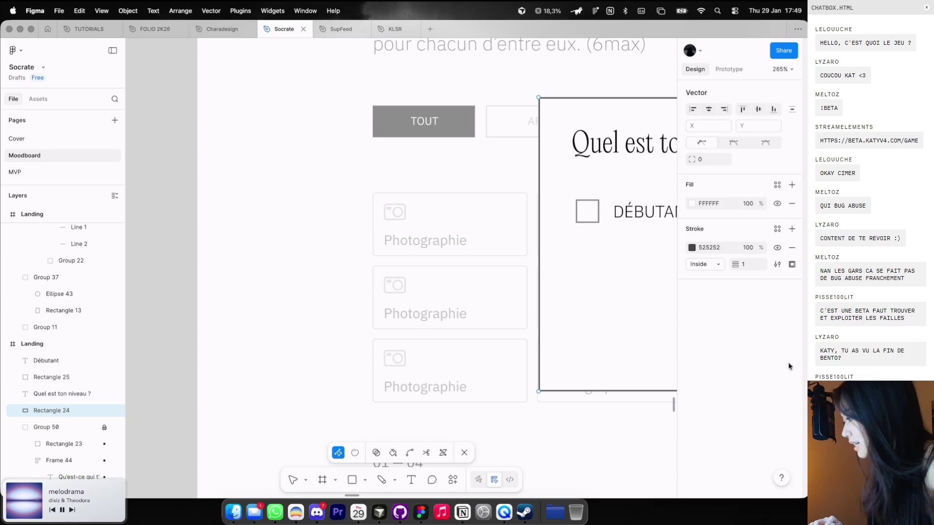
key("Escape")
left_click(587, 211)
left_click(751, 372)
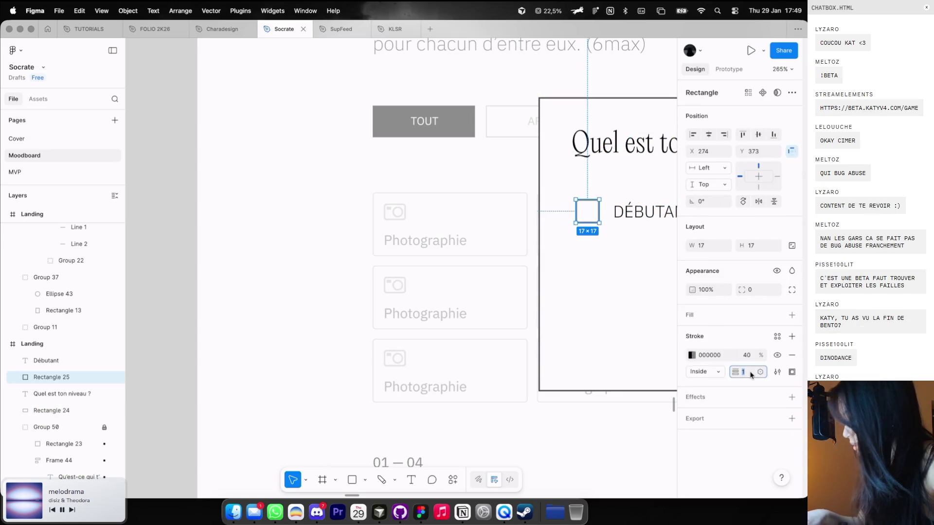
left_click(640, 325)
scroll(548, 240, "right", 3)
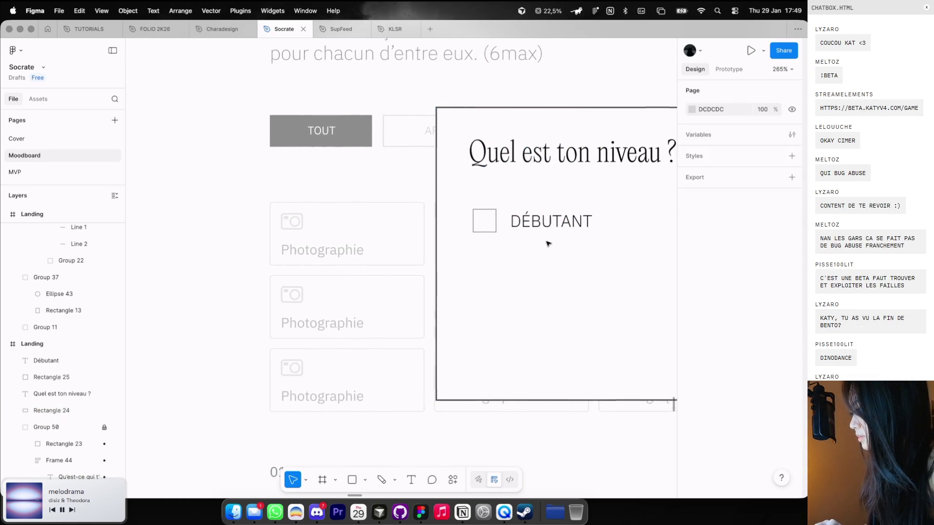
Shrink the DÉBUTANT checkbox square to 12×12
scroll(494, 223, "up", 2)
left_click(495, 232)
left_click_drag(497, 237, 479, 228)
Set the DÉBUTANT label to size 10 Regular, nudged up one pixel
left_click(525, 226)
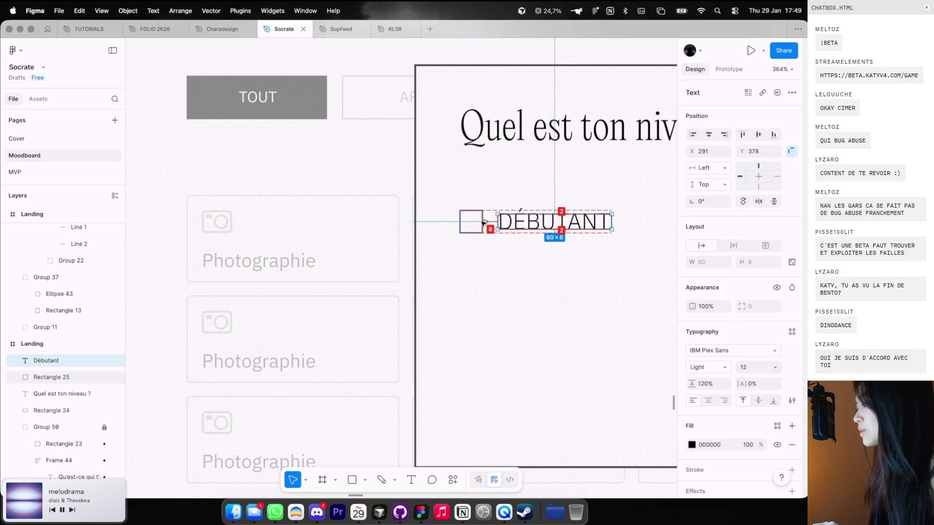
scroll(484, 223, "down", 3)
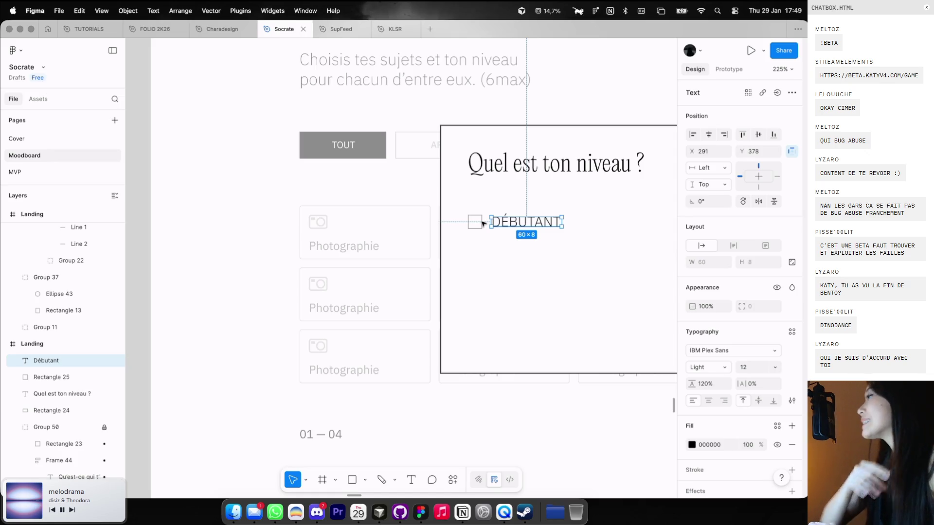
scroll(535, 229, "right", 2)
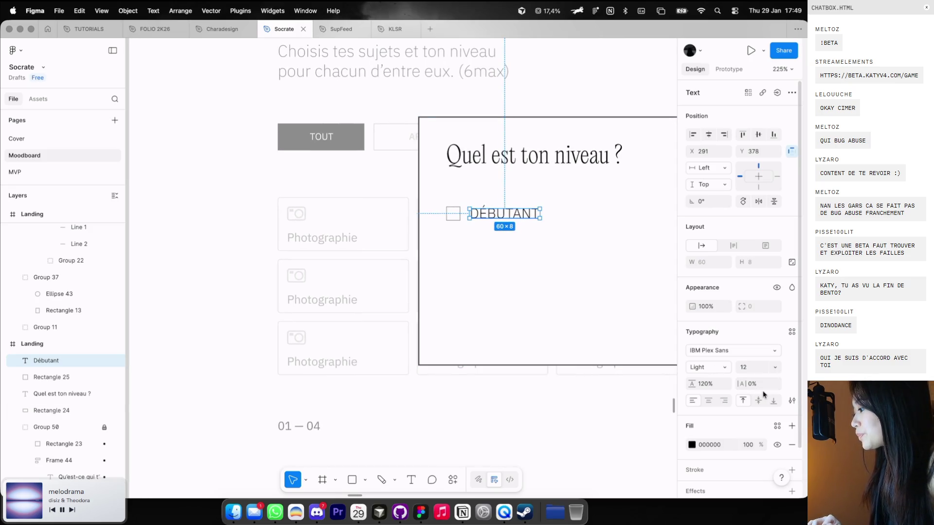
type("10")
key("Return")
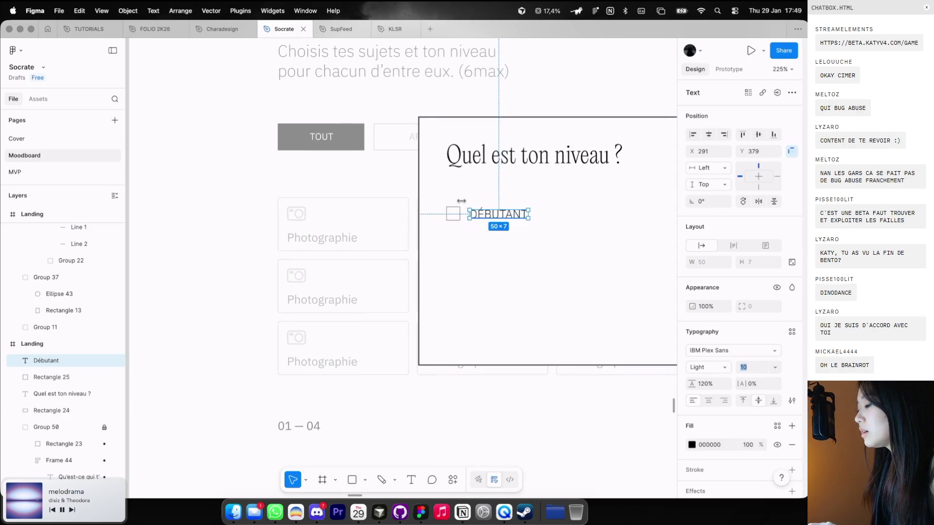
left_click_drag(492, 218, 493, 217)
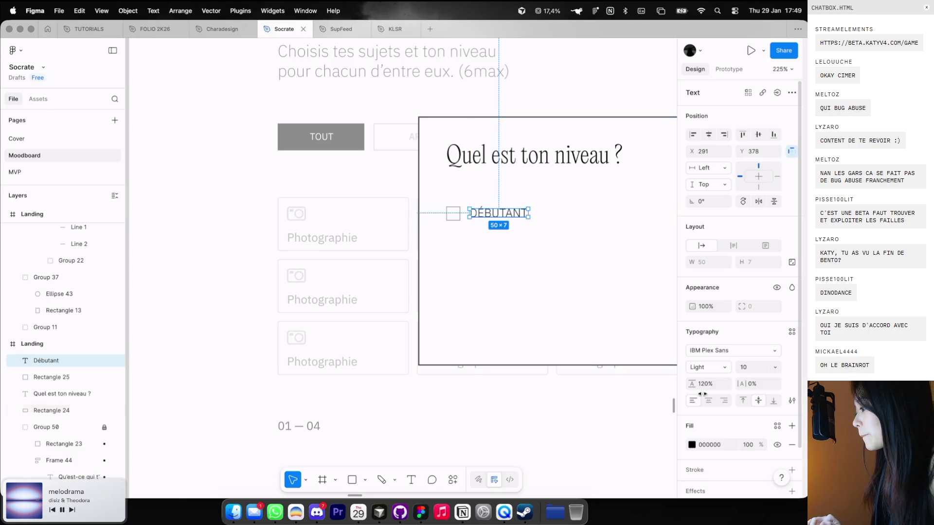
left_click(706, 365)
left_click(705, 378)
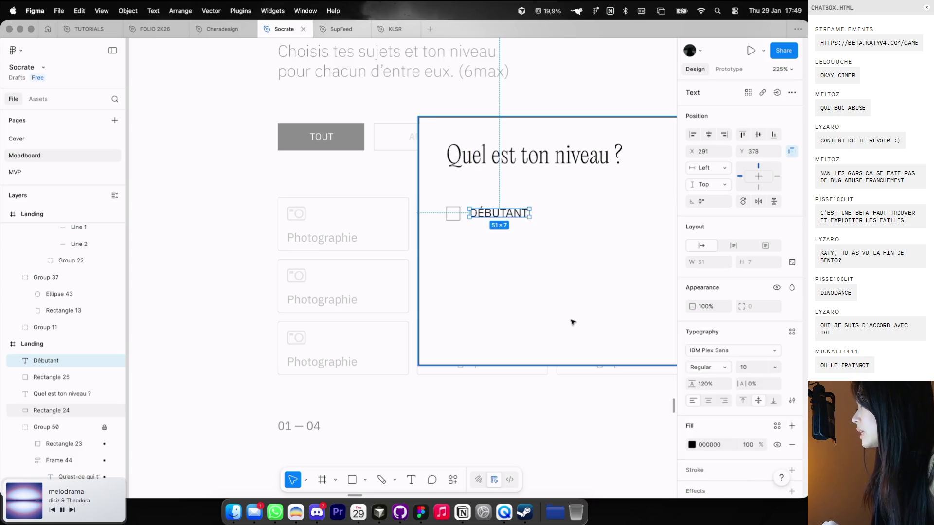
Review the finished popup, then switch over to the Dia browser
scroll(569, 321, "down", 3)
left_click(563, 319)
scroll(559, 319, "down", 3)
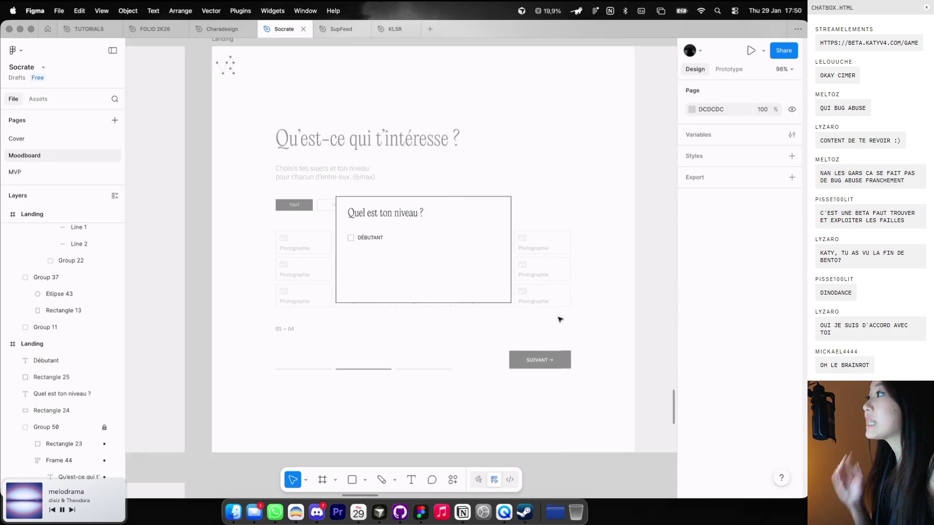
key("ctrl+Left")
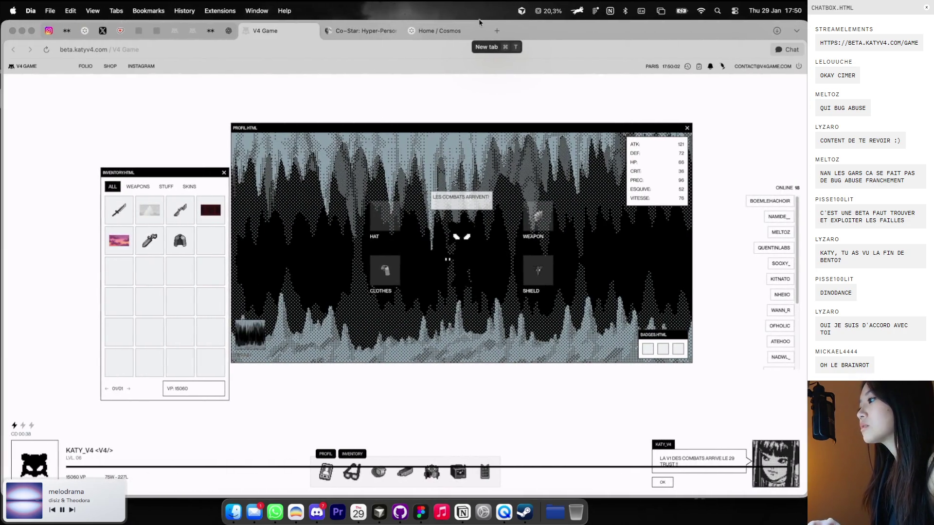
In a new tab, search Google for the creator's name and open the top X result
left_click(496, 31)
type("twitterb as")
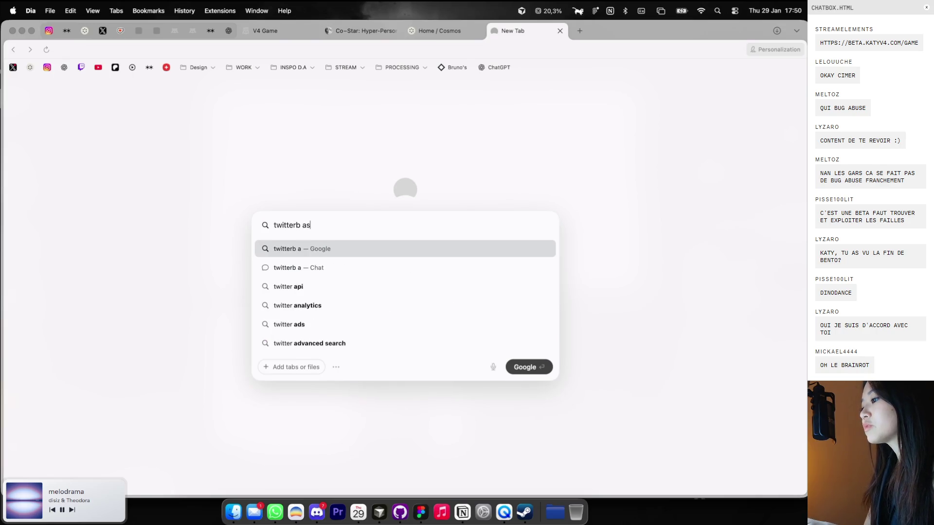
key("BackSpace")
key("BackSpace")
key("BackSpace")
type("basti ui")
key("Return")
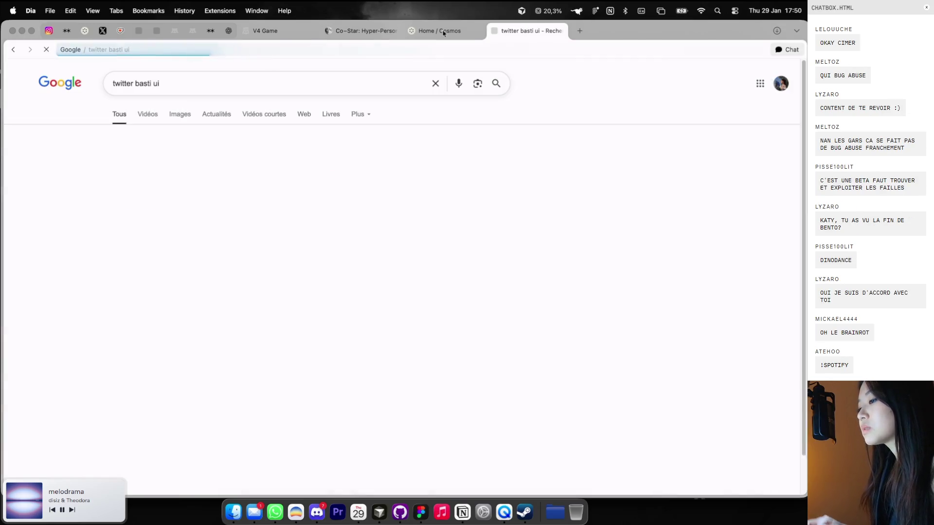
left_click(136, 166)
Add 'bento alternatives' to the search and open the top x.com post
left_click(13, 49)
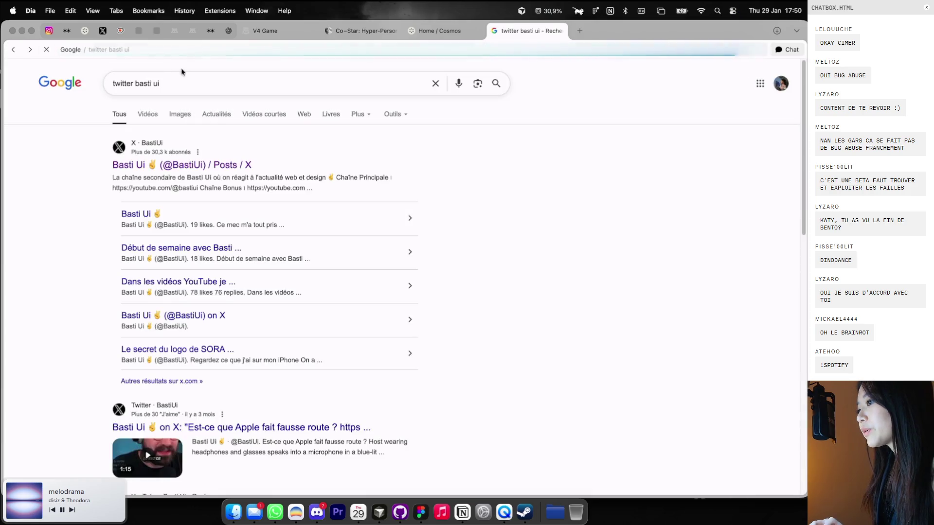
type("bento alternatives")
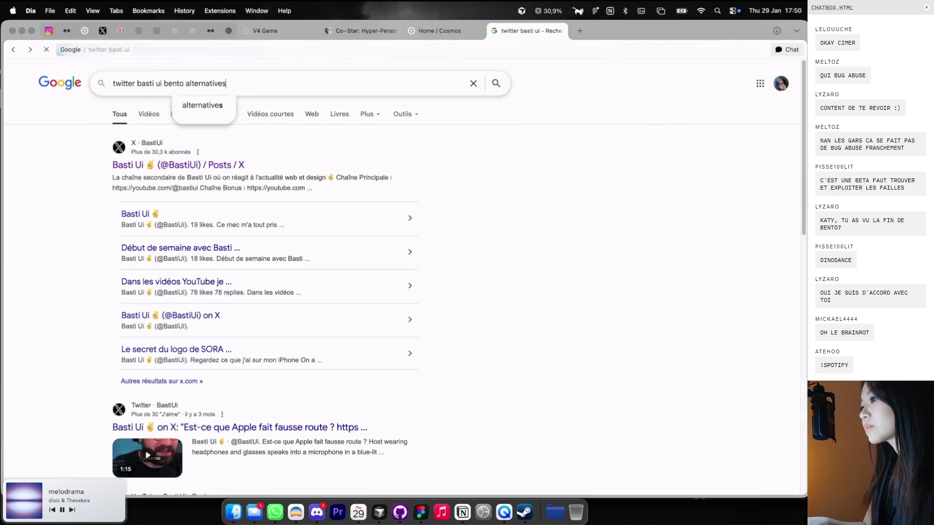
key("Return")
left_click(152, 166)
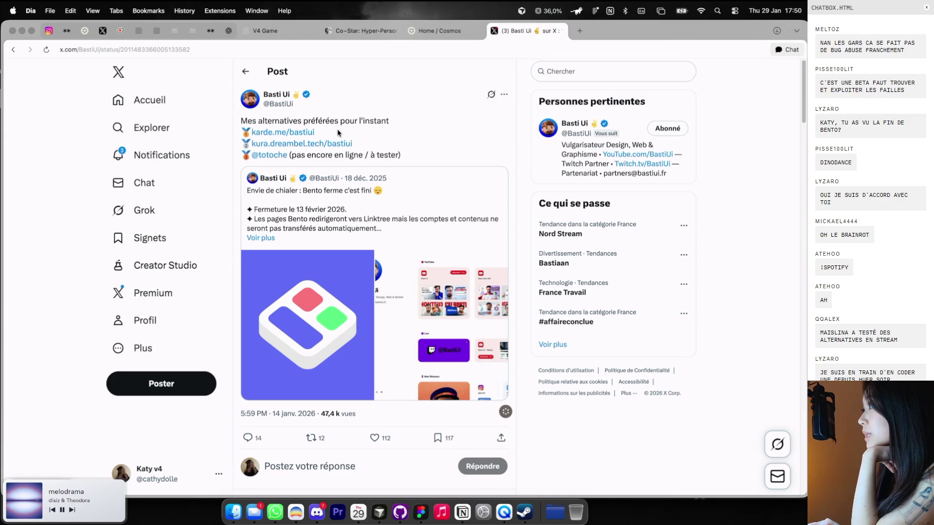
Open the karde.me profile in a new tab and browse it, then open the Kura link from the X post
left_click(311, 134)
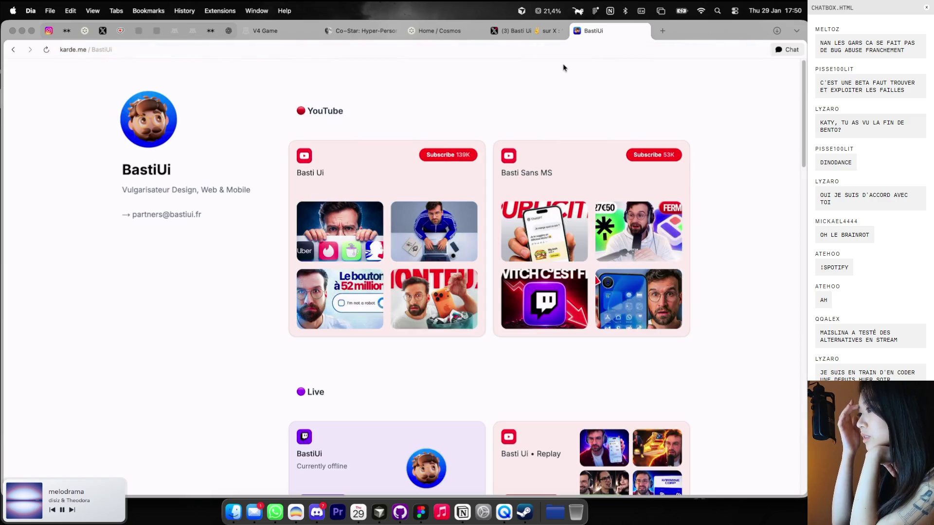
scroll(238, 256, "down", 5)
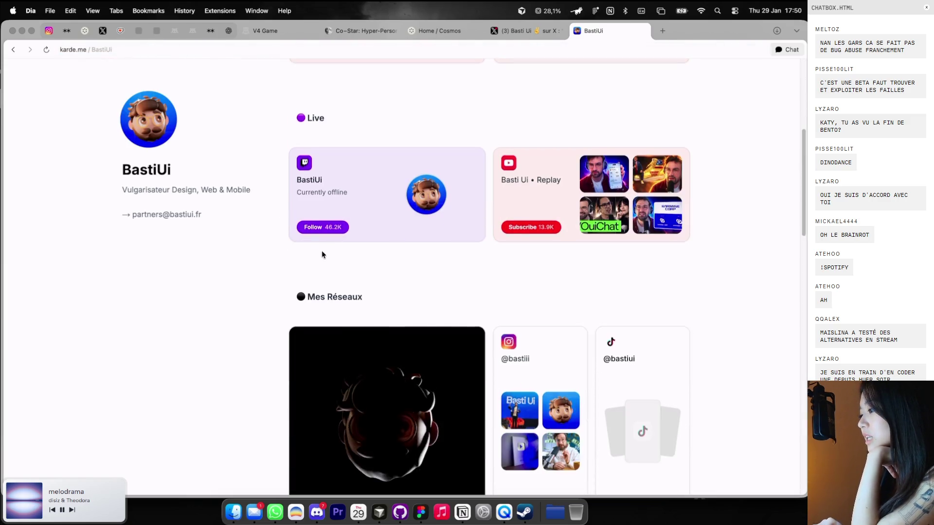
scroll(322, 250, "down", 10)
scroll(322, 252, "down", 3)
scroll(322, 252, "down", 3)
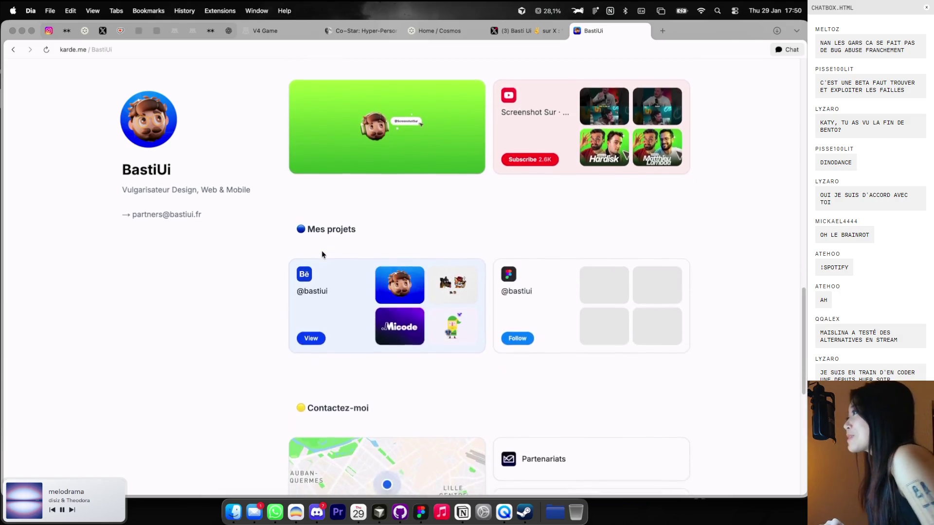
scroll(321, 253, "down", 3)
scroll(322, 250, "down", 2)
scroll(322, 250, "up", 5)
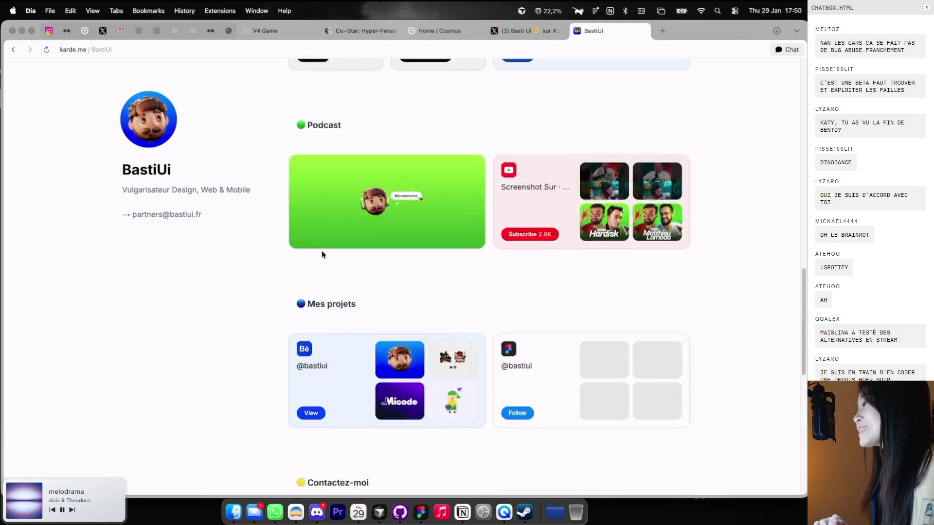
scroll(322, 249, "up", 10)
scroll(323, 254, "down", 1)
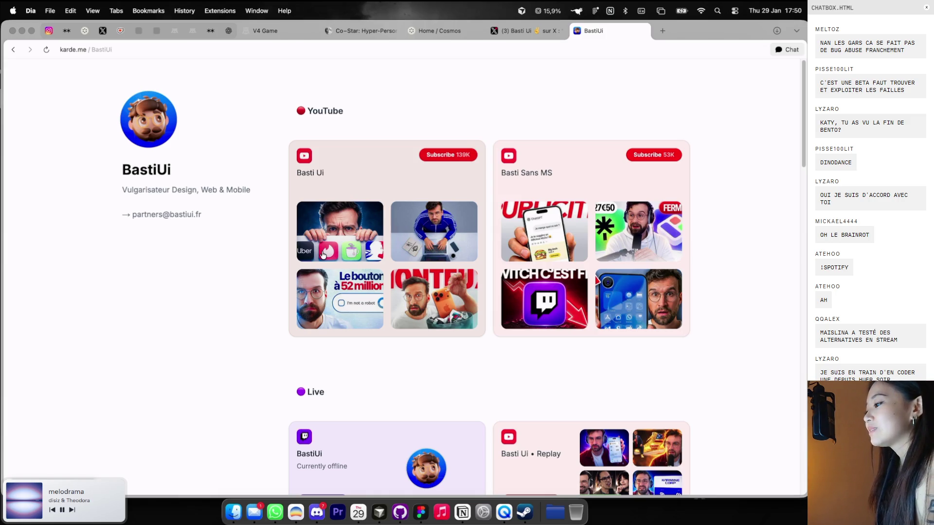
key("ctrl+shift+Tab")
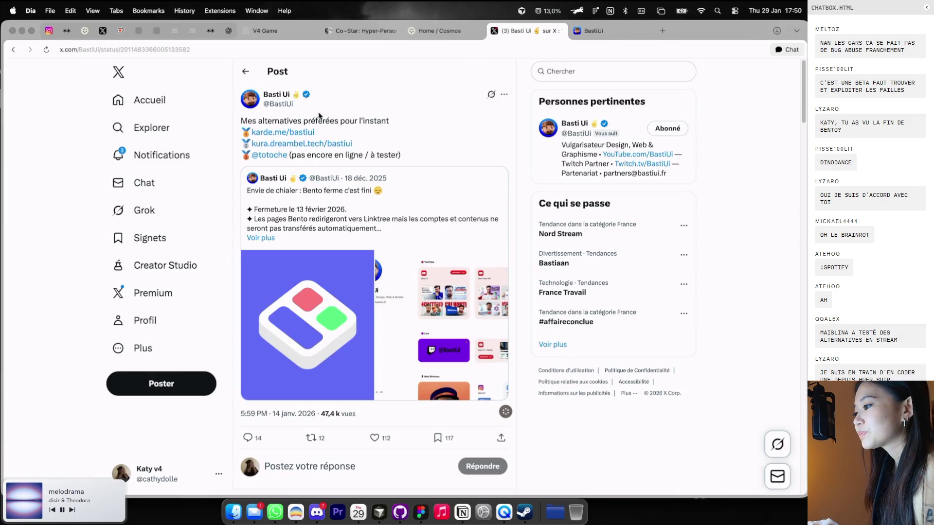
left_click(343, 145)
Open the third alternative's Kura profile, close the X tab, and compare it with karde.me
left_click(514, 31)
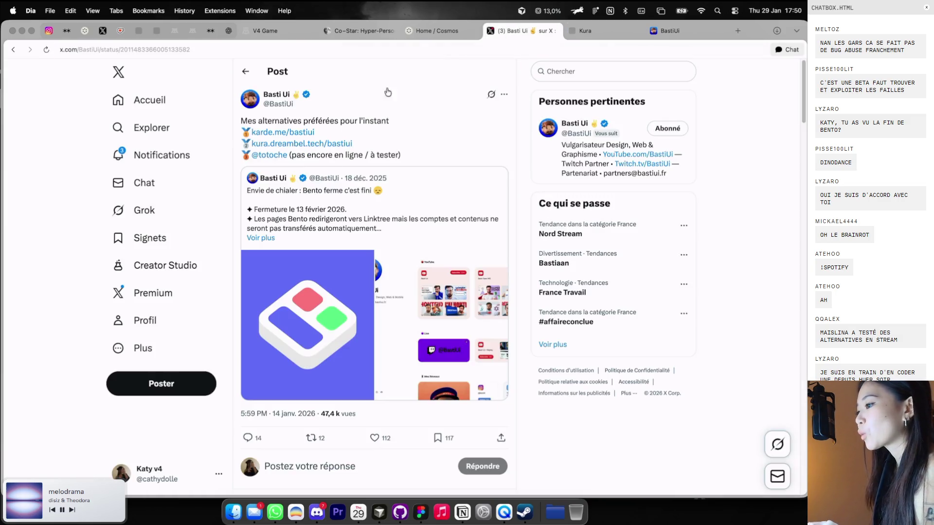
left_click(282, 155)
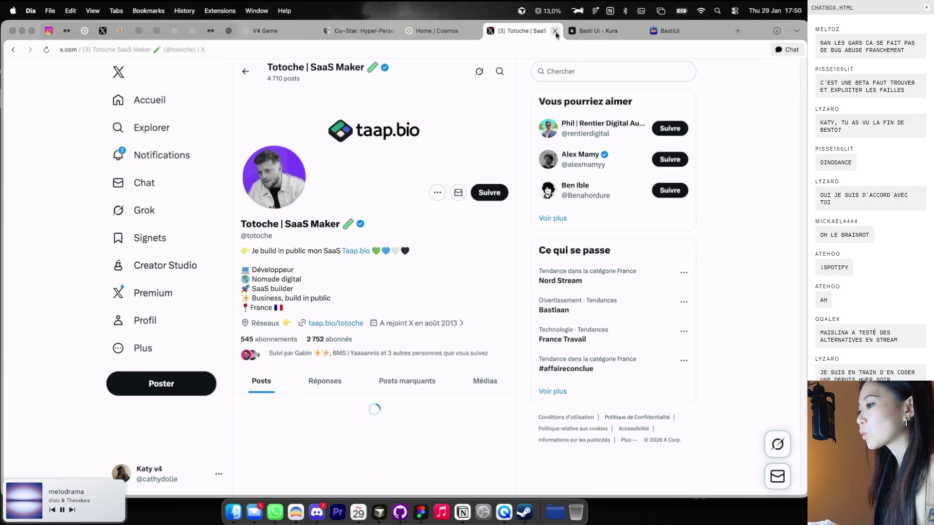
left_click(555, 31)
left_click(579, 31)
left_click(559, 30)
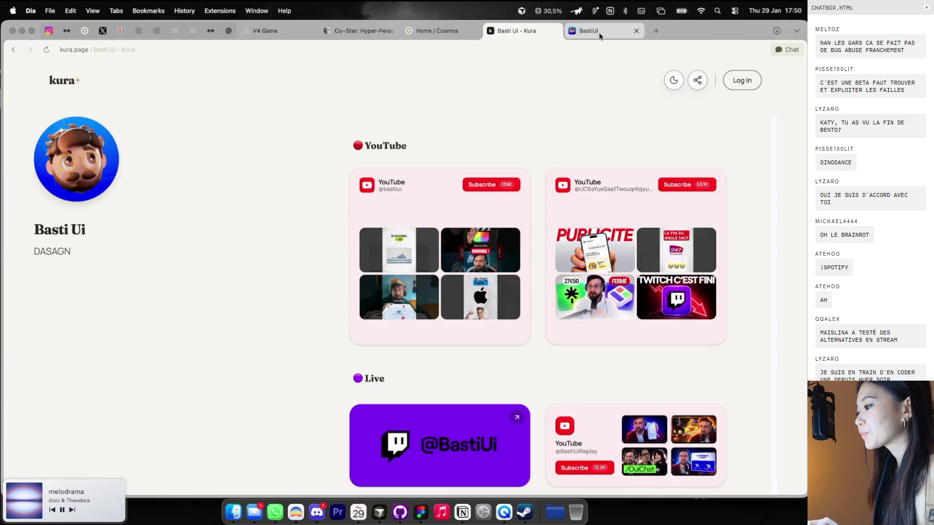
left_click(599, 33)
left_click(559, 31)
left_click(579, 31)
left_click(559, 30)
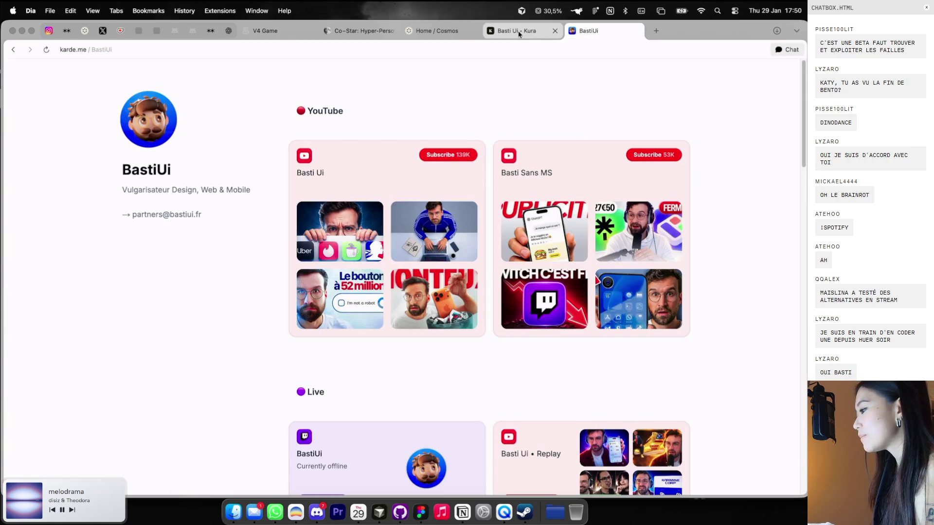
left_click(582, 31)
left_click(559, 31)
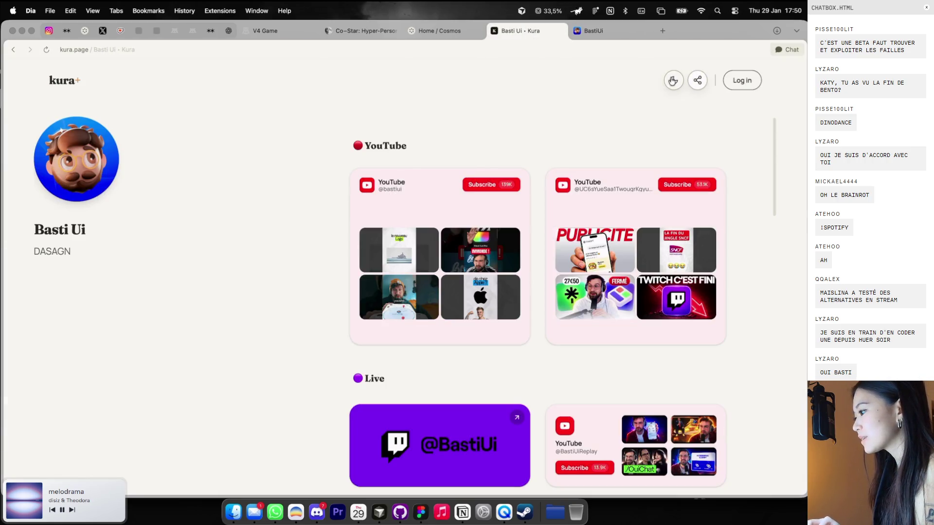
Switch the Kura page to dark theme and scroll through it
left_click(673, 80)
scroll(632, 131, "down", 3)
scroll(617, 163, "down", 5)
scroll(618, 162, "down", 8)
scroll(618, 165, "up", 6)
scroll(616, 164, "up", 5)
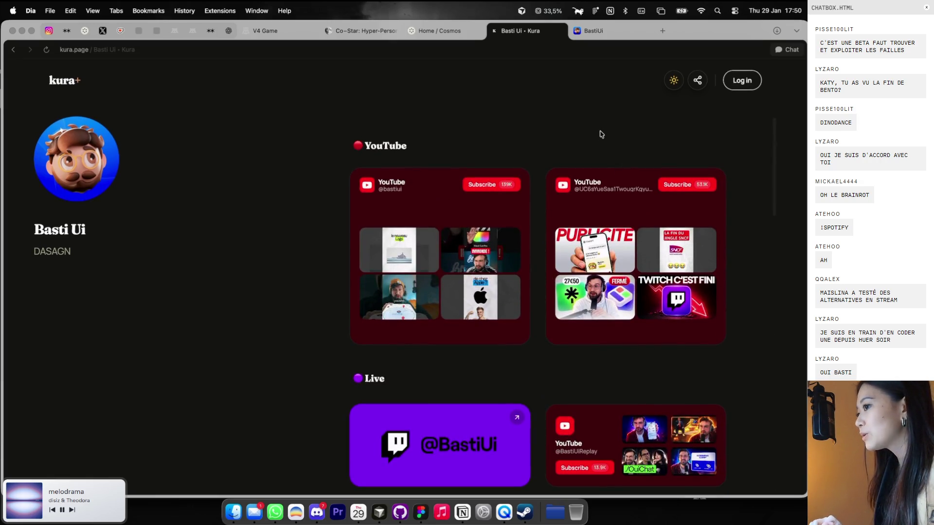
After a look at karde.me, switch the Kura page to its light theme and review it
left_click(591, 31)
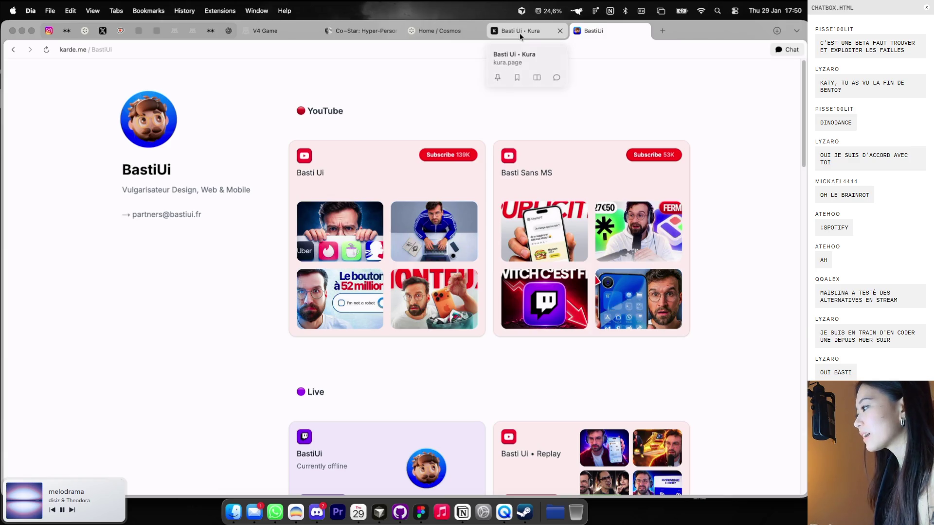
left_click(527, 31)
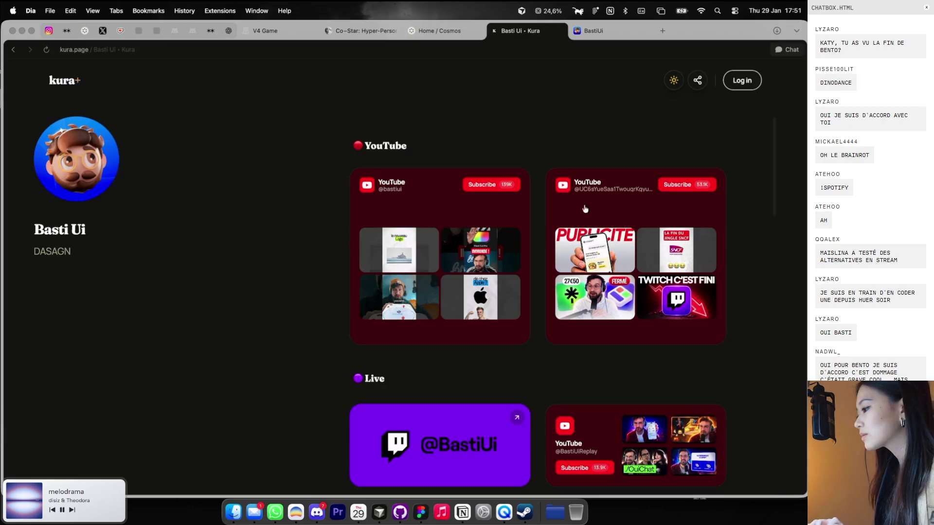
scroll(597, 241, "down", 5)
left_click(673, 80)
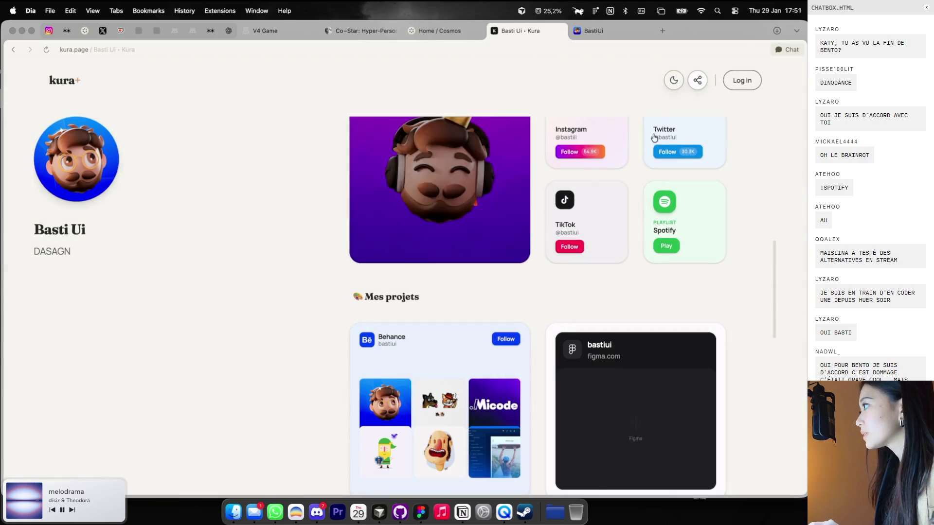
scroll(643, 182, "down", 5)
scroll(643, 182, "up", 2)
scroll(643, 182, "up", 10)
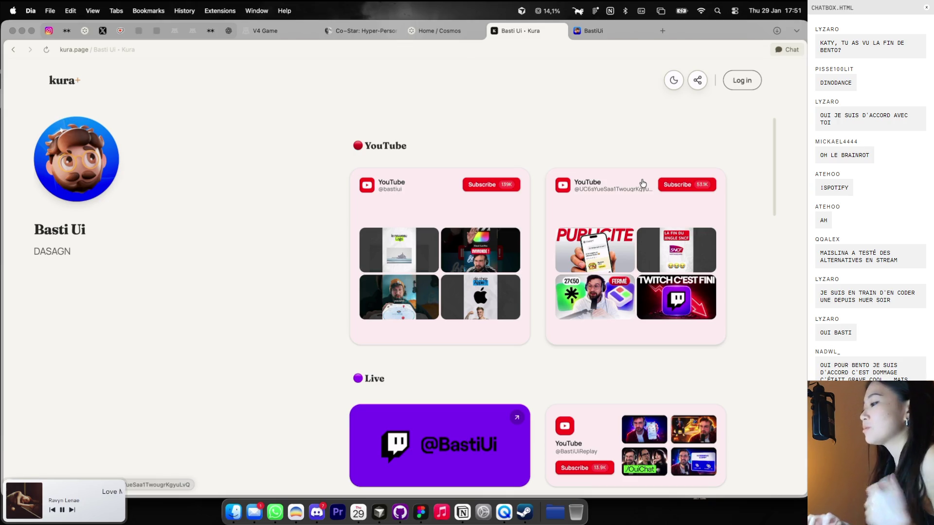
Compare with karde.me once more, then bring up the V4 Game page
left_click(594, 32)
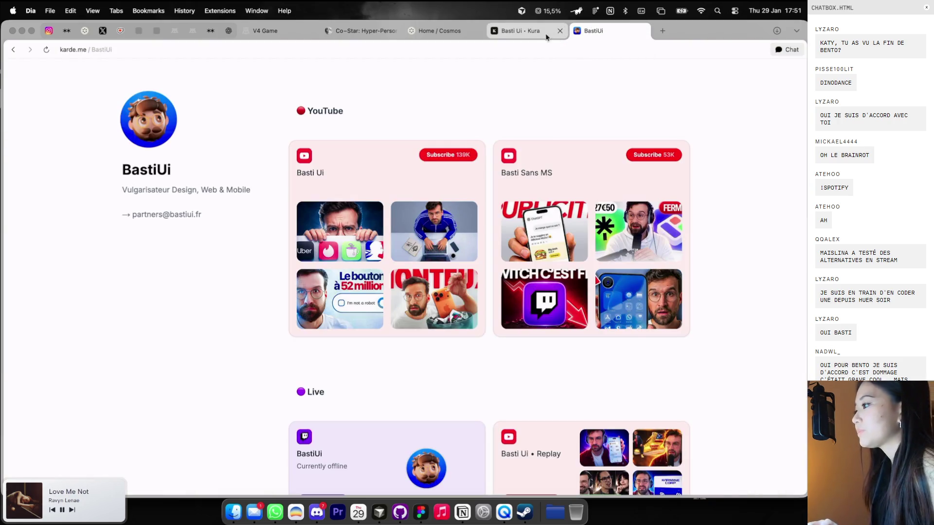
left_click(544, 35)
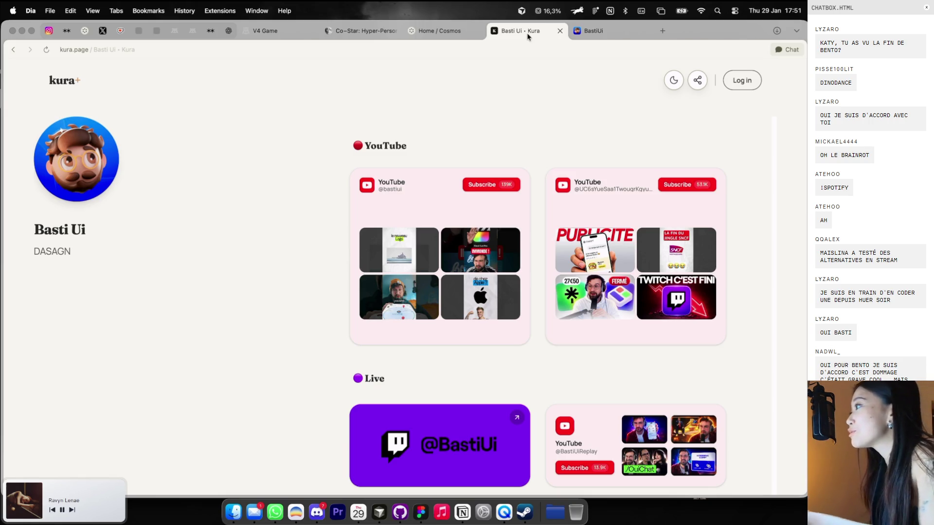
left_click(266, 30)
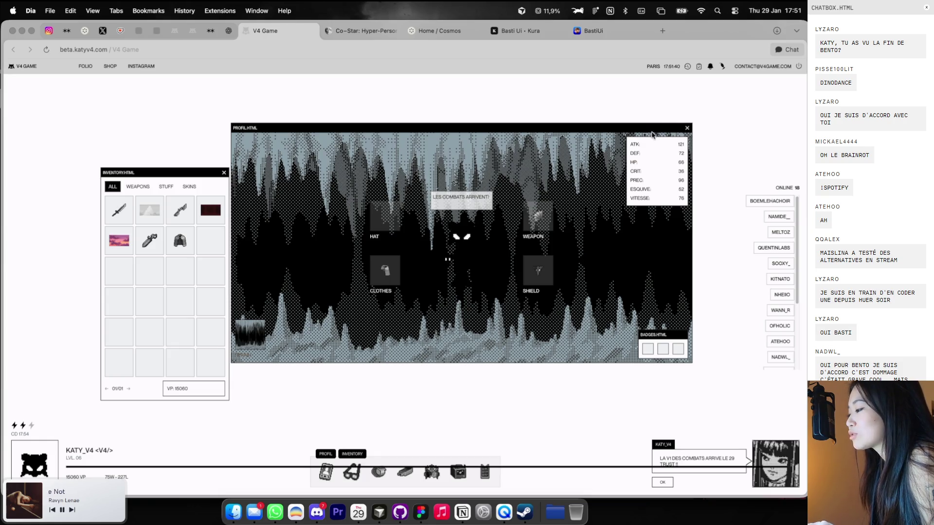
left_click(684, 127)
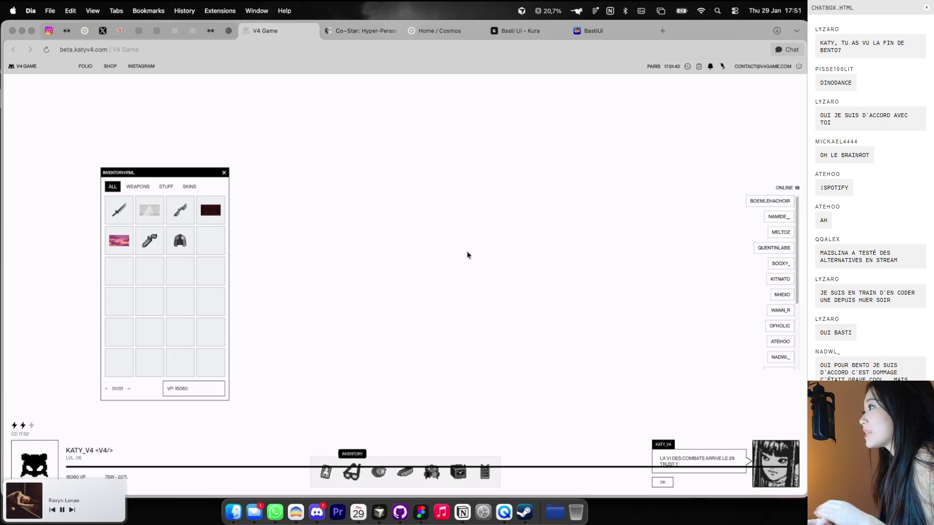
left_click(326, 473)
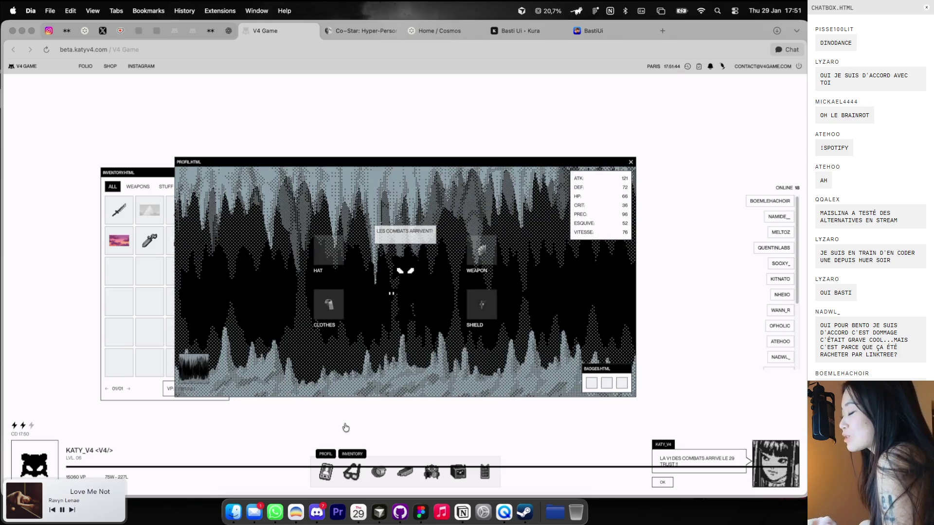
left_click_drag(456, 161, 515, 126)
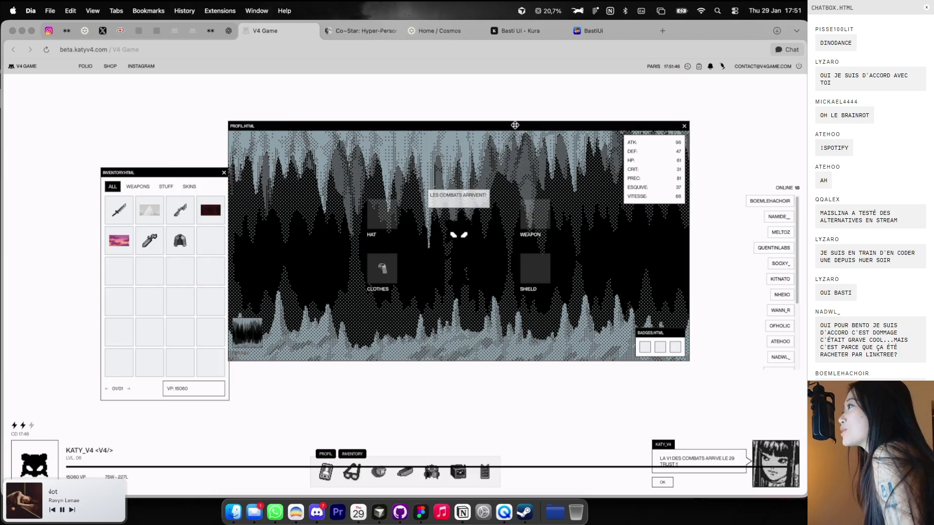
left_click_drag(514, 126, 515, 125)
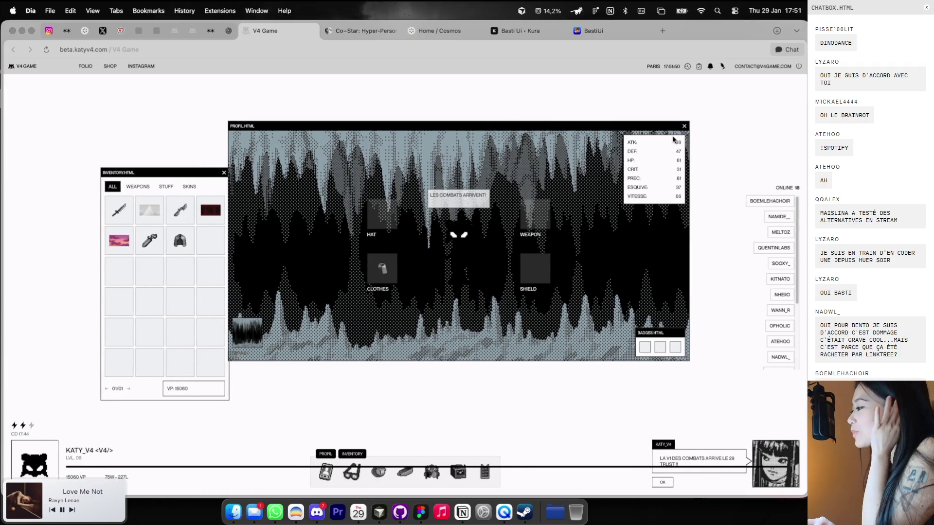
left_click(685, 125)
Back in the Socrate file, wrap the DÉBUTANT checkbox and label in an auto-layout row
key("super+Tab")
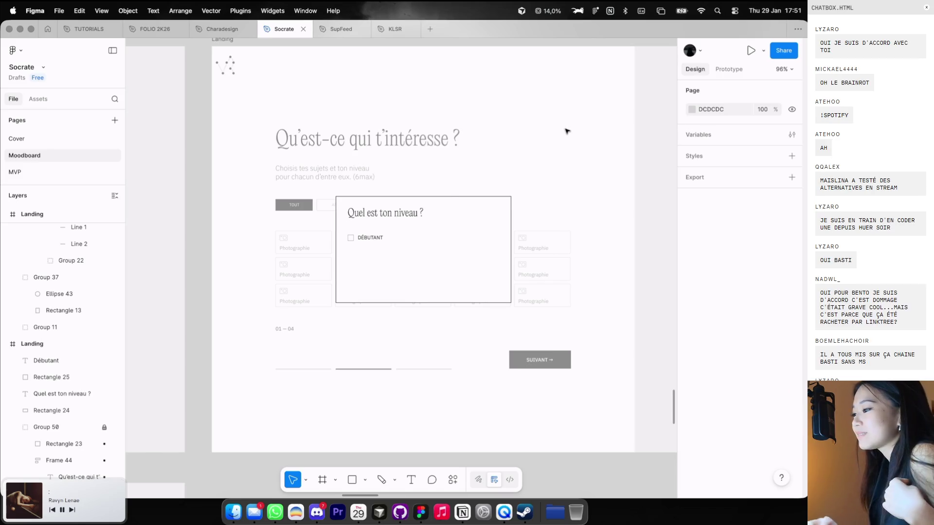
scroll(405, 246, "up", 3)
left_click(404, 246)
scroll(405, 246, "up", 3)
left_click(405, 248)
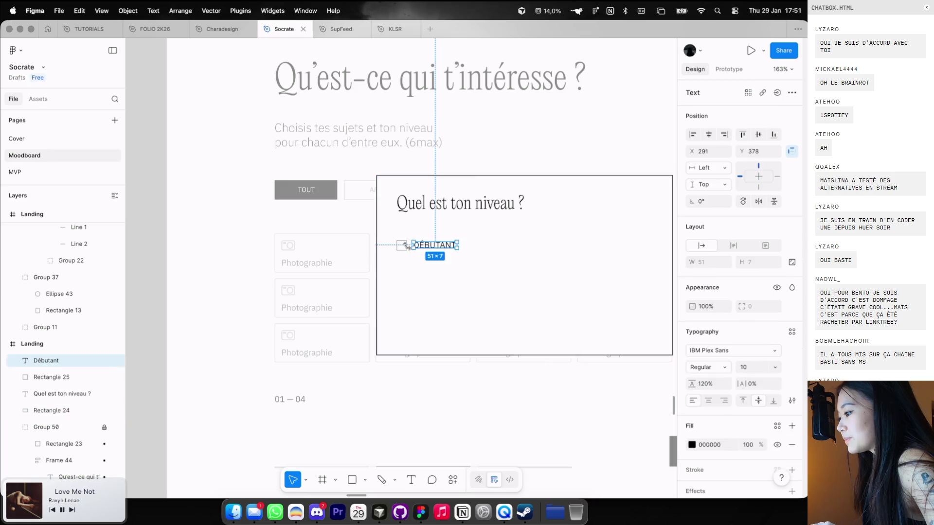
left_click(401, 245, "shift")
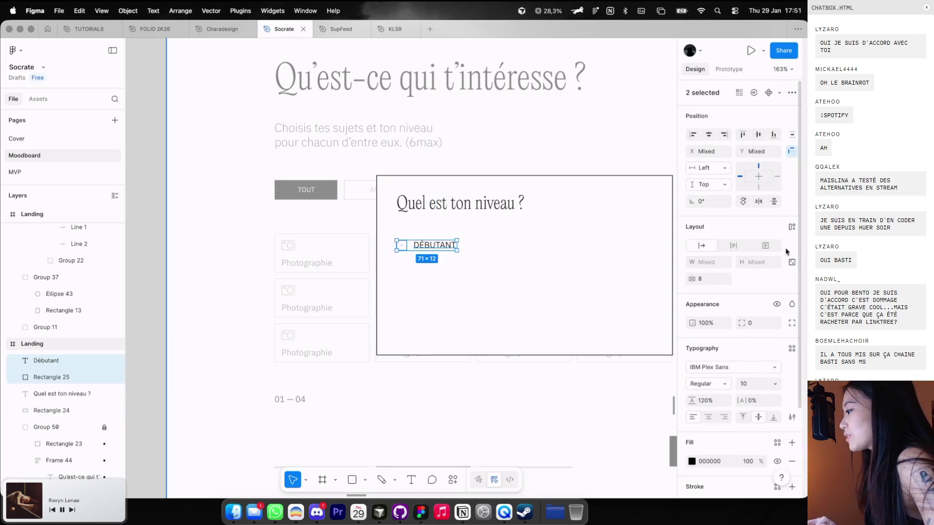
key("shift+a")
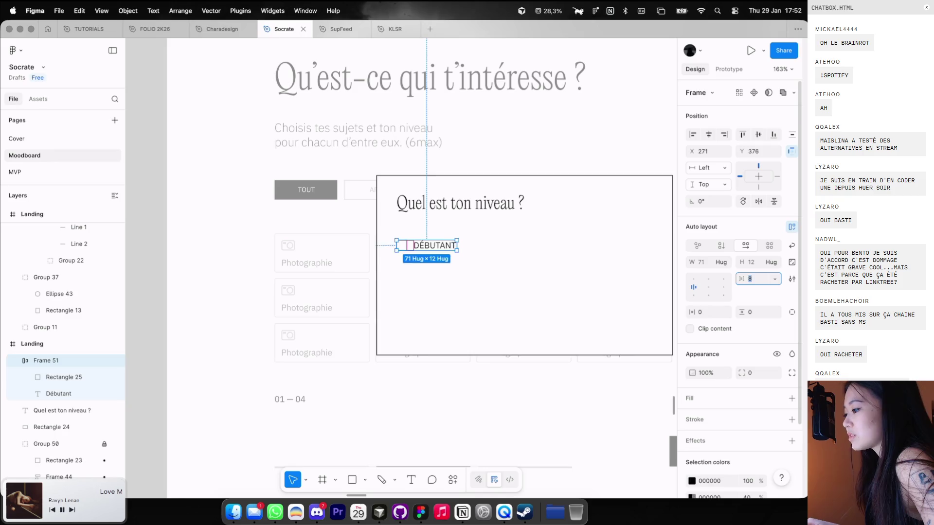
type("10")
key("Return")
type("10")
key("Return")
left_click(464, 235)
left_click(446, 245)
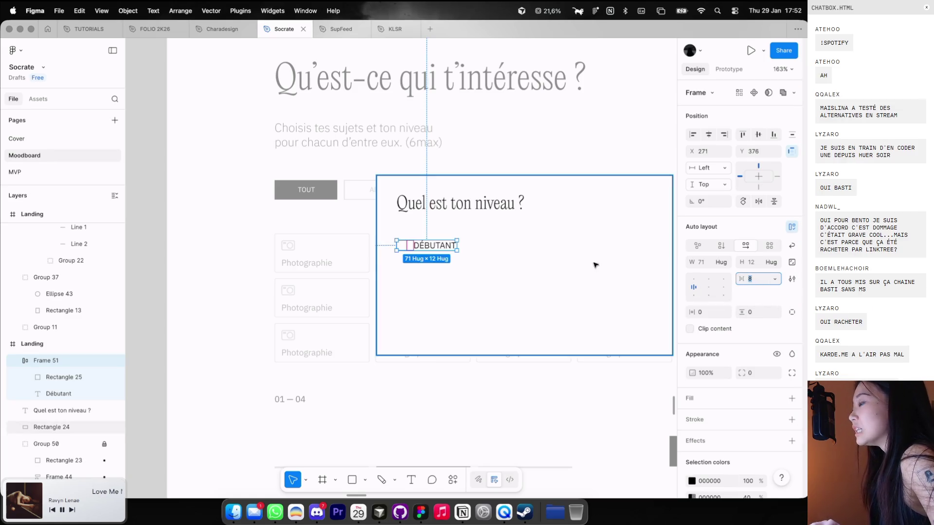
Alt-drag the DÉBUTANT row down twice to stack two copies beneath it
left_click(567, 254)
scroll(471, 256, "up", 2, "ctrl")
left_click(431, 246)
left_click_drag(431, 245, 434, 269)
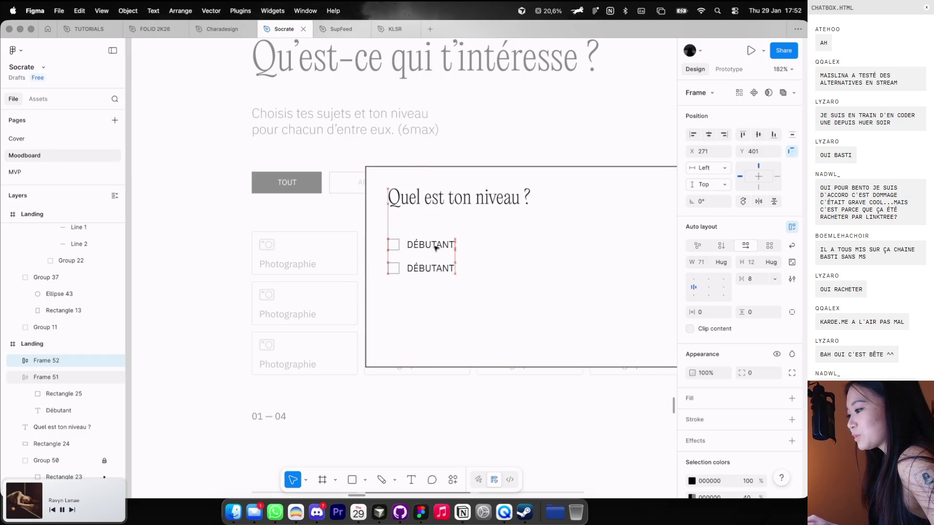
left_click_drag(431, 267, 431, 290)
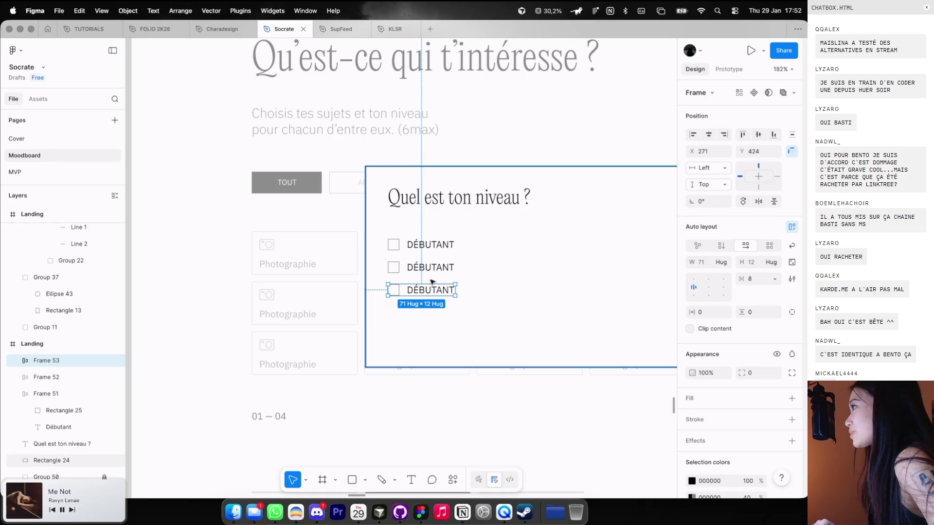
scroll(429, 281, "down", 3, "ctrl")
left_click(457, 296)
Relabel the second row INTERMÉDIAIRE and the third row AVANCÉ
left_click(435, 269)
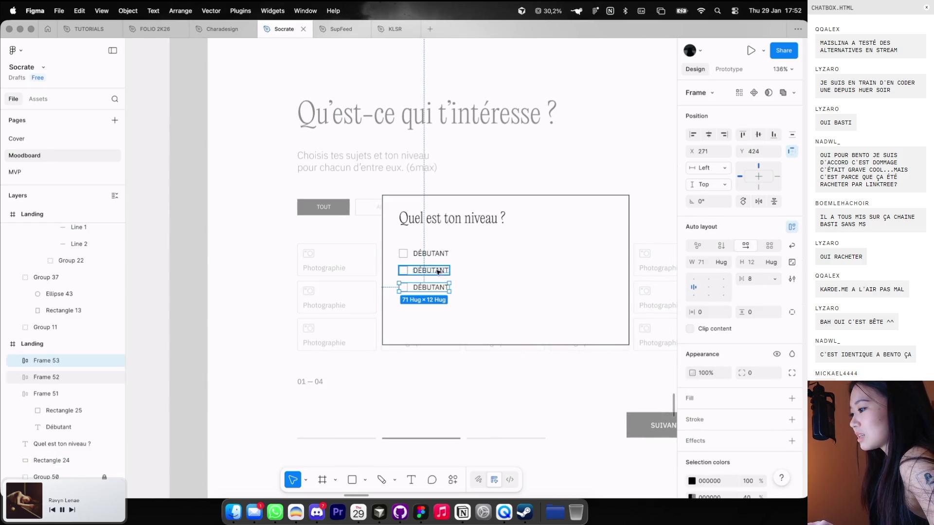
double_click(433, 268)
left_click_drag(433, 265, 434, 266)
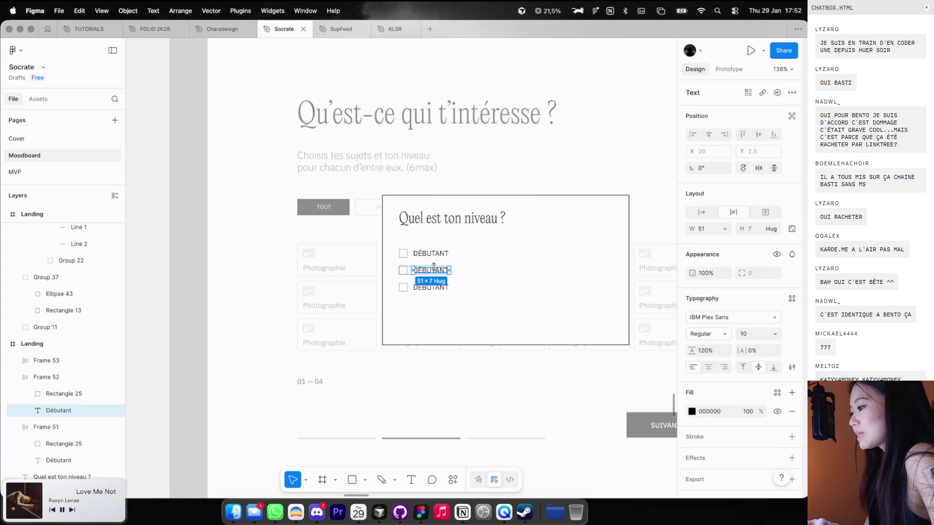
key("Return")
type("INTERMÉDIAIRE")
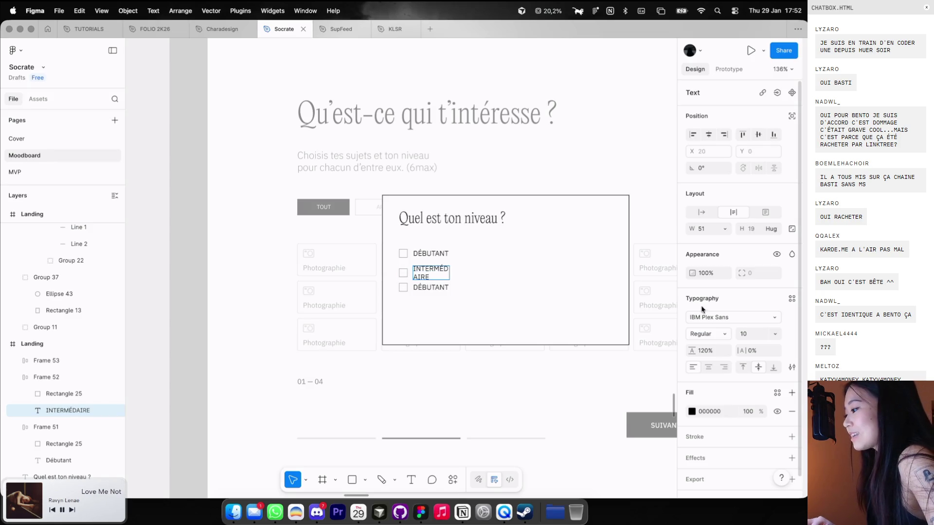
key("Escape")
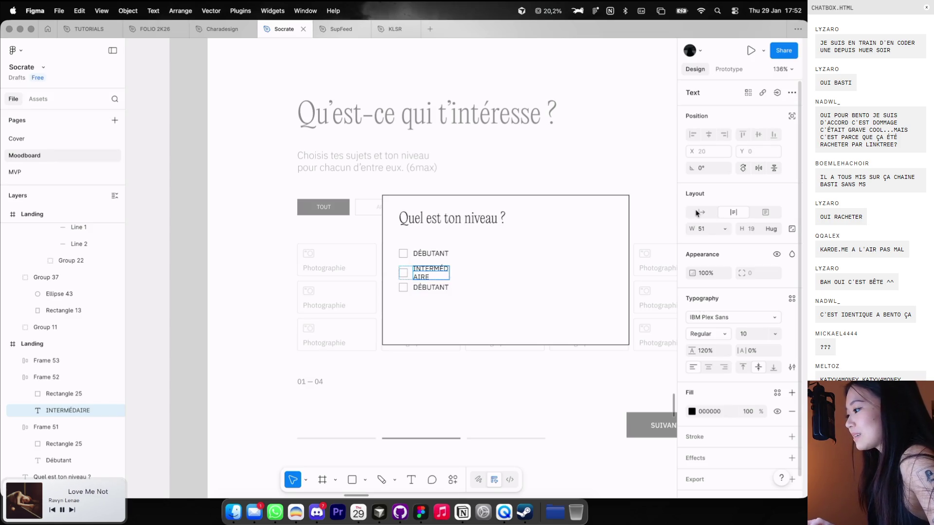
double_click(441, 268)
left_click(431, 287)
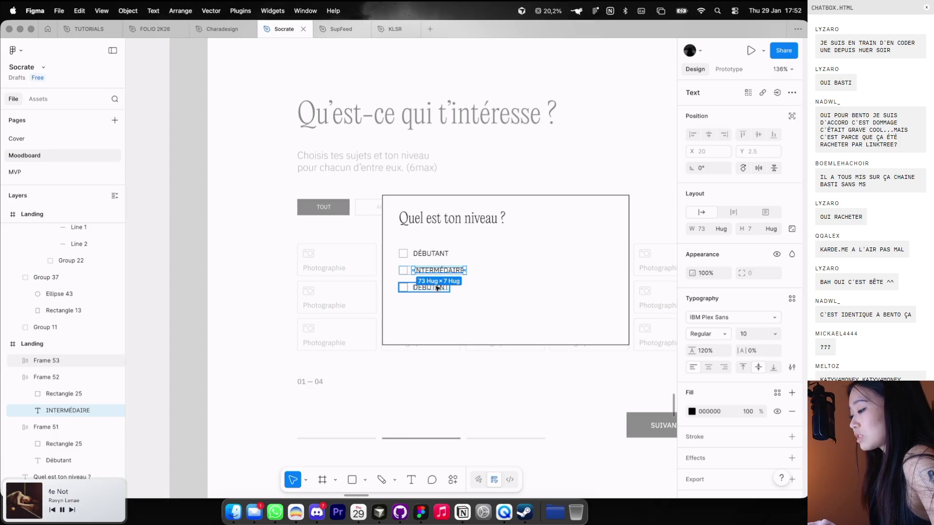
double_click(431, 288)
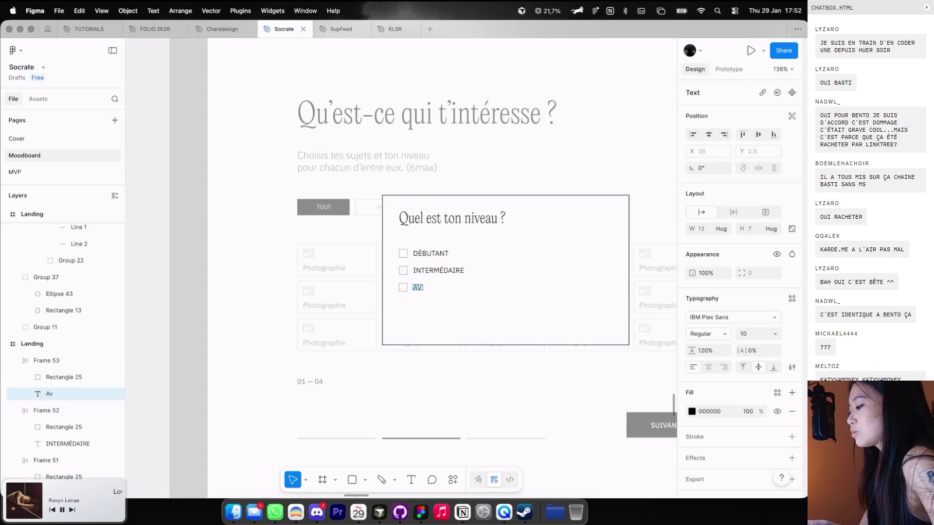
left_click(494, 276)
Stack the three option rows in a vertical auto layout and raise the gap to 15
scroll(425, 282, "up", 2)
mouse_move(395, 298)
left_mouse_down()
mouse_move(445, 283)
mouse_move(389, 238)
left_mouse_up()
key("shift+a")
key("shift+a")
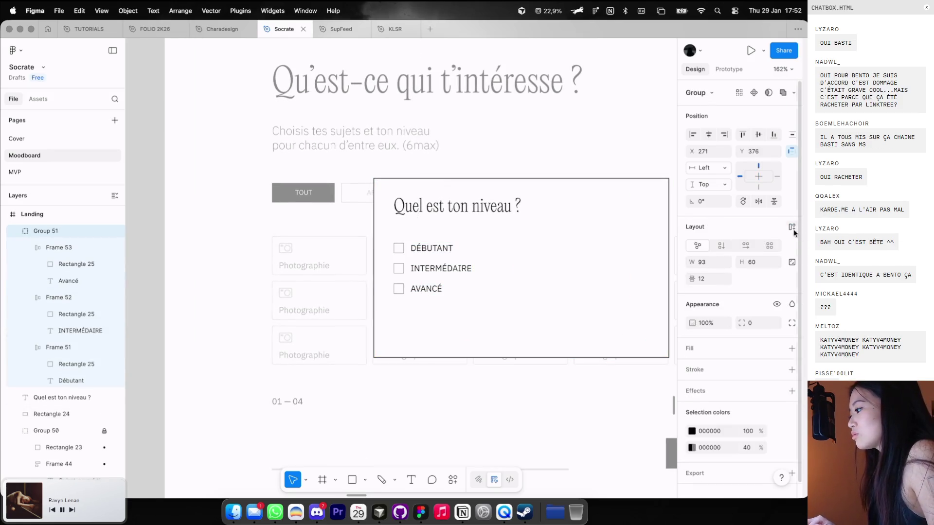
left_click(751, 279)
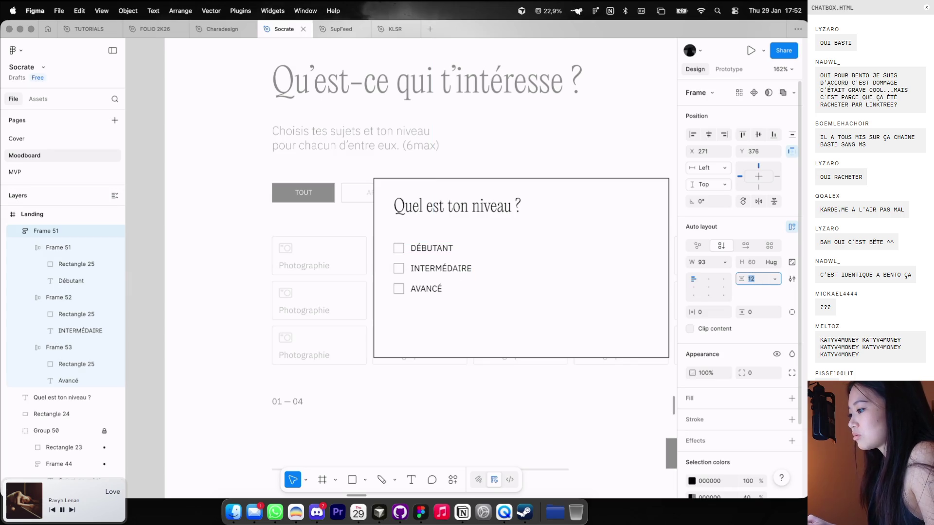
key("Up")
key("Up")
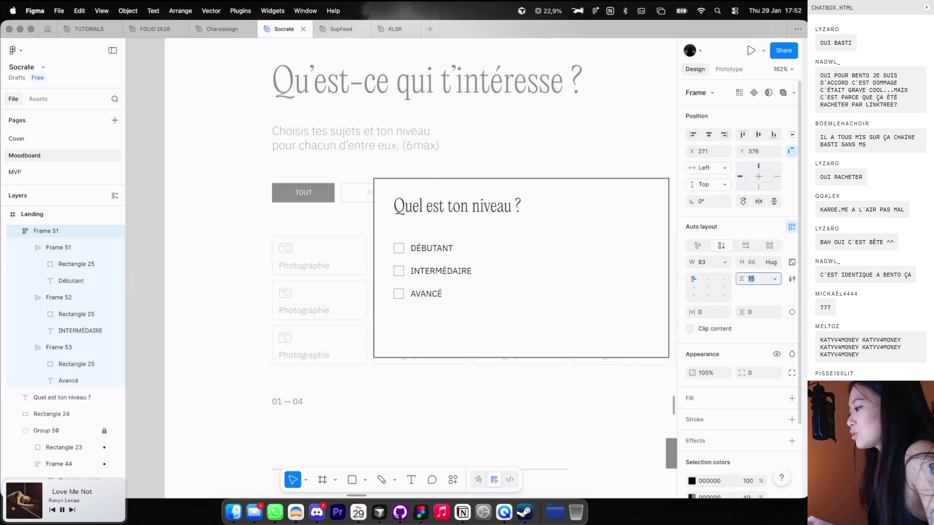
key("Up")
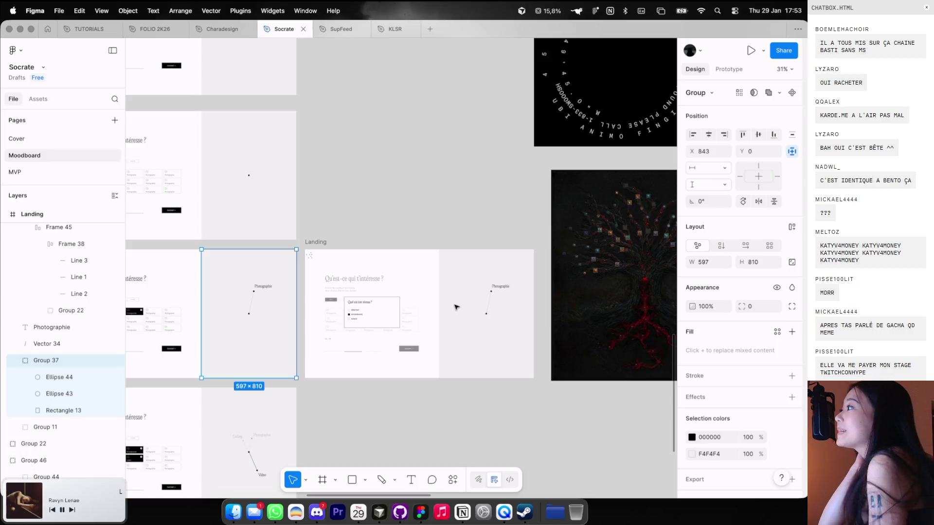
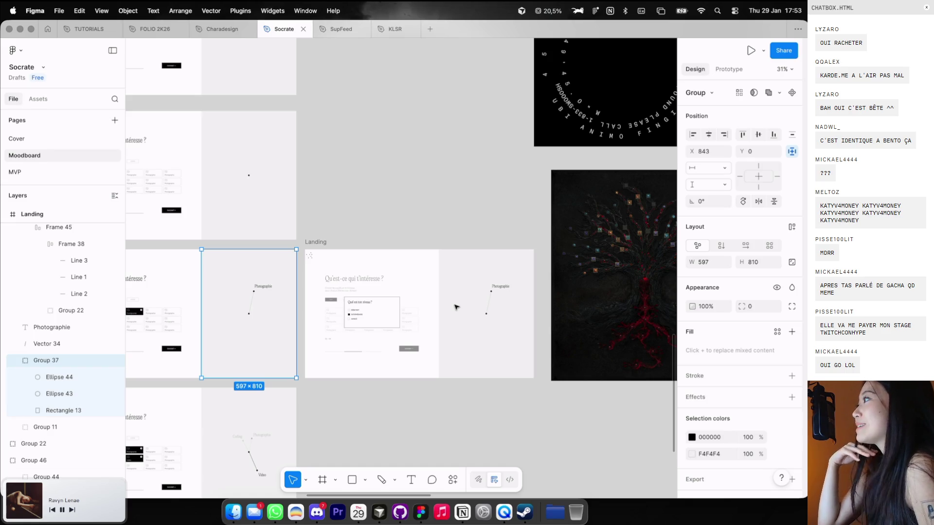
Return to Figma and open the Charadesign file's GAME V4 page
key("ctrl+Right")
key("ctrl+Right")
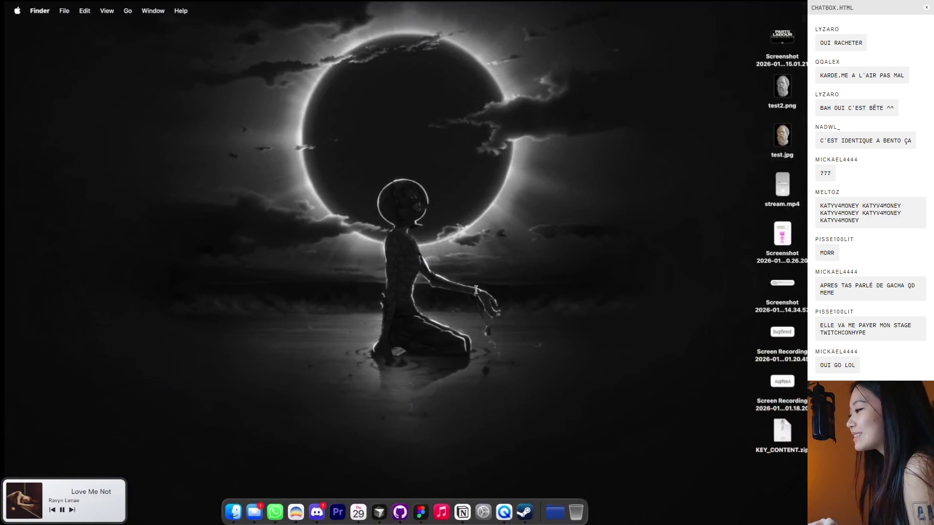
key("ctrl+Left")
key("ctrl+Left")
left_click(222, 29)
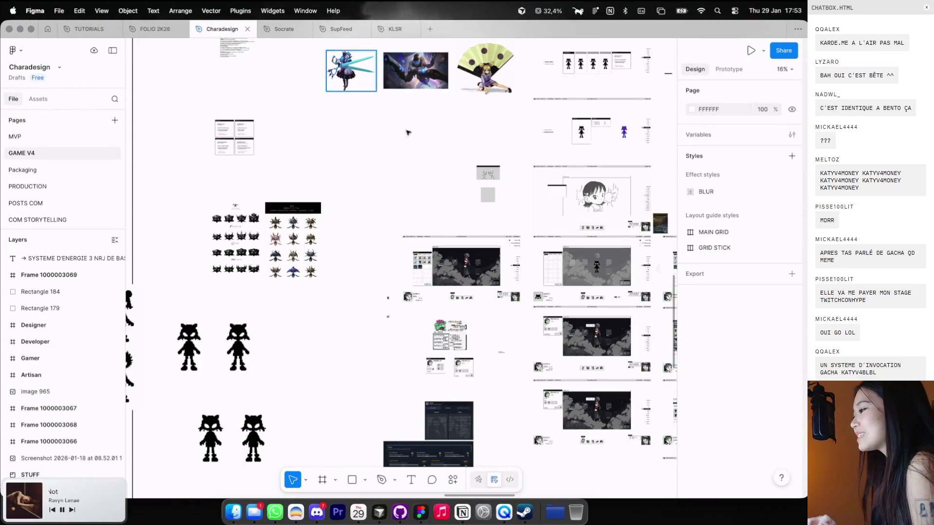
scroll(418, 139, "down", 5)
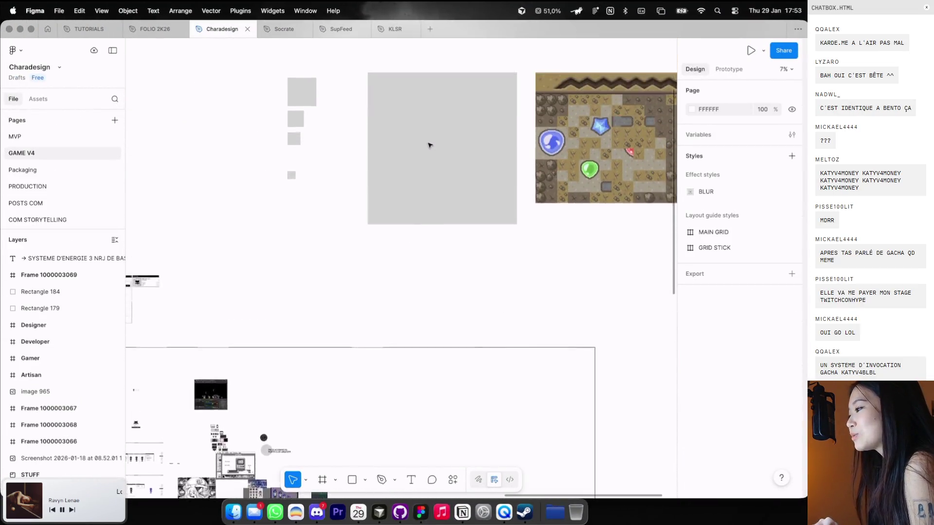
scroll(428, 145, "up", 3)
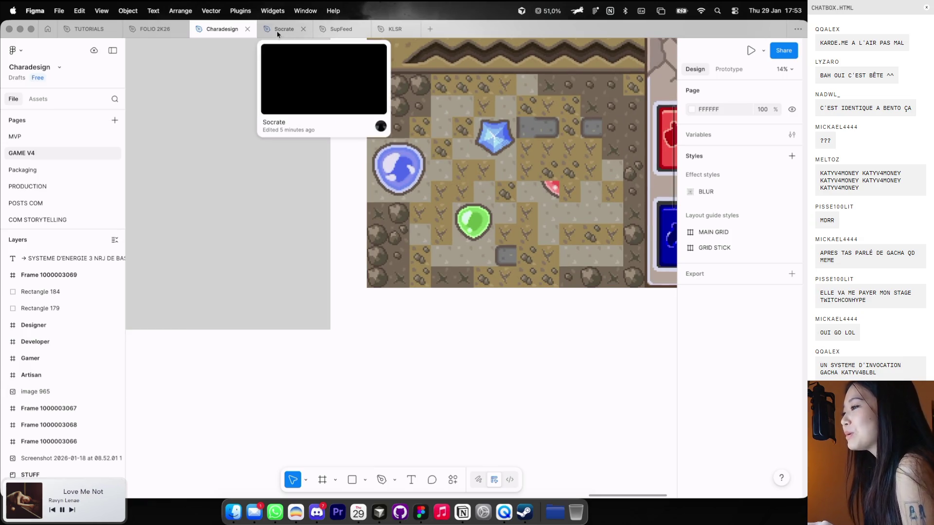
left_click(275, 29)
left_click(234, 30)
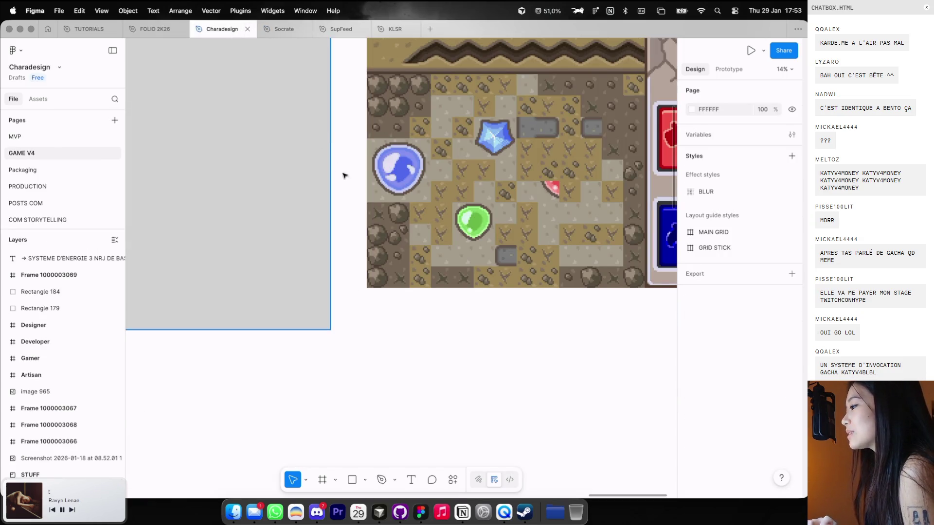
Bring the pixel-art mockup into view and select the grey Rectangle 110 beside it
scroll(369, 187, "up", 2)
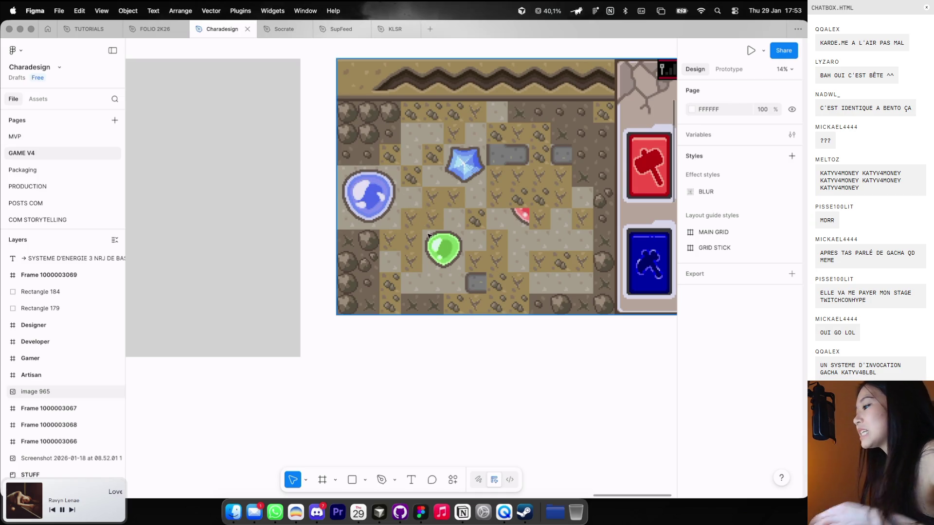
scroll(428, 235, "down", 2)
scroll(398, 228, "left", 4)
left_click(405, 226)
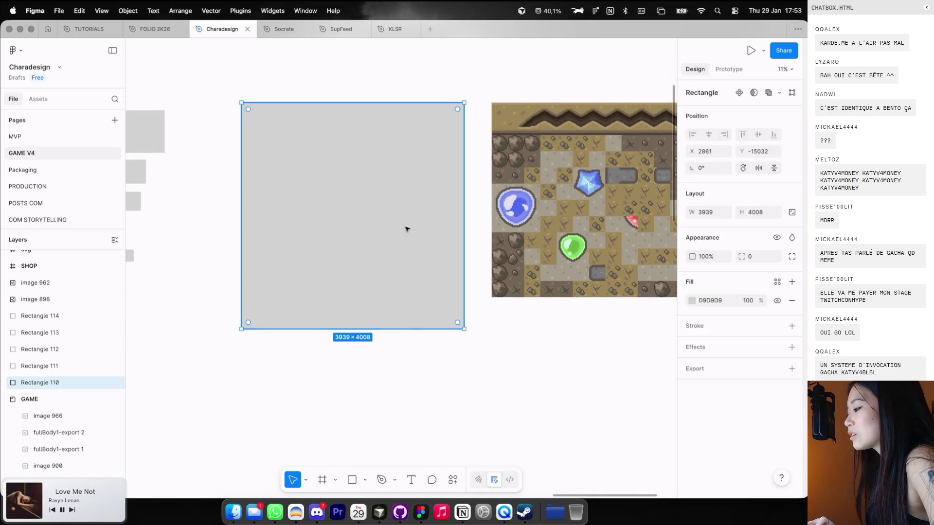
Draw a 369×369 square filled 000000 at the grey panel's top-left corner
key("r")
left_click_drag(253, 110, 294, 152)
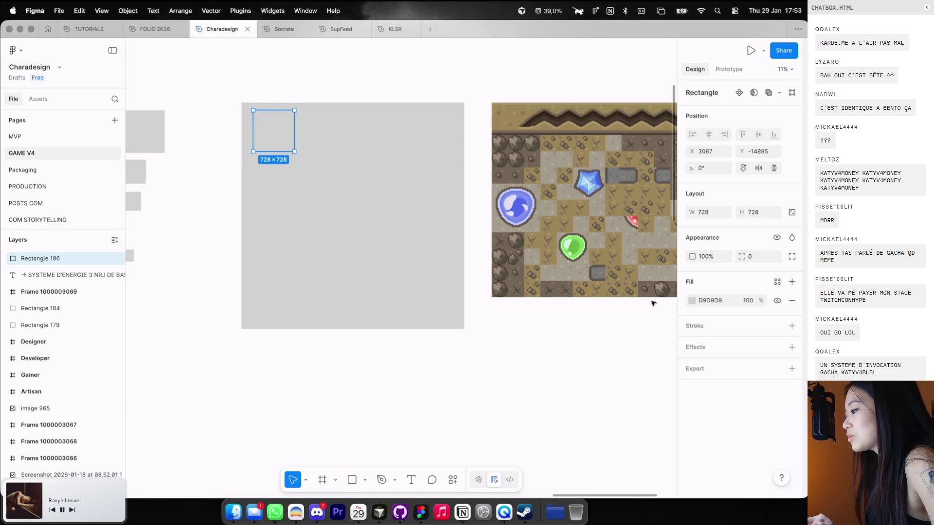
left_click(691, 300)
left_click(562, 452)
key("Escape")
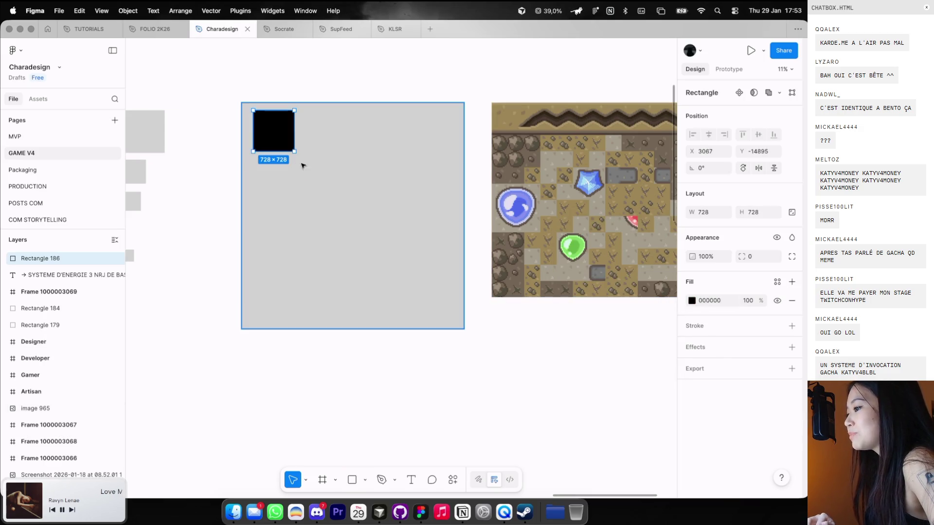
mouse_move(294, 146)
left_mouse_down()
mouse_move(258, 113)
mouse_move(283, 113)
left_mouse_up()
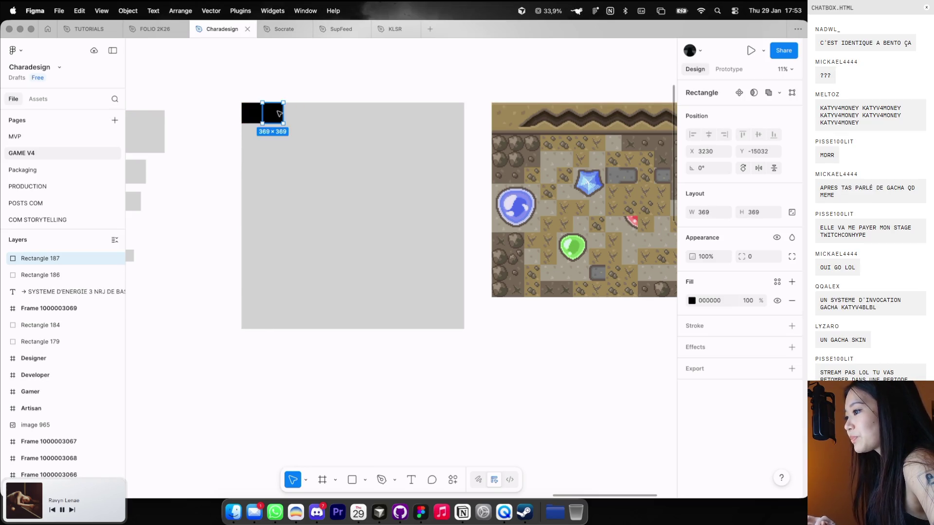
Duplicate the black square into a row of ten and select all ten
key("super+d")
key("super+d")
key("super+d")
key("super+d")
key("super+d")
key("super+d")
key("super+d")
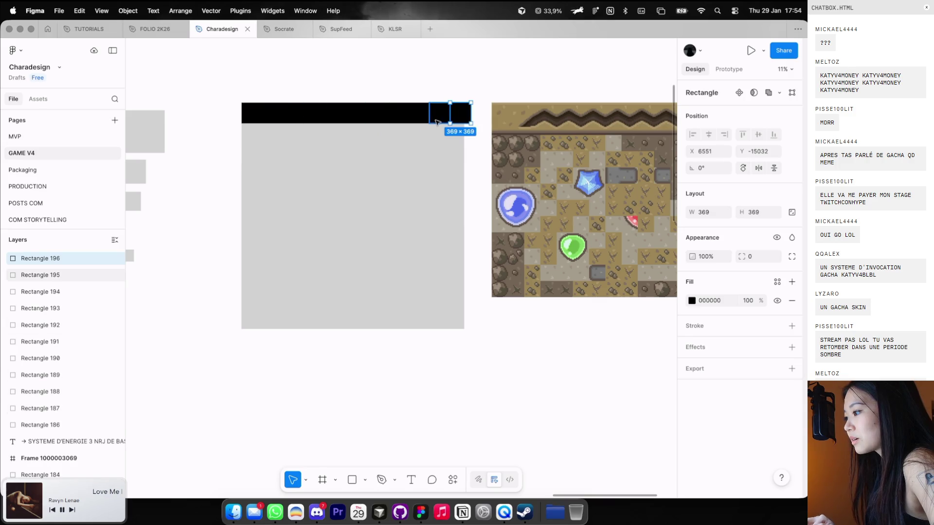
left_click(436, 119, "shift")
left_click(397, 116, "shift")
left_click(377, 116, "shift")
left_click(356, 118, "shift")
left_click(328, 119, "shift")
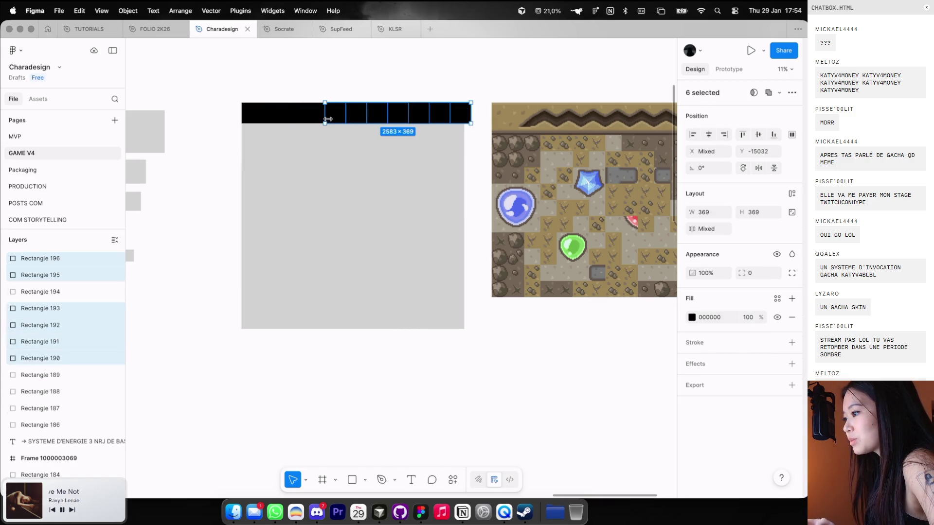
left_click(314, 119, "shift")
left_click(293, 119, "shift")
left_click(268, 119, "shift")
left_click(257, 117, "shift")
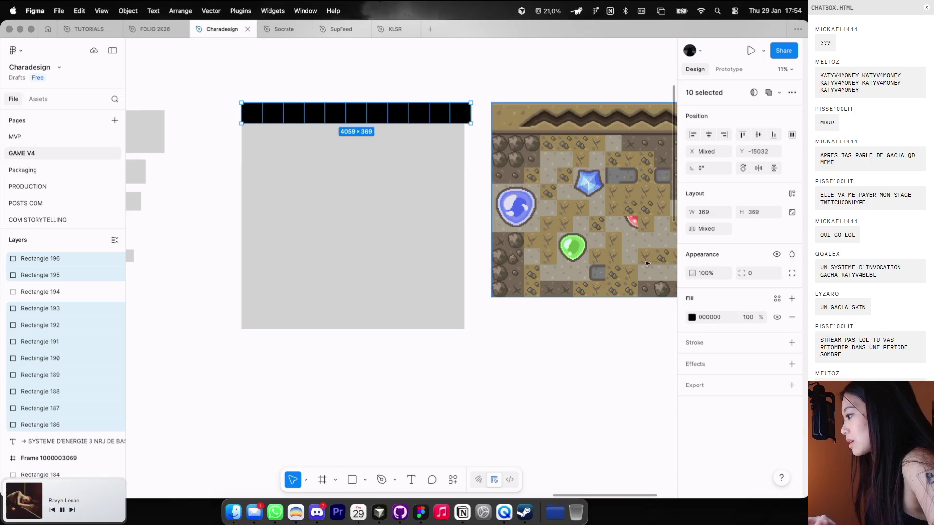
Wrap the ten squares in an auto-layout frame with 0 gap and wrapping enabled
key("super+g")
key("shift+a")
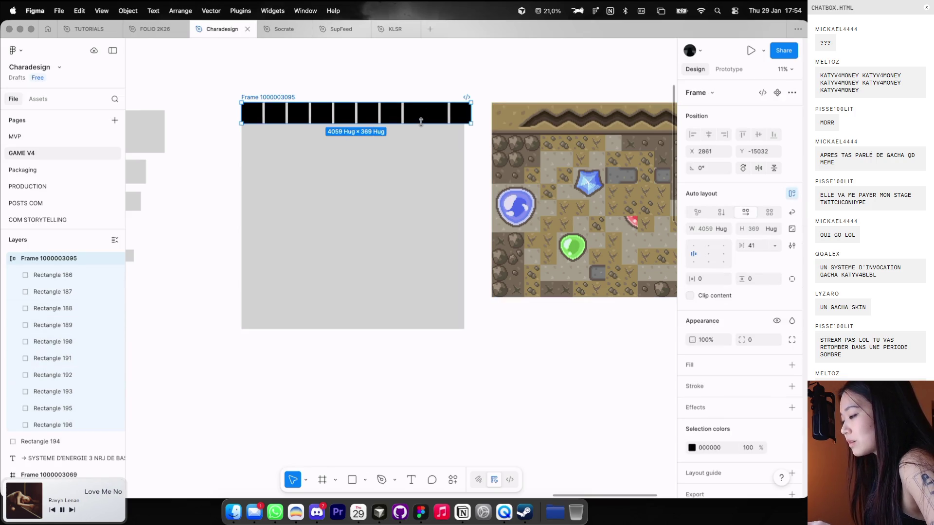
left_click(760, 249)
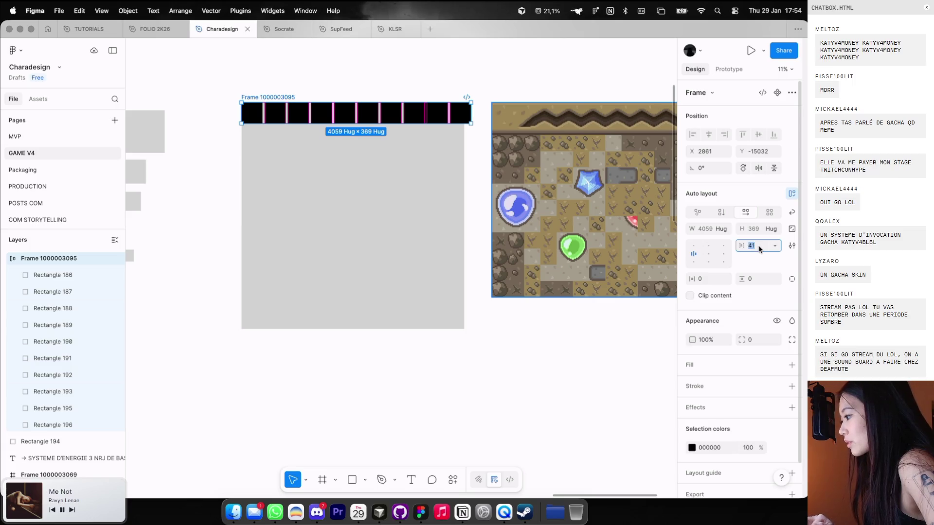
type("0")
key("Return")
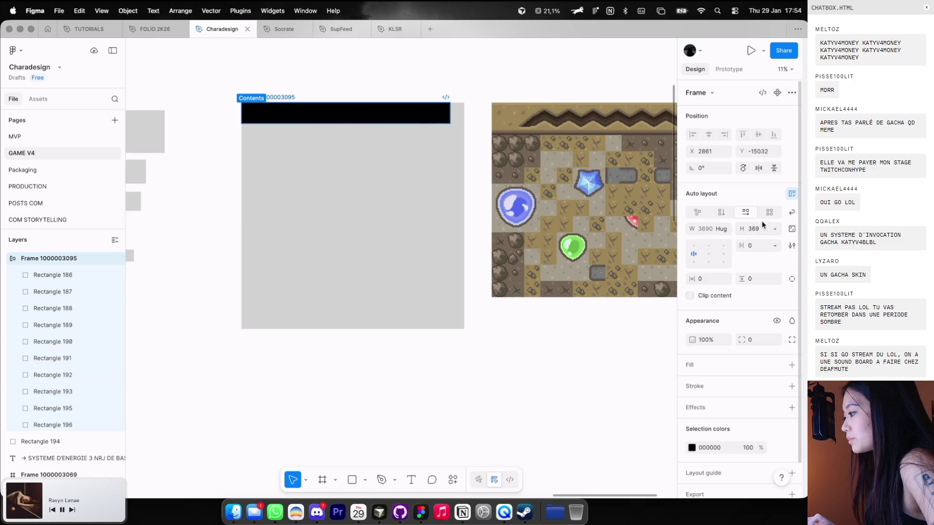
left_click(792, 212)
left_click_drag(409, 124, 406, 327)
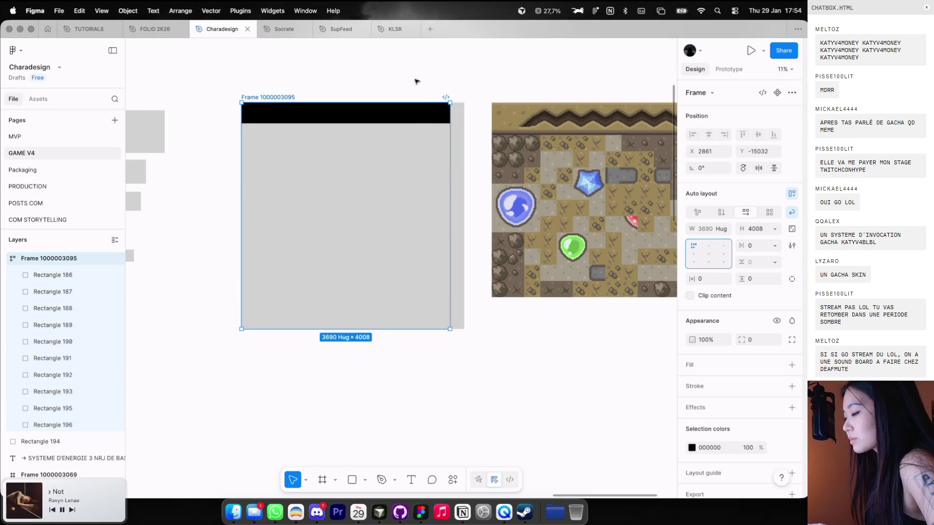
left_click(447, 69)
scroll(446, 70, "up", 2)
scroll(446, 69, "up", 2)
left_click_drag(221, 211, 385, 212)
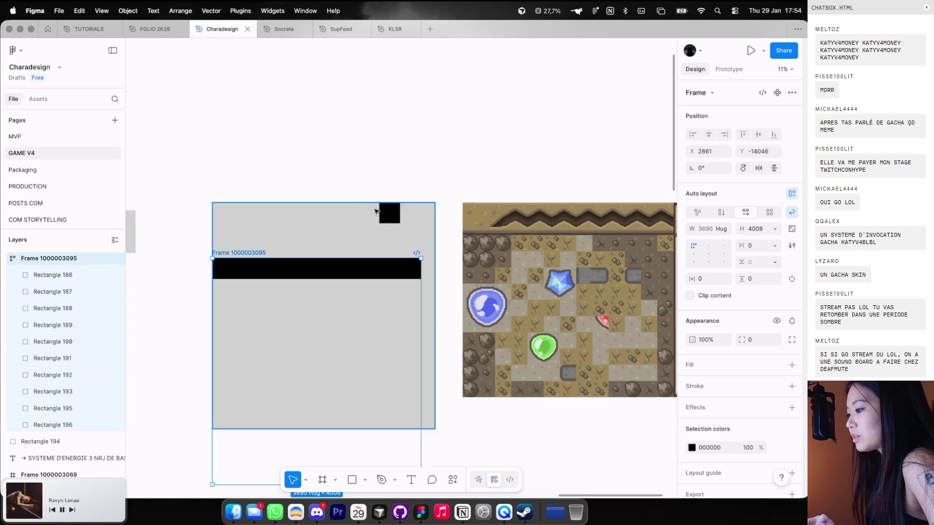
Scale the grey rectangle to 3690×3755 and place the squares frame below it
left_click(336, 247)
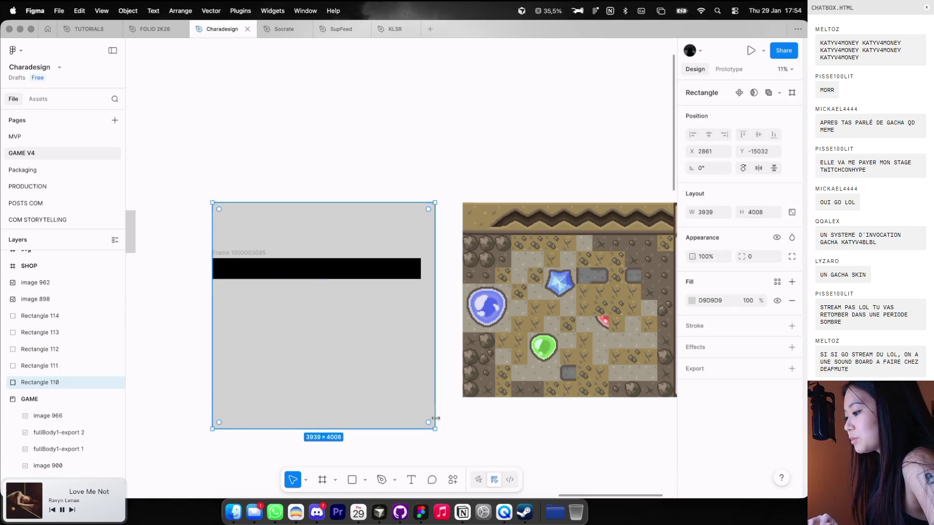
left_click_drag(433, 428, 419, 413)
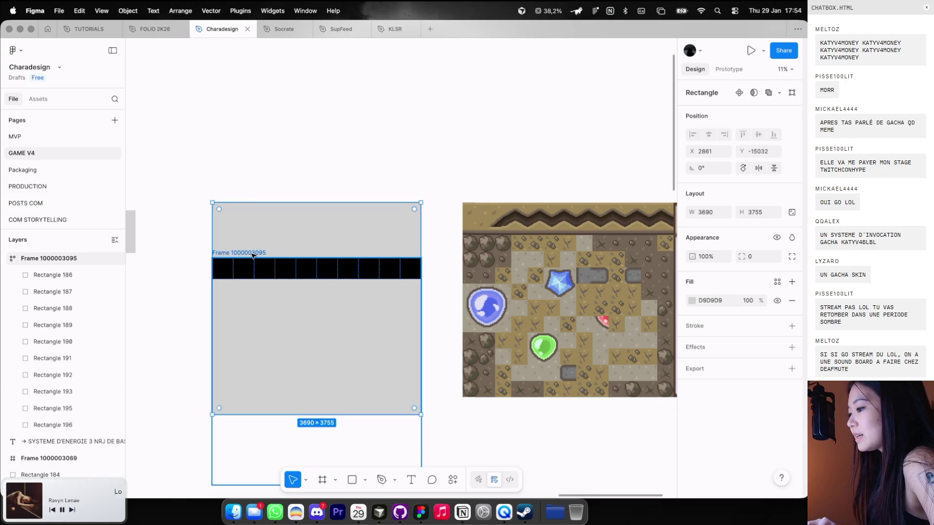
left_click_drag(253, 255, 361, 157)
key("ctrl+z")
scroll(393, 204, "left", 5)
scroll(394, 205, "down", 2)
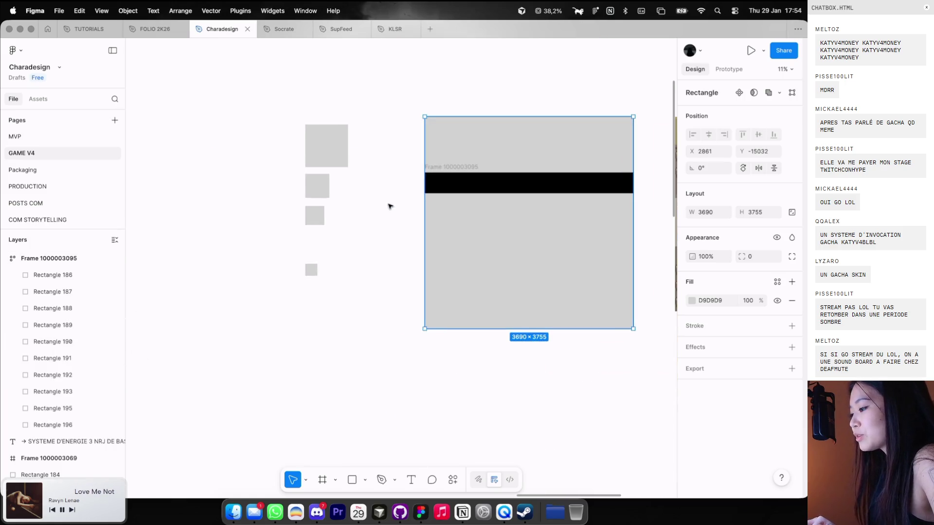
left_click(457, 168)
left_click_drag(457, 168, 457, 333)
scroll(450, 268, "right", 5)
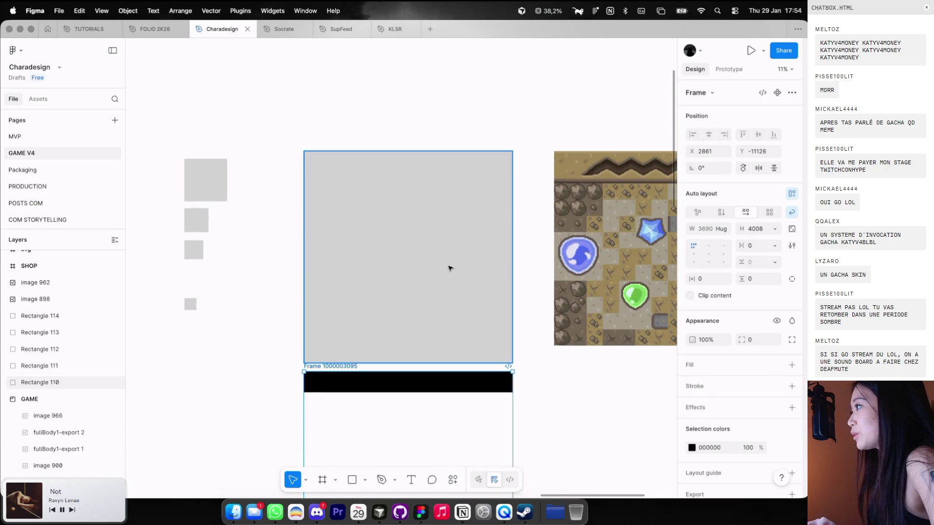
Add a DEAFMUTE LE CHAUVE text label on the grey panel at size 64
left_click(425, 226)
type("DEA")
key("Escape")
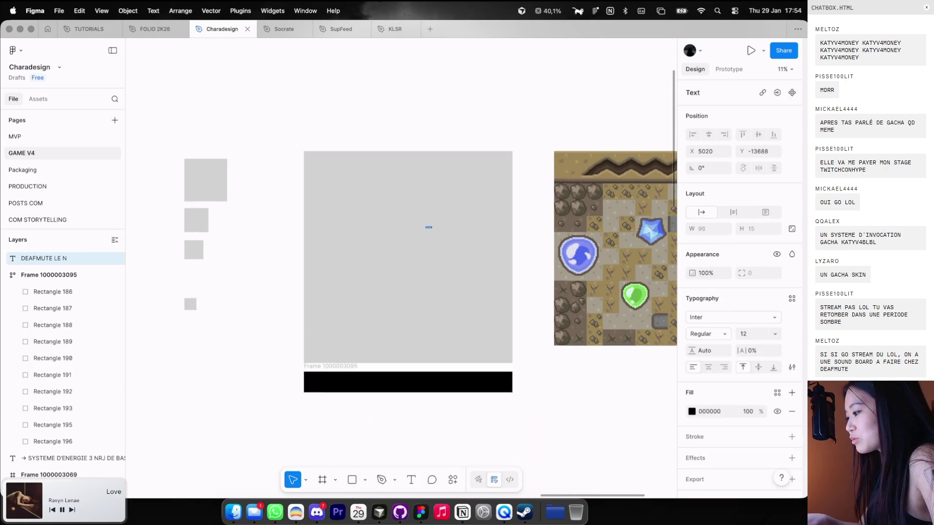
type("64")
key("Return")
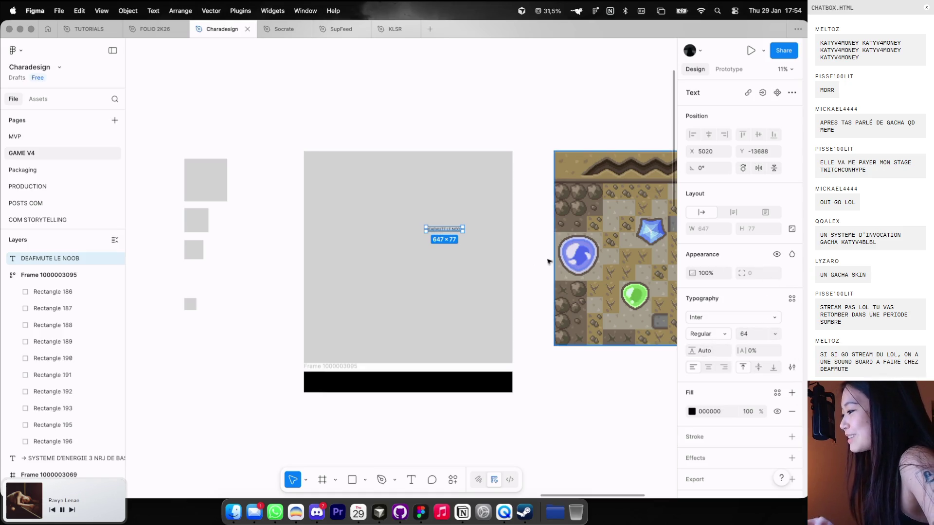
double_click(439, 230)
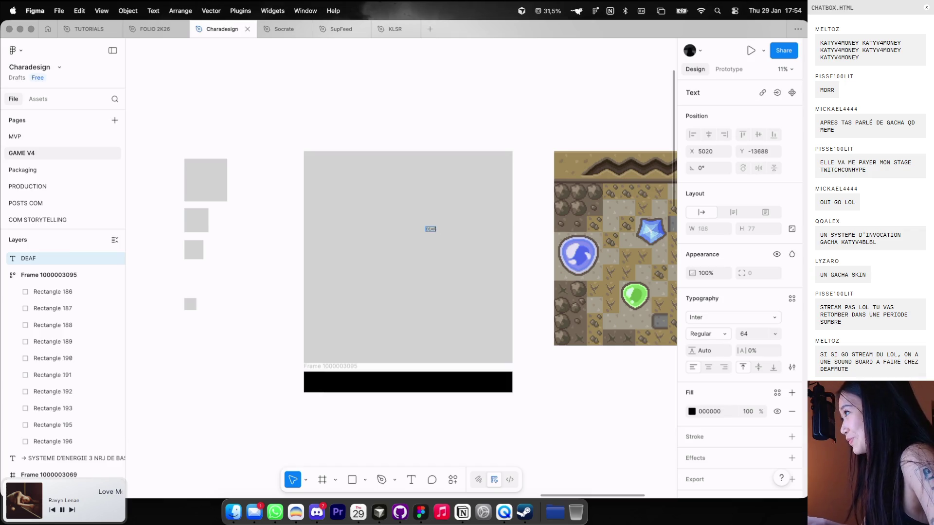
type("MUTE LE CHAUFE")
key("Escape")
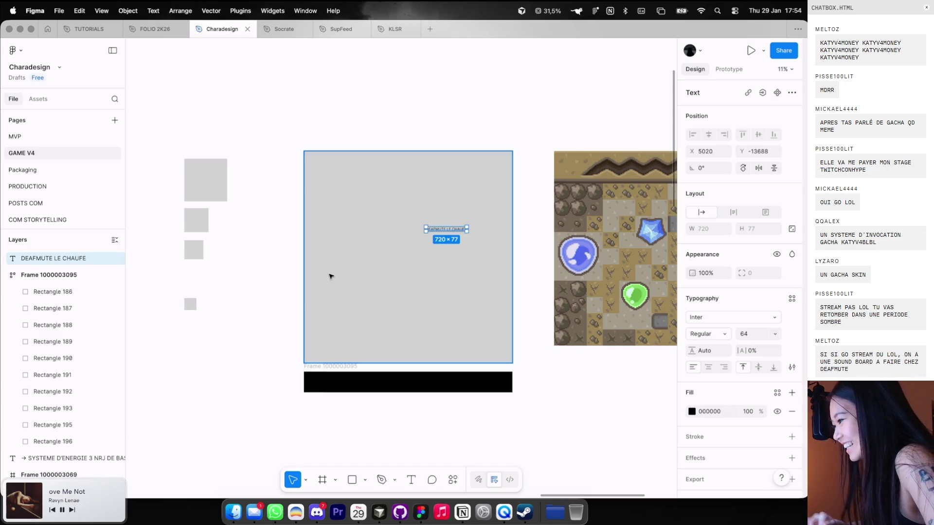
scroll(494, 205, "up", 3)
key("Return")
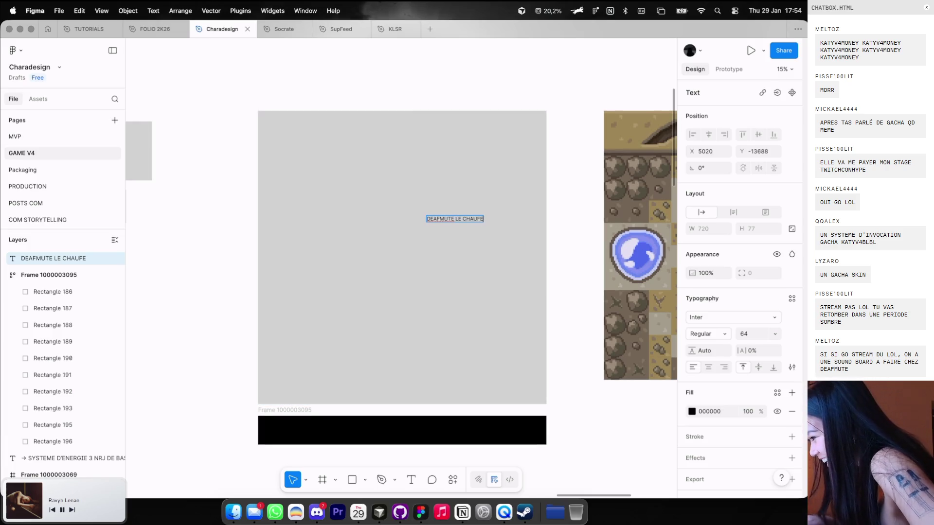
type("V")
key("Right")
key("BackSpace")
key("BackSpace")
type("VE")
Make the title Semi Bold at size 112, centre it, and split it onto two lines
left_click(700, 334)
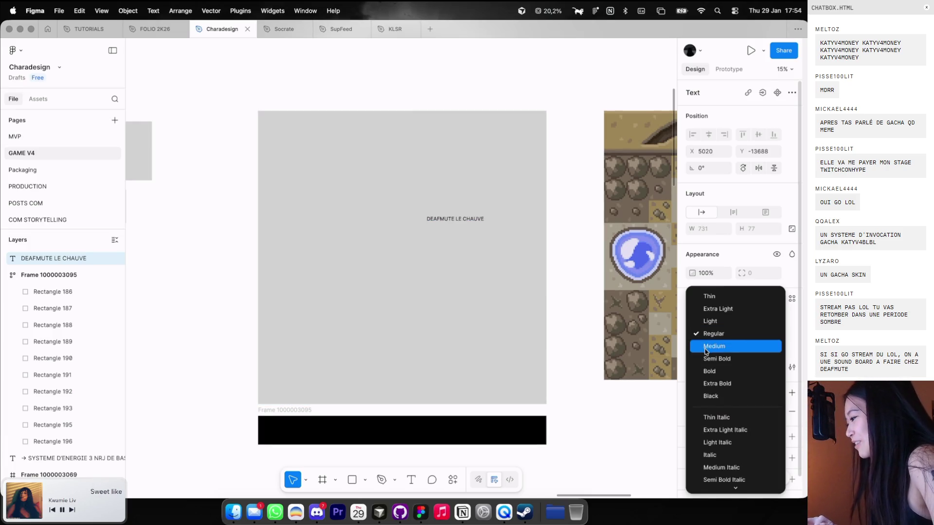
left_click(706, 358)
type("112")
key("Return")
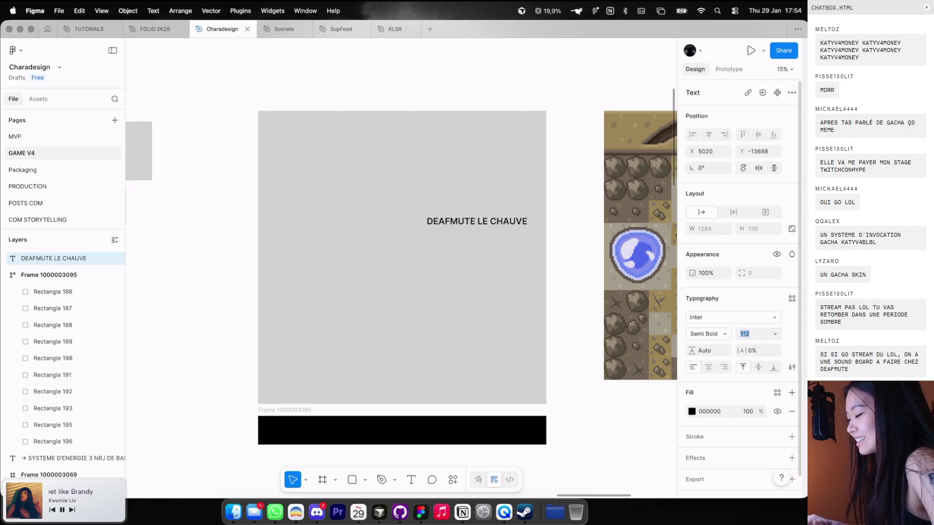
mouse_move(416, 222)
left_mouse_down()
mouse_move(330, 178)
mouse_move(465, 284)
left_mouse_up()
double_click(358, 190)
left_click(390, 194)
key("Return")
Duplicate the title label and retype the copy as POKEMON
key("Escape")
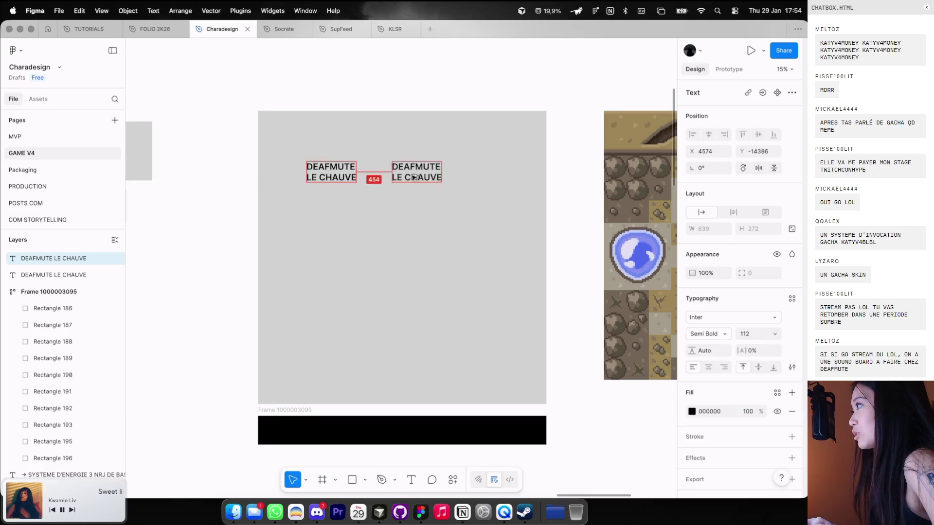
double_click(465, 284)
type("PO")
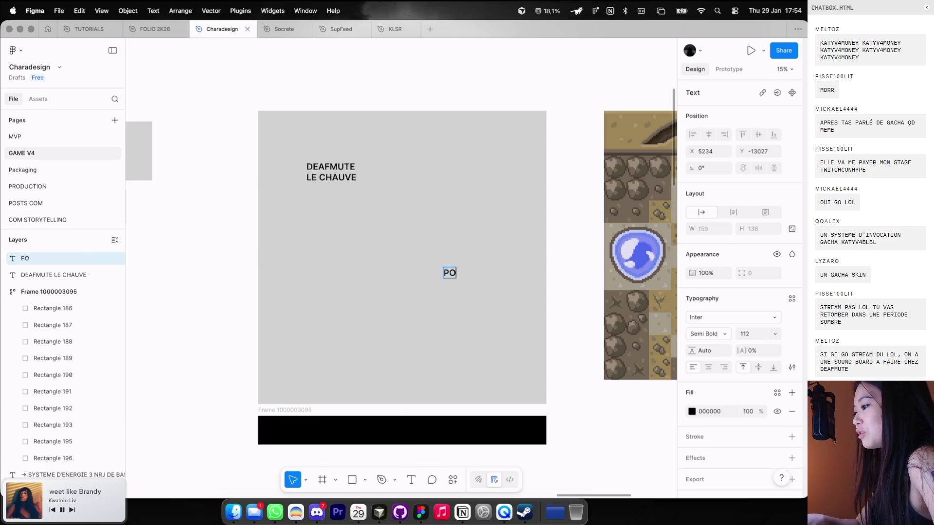
type("KEMON")
left_click(477, 256)
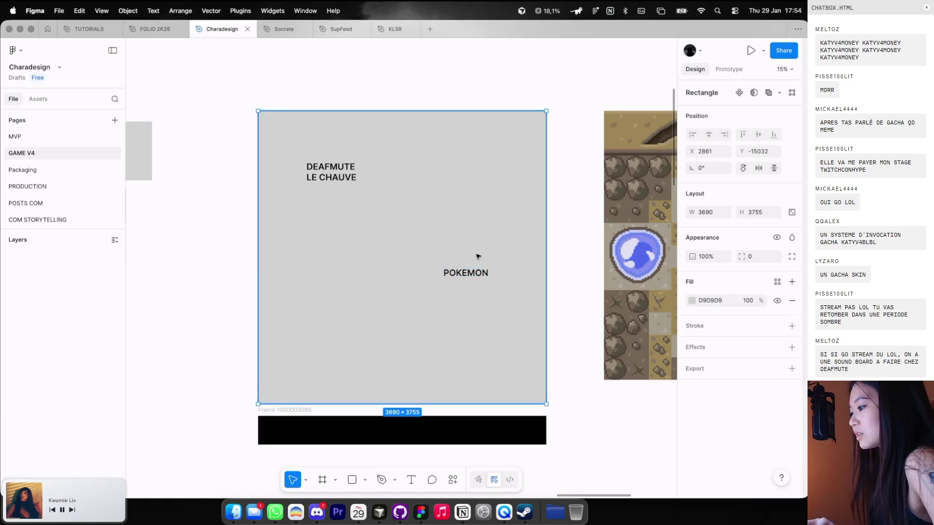
Copy POKEMON above, retype it BOMBARDINO CROCODILO, and move it onto the frame's centre line
left_click_drag(466, 273, 476, 199)
double_click(475, 198)
type("BOMBARDINO")
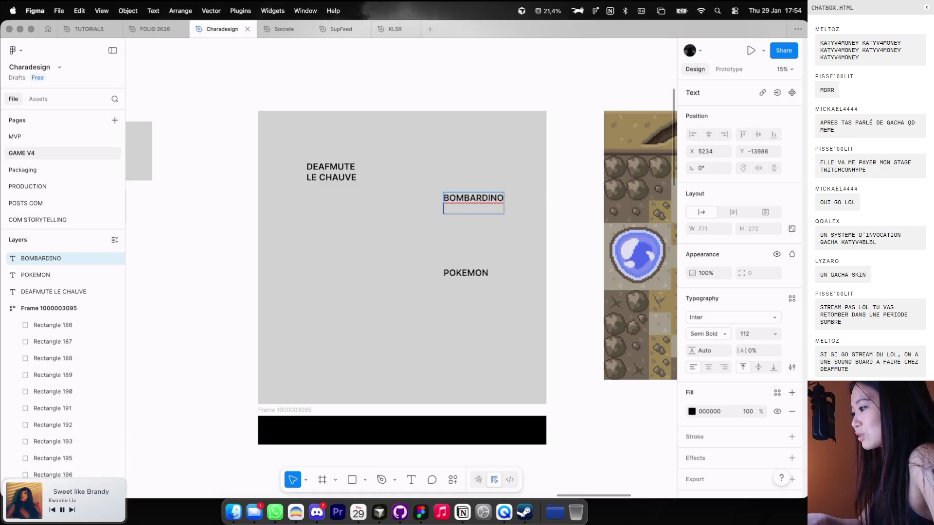
type("CROCODILO")
key("Escape")
left_click_drag(449, 215, 312, 278)
scroll(520, 348, "down", 3)
Move the black square strip to the frame's top and narrow it so squares wrap into rows
left_click_drag(375, 384, 383, 204)
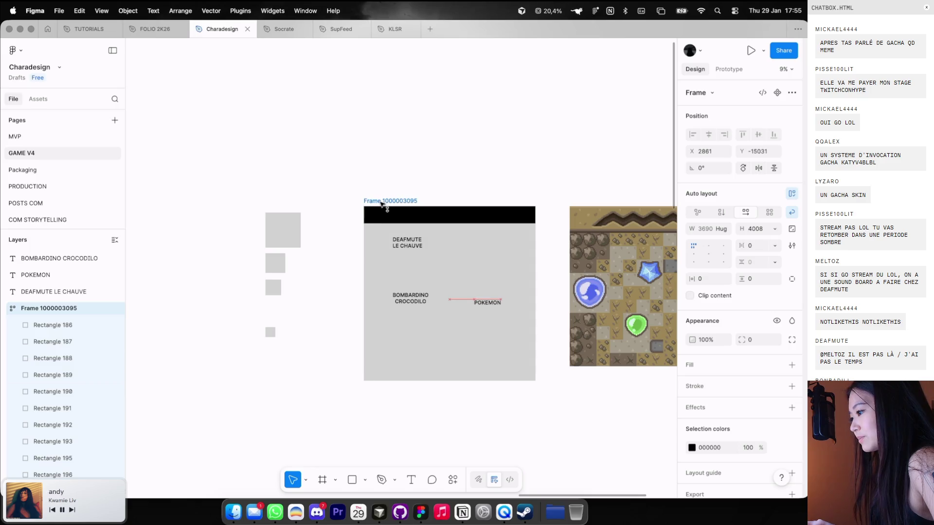
left_click(534, 215)
key("ctrl+d")
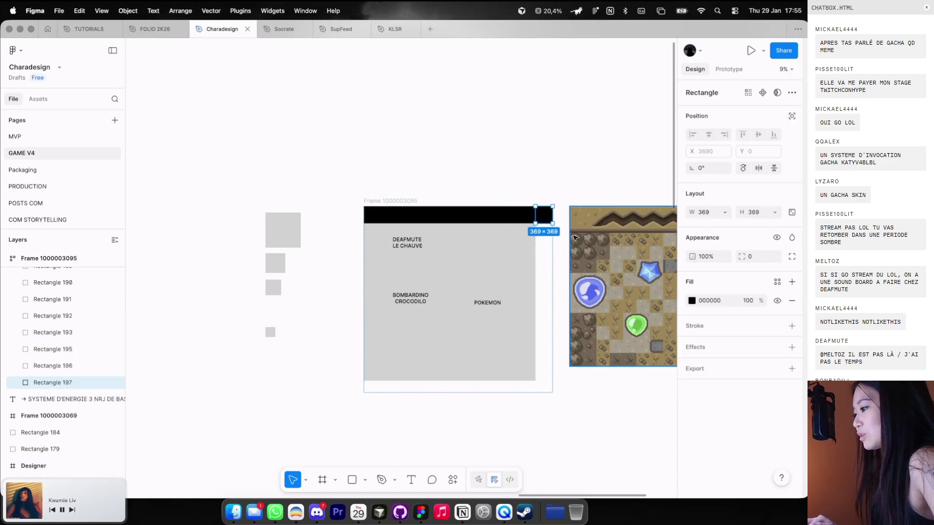
left_click(564, 236)
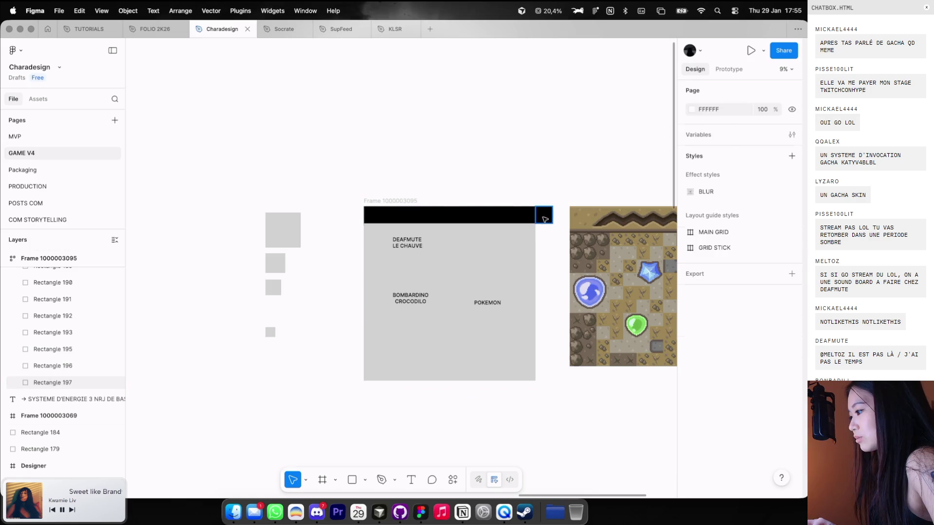
left_click(547, 217)
left_click(403, 200)
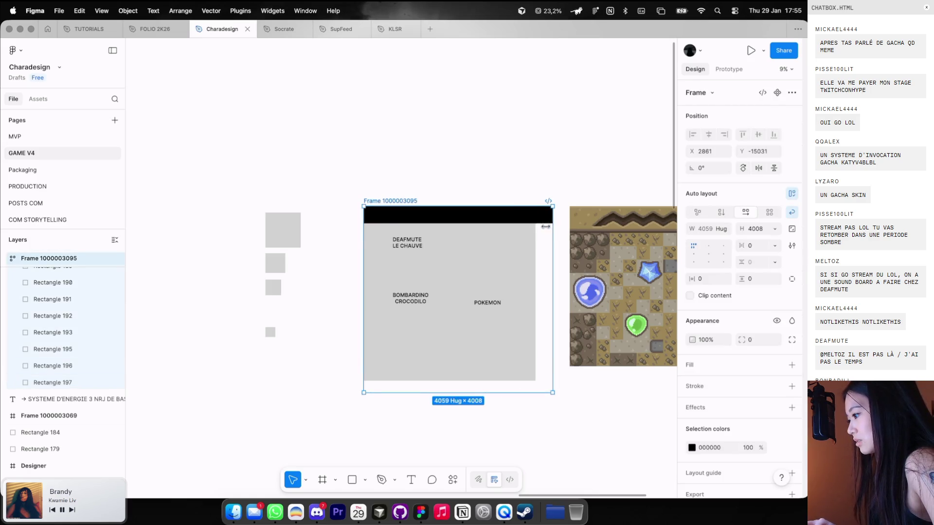
left_click_drag(545, 226, 528, 227)
Duplicate the black square until rows fill the frame, trimming it to 3690×3679
double_click(372, 231)
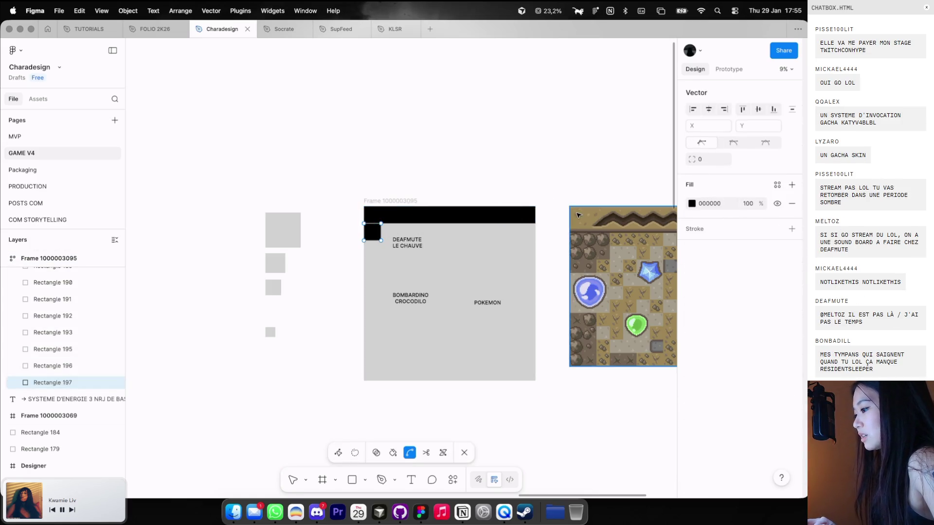
key("Escape")
key("ctrl+d")
key("ctrl+d")
key("ctrl+d")
key("ctrl+d")
key("ctrl+d")
key("ctrl+d")
key("ctrl+d")
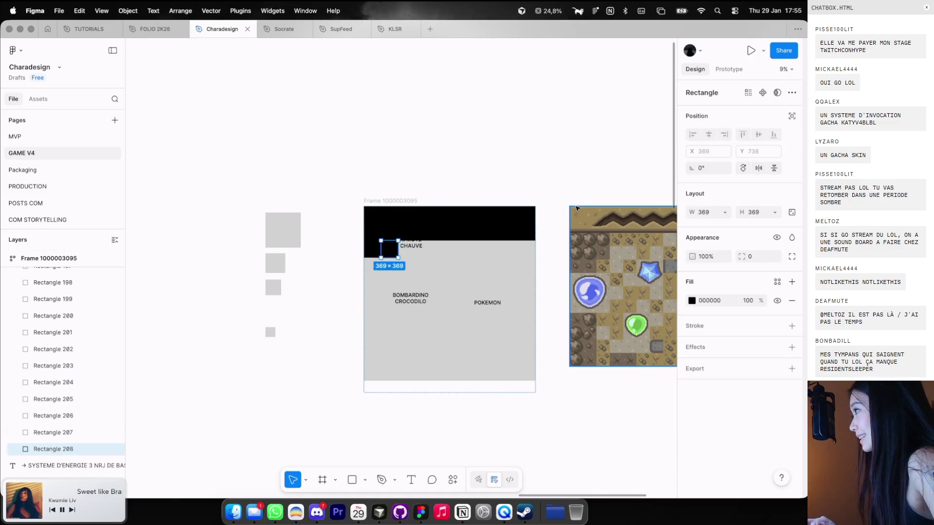
key("ctrl+d")
key("ctrl+d")
key("ctrl+d")
key("ctrl+d")
key("ctrl+d")
key("ctrl+d")
key("ctrl+d")
key("ctrl+d")
key("ctrl+d")
key("ctrl+d")
key("ctrl+d")
key("ctrl+d")
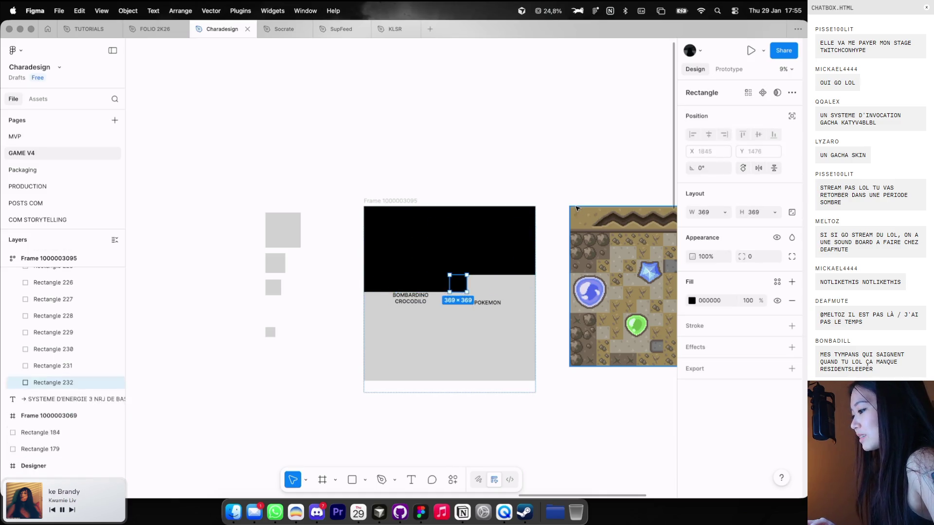
key("ctrl+d")
key("ctrl+d")
key("ctrl+d")
key("ctrl+d")
key("ctrl+d")
key("ctrl+d")
key("ctrl+d")
key("ctrl+d")
key("ctrl+d")
key("ctrl+d")
key("ctrl+d")
key("ctrl+d")
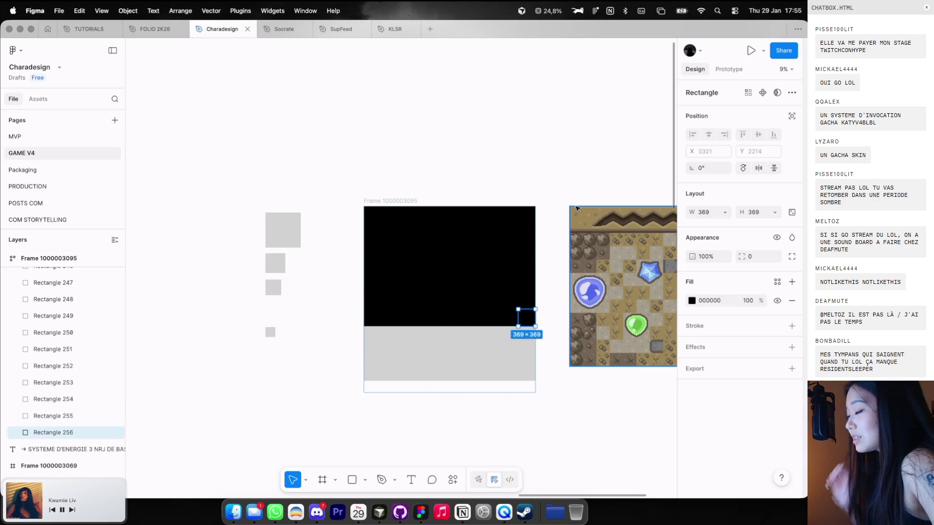
key("ctrl+d")
key("ctrl+d")
key("ctrl+d")
key("ctrl+d")
key("ctrl+d")
key("ctrl+d")
key("ctrl+d")
key("ctrl+d")
key("ctrl+d")
key("ctrl+d")
key("ctrl+d")
key("ctrl+d")
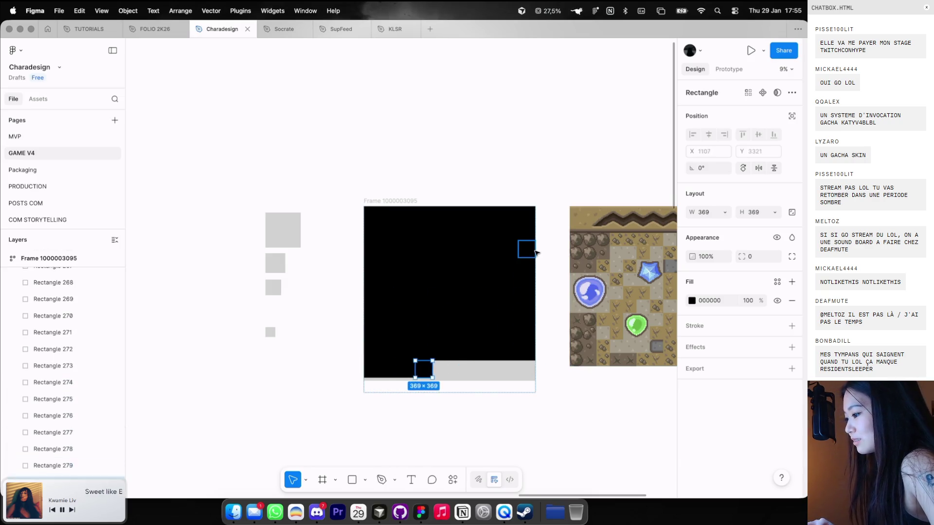
key("ctrl+d")
key("ctrl+d")
key("ctrl+d")
key("ctrl+d")
key("ctrl+d")
key("Escape")
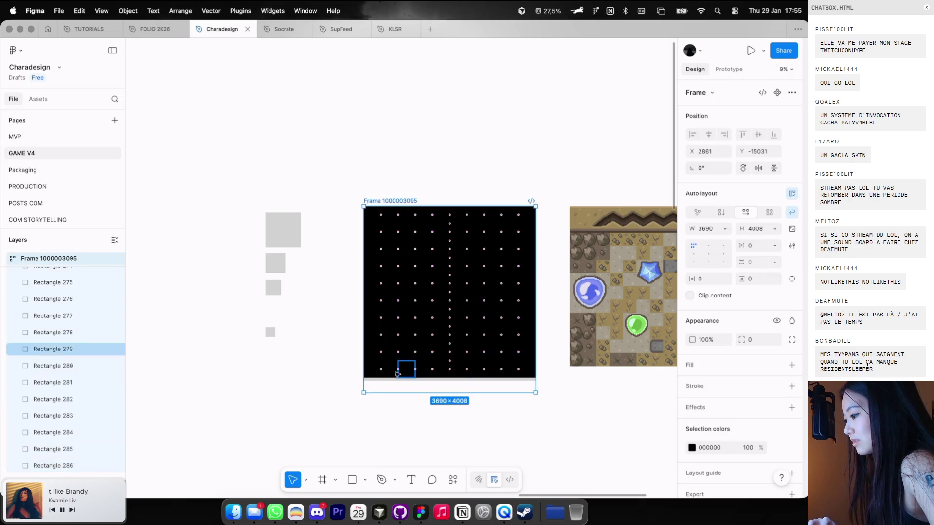
left_click_drag(392, 392, 392, 377)
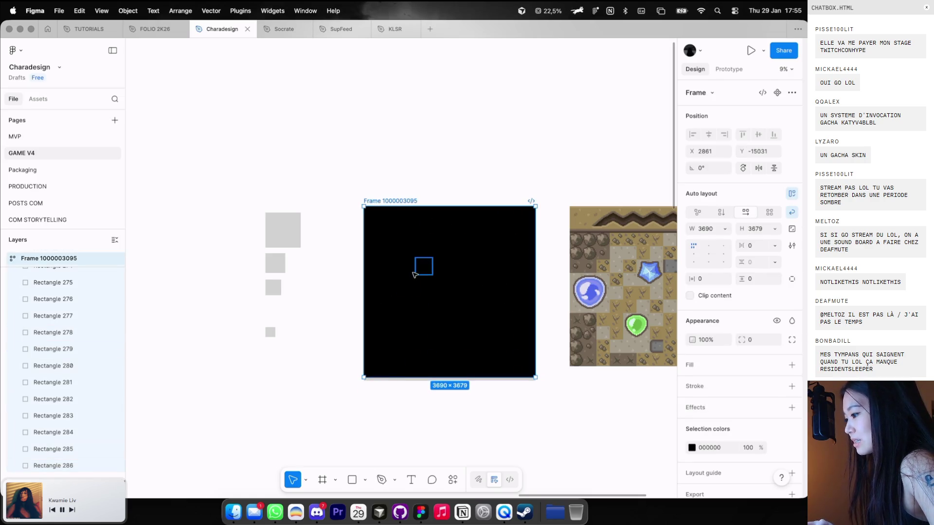
Remove the black fill from the first couple of squares in the grid
left_click(415, 274)
left_click(791, 300)
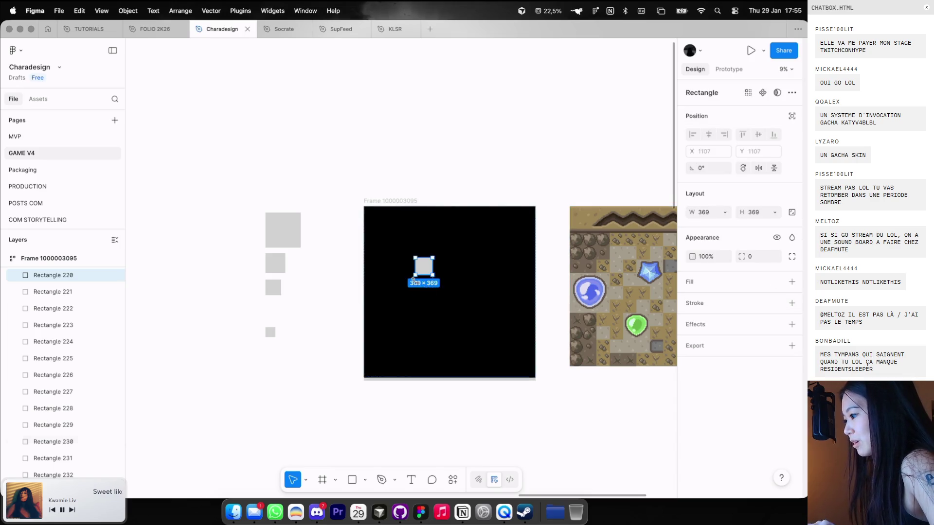
scroll(414, 280, "up", 3)
left_click(403, 258)
left_click(427, 232)
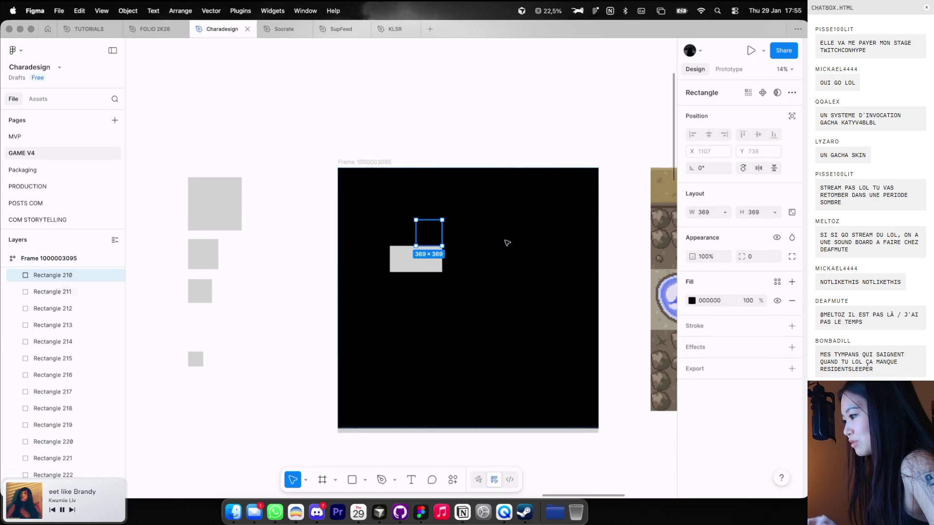
key("ctrl+alt+v")
left_click(405, 221)
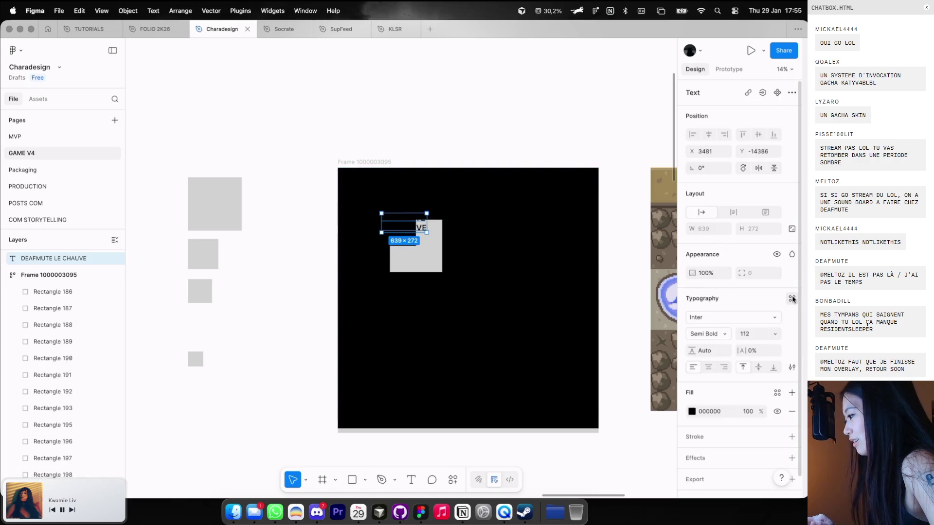
key("ctrl+g")
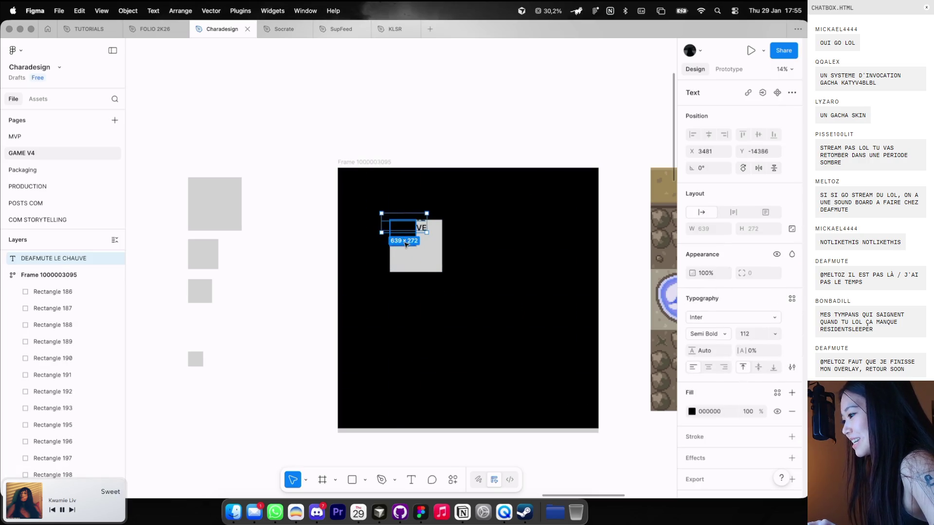
Remove the black fill from the four squares covering the DEAFMUTE LE CHAUVE label
left_click(406, 243)
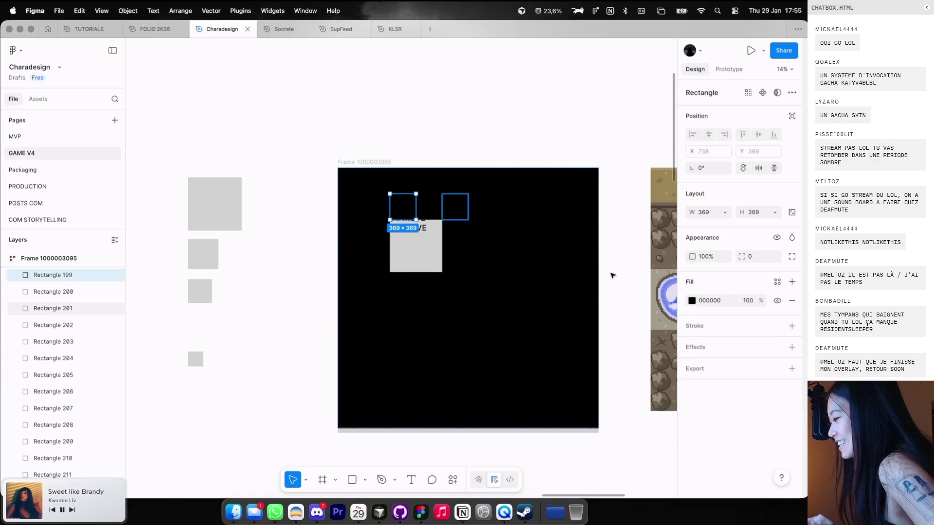
left_click(791, 300)
key("Tab")
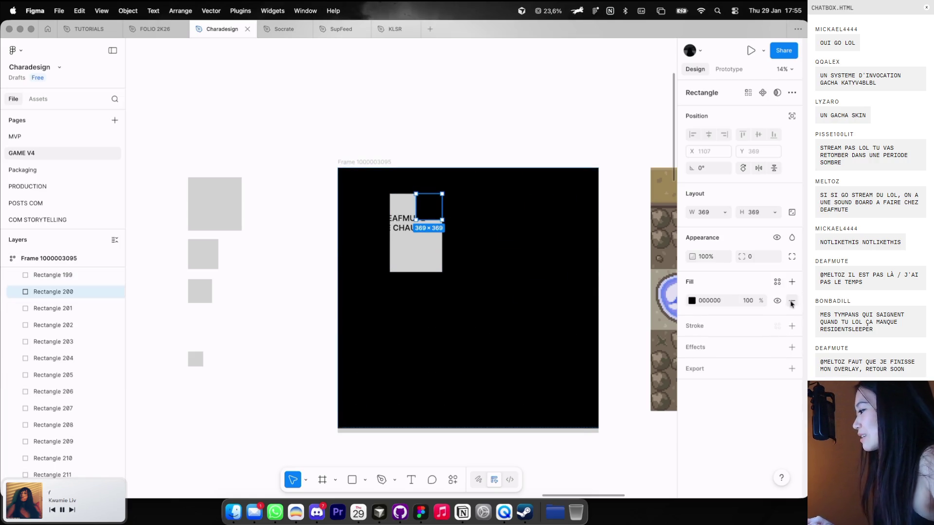
left_click(791, 300)
key("Tab")
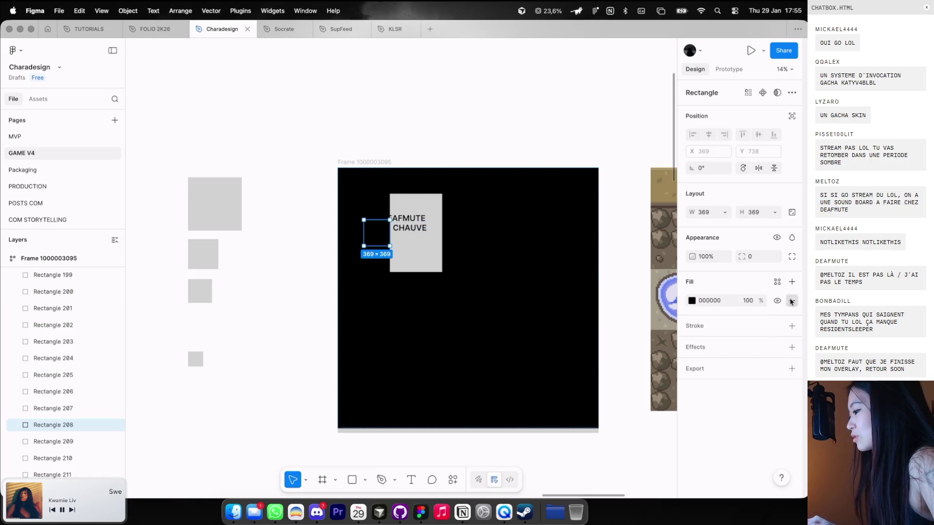
left_click(791, 301)
left_click(375, 202)
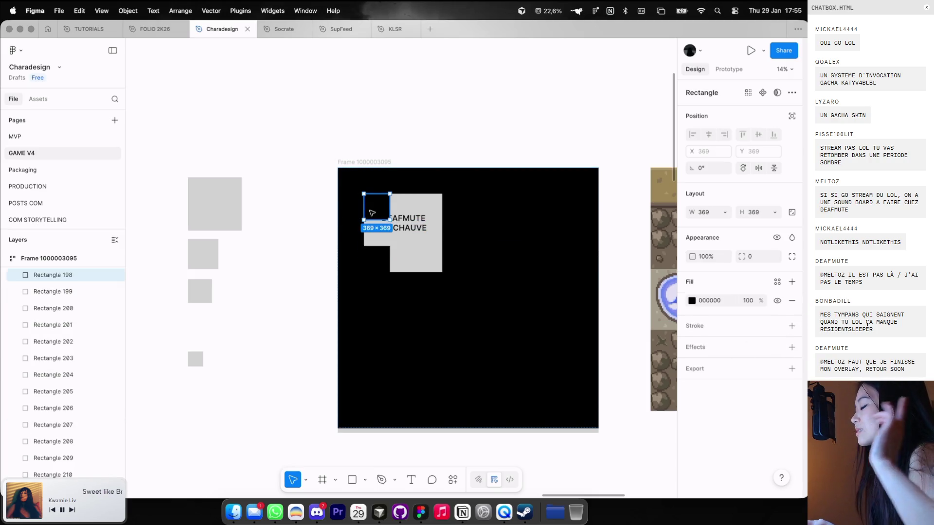
left_click(791, 300)
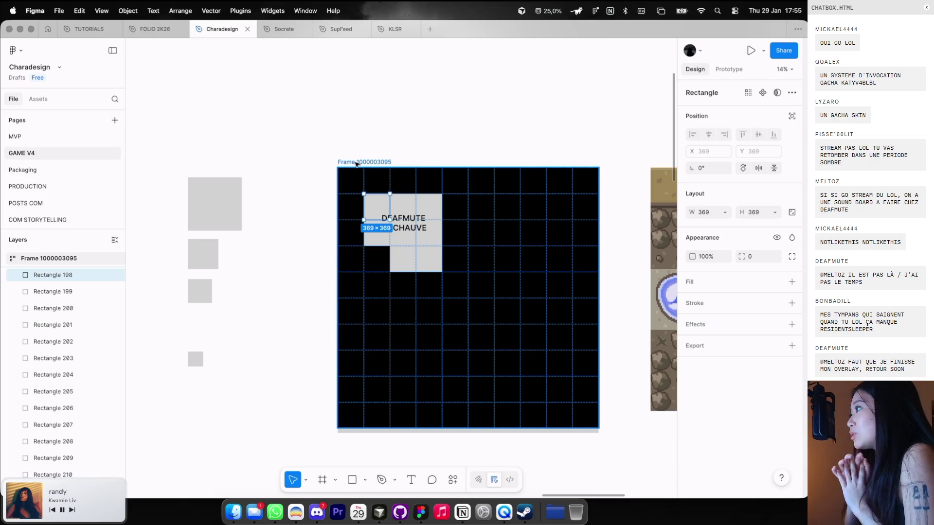
Zoom out over the game screenshot, deselect everything, and switch to the Socrate file
scroll(357, 164, "down", 3)
scroll(506, 138, "right", 5)
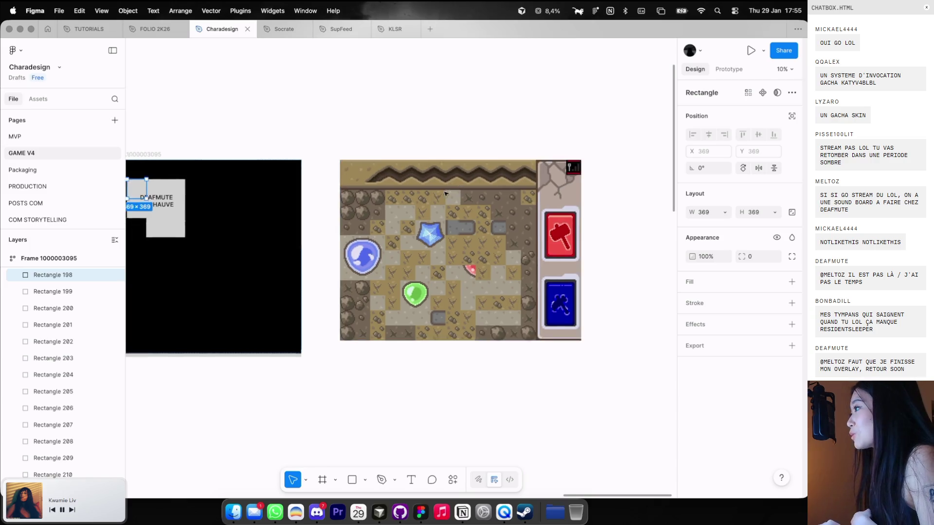
scroll(537, 226, "up", 1)
left_click_drag(537, 225, 545, 226)
key("ctrl+z")
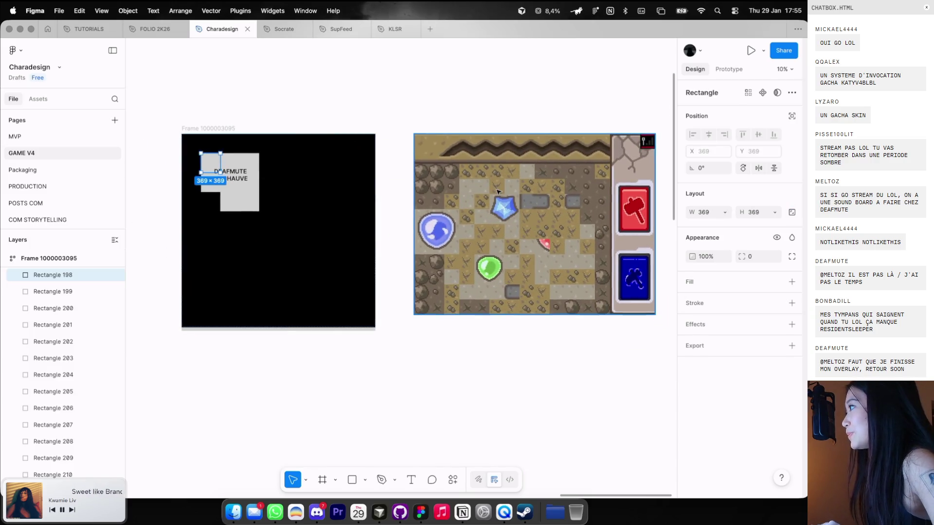
scroll(459, 168, "down", 2)
scroll(417, 165, "right", 5)
scroll(417, 164, "up", 2)
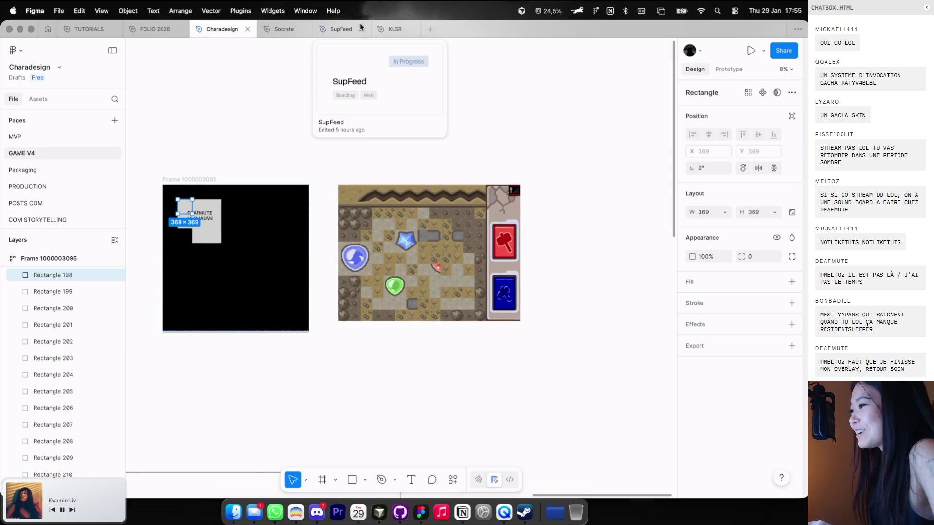
left_click(324, 98)
scroll(331, 68, "up", 2)
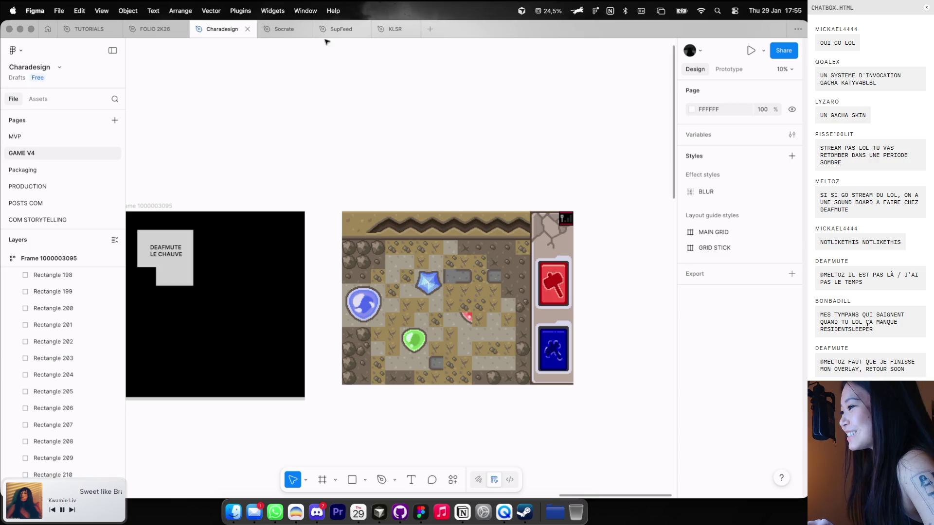
left_click(281, 30)
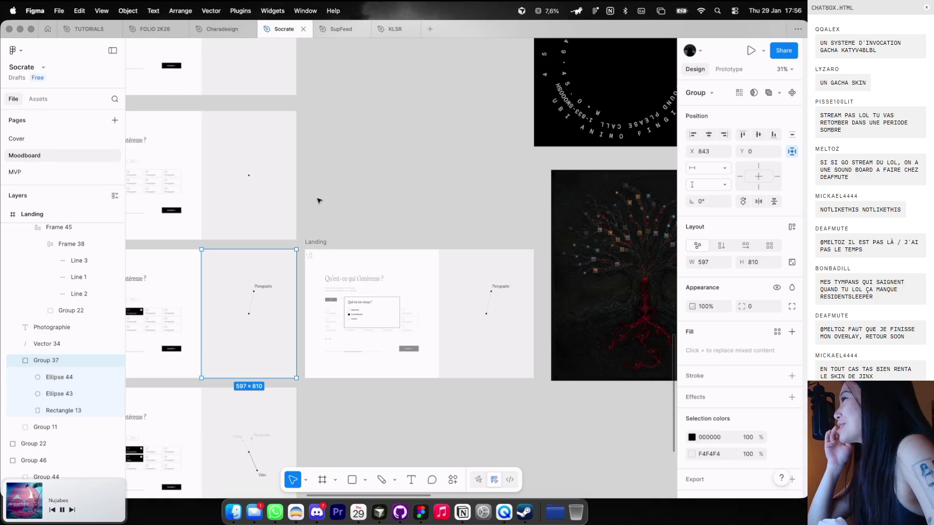
Look over the Socrate Moodboard's Landing mockups, then return to the Charadesign file
scroll(317, 201, "up", 1)
scroll(317, 201, "up", 1)
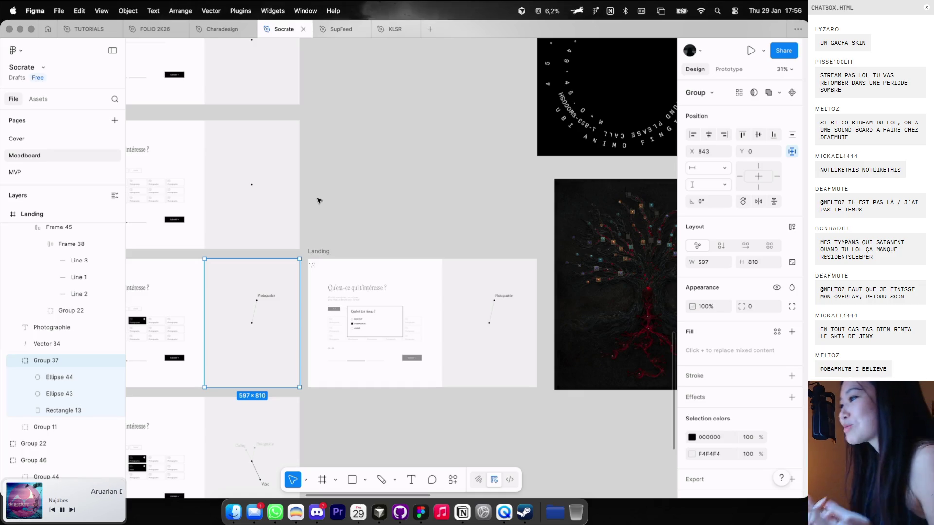
left_click(207, 32)
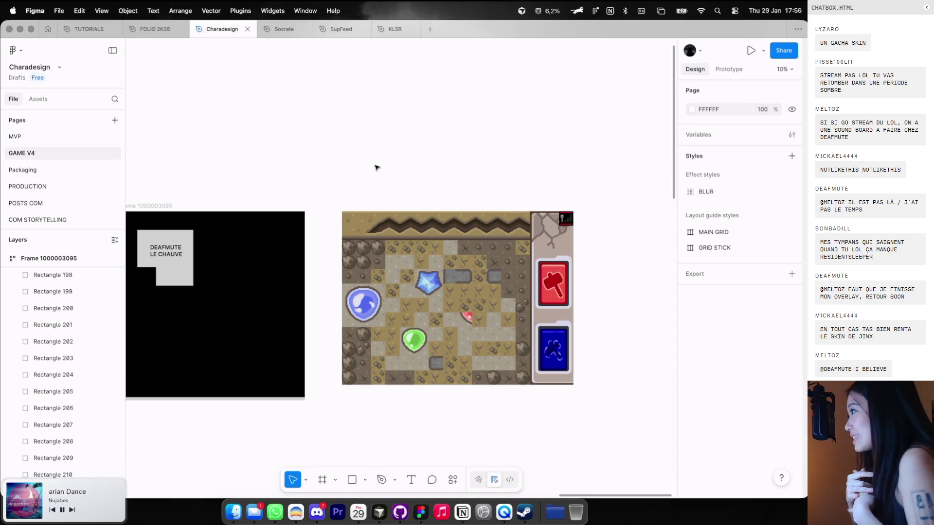
Draw a grey 702×702 square above the grid and copy it around the canvas
scroll(377, 168, "up", 5)
key("r")
mouse_move(372, 163)
left_mouse_down()
mouse_move(407, 197)
mouse_move(502, 185)
mouse_move(442, 137)
mouse_move(504, 204)
left_mouse_up()
mouse_move(504, 204)
left_mouse_down()
mouse_move(553, 204)
mouse_move(564, 129)
mouse_move(602, 199)
left_mouse_up()
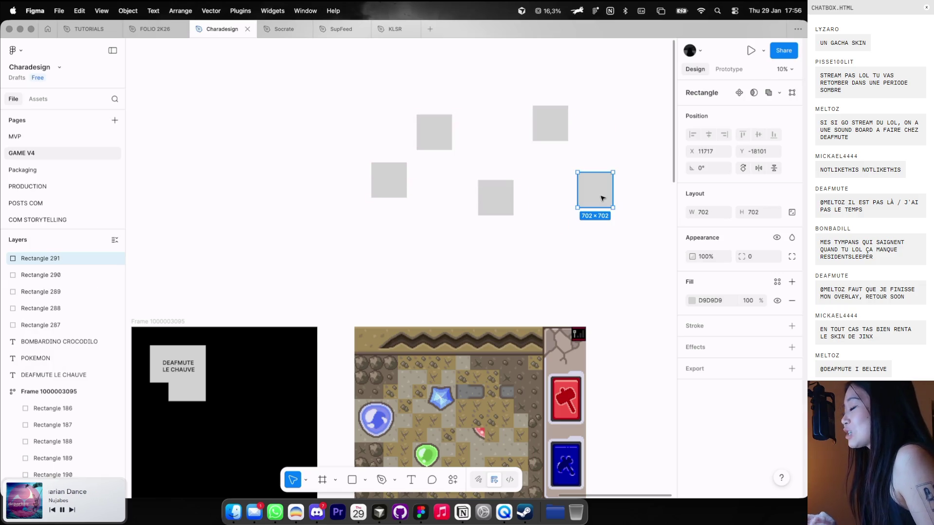
scroll(583, 200, "down", 4)
scroll(583, 200, "left", 3)
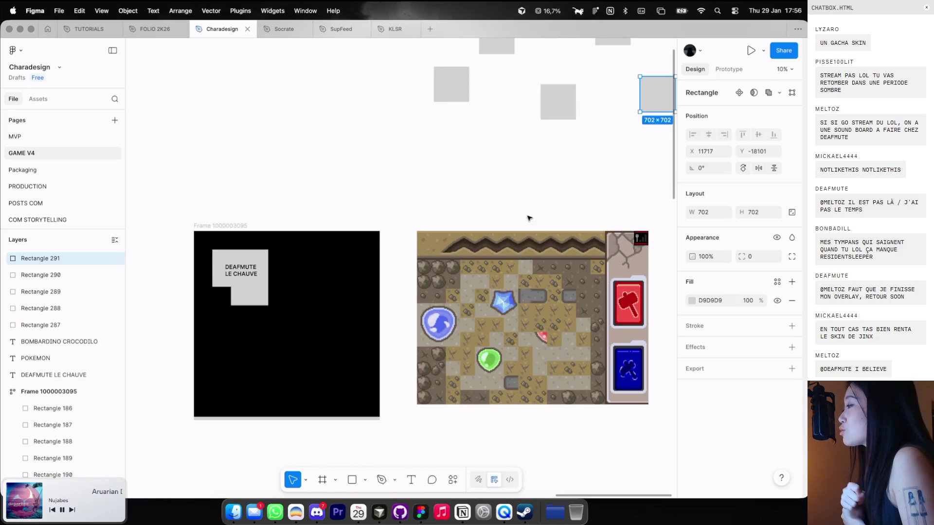
scroll(529, 218, "up", 4)
scroll(529, 218, "right", 3)
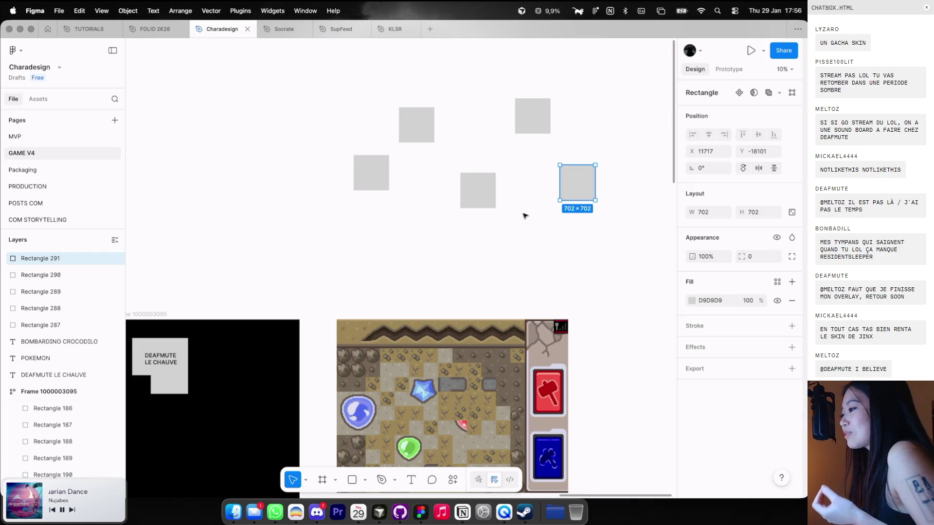
Check the placement of all five grey squares together, leaving them unmoved and deselected
left_click_drag(488, 195, 476, 203)
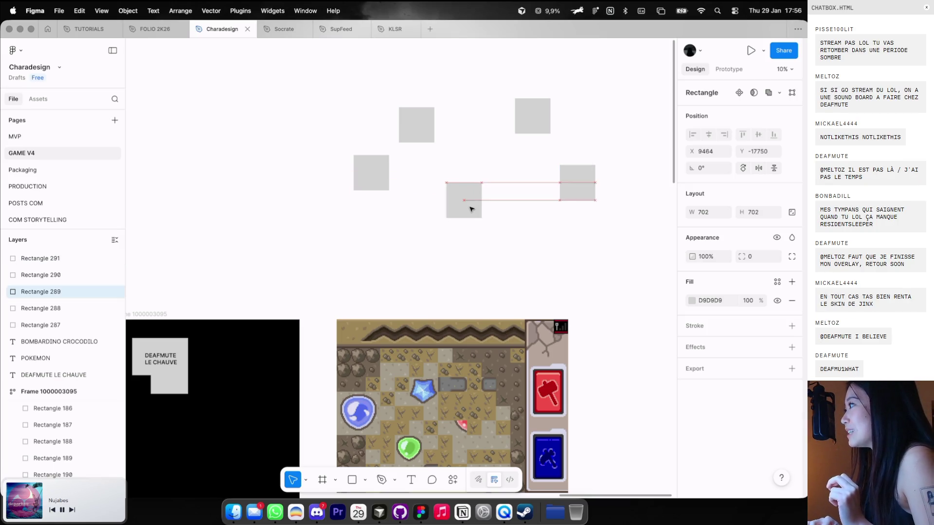
key("super+z")
left_click_drag(306, 85, 589, 232)
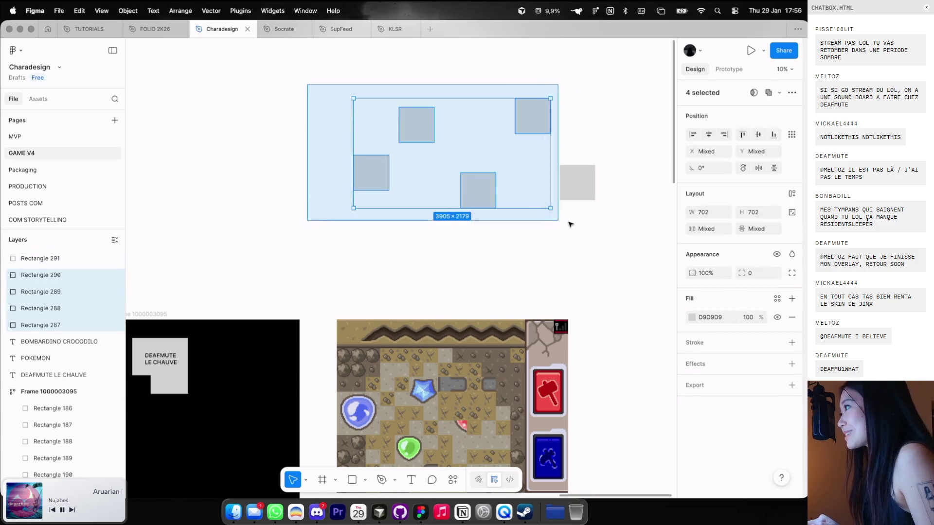
scroll(589, 232, "left", 5)
scroll(588, 233, "left", 2)
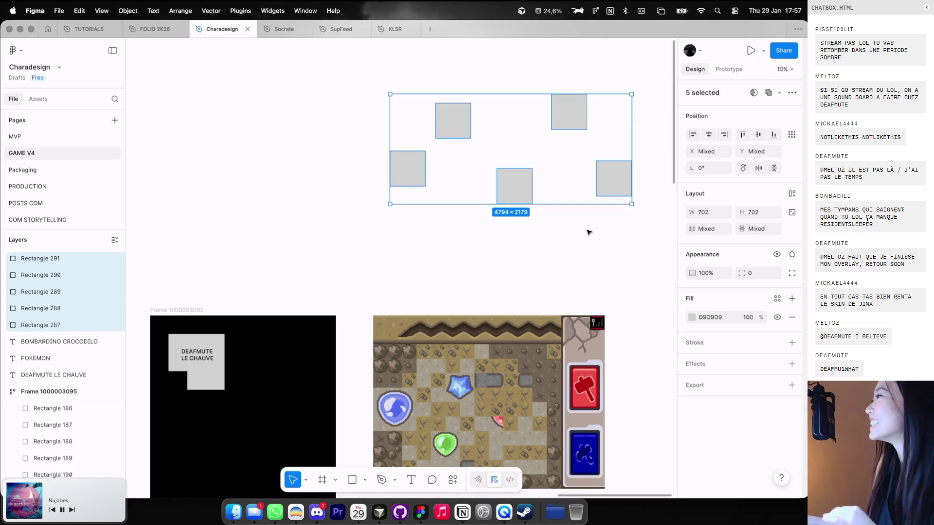
left_click(302, 152)
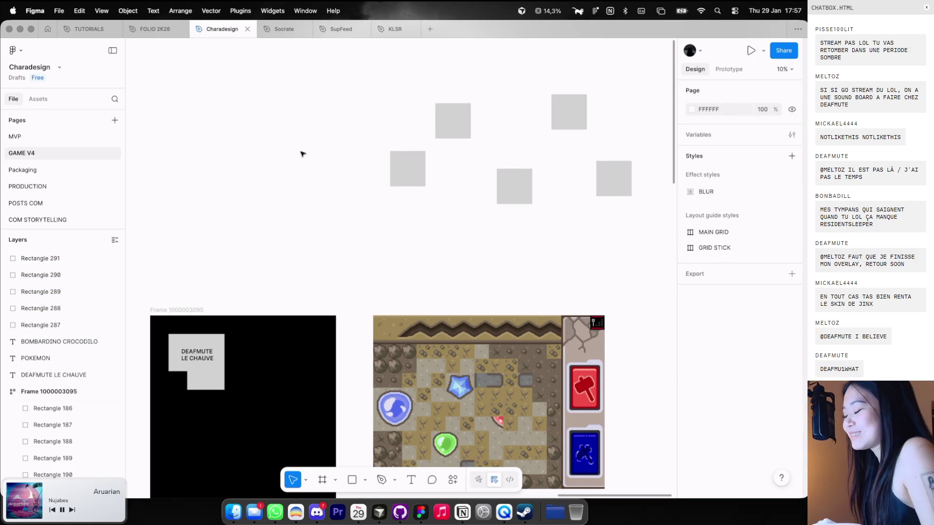
Move from the Charadesign file through the KLSR and SupFeed files to the Socrate file
scroll(359, 157, "right", 2)
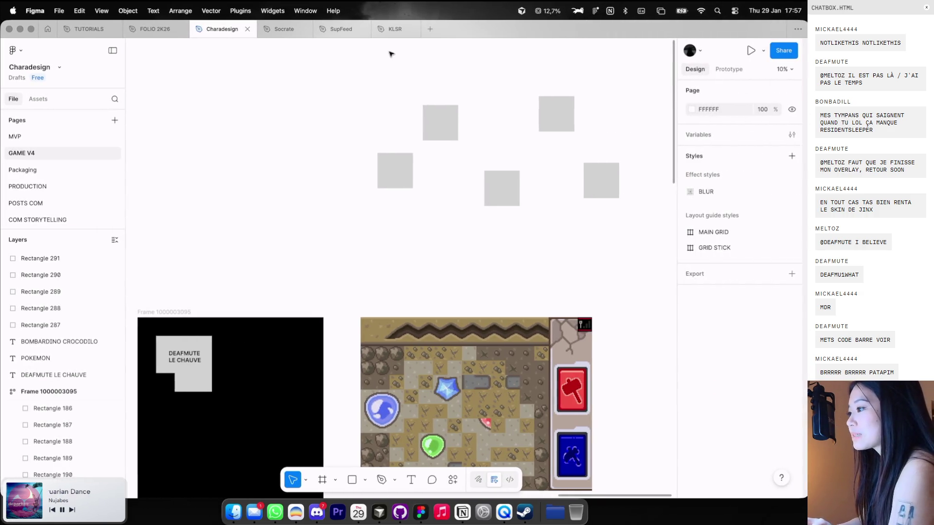
mouse_move(394, 29)
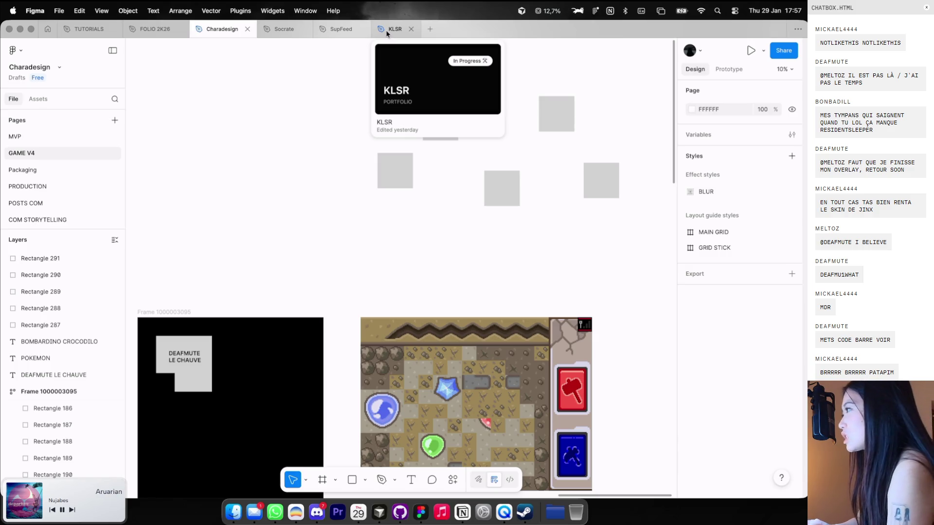
left_click(386, 28)
left_click(343, 37)
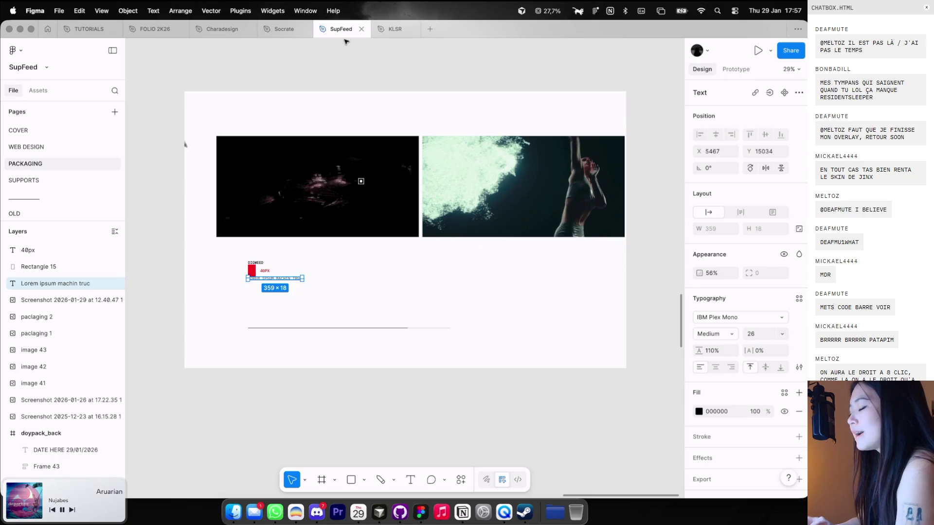
left_click(281, 30)
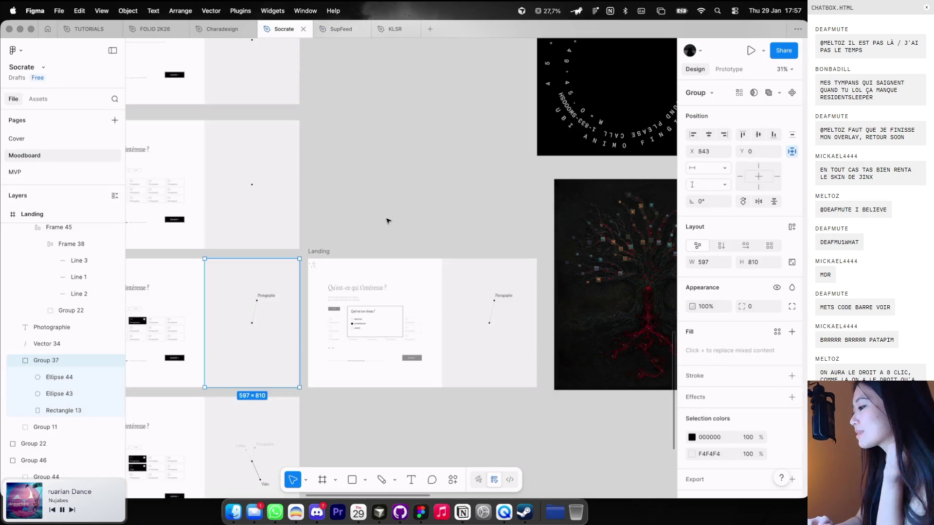
Paste the SUIVANT button into the Landing frame and drag it into the level-choice box
scroll(388, 221, "up", 5)
scroll(419, 291, "up", 3)
scroll(440, 332, "left", 5)
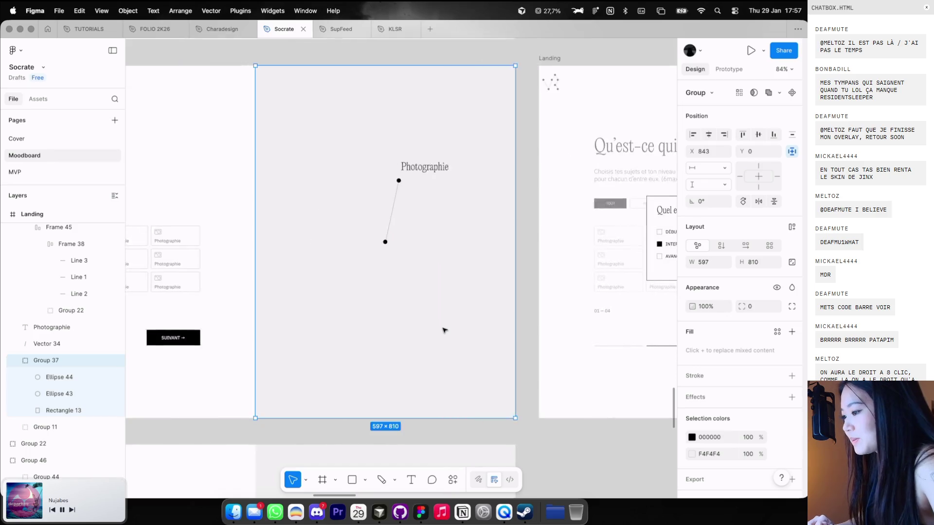
scroll(443, 330, "down", 1)
left_click(159, 329)
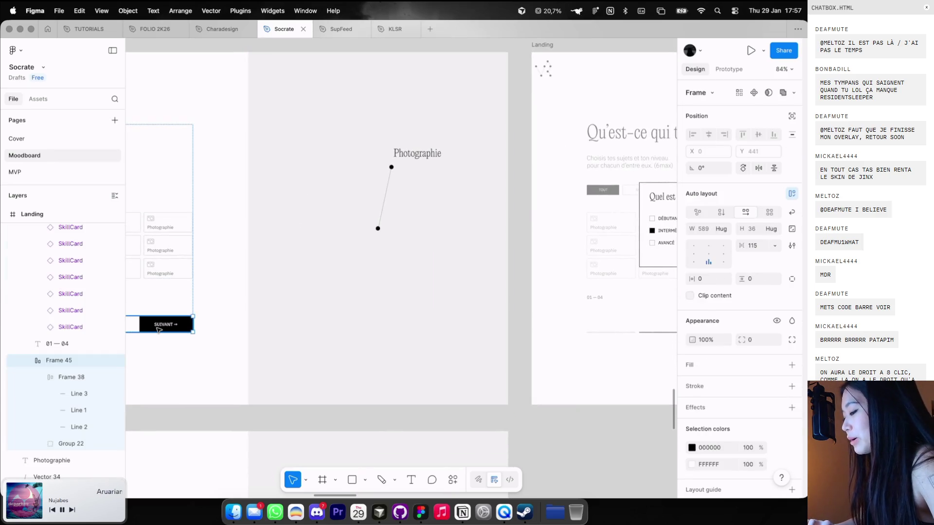
scroll(352, 246, "right", 5)
left_click(274, 94)
scroll(421, 226, "up", 1)
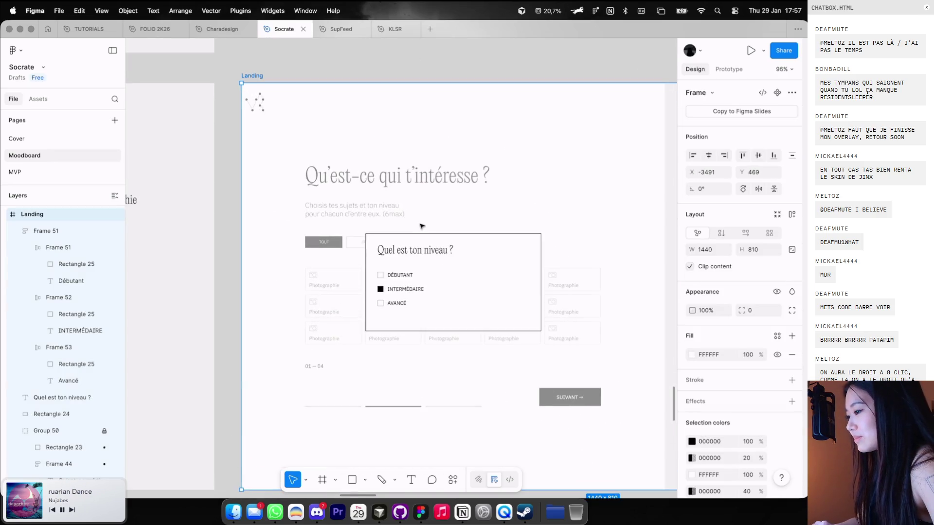
key("cmd+v")
left_click_drag(504, 97, 504, 322)
scroll(503, 302, "up", 2)
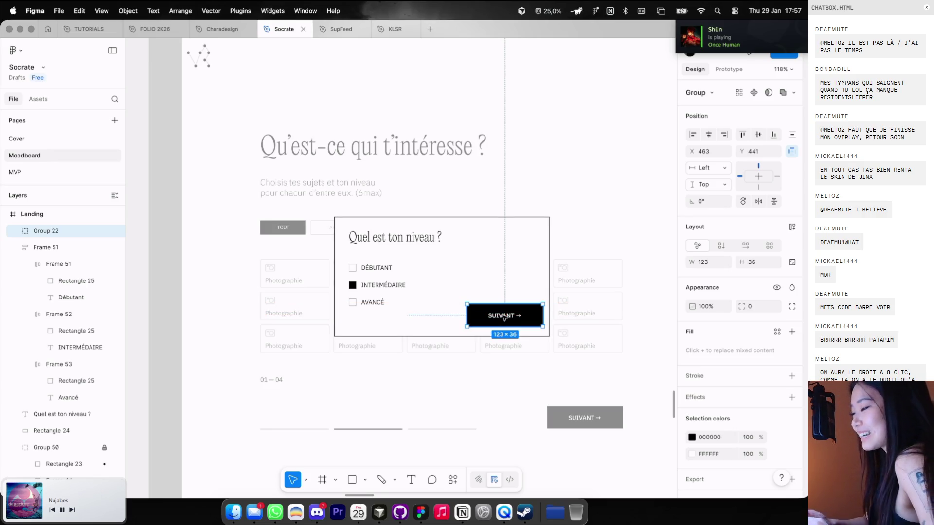
Scale the SUIVANT button to 0.6x with the Scale tool, after trying 0.72x and 0.8x
key("k")
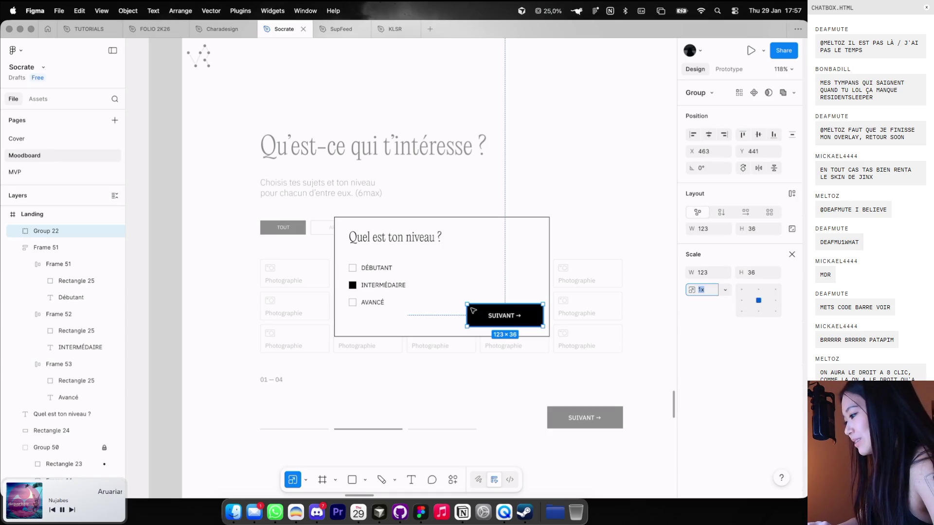
left_click_drag(468, 305, 486, 311)
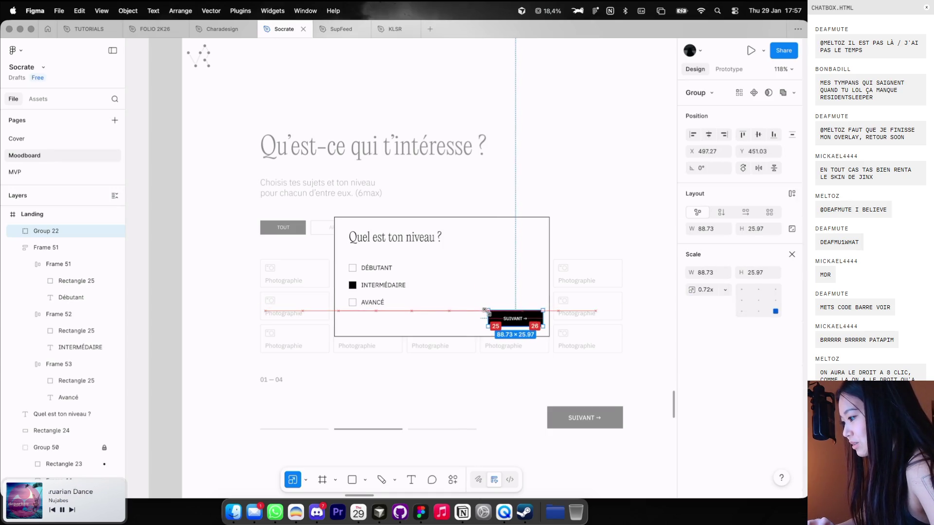
key("ctrl+z")
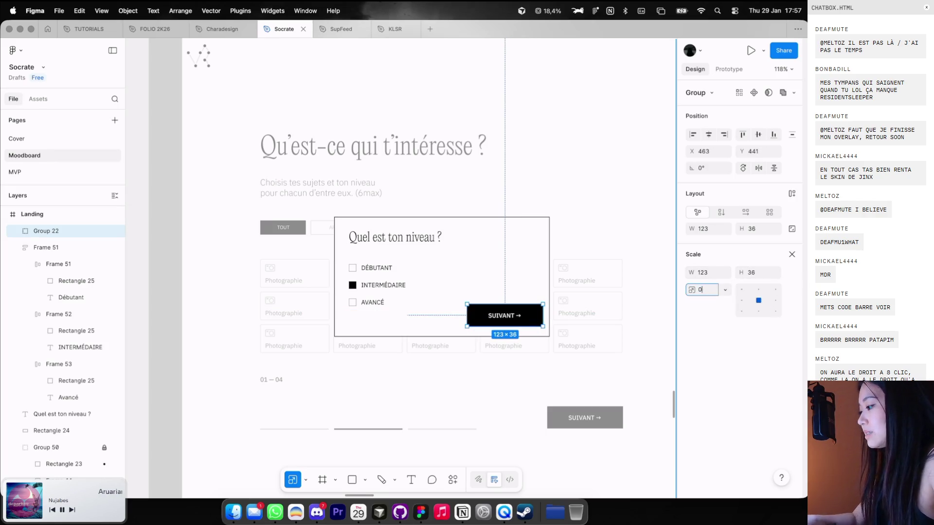
type(".5x")
scroll(524, 257, "up", 2)
left_click(709, 287)
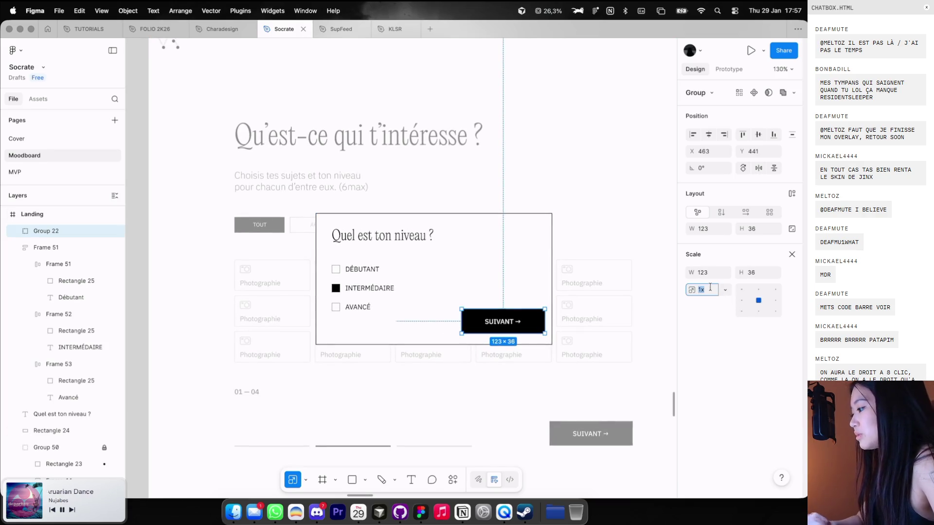
type("0.6")
key("Return")
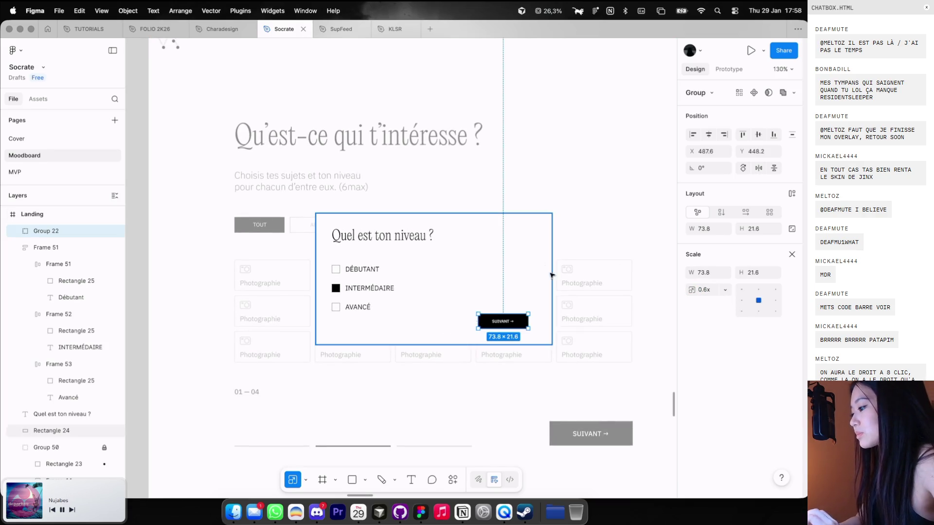
key("ctrl+z")
type("0")
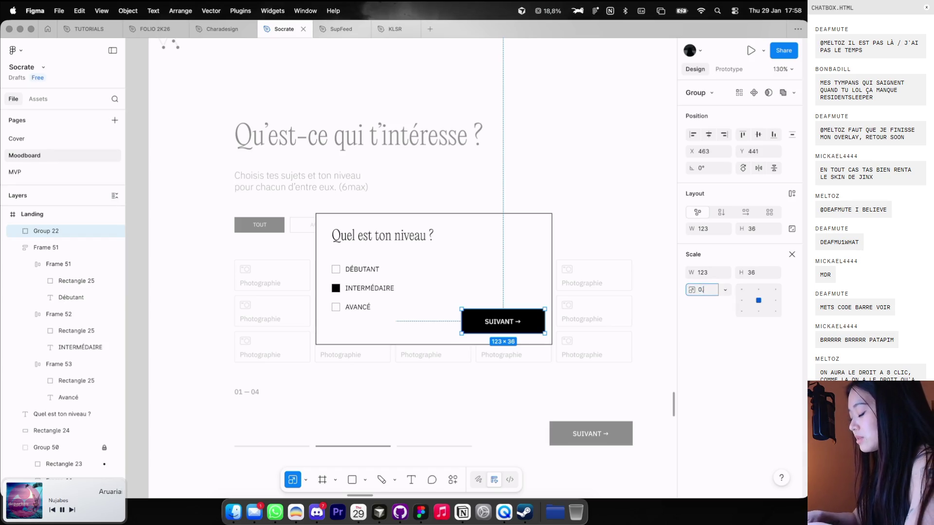
type(".8")
key("Return")
key("ctrl+z")
left_click(703, 289)
type("0")
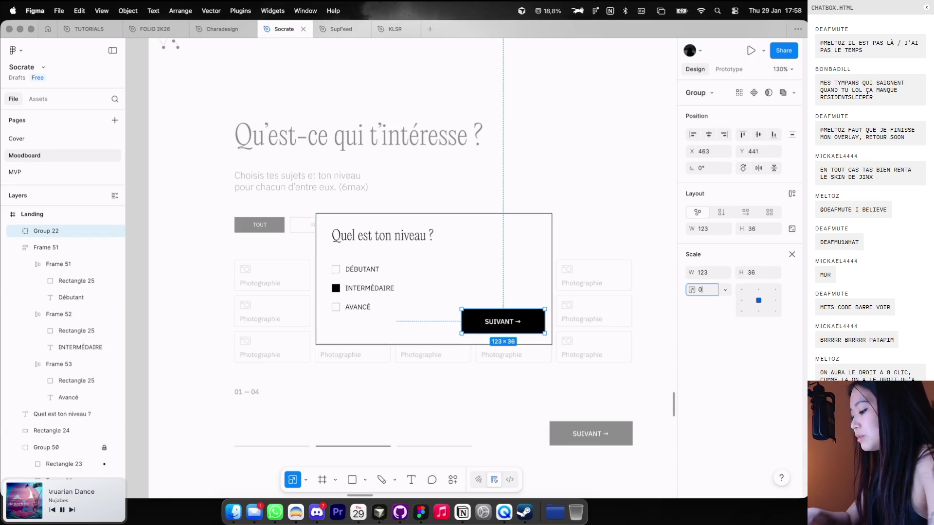
type(".6")
key("Return")
Move the scaled button into the bottom-right corner of the 'Quel est ton niveau ?' box
left_click_drag(519, 327, 530, 329)
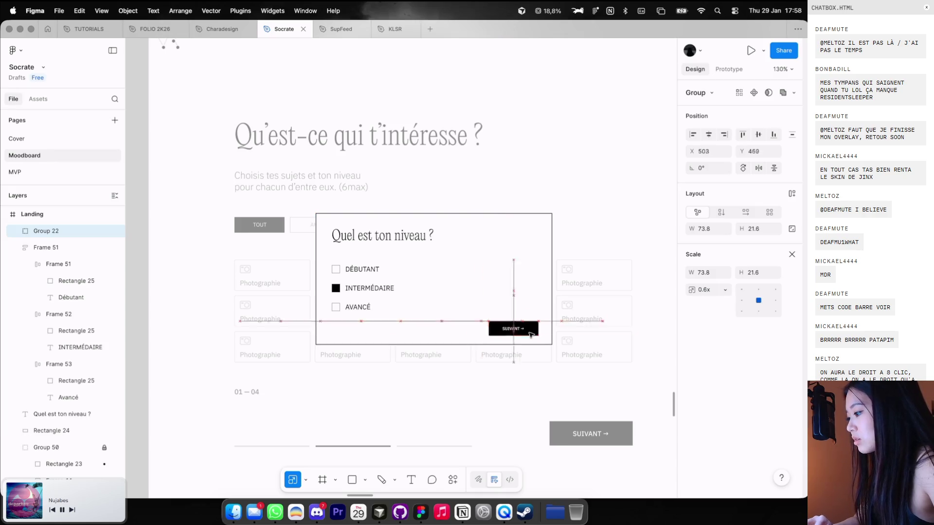
left_click(383, 236)
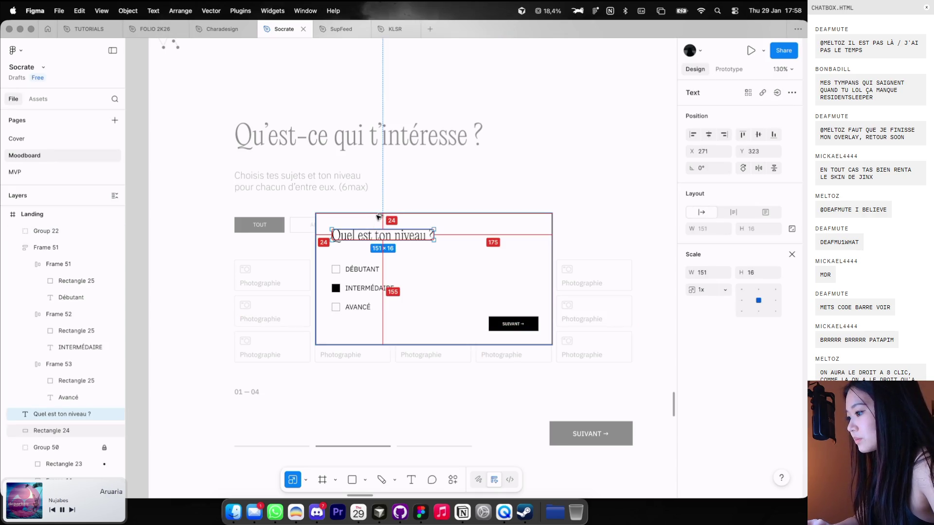
left_click(514, 330)
left_click_drag(525, 328, 537, 339)
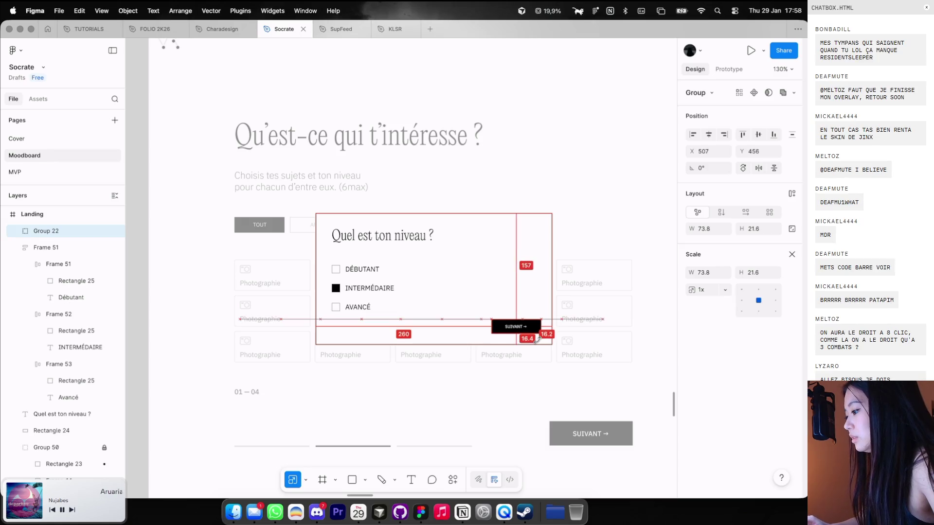
left_click(560, 341)
scroll(578, 344, "down", 5)
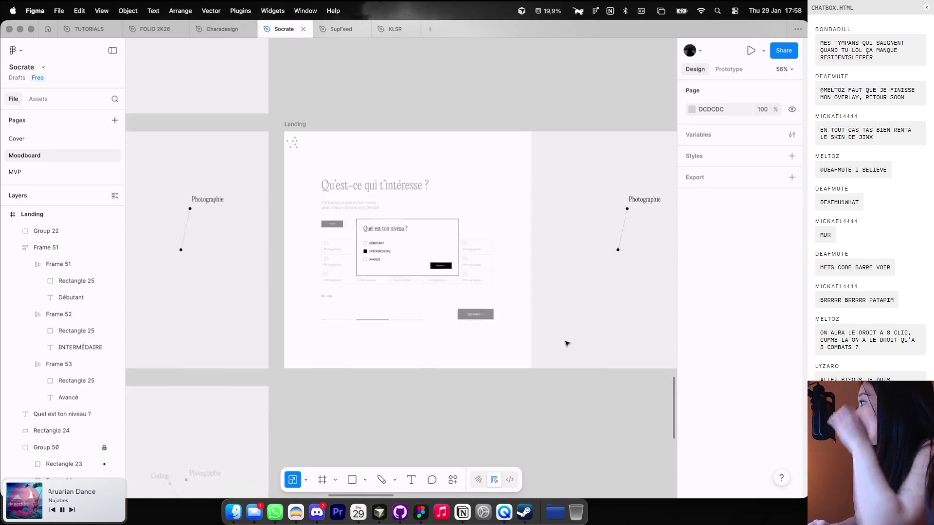
Group the SUIVANT button together with the box rectangle
scroll(574, 342, "down", 5)
scroll(564, 340, "right", 5)
scroll(399, 207, "up", 3)
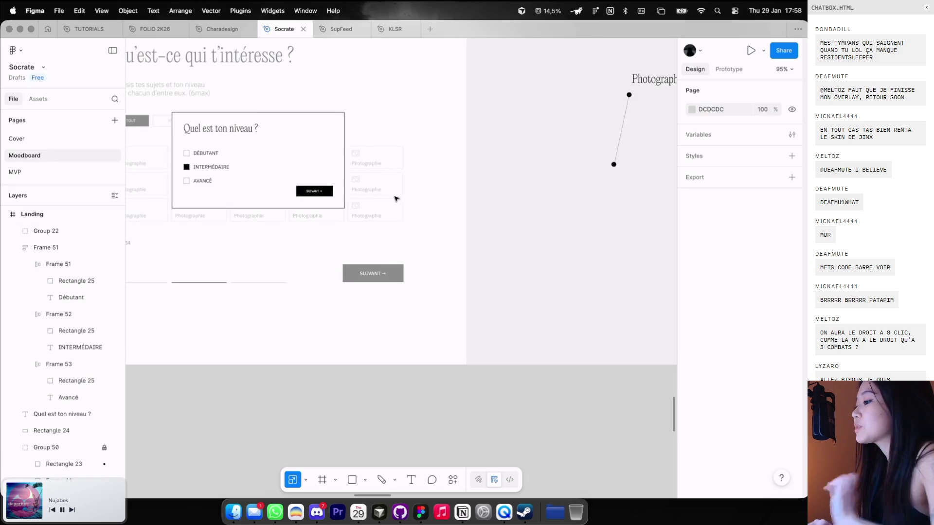
left_click(313, 191)
left_click(261, 156, "shift")
key("super+g")
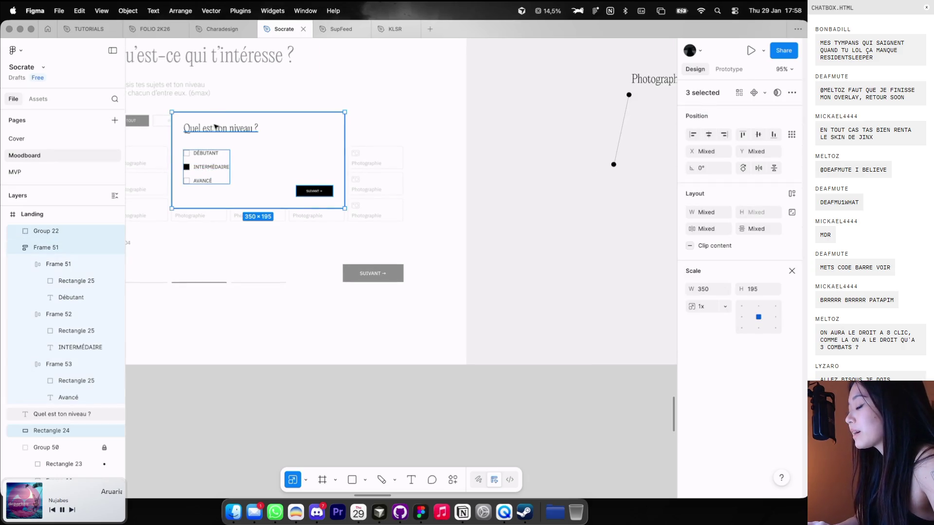
scroll(583, 195, "down", 3)
scroll(598, 185, "left", 5)
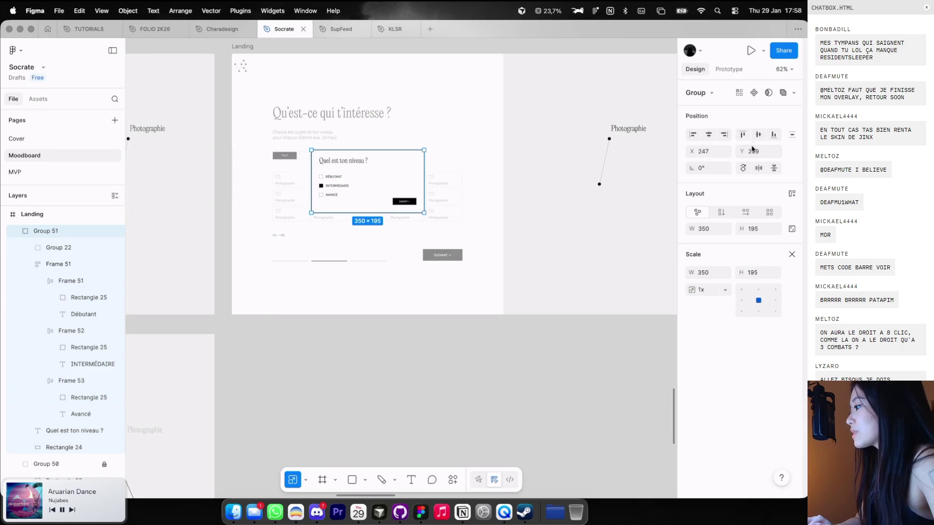
left_click(525, 340)
scroll(525, 341, "down", 3)
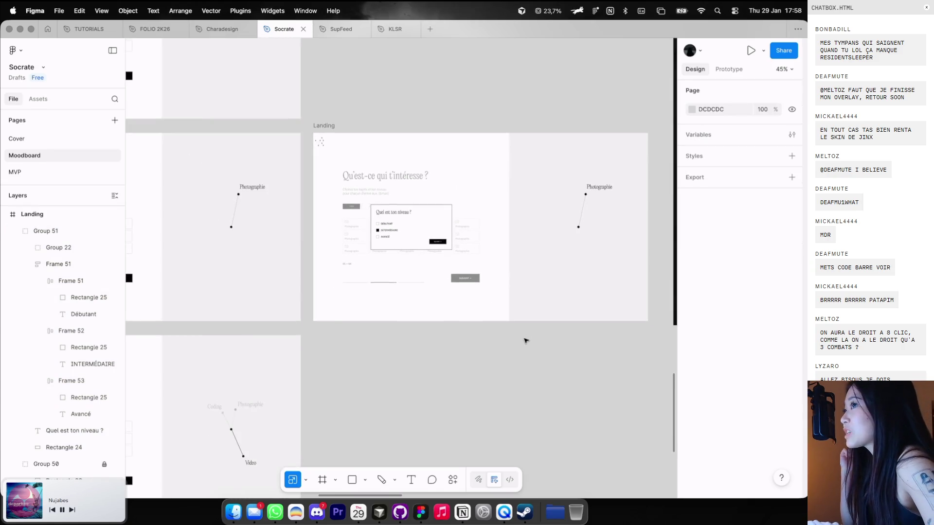
scroll(528, 330, "down", 3)
scroll(529, 330, "left", 5)
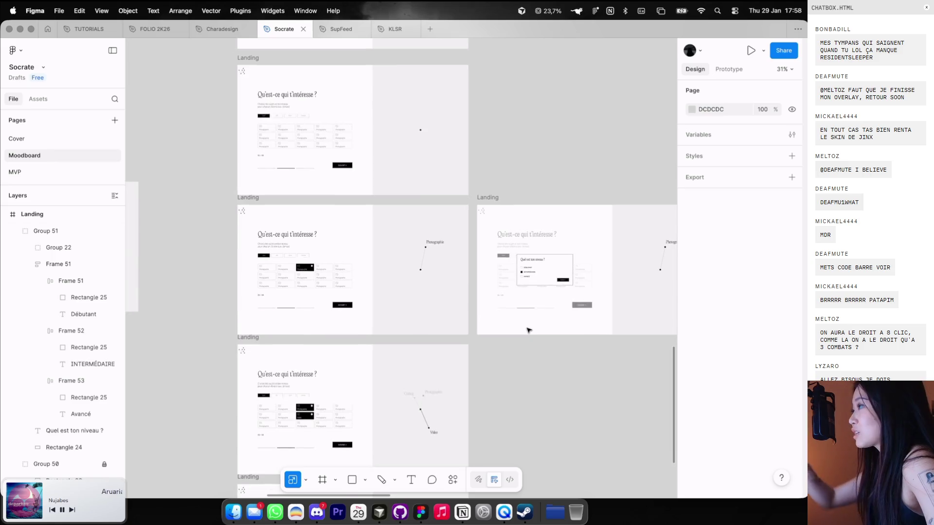
scroll(528, 331, "up", 2)
scroll(529, 330, "left", 2)
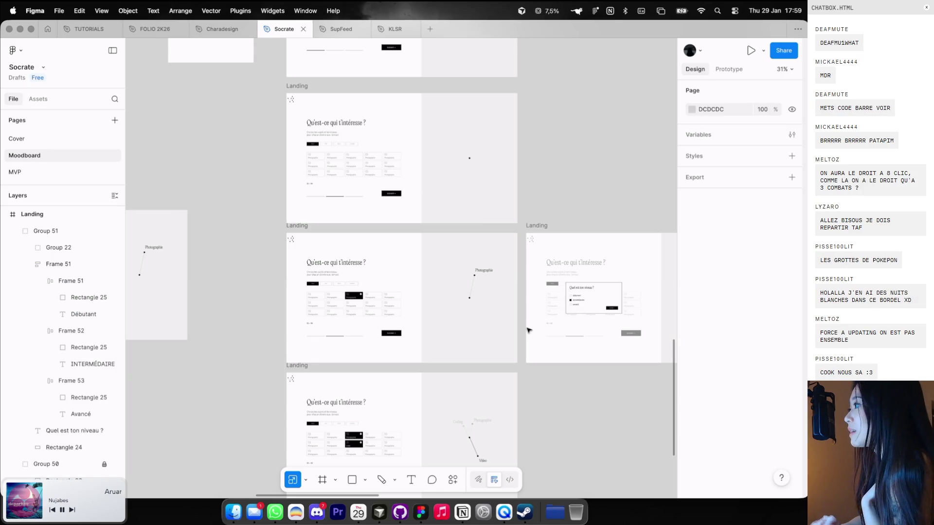
Check the character equipment window on the V4 Game web page, then return to Figma
key("super+Tab")
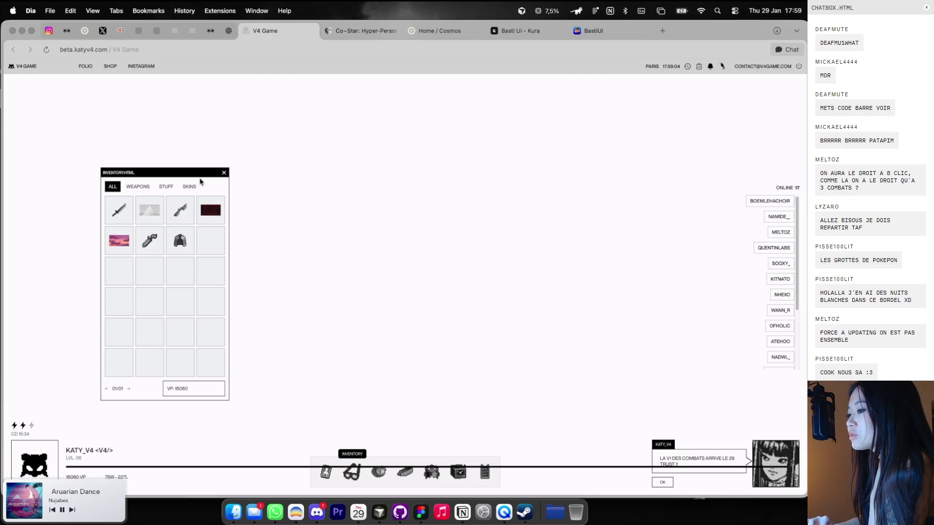
left_click(325, 470)
key("super+Tab")
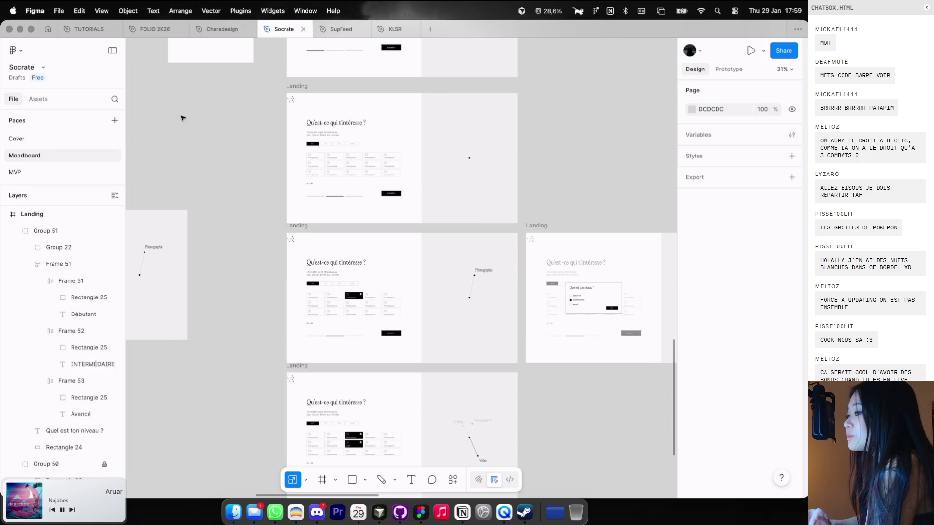
In the Charadesign file, view the PRODUCTION, Packaging and GAME V4 pages
left_click(207, 37)
left_click(17, 186)
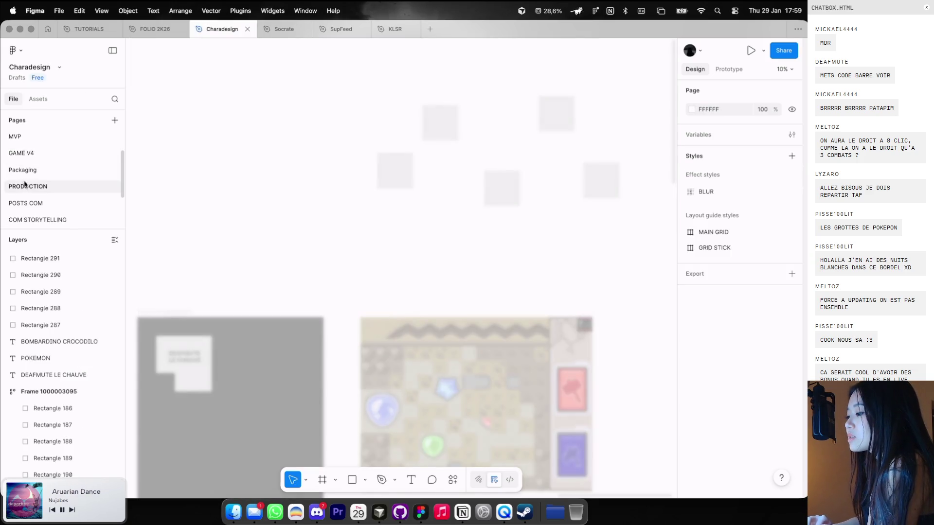
left_click(33, 172)
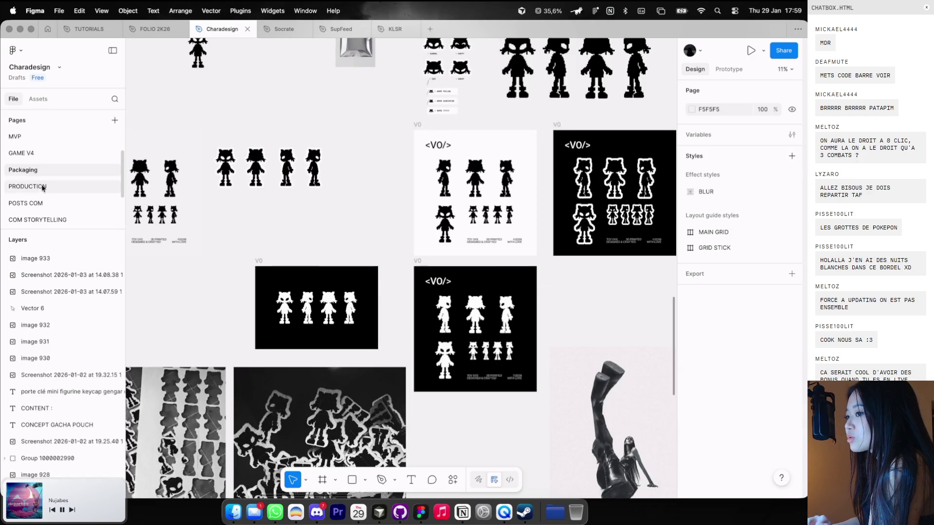
left_click(43, 153)
scroll(44, 151, "up", 2)
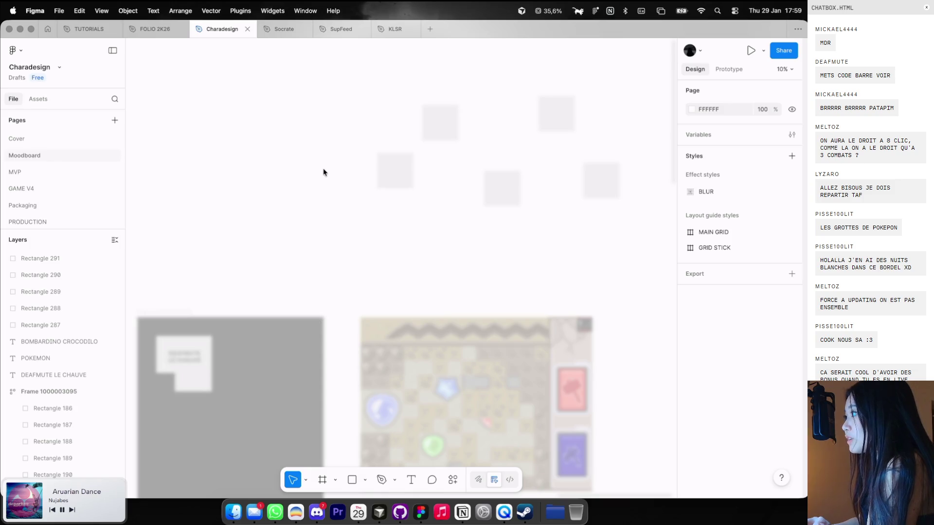
Browse the Moodboard page's Terraria, Stardew and panoplie references
left_click(73, 155)
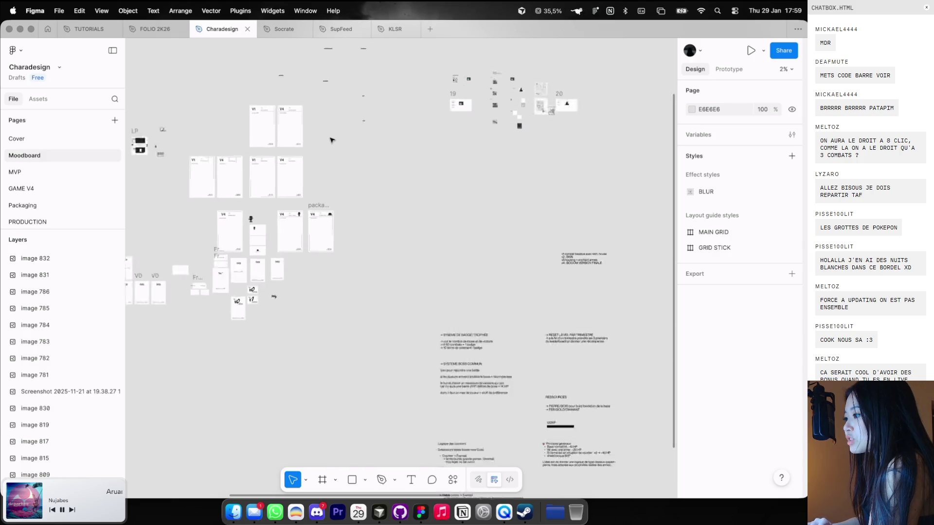
scroll(330, 140, "down", 5)
scroll(329, 140, "right", 10)
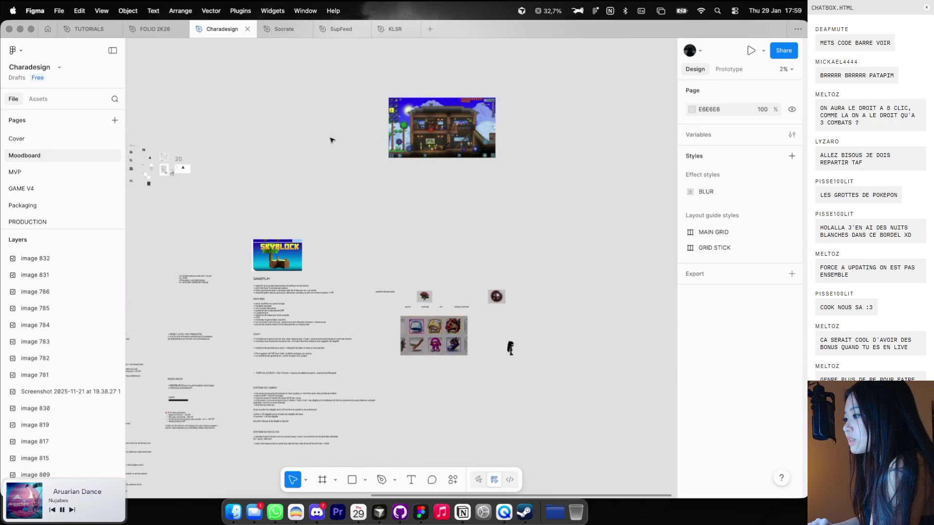
scroll(418, 124, "up", 10)
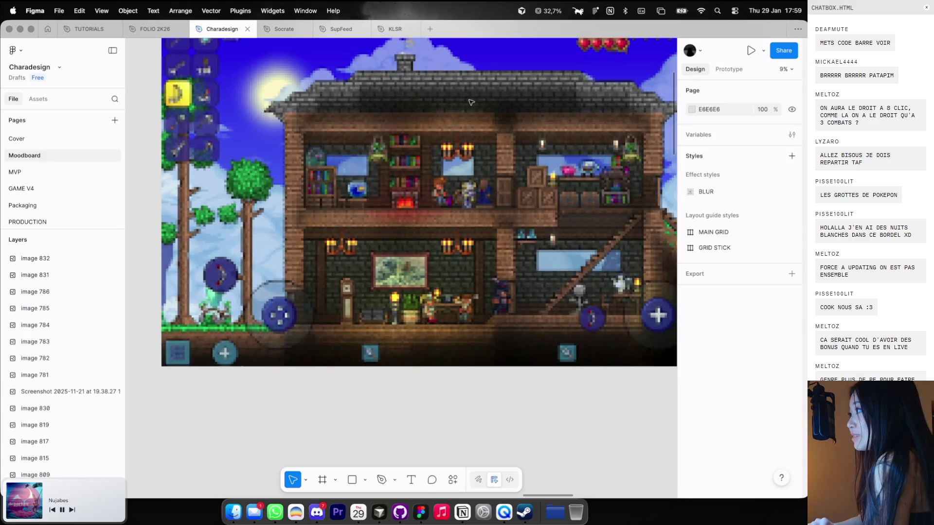
scroll(471, 102, "down", 1)
scroll(470, 102, "down", 2)
scroll(470, 102, "down", 1)
scroll(470, 102, "down", 5)
scroll(470, 102, "down", 2)
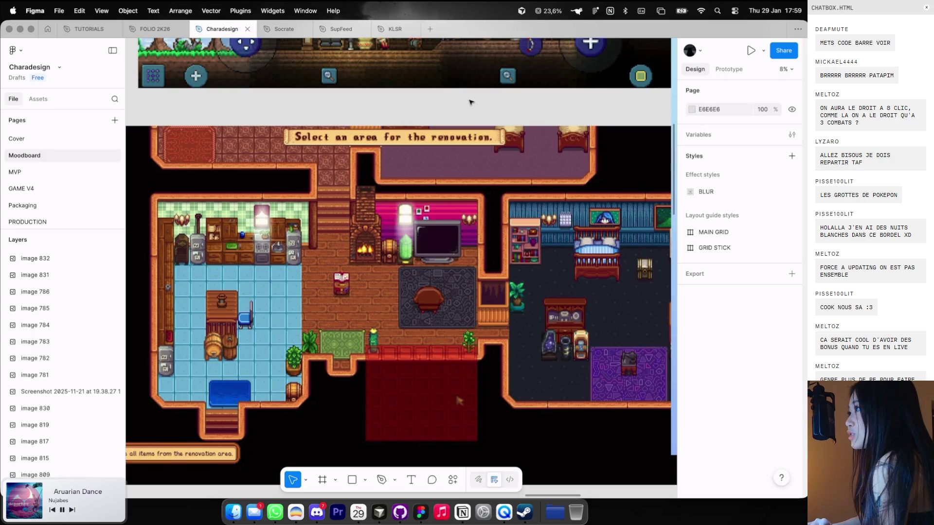
scroll(471, 102, "down", 10)
scroll(471, 103, "down", 4)
scroll(471, 102, "down", 1)
scroll(470, 102, "up", 2)
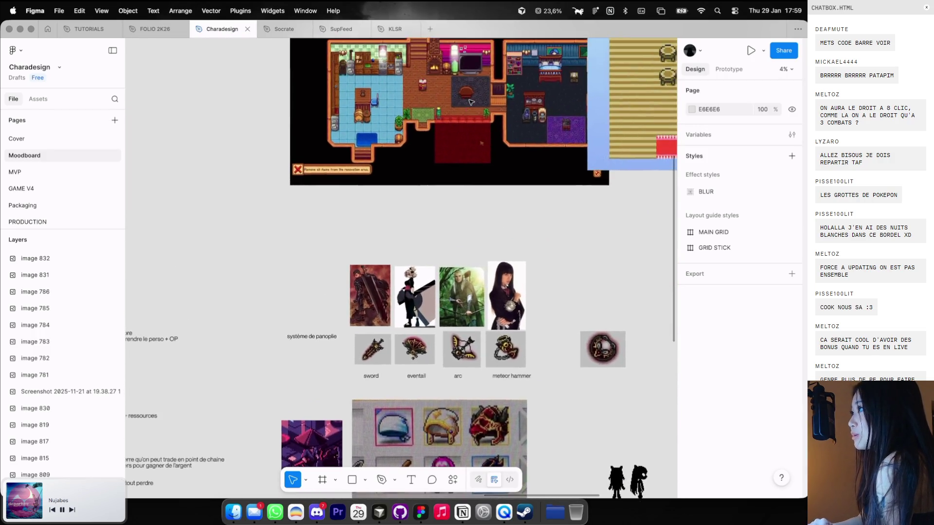
scroll(471, 102, "up", 2)
Bring up Finder and open the GAME folder
left_click(234, 511)
scroll(272, 163, "up", 2)
scroll(250, 176, "up", 3)
left_click(238, 210)
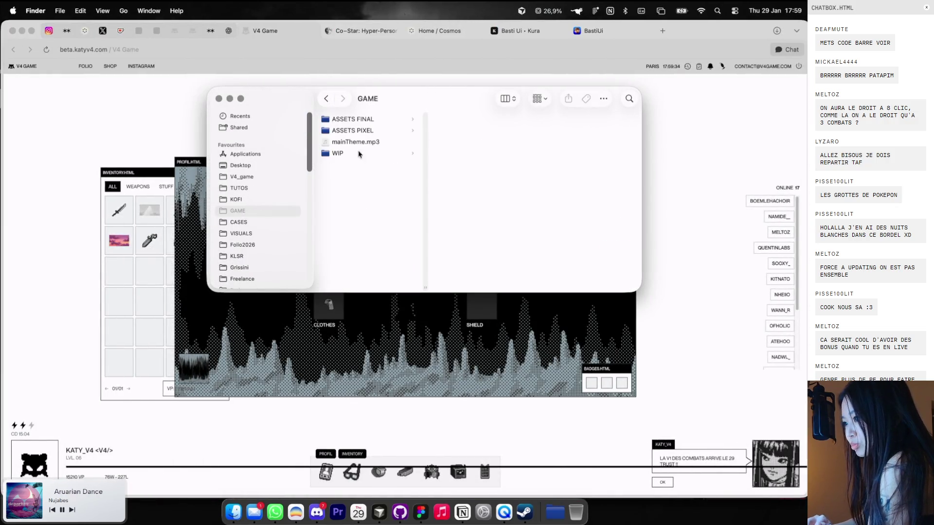
Look through ASSETS PIXEL > PLANTES and its AI, EPS, PNG and TXT subfolders
left_click(365, 132)
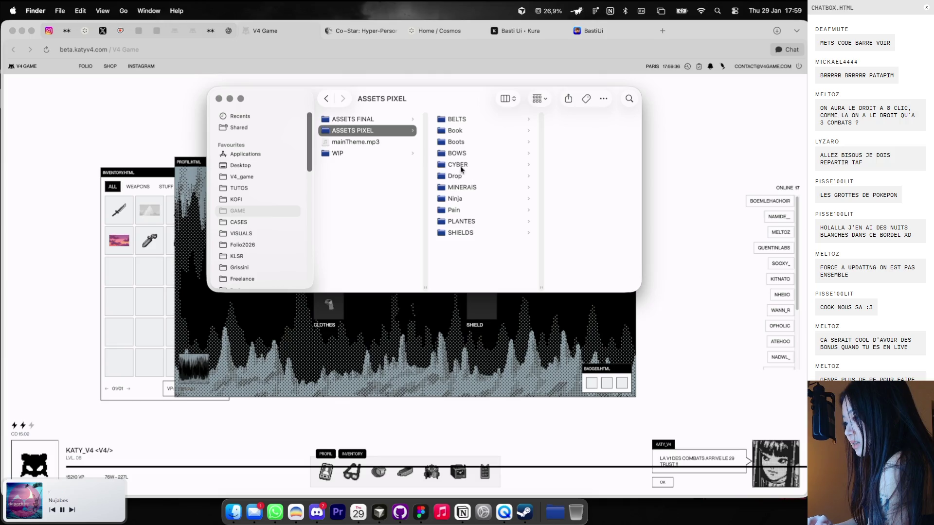
left_click(459, 223)
left_click(543, 119)
left_click(477, 130)
left_click(479, 142)
left_click(479, 154)
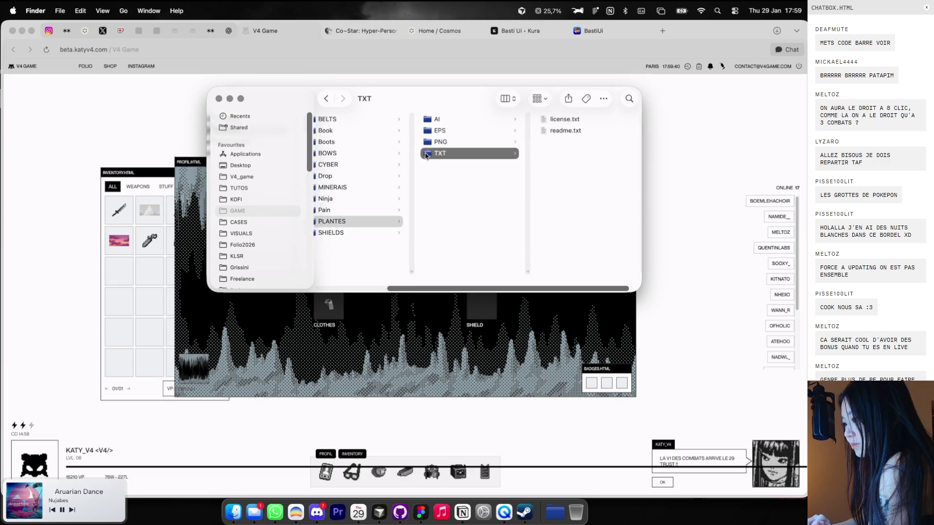
scroll(467, 152, "left", 3)
Look through the Boots, Pain, SHIELDS and Book folders, then close Finder
left_click(436, 142)
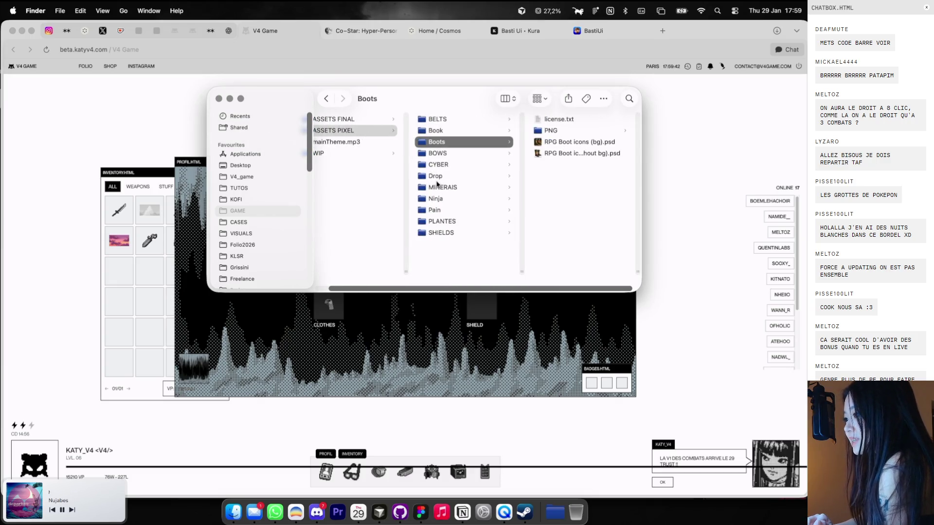
left_click(439, 209)
left_click(440, 232)
scroll(441, 174, "left", 3)
left_click(352, 119)
left_click(352, 130)
left_click(483, 128)
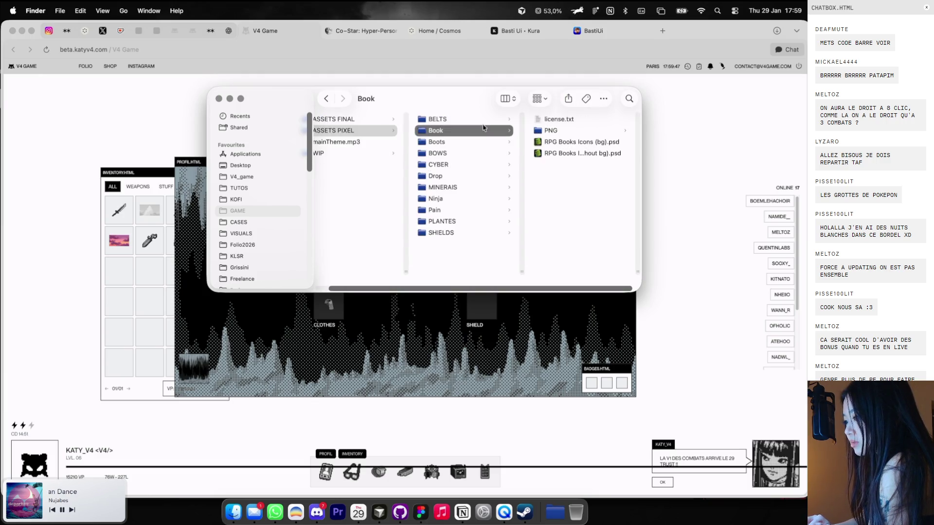
left_click(219, 99)
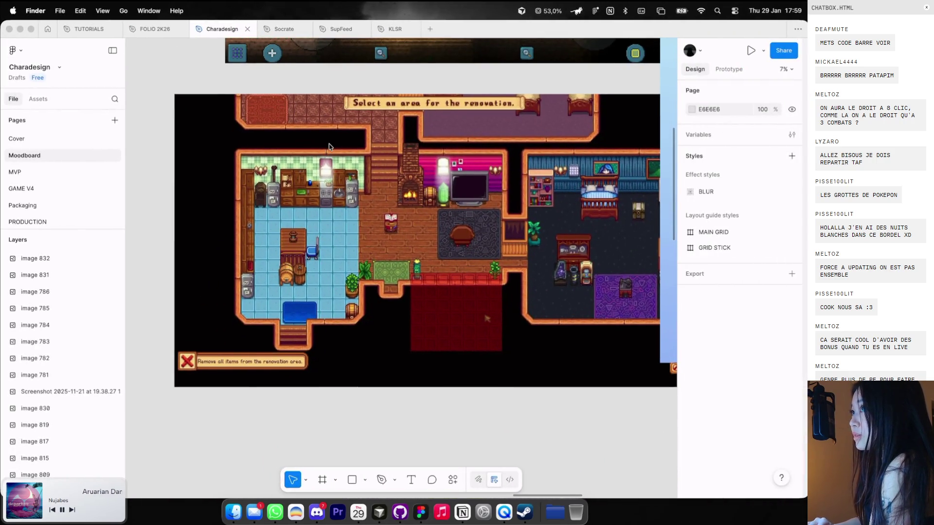
Back in Figma, nudge the meteor hammer pixel art slightly down-left and deselect it
left_click(328, 147)
scroll(333, 147, "down", 10)
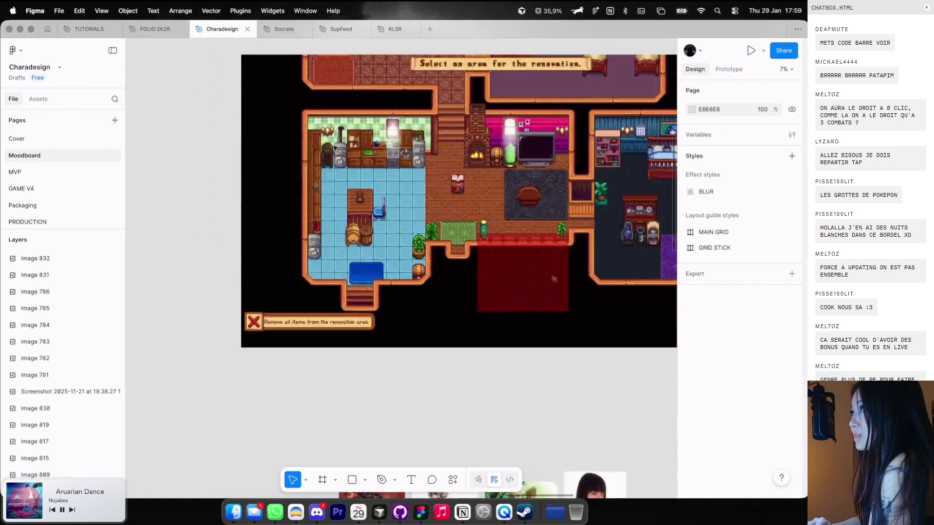
right_click(425, 205)
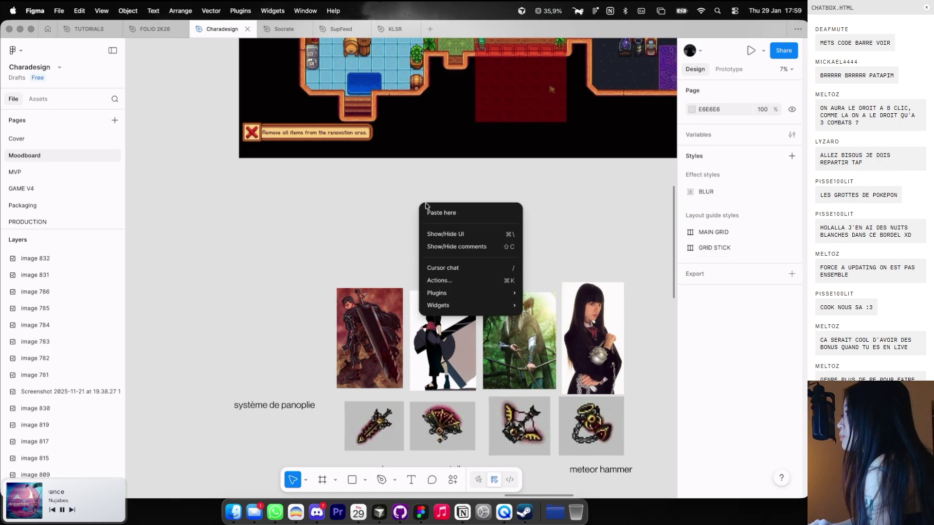
left_click(412, 177)
scroll(459, 240, "down", 3)
scroll(559, 291, "up", 3)
scroll(578, 276, "up", 3)
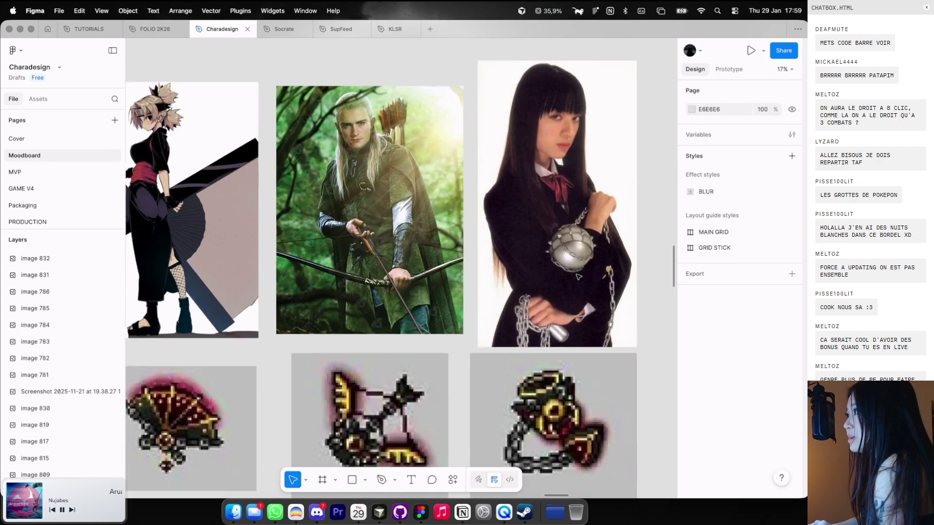
scroll(578, 276, "down", 3)
scroll(506, 355, "down", 2)
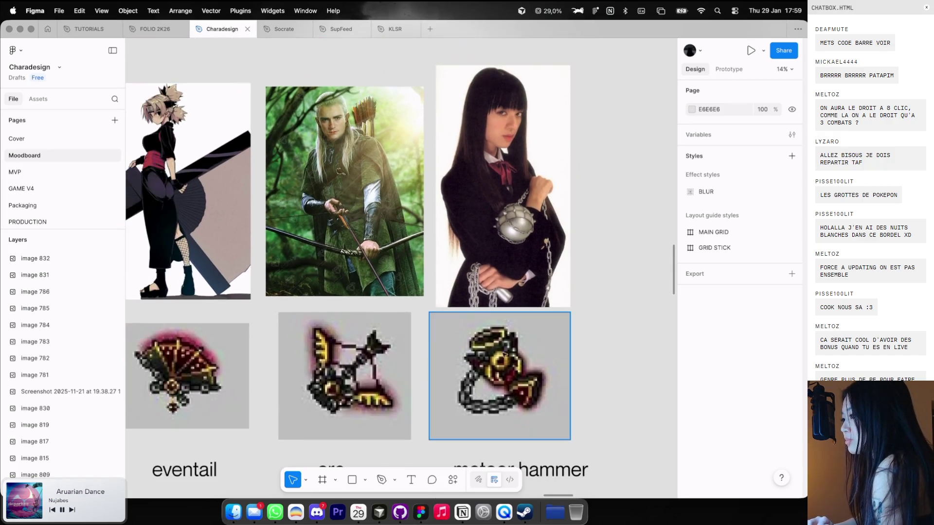
left_click_drag(505, 354, 496, 358)
key("Escape")
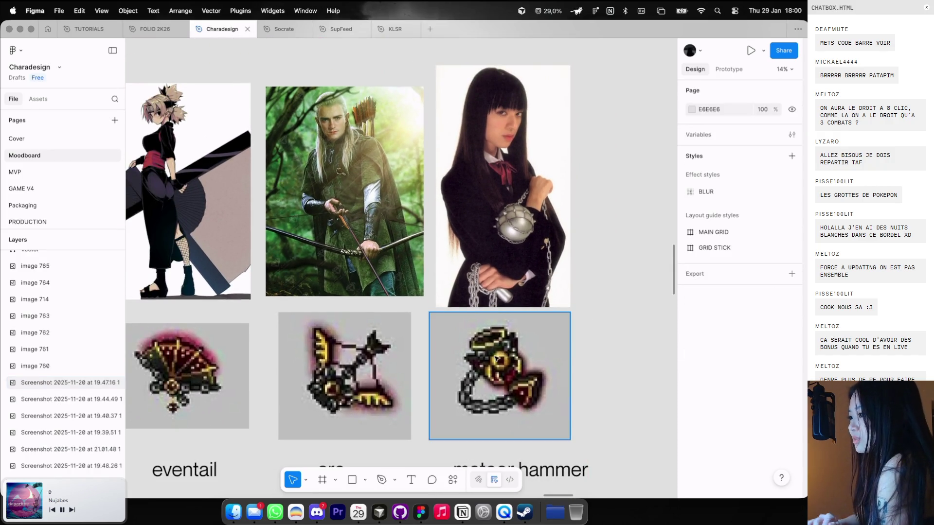
Zoom and pan around the sword, eventail, arc and meteor hammer panoplie references
scroll(437, 321, "up", 2)
scroll(431, 317, "up", 2)
scroll(427, 315, "up", 2)
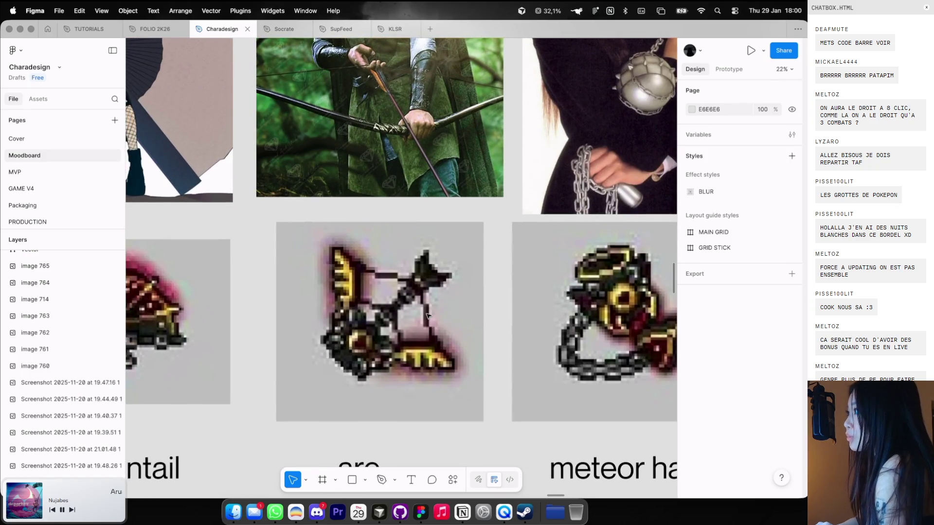
scroll(426, 315, "down", 2)
scroll(427, 315, "down", 2)
scroll(428, 316, "down", 1)
scroll(427, 316, "down", 1)
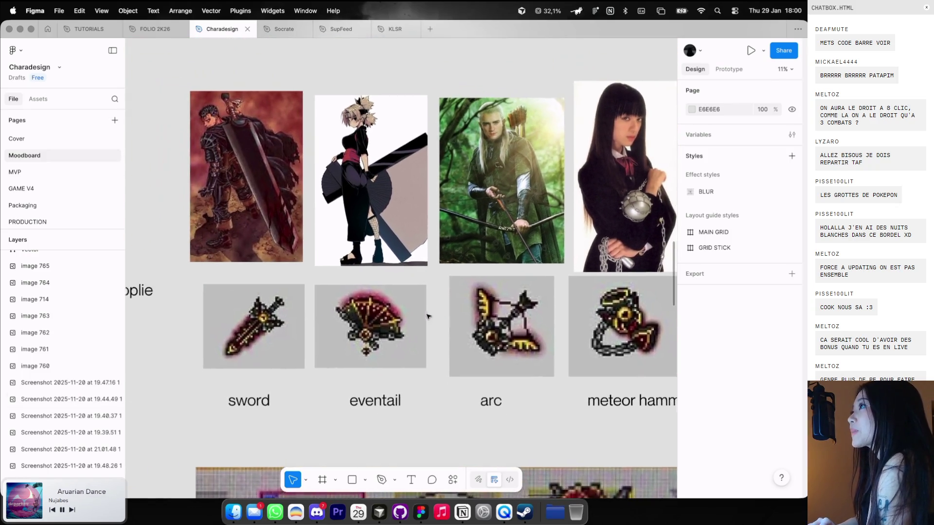
scroll(437, 306, "up", 2)
scroll(462, 293, "up", 3)
scroll(466, 296, "down", 1)
scroll(452, 299, "left", 5)
scroll(452, 299, "up", 1)
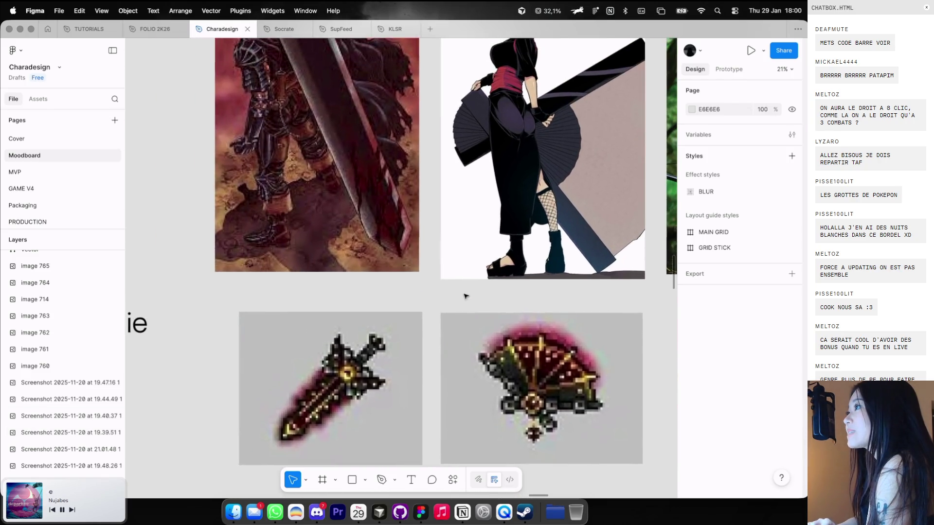
scroll(423, 306, "left", 4)
scroll(418, 309, "up", 4)
scroll(417, 312, "left", 2)
scroll(417, 312, "down", 2)
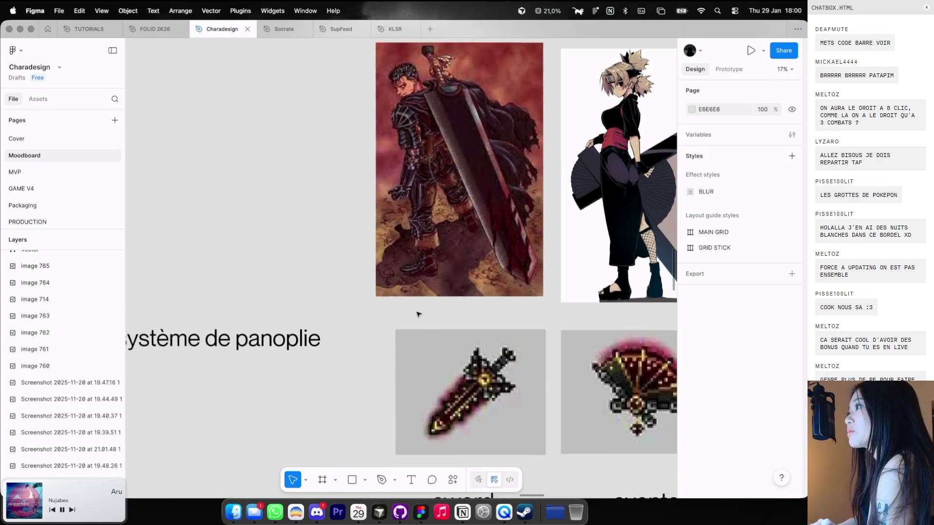
scroll(417, 312, "down", 2)
scroll(418, 314, "down", 1)
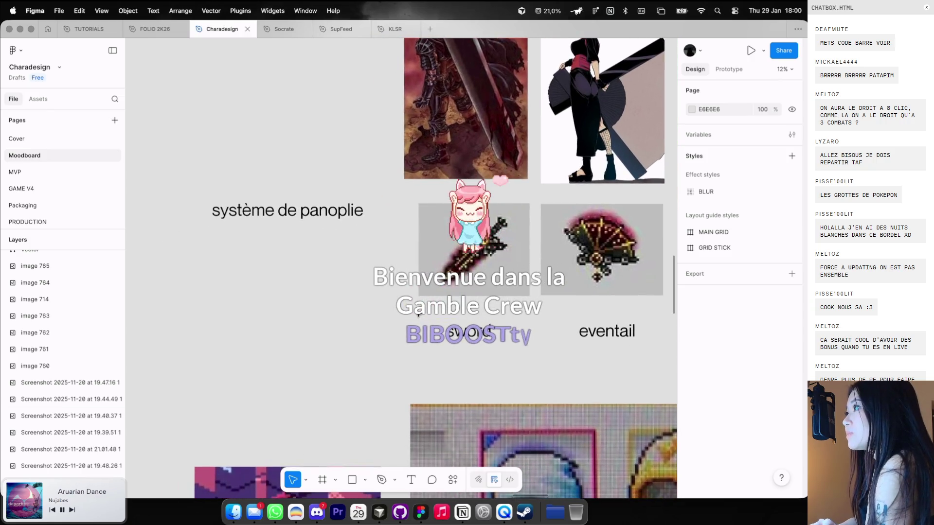
scroll(419, 314, "down", 2)
scroll(418, 313, "down", 3)
scroll(418, 314, "down", 3)
scroll(418, 315, "down", 3)
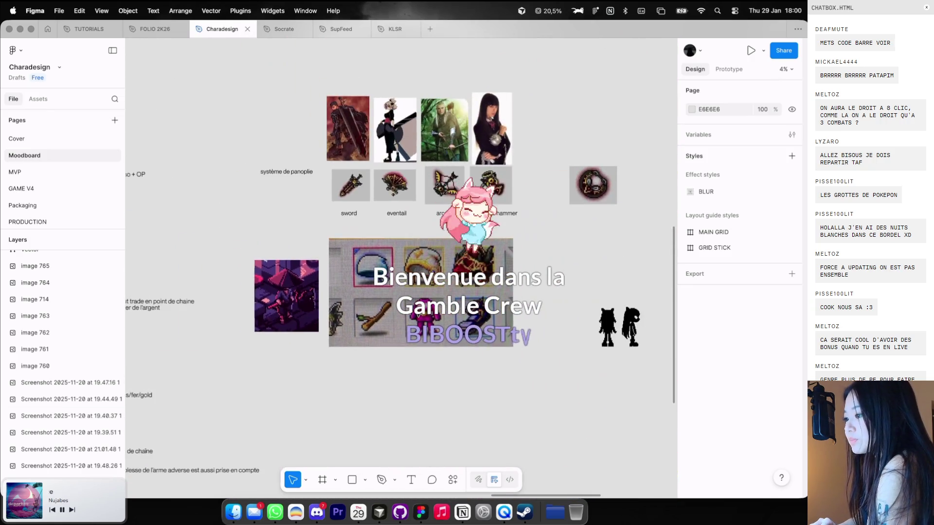
scroll(418, 314, "right", 4)
scroll(418, 315, "left", 5)
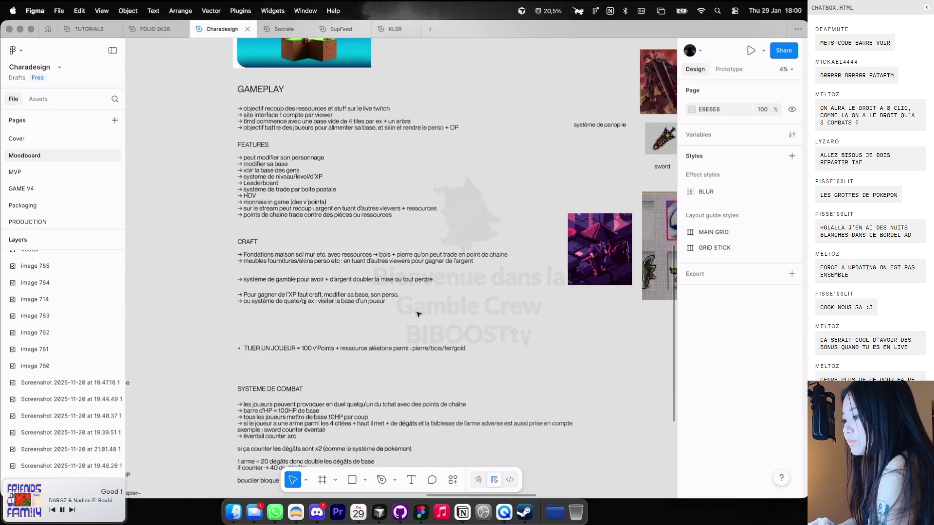
scroll(417, 312, "down", 2)
scroll(378, 195, "left", 1)
scroll(378, 195, "up", 5)
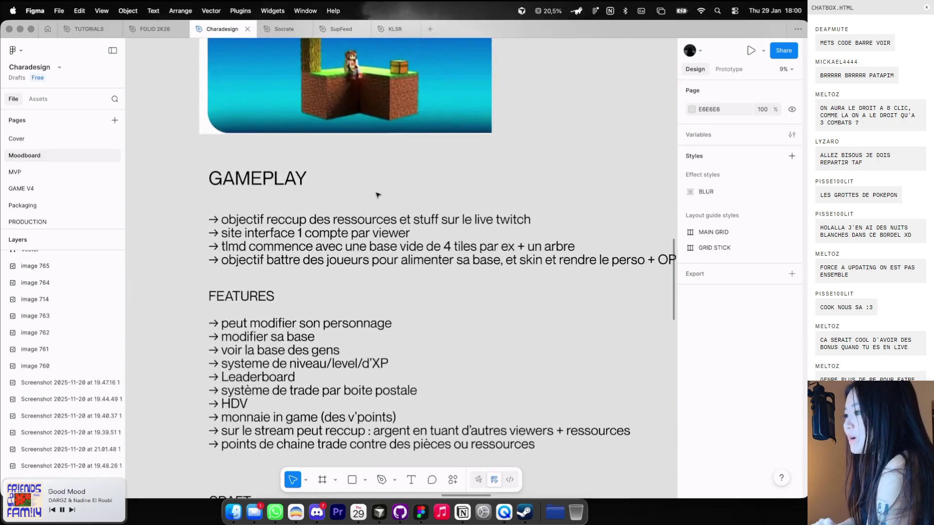
scroll(378, 195, "down", 2)
scroll(378, 195, "up", 2)
scroll(378, 195, "up", 2)
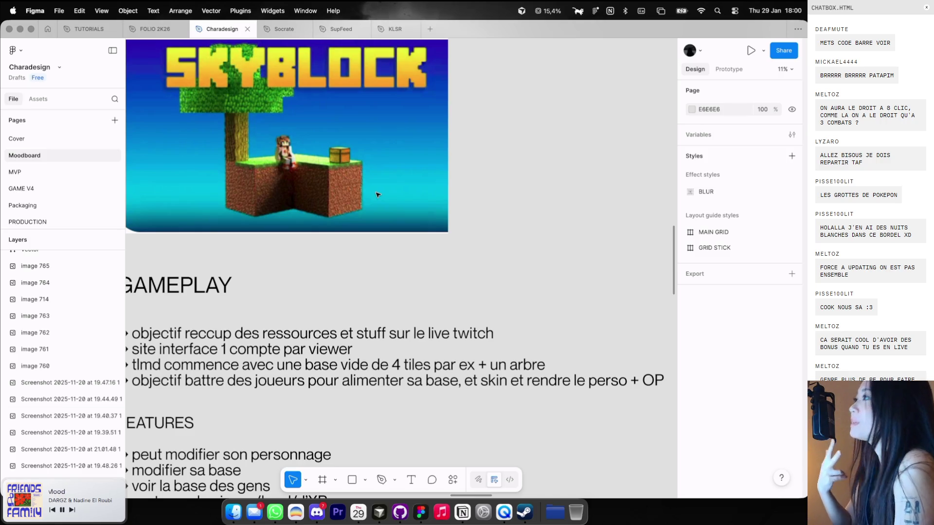
scroll(378, 194, "down", 5)
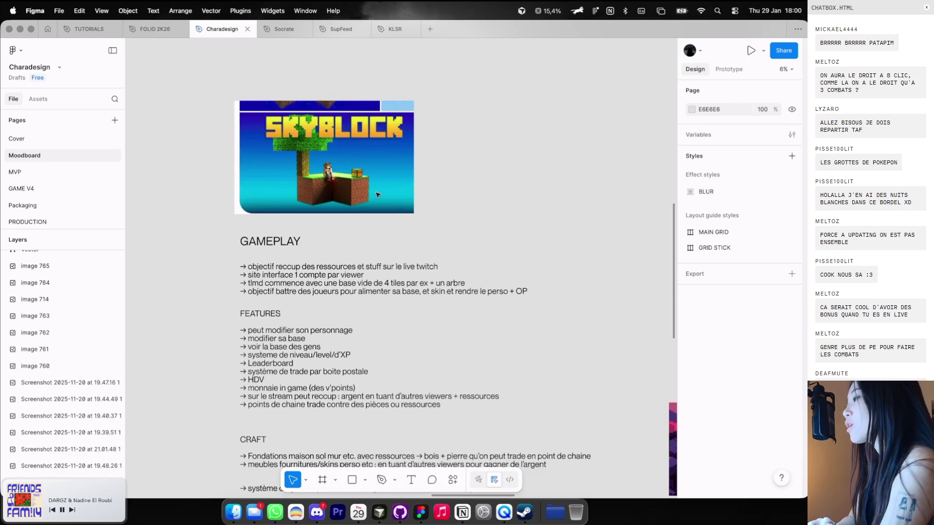
scroll(334, 167, "down", 3)
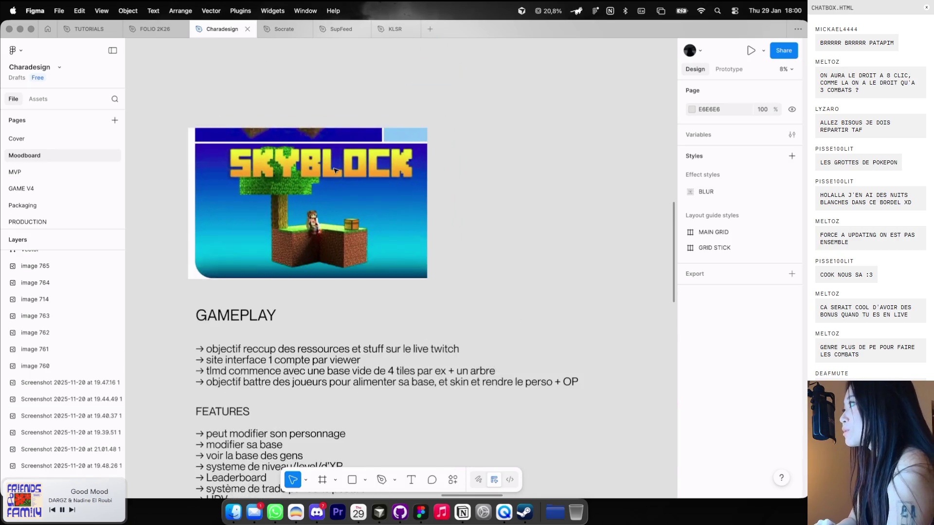
scroll(334, 177, "up", 5)
scroll(334, 177, "up", 5)
scroll(334, 176, "up", 5)
scroll(334, 176, "down", 5)
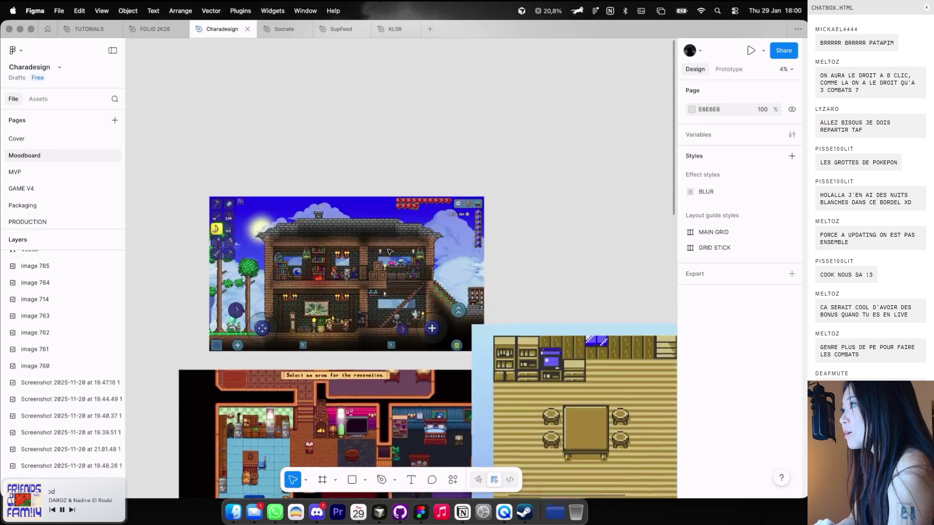
scroll(388, 251, "up", 5)
scroll(388, 251, "up", 3)
scroll(388, 251, "down", 3)
scroll(379, 219, "up", 2)
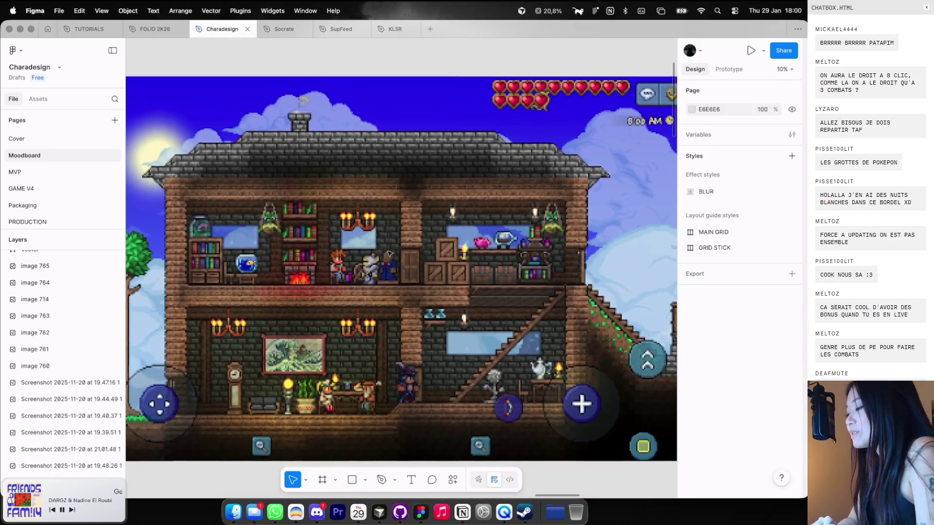
key("r")
scroll(374, 167, "up", 5)
mouse_move(373, 167)
left_mouse_down()
mouse_move(406, 199)
mouse_move(390, 115)
left_mouse_up()
left_click_drag(413, 187, 367, 85)
key("Delete")
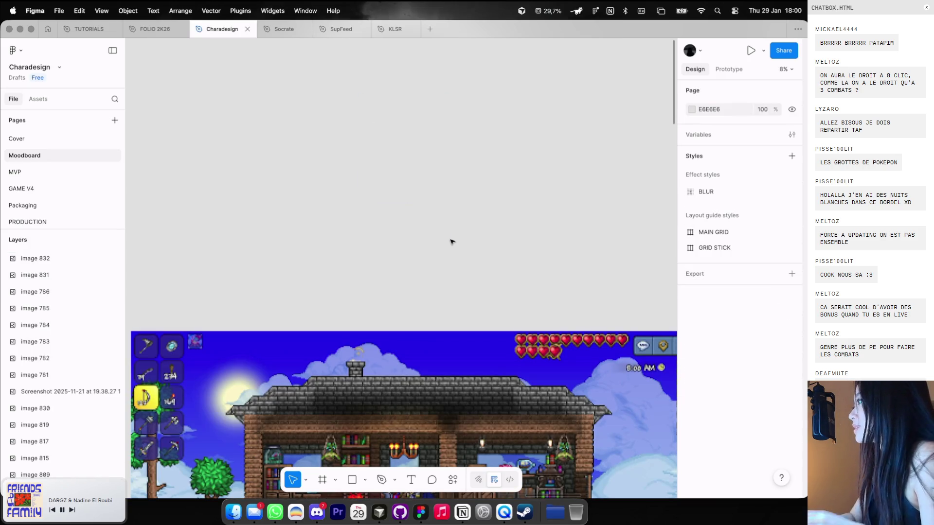
scroll(450, 242, "down", 3)
scroll(450, 242, "down", 5)
scroll(450, 242, "down", 5)
scroll(450, 242, "down", 3)
scroll(385, 146, "up", 1)
scroll(386, 146, "up", 1)
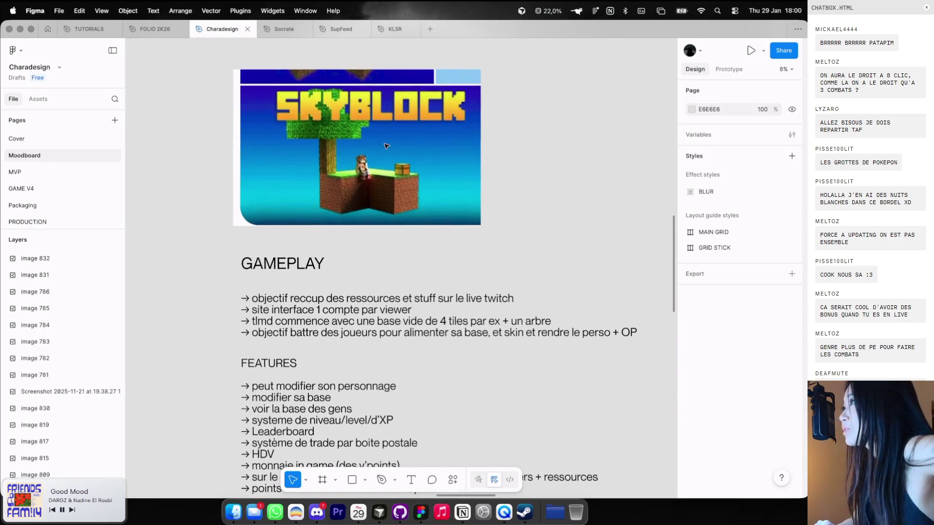
scroll(385, 146, "up", 2)
scroll(386, 146, "up", 2)
scroll(385, 146, "down", 1)
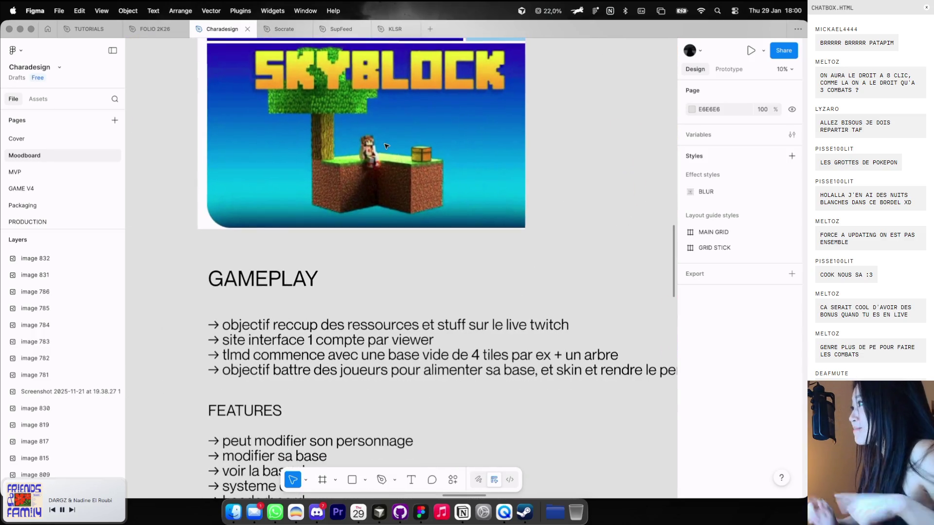
scroll(385, 146, "down", 1)
scroll(386, 146, "down", 3)
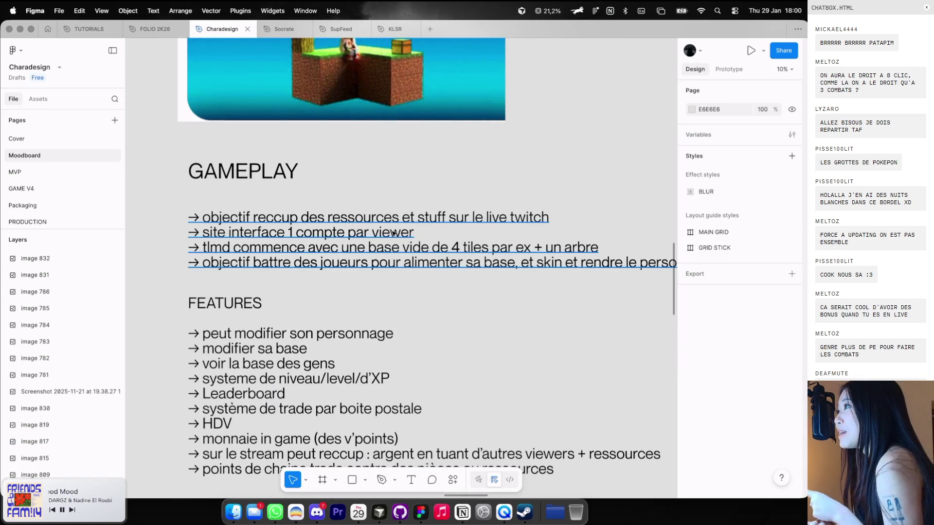
scroll(358, 249, "up", 1)
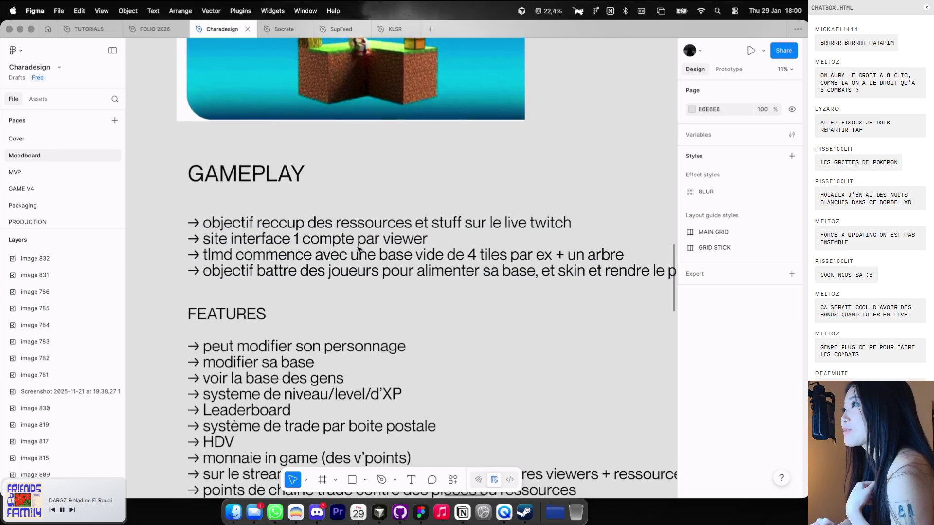
scroll(358, 249, "down", 1)
scroll(359, 249, "right", 1)
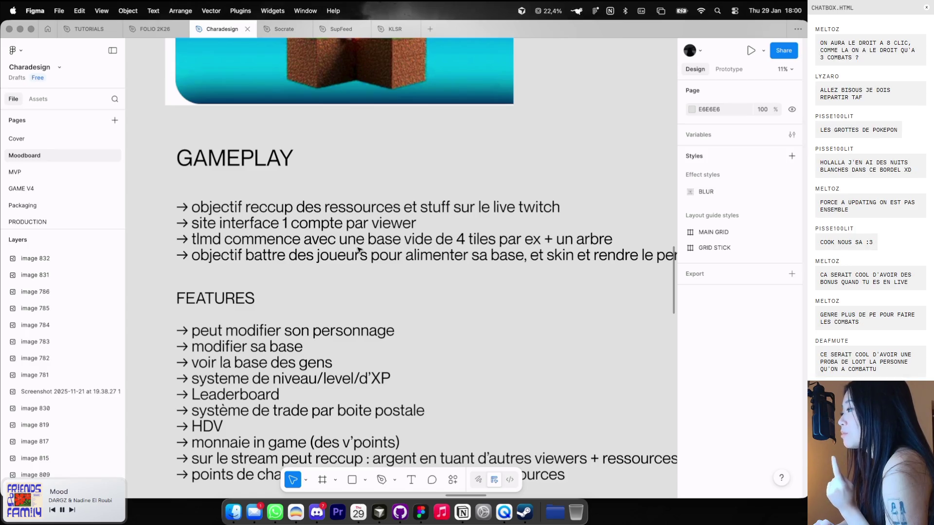
scroll(358, 249, "up", 4)
scroll(359, 249, "up", 4)
scroll(359, 248, "up", 3)
scroll(359, 249, "down", 1)
scroll(358, 249, "down", 3)
scroll(345, 258, "down", 1)
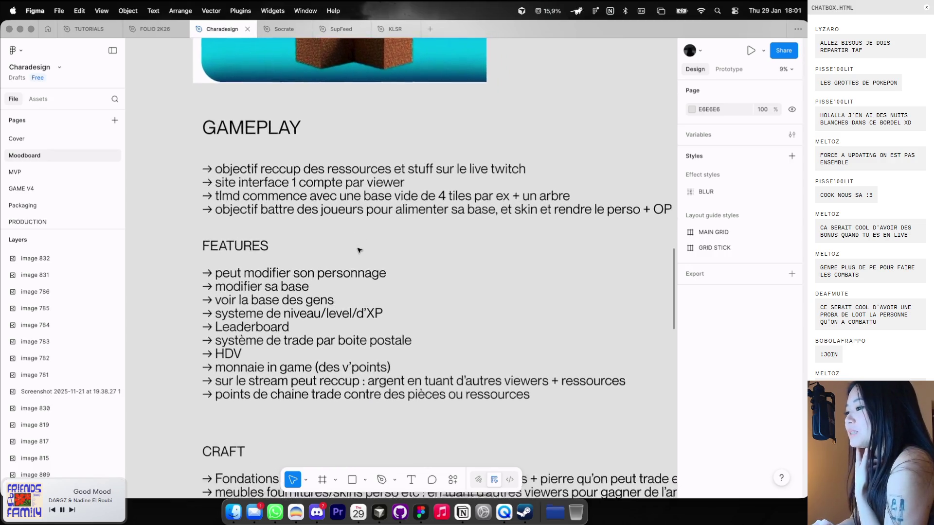
scroll(330, 267, "down", 1)
scroll(317, 275, "down", 2)
scroll(319, 253, "down", 1)
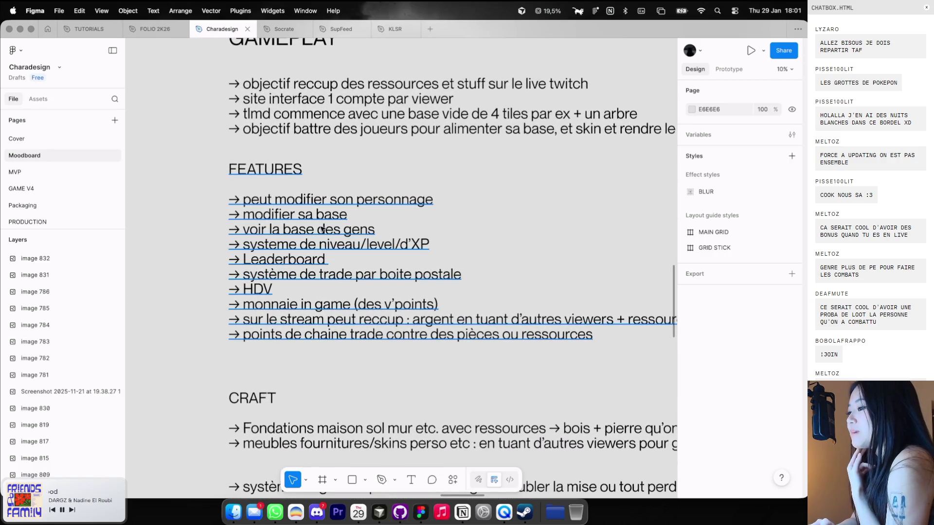
scroll(321, 229, "down", 1)
scroll(321, 229, "down", 2)
scroll(321, 229, "down", 1)
scroll(321, 229, "down", 1)
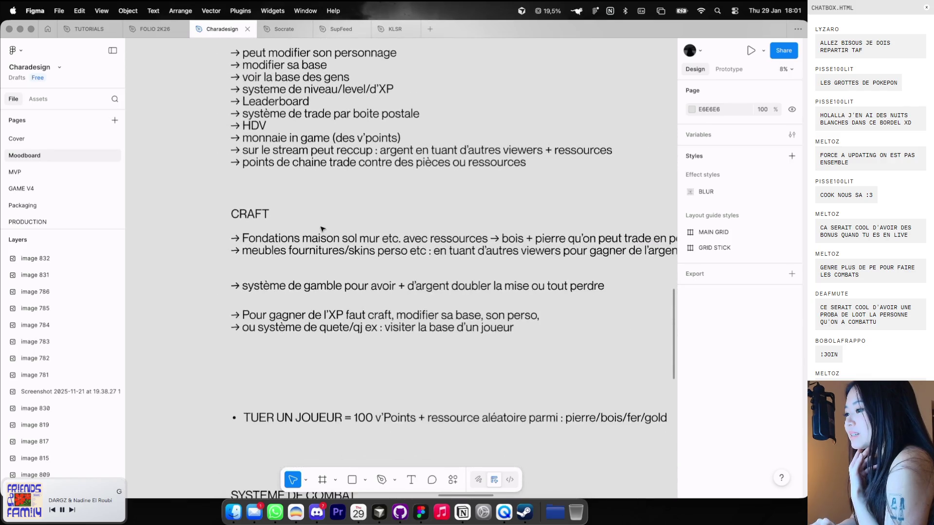
scroll(321, 229, "down", 1)
scroll(321, 229, "down", 2)
scroll(321, 228, "down", 1)
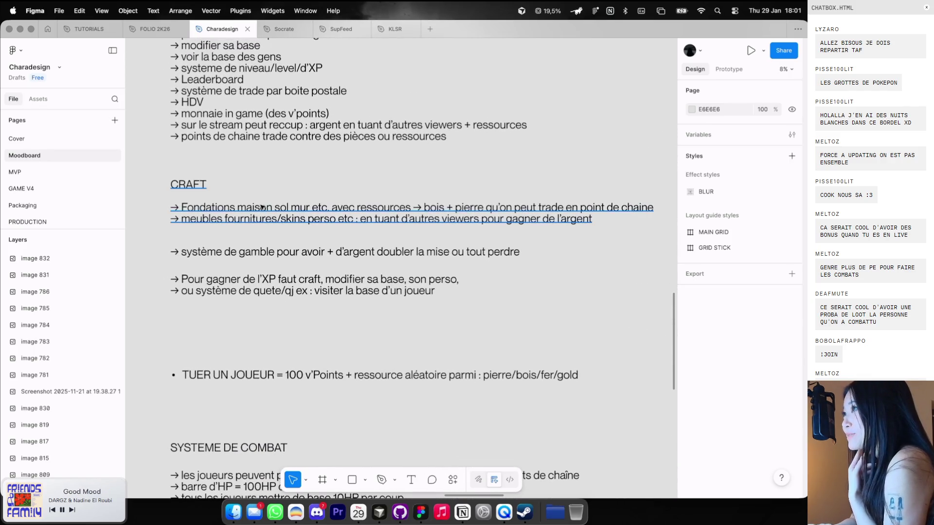
scroll(262, 207, "up", 1)
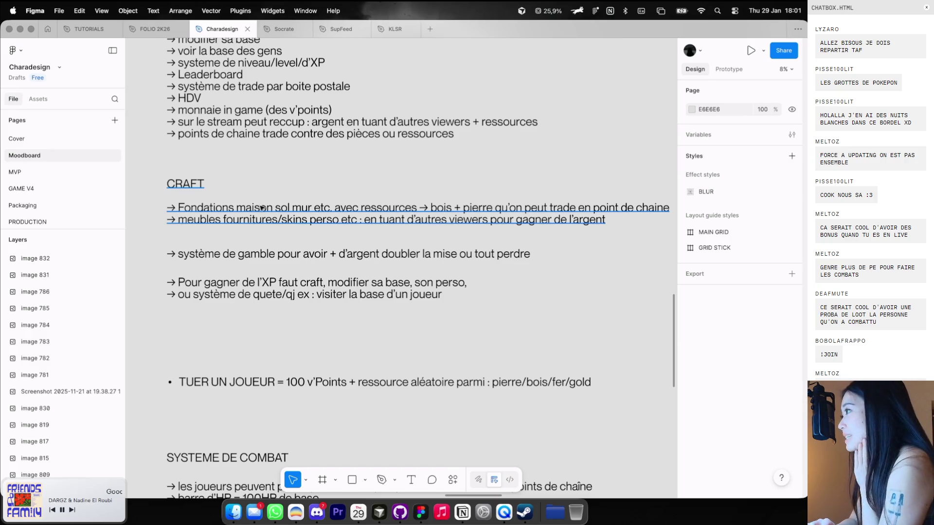
scroll(210, 211, "up", 1)
scroll(232, 215, "down", 1)
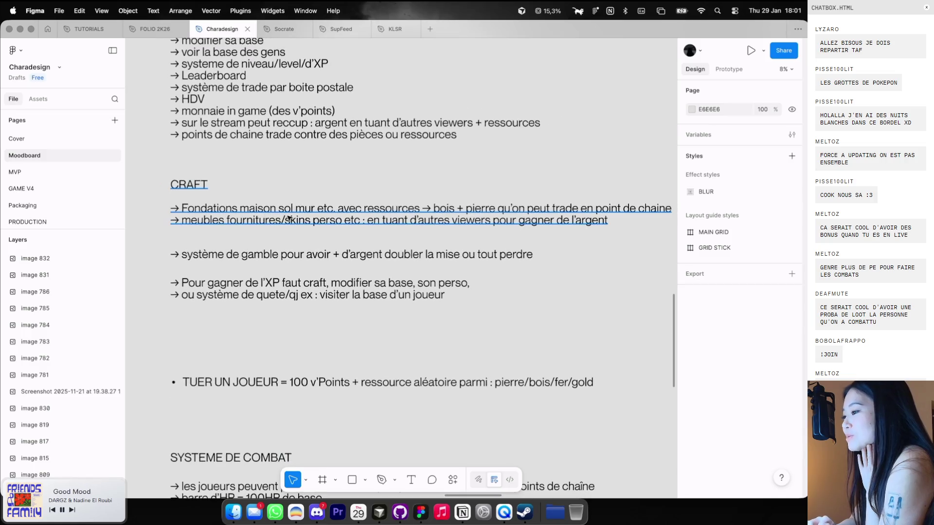
scroll(313, 222, "right", 2)
scroll(313, 222, "down", 1)
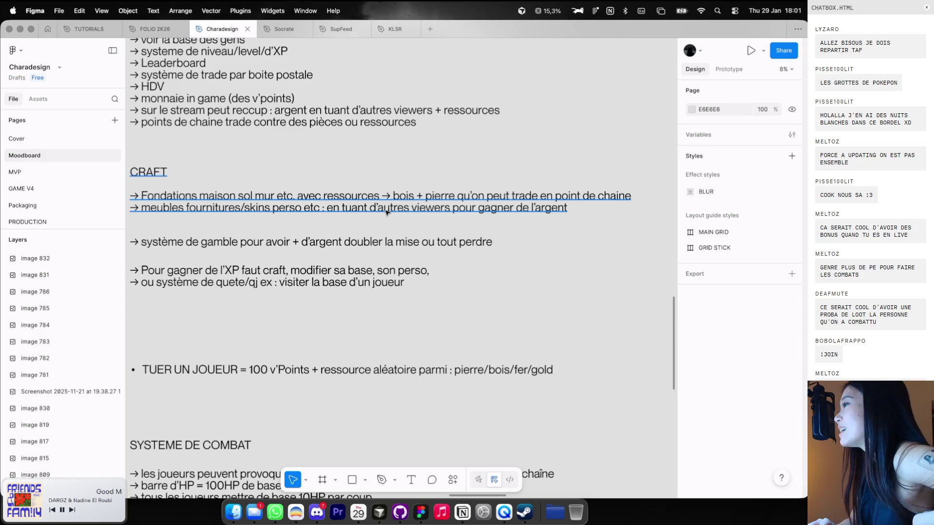
scroll(387, 212, "left", 1)
scroll(386, 212, "down", 1)
scroll(387, 212, "left", 1)
scroll(387, 212, "left", 1)
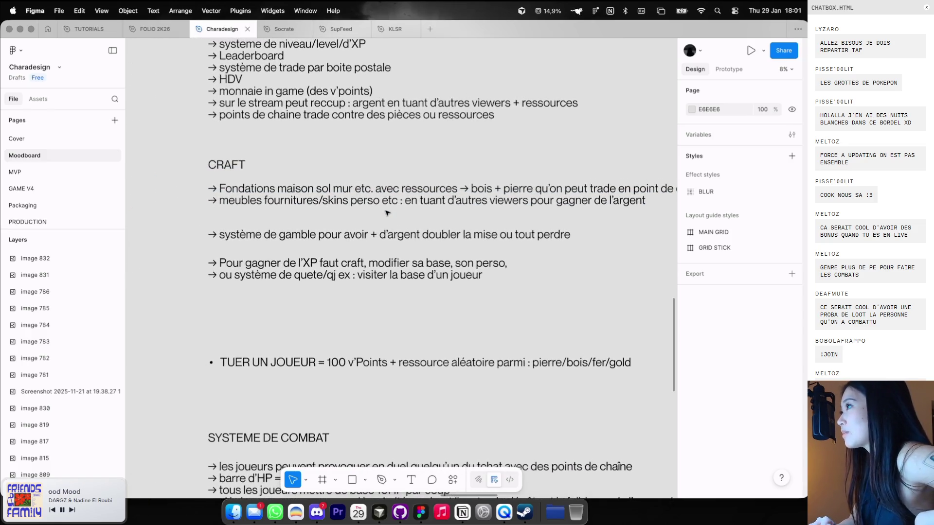
scroll(386, 212, "up", 2)
scroll(387, 212, "left", 1)
scroll(387, 212, "down", 1)
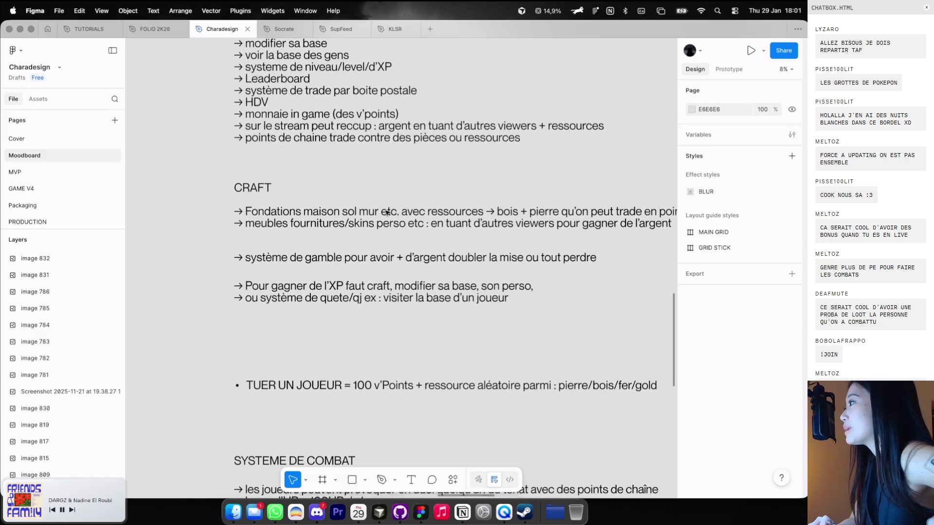
scroll(387, 212, "down", 1)
scroll(387, 212, "right", 1)
scroll(387, 212, "down", 1)
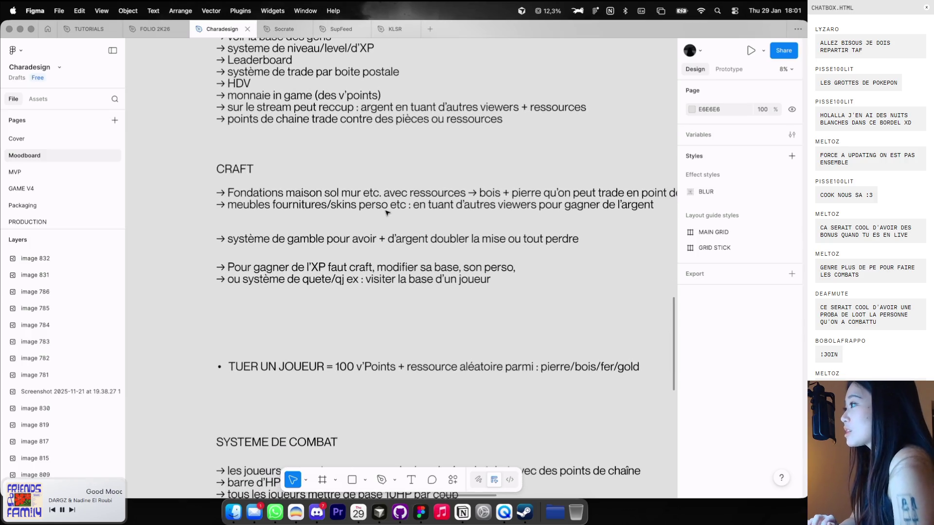
scroll(386, 212, "up", 1)
scroll(387, 212, "right", 1)
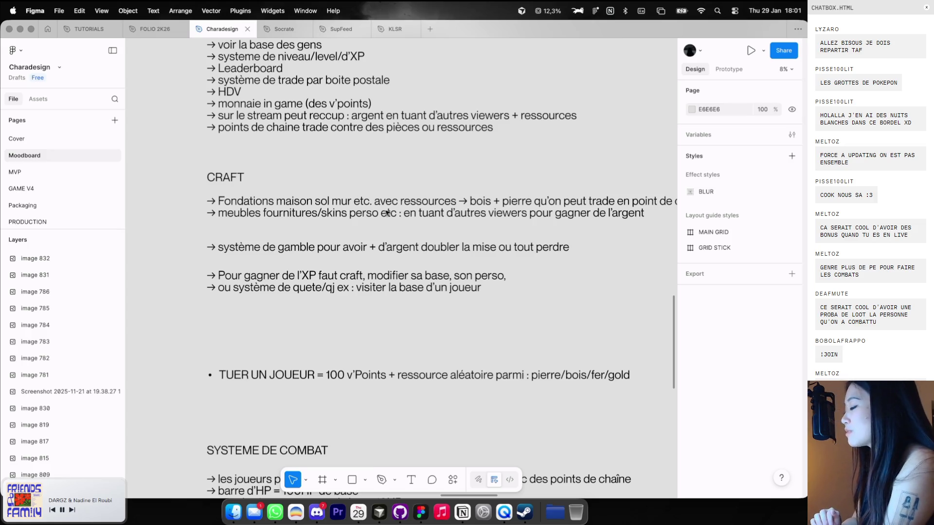
scroll(358, 195, "down", 1)
scroll(355, 194, "up", 2, "ctrl")
scroll(352, 193, "down", 1)
scroll(352, 193, "down", 1)
scroll(352, 193, "right", 1)
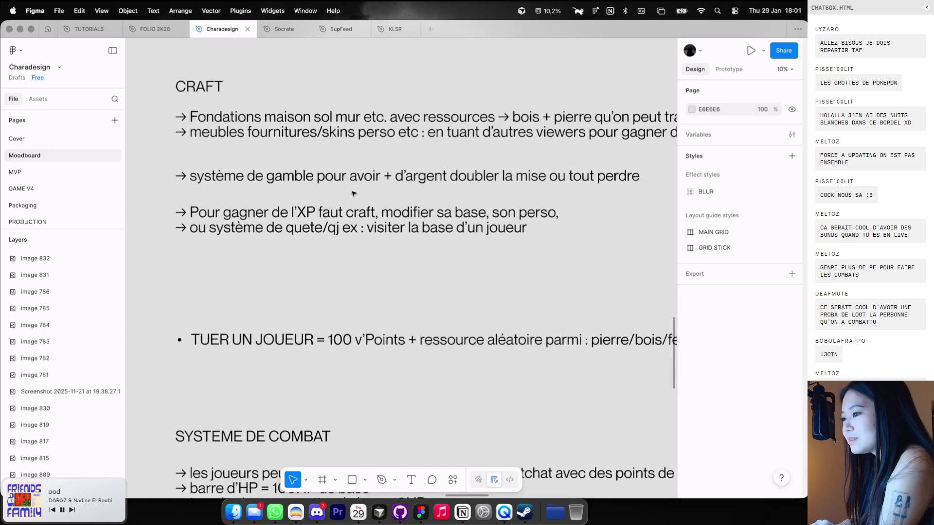
scroll(353, 194, "down", 1)
scroll(353, 194, "right", 1)
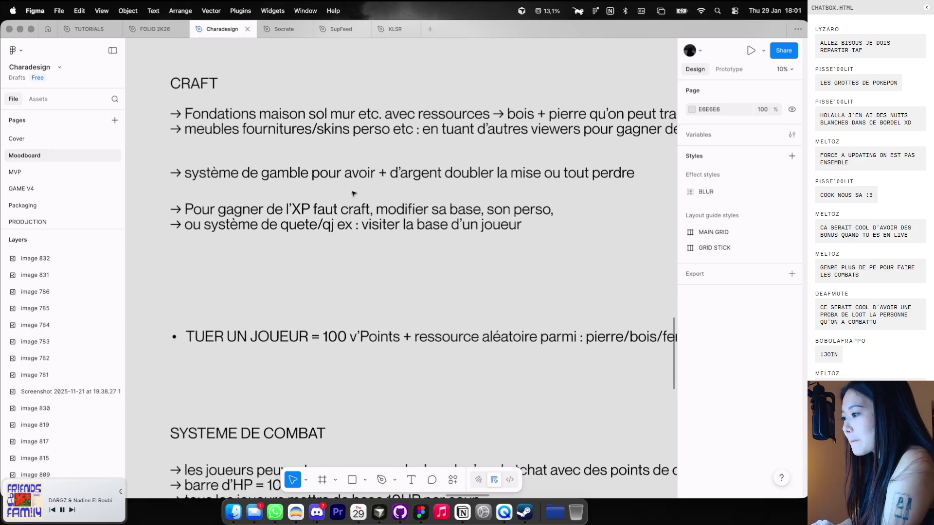
scroll(353, 194, "down", 1)
scroll(346, 199, "down", 1)
scroll(338, 206, "left", 1)
scroll(339, 206, "down", 1)
scroll(338, 206, "right", 1)
scroll(339, 206, "down", 1)
scroll(339, 206, "down", 2)
scroll(339, 207, "down", 1)
scroll(339, 208, "down", 1)
scroll(339, 208, "down", 4)
scroll(339, 208, "down", 2)
scroll(340, 206, "down", 1)
scroll(340, 207, "left", 1)
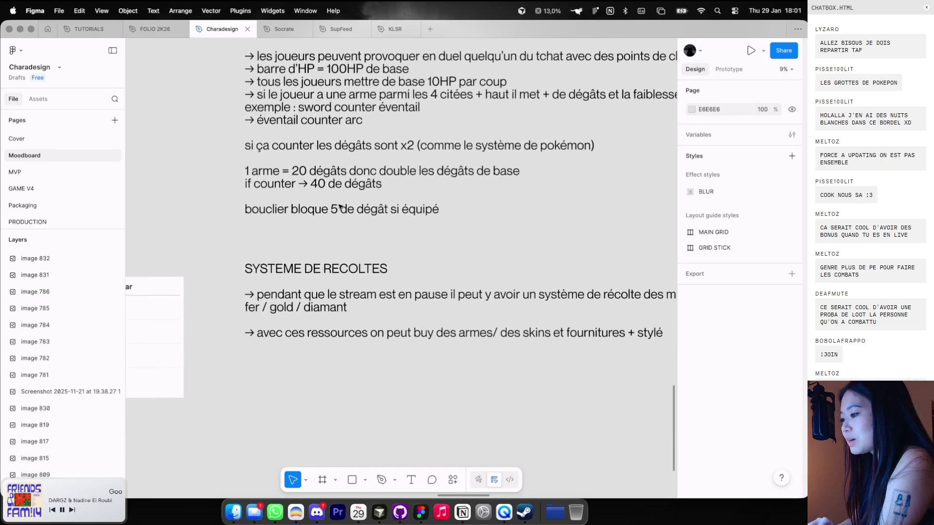
scroll(340, 207, "down", 3)
scroll(340, 207, "right", 1)
scroll(335, 214, "down", 1)
scroll(321, 231, "down", 1)
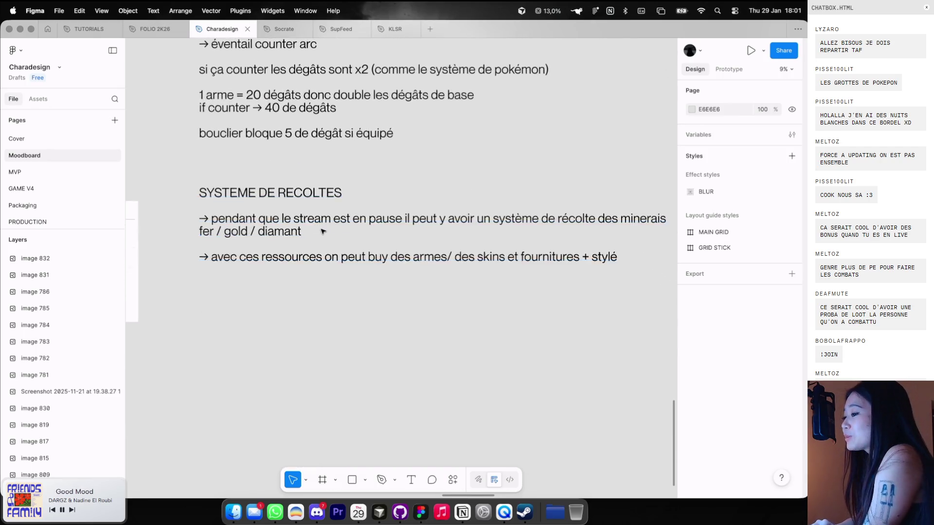
scroll(322, 232, "down", 1)
scroll(337, 227, "right", 1)
scroll(338, 225, "down", 1)
scroll(338, 226, "up", 1, "ctrl")
scroll(338, 226, "up", 1, "ctrl")
scroll(337, 226, "up", 1)
scroll(337, 225, "left", 1)
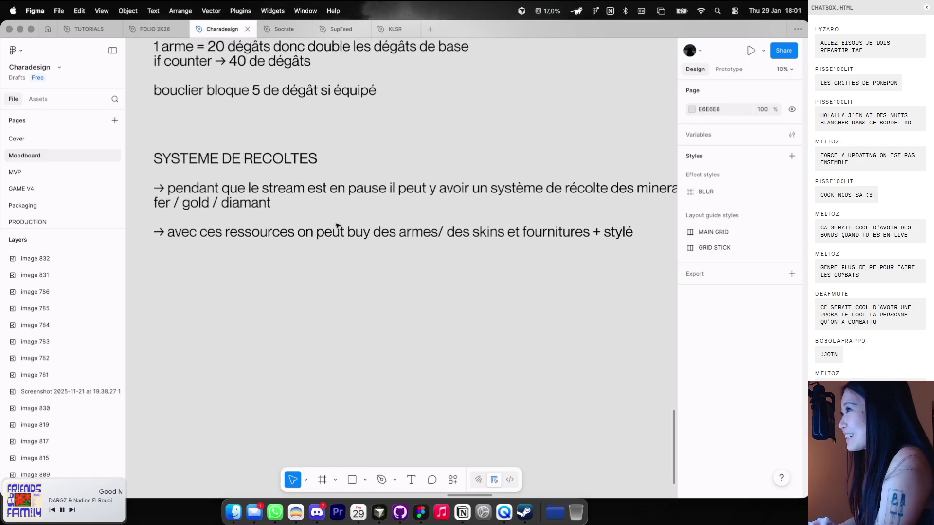
scroll(337, 226, "left", 1)
scroll(337, 226, "down", 1)
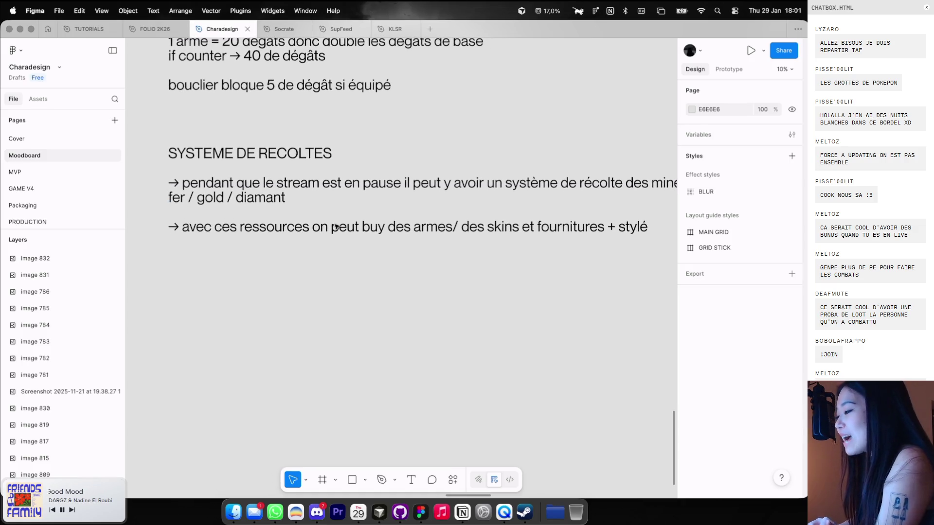
scroll(329, 235, "down", 2, "ctrl")
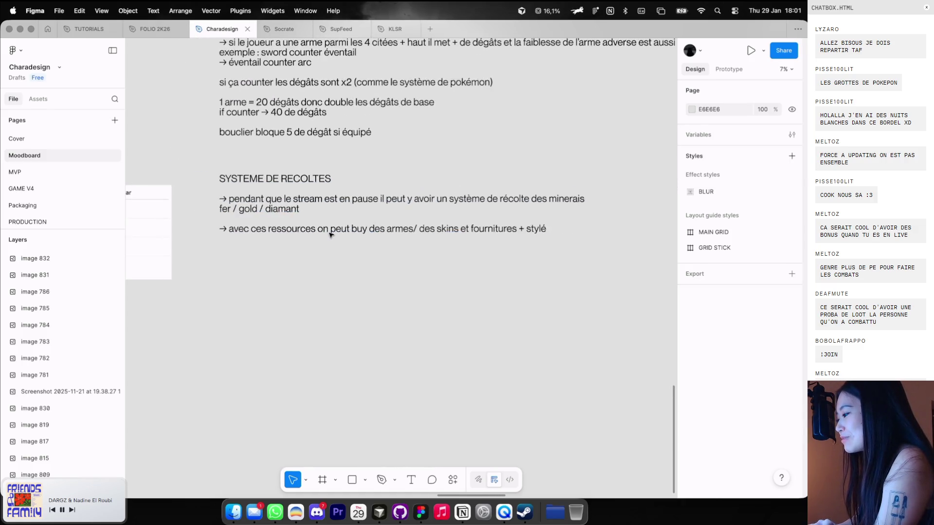
scroll(329, 234, "down", 2, "ctrl")
scroll(330, 235, "down", 2, "ctrl")
scroll(330, 234, "down", 1, "ctrl")
scroll(330, 235, "up", 2, "ctrl")
scroll(331, 236, "up", 2, "ctrl")
scroll(348, 246, "up", 2, "ctrl")
scroll(350, 251, "up", 2, "ctrl")
scroll(350, 251, "up", 2, "ctrl")
scroll(350, 251, "up", 1, "ctrl")
scroll(351, 250, "up", 1, "ctrl")
scroll(350, 251, "up", 3)
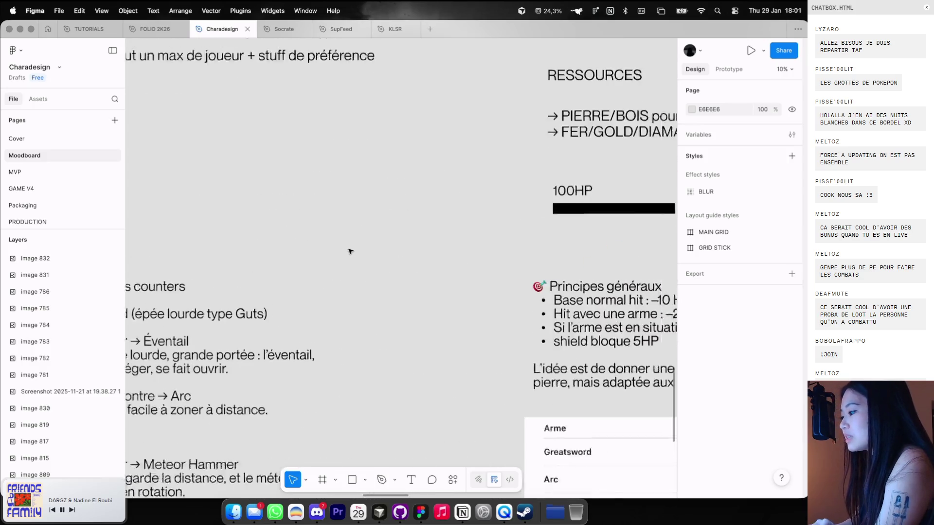
Pan and zoom from the text notes to the isometric dungeon, horror RPG and inventory screenshots
scroll(350, 251, "up", 1)
scroll(350, 251, "up", 1)
scroll(350, 251, "up", 5)
scroll(350, 251, "down", 3, "ctrl")
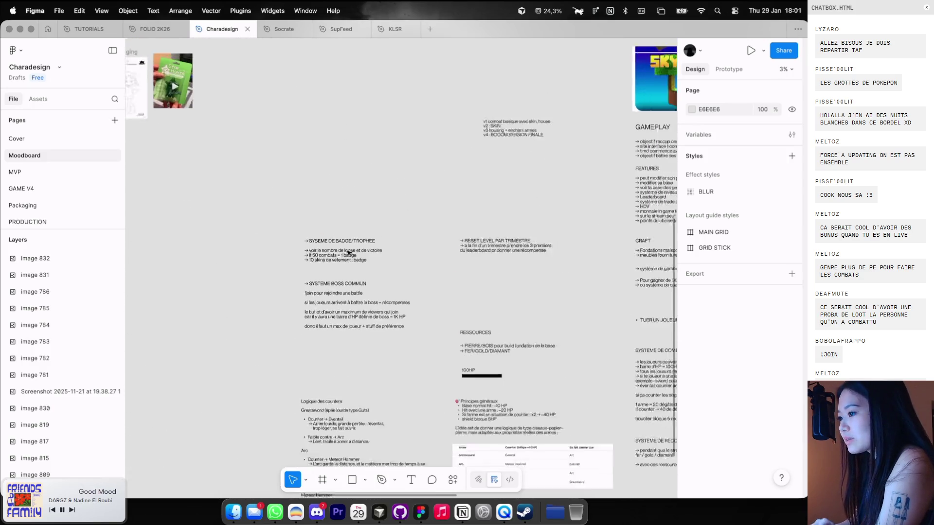
scroll(348, 251, "up", 5)
scroll(348, 252, "up", 1, "ctrl")
scroll(344, 168, "up", 2, "ctrl")
scroll(344, 169, "up", 2)
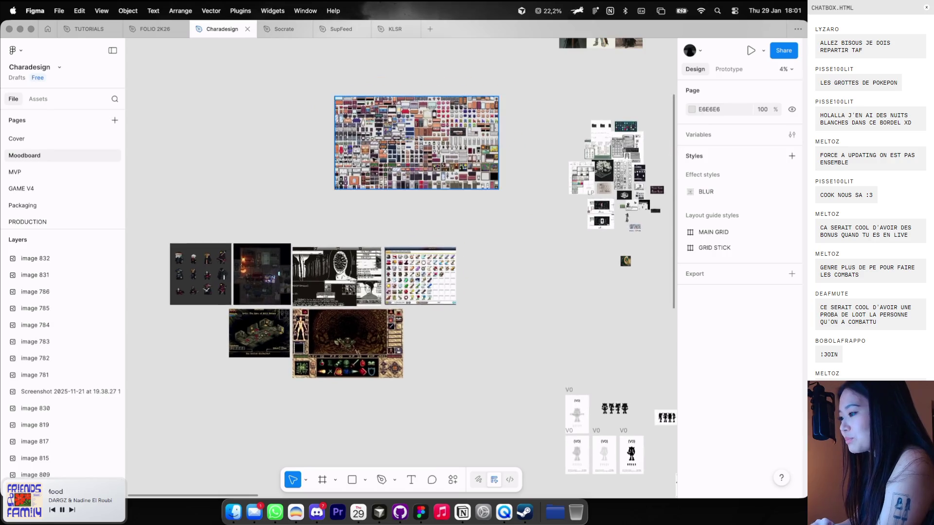
scroll(344, 168, "up", 3, "ctrl")
scroll(360, 160, "down", 5)
scroll(380, 154, "up", 3)
scroll(379, 154, "up", 2, "ctrl")
scroll(380, 154, "up", 3)
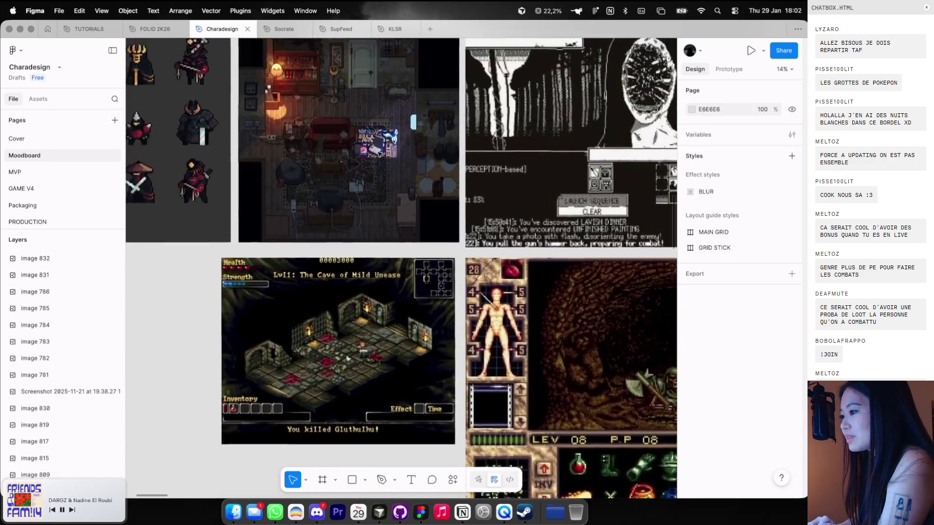
scroll(379, 154, "left", 5)
scroll(380, 154, "up", 1, "ctrl")
scroll(379, 154, "right", 4)
scroll(379, 154, "up", 2, "ctrl")
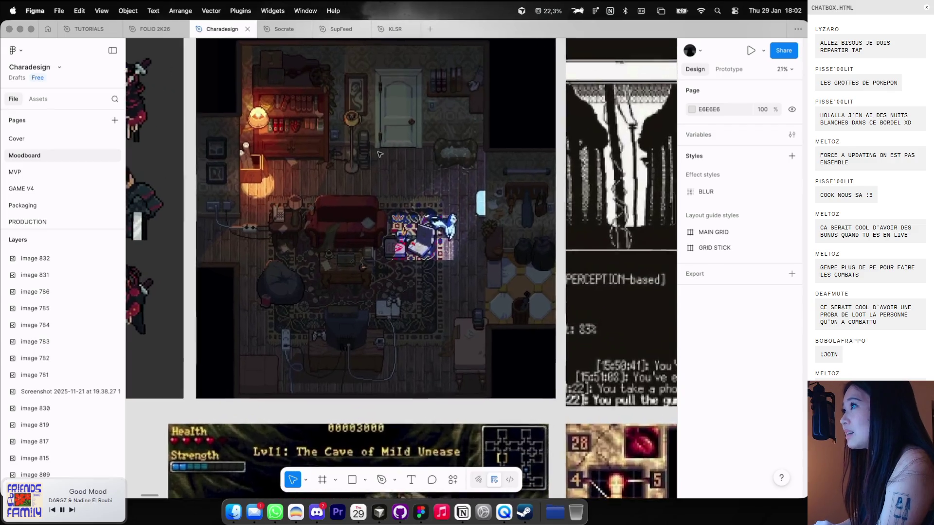
scroll(379, 155, "down", 5)
scroll(379, 155, "down", 2, "ctrl")
scroll(379, 154, "right", 2)
scroll(379, 154, "right", 1)
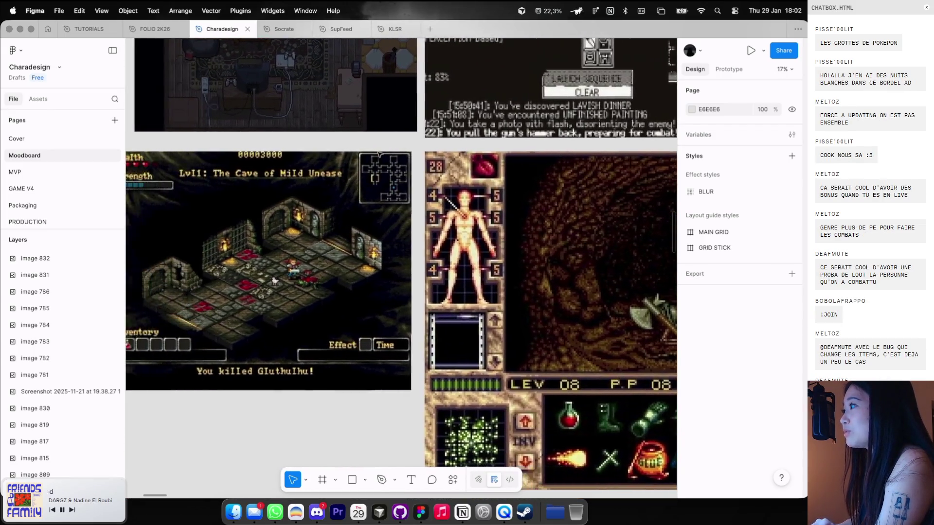
scroll(379, 154, "left", 2)
scroll(380, 154, "up", 1, "ctrl")
scroll(379, 154, "left", 2)
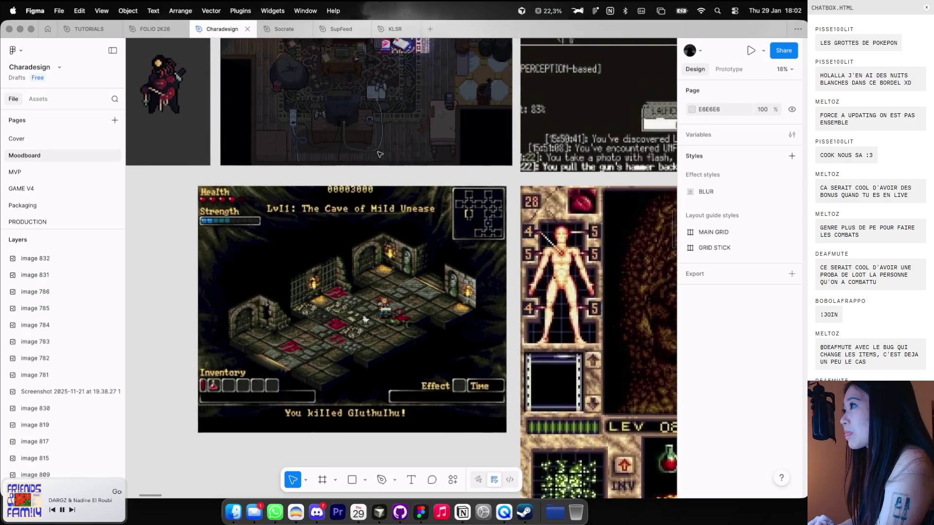
scroll(380, 154, "up", 3)
scroll(379, 154, "right", 3)
scroll(379, 154, "up", 2)
scroll(379, 154, "right", 2)
scroll(379, 154, "right", 3)
scroll(380, 154, "up", 1)
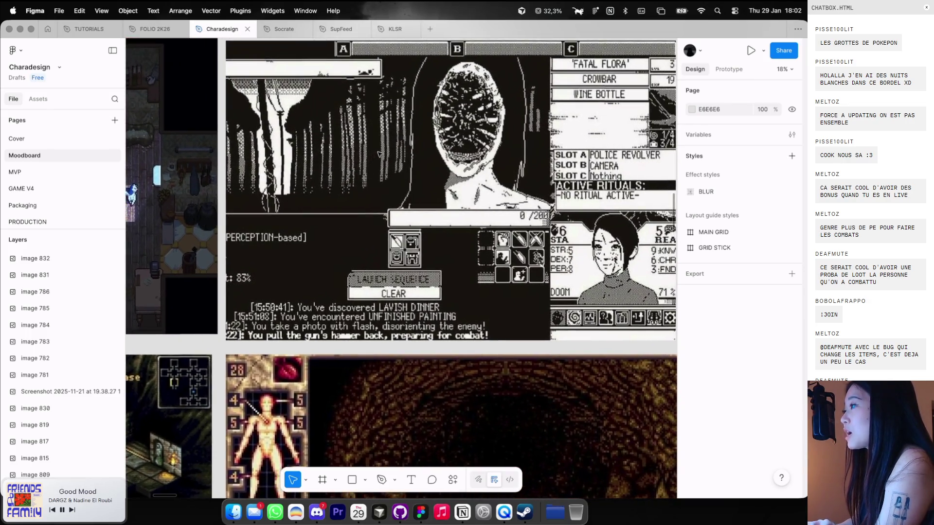
scroll(448, 165, "up", 2)
scroll(448, 165, "up", 1, "ctrl")
scroll(452, 221, "right", 10)
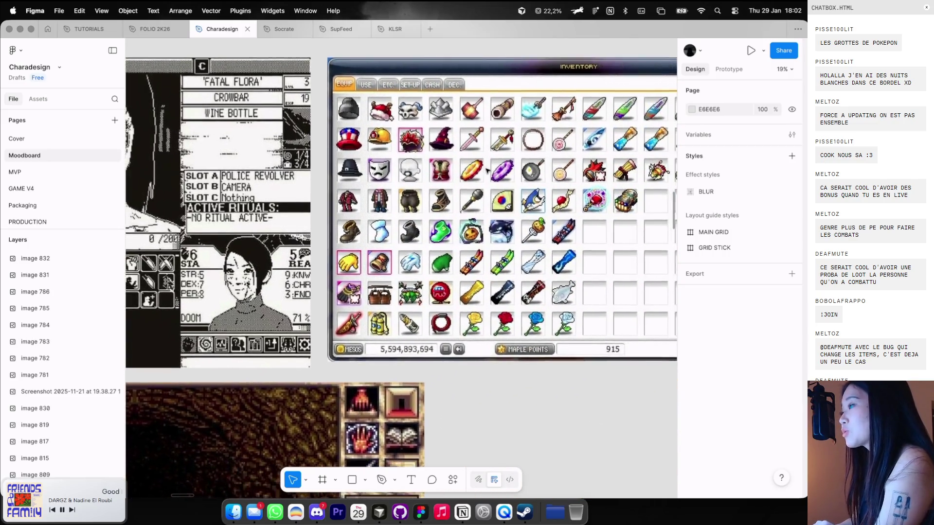
scroll(452, 217, "right", 5)
On the V4 Game site, show notifications, switch to dark theme and move the inventory window up
left_click(452, 218)
key("ctrl+Left")
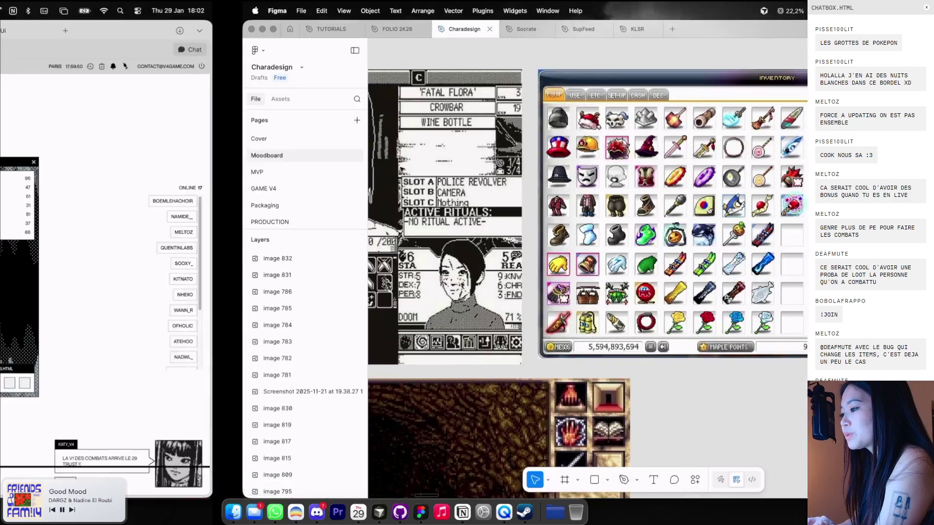
left_click_drag(289, 173, 474, 126)
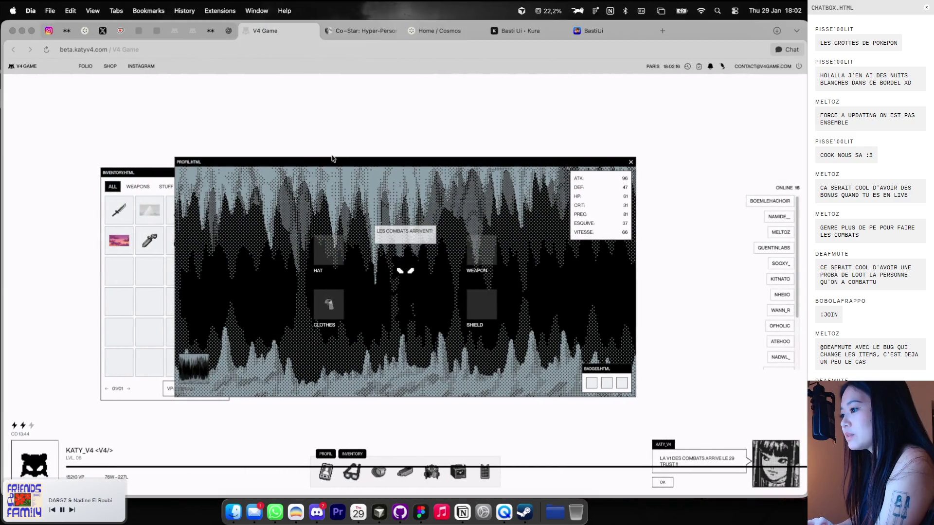
left_click(687, 67)
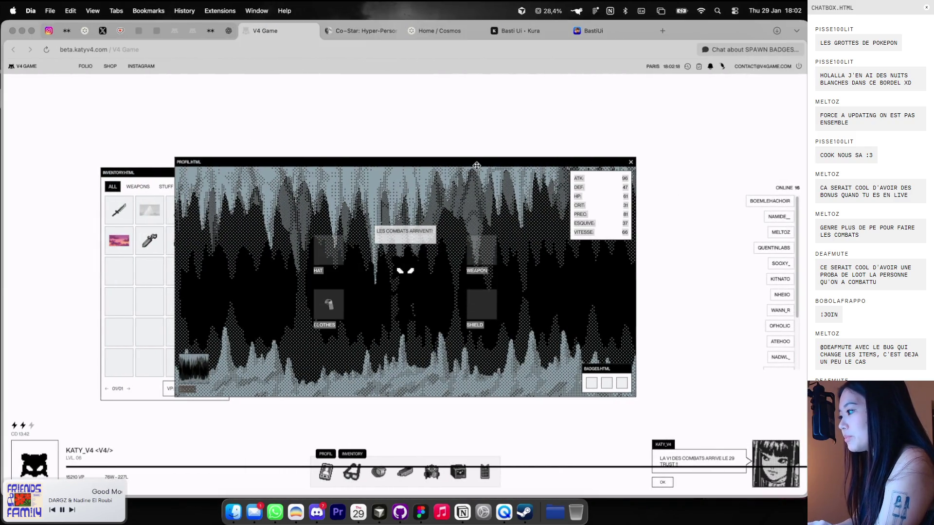
left_click(709, 67)
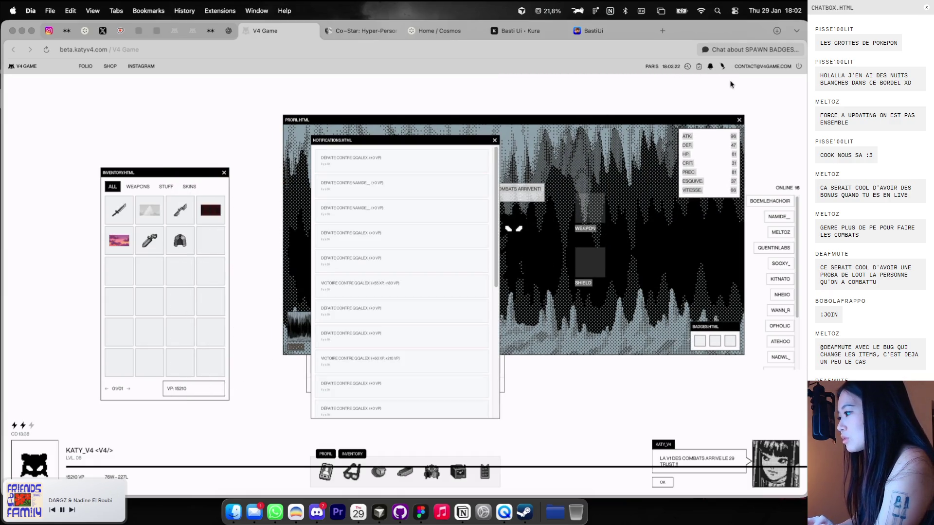
left_click(722, 66)
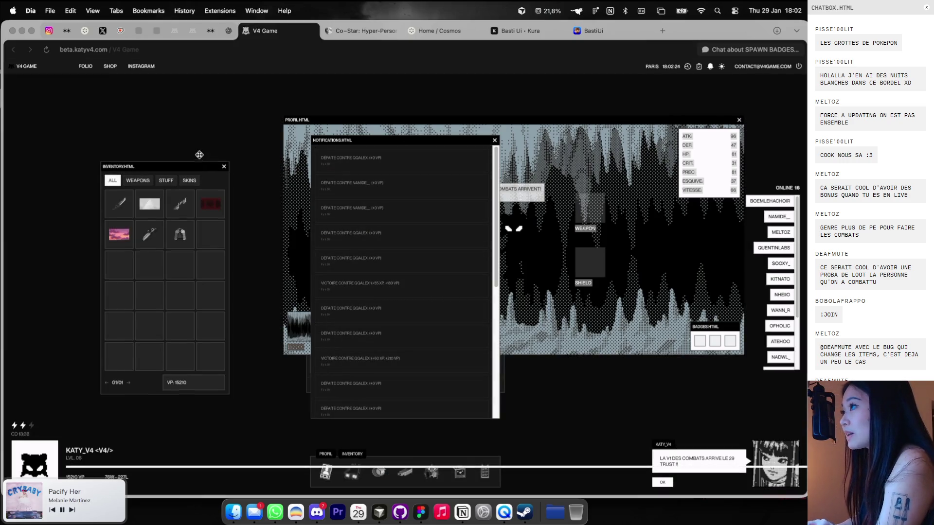
left_click_drag(202, 169, 239, 121)
Compare against the Figma moodboard, bring the profile window forward and restore the light theme
key("super+Tab")
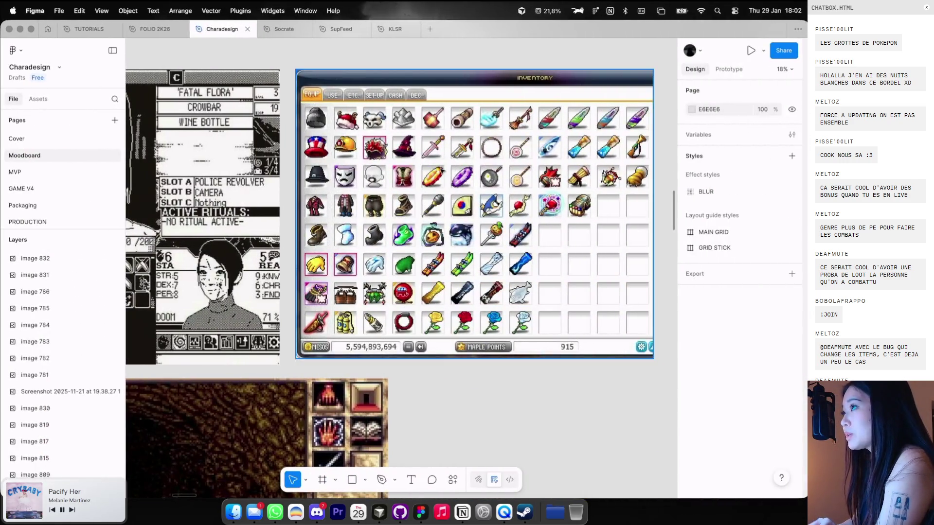
key("super+Tab")
left_click(494, 143)
key("super+Tab")
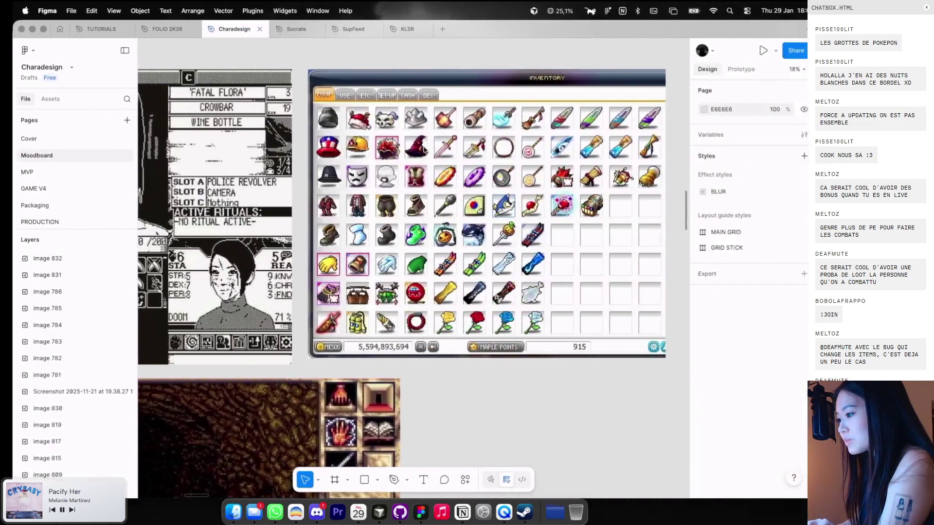
scroll(357, 191, "left", 10)
key("super+Tab")
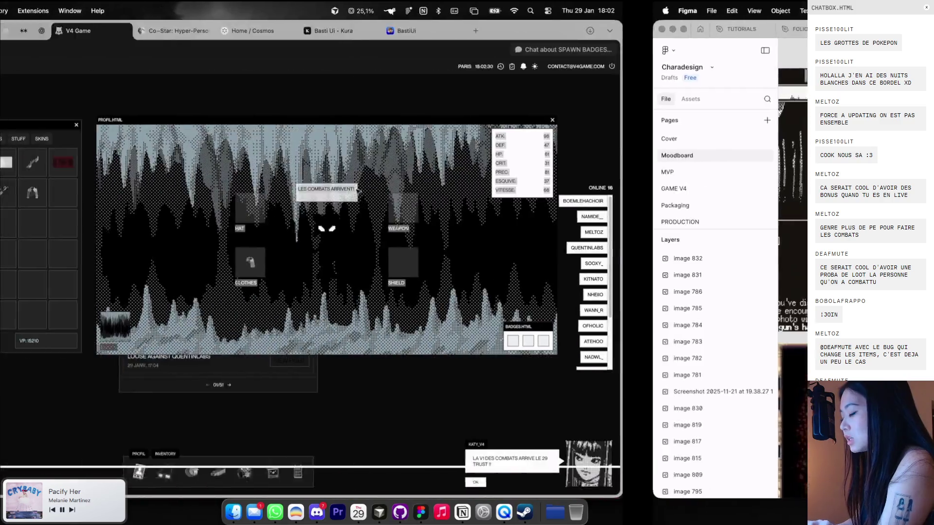
left_click(721, 67)
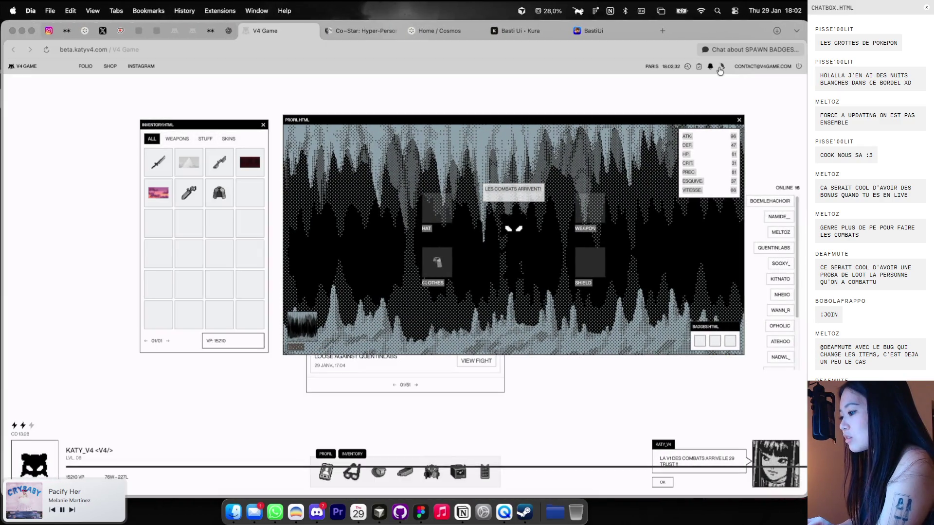
Close and reopen the profile window, then open the leaderboard and player details, moved up-right
left_click(738, 120)
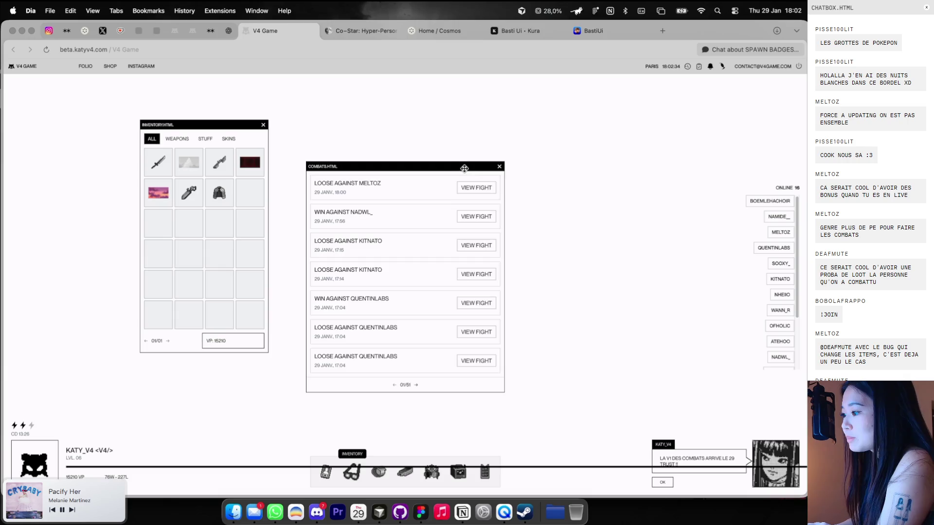
left_click_drag(464, 168, 539, 140)
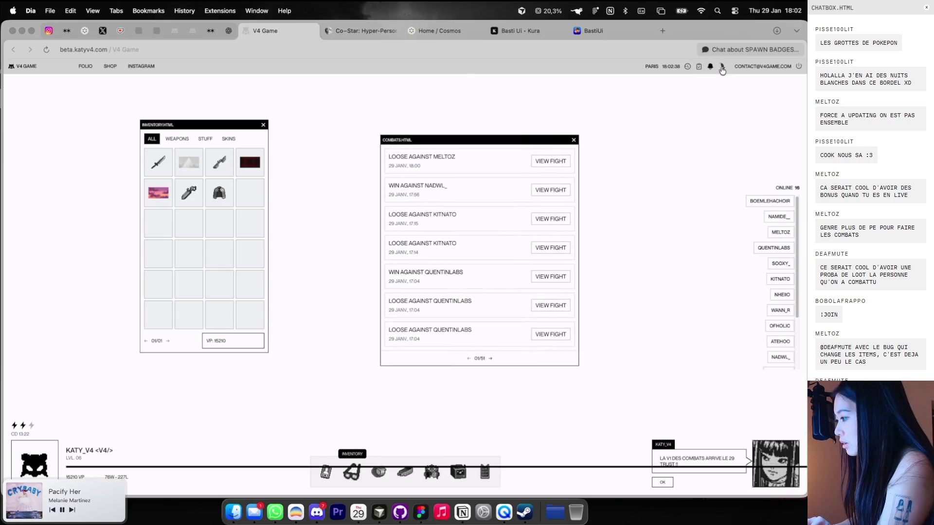
left_click(324, 474)
left_click(426, 478)
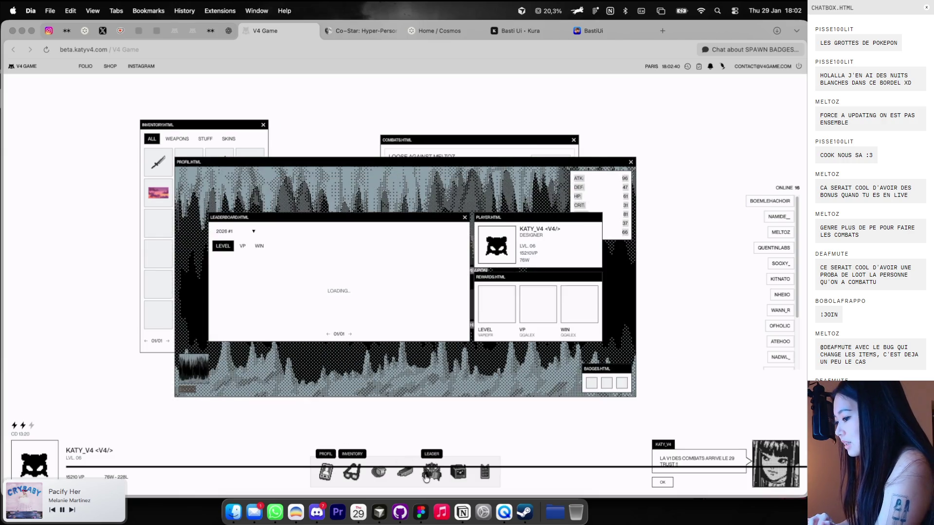
left_click_drag(331, 151, 367, 105)
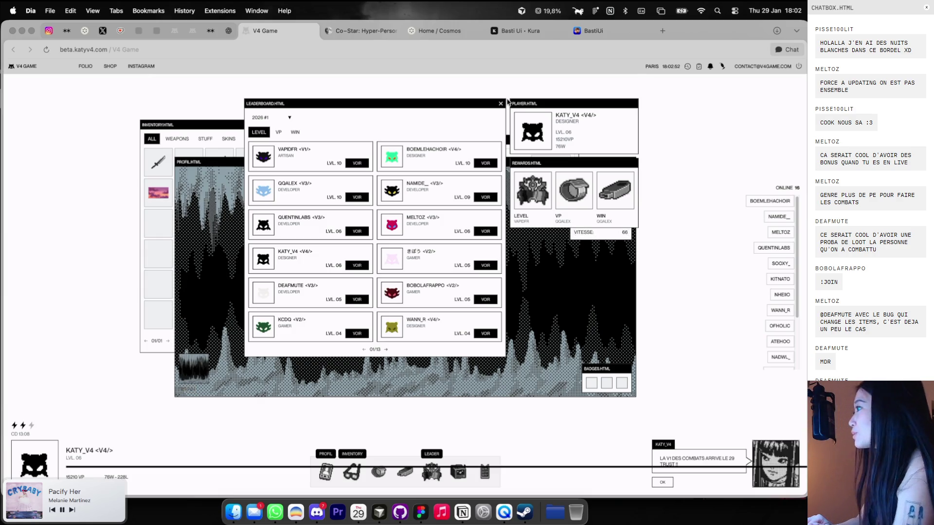
key("super+Tab")
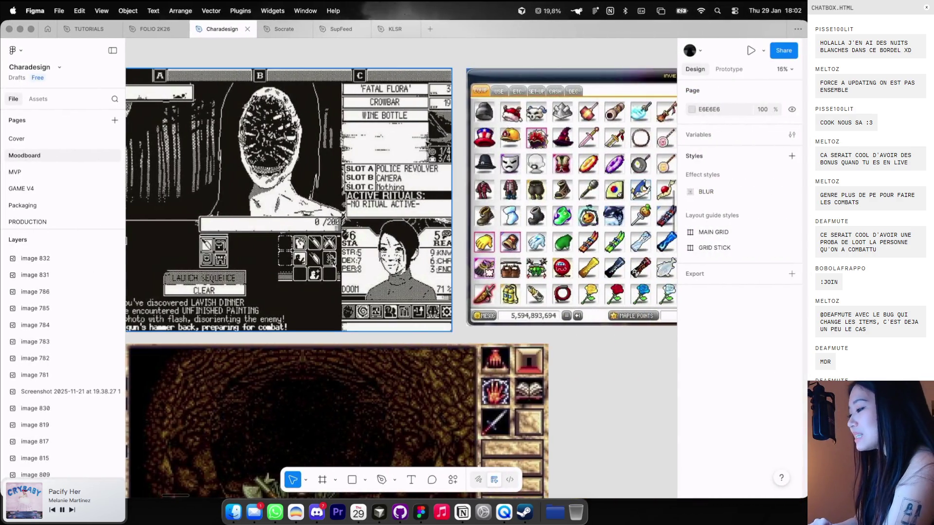
Scroll the Charadesign board from the icon sheet down to the LP profile mockup
scroll(358, 225, "down", 5)
scroll(358, 226, "up", 3)
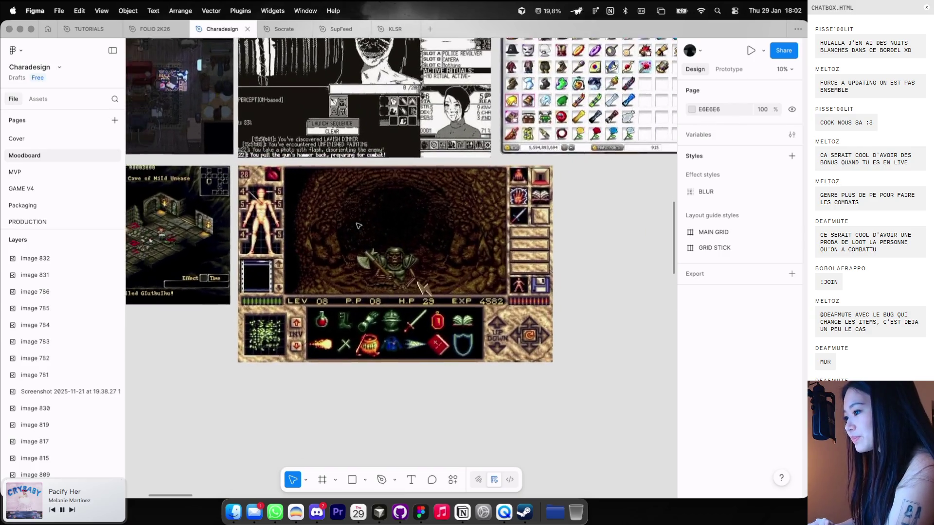
scroll(358, 225, "up", 1)
scroll(411, 205, "up", 3)
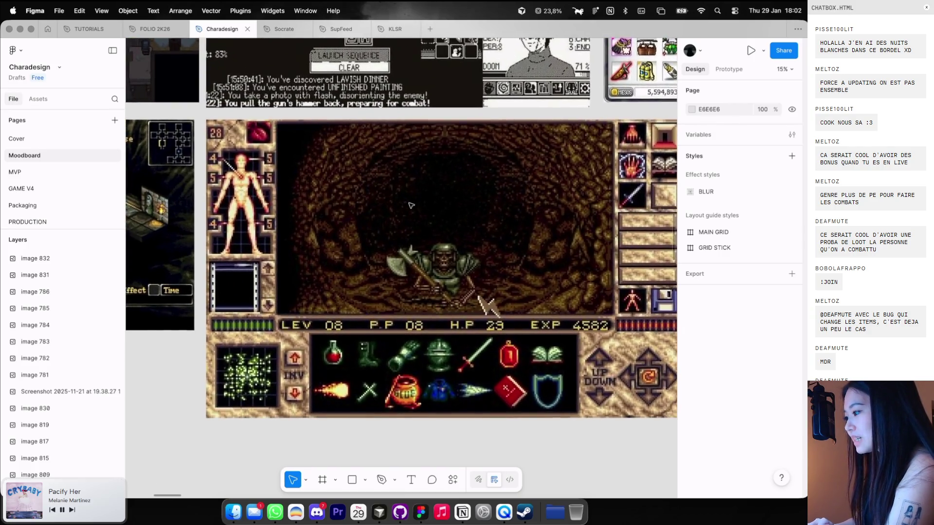
scroll(411, 206, "down", 3)
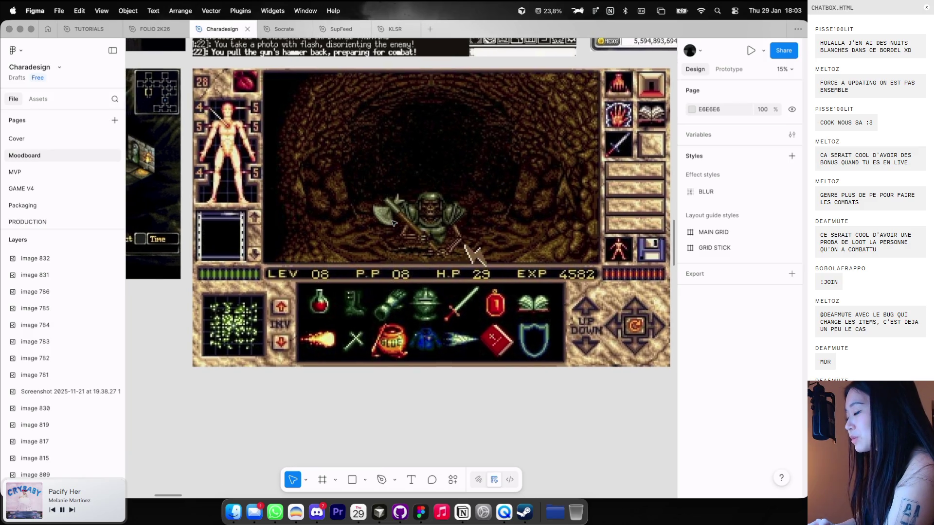
scroll(393, 223, "up", 1)
scroll(374, 214, "up", 2)
scroll(350, 204, "up", 2)
scroll(324, 196, "up", 2)
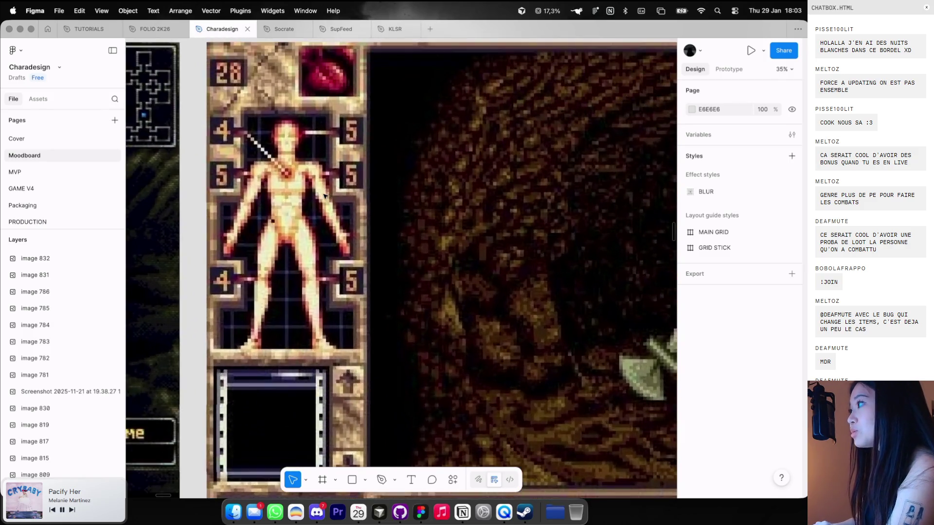
scroll(340, 219, "down", 2)
scroll(360, 243, "up", 2)
scroll(379, 272, "left", 2)
scroll(401, 306, "down", 1)
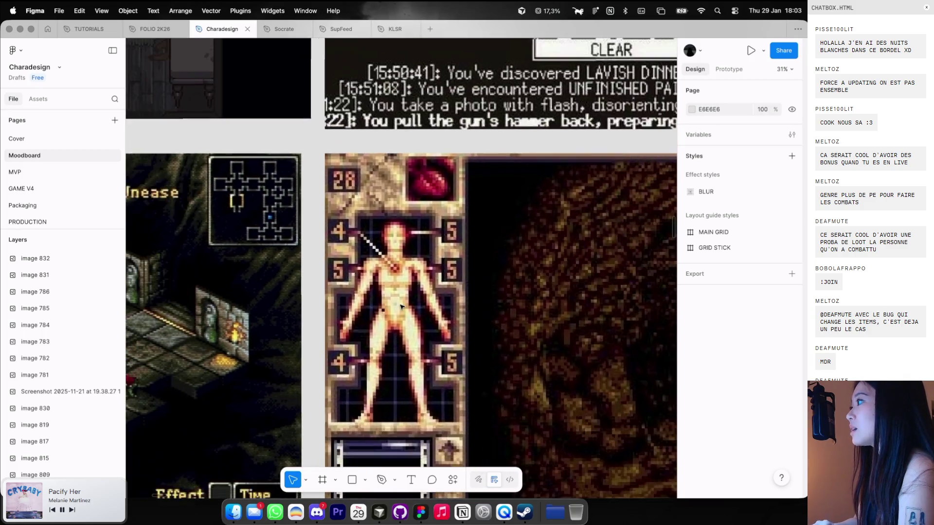
scroll(401, 306, "down", 3)
scroll(384, 284, "down", 3)
scroll(365, 257, "down", 3)
scroll(340, 229, "down", 2)
scroll(333, 214, "up", 3)
scroll(330, 212, "up", 3)
scroll(370, 200, "up", 3)
scroll(437, 187, "up", 2)
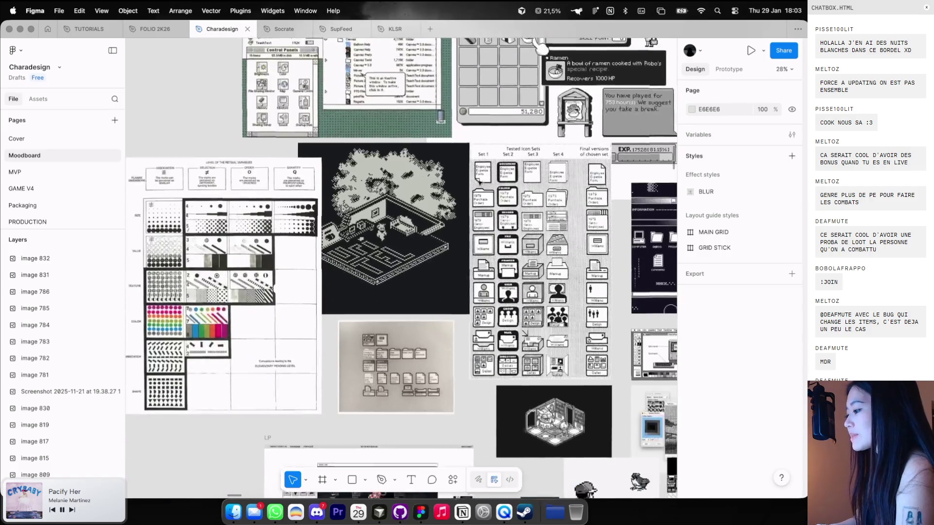
scroll(478, 181, "right", 2)
scroll(479, 181, "down", 1)
Hide the side panels and zoom the LP inventory mockup to about 91%
key("shift+backslash")
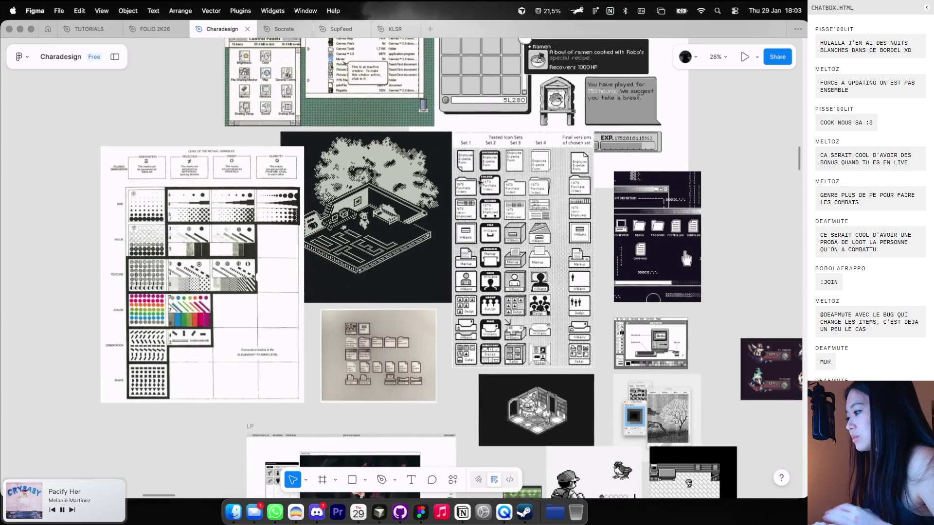
scroll(480, 182, "up", 2)
scroll(480, 183, "up", 2)
scroll(481, 185, "up", 1)
scroll(481, 185, "down", 2)
scroll(481, 185, "left", 2)
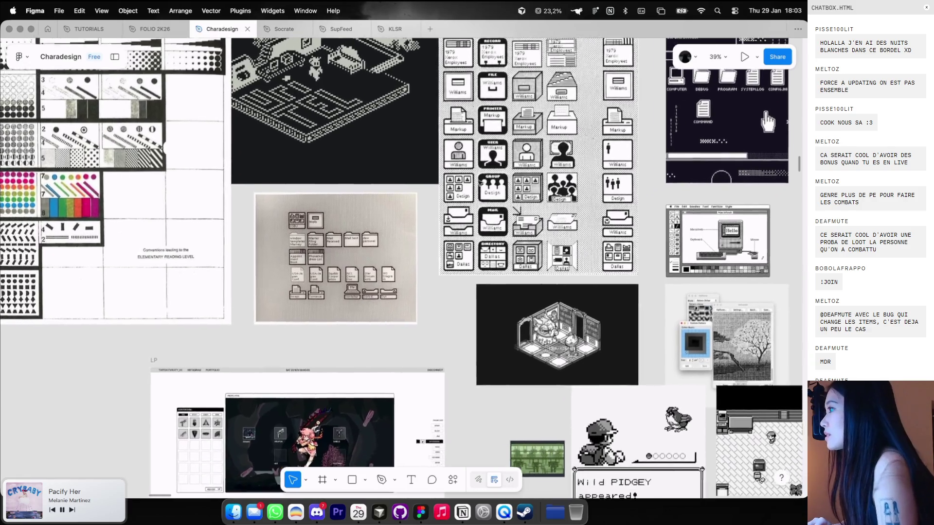
scroll(480, 184, "down", 2)
scroll(481, 184, "left", 2)
scroll(480, 183, "down", 3)
scroll(479, 183, "left", 3)
scroll(478, 183, "down", 2)
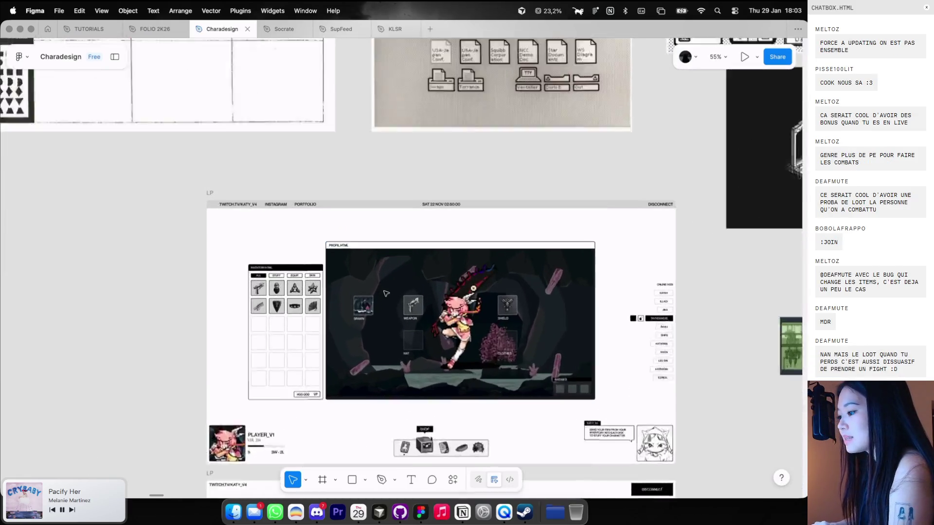
scroll(462, 190, "up", 3)
scroll(452, 195, "up", 3)
scroll(445, 198, "up", 2)
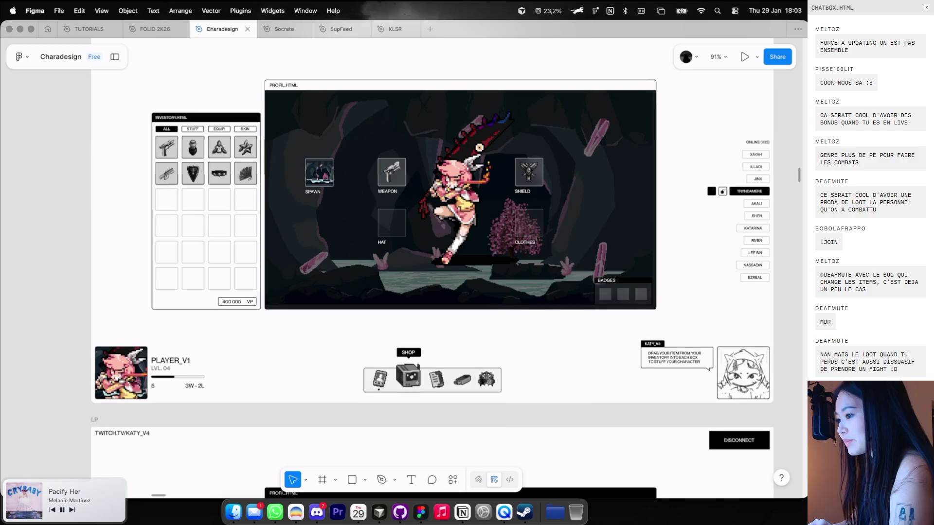
scroll(445, 198, "up", 1)
scroll(446, 199, "right", 2)
Close the leaderboard, move the profile window aside, and compare it with the mockup's character artwork
key("ctrl+Left")
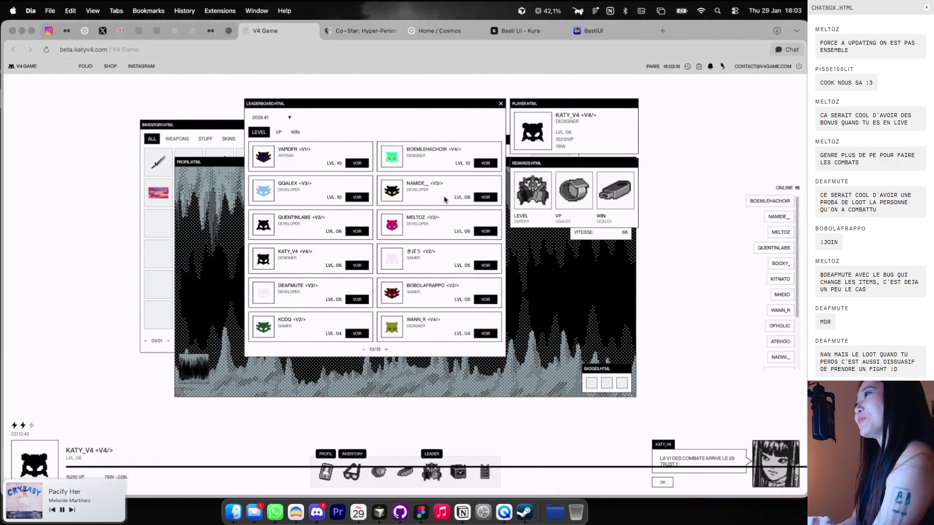
left_click(500, 103)
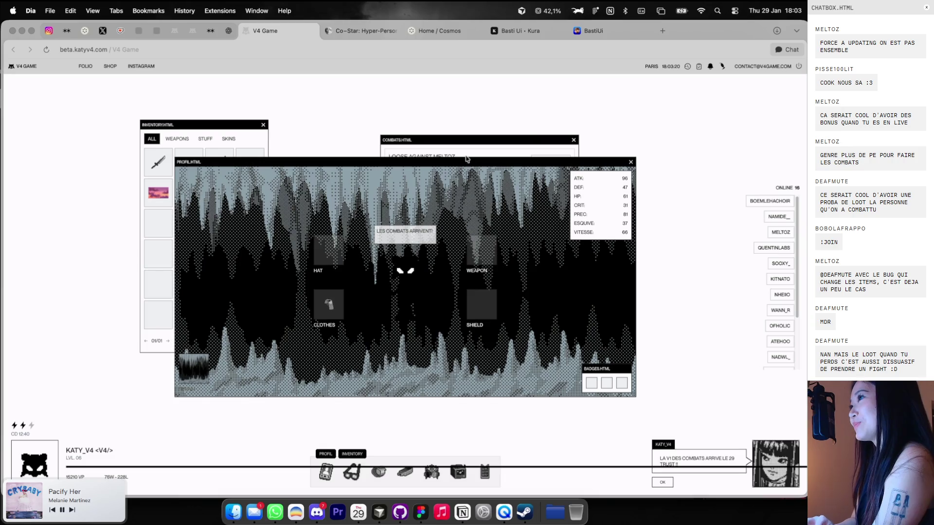
left_click_drag(482, 158, 544, 111)
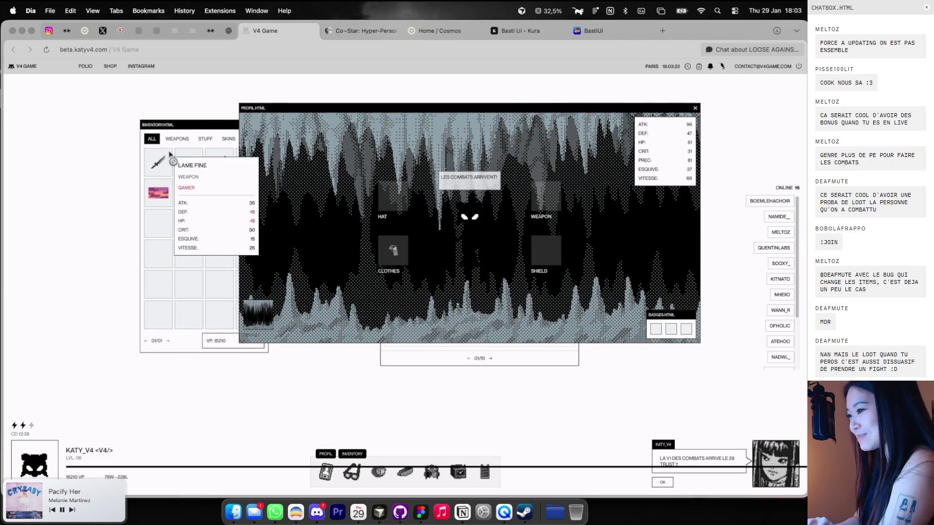
key("ctrl+Right")
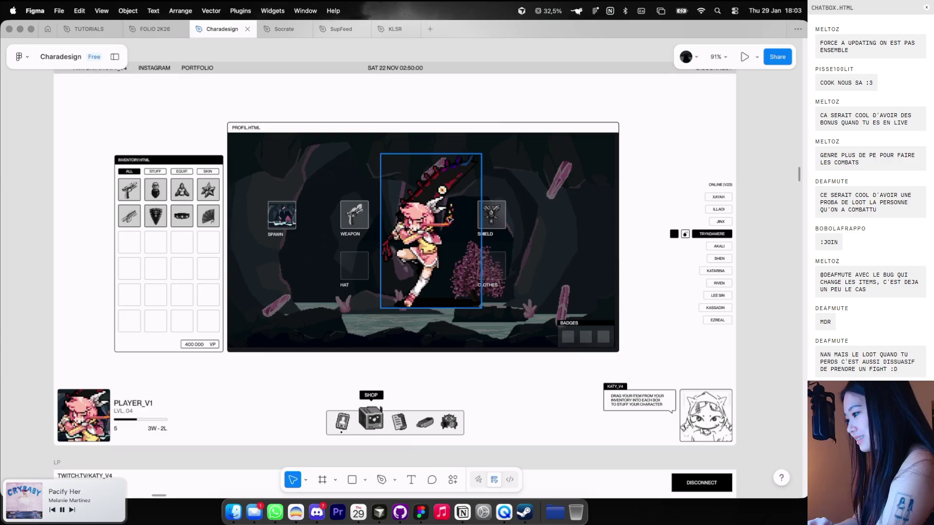
key("ctrl+Left")
key("ctrl+Right")
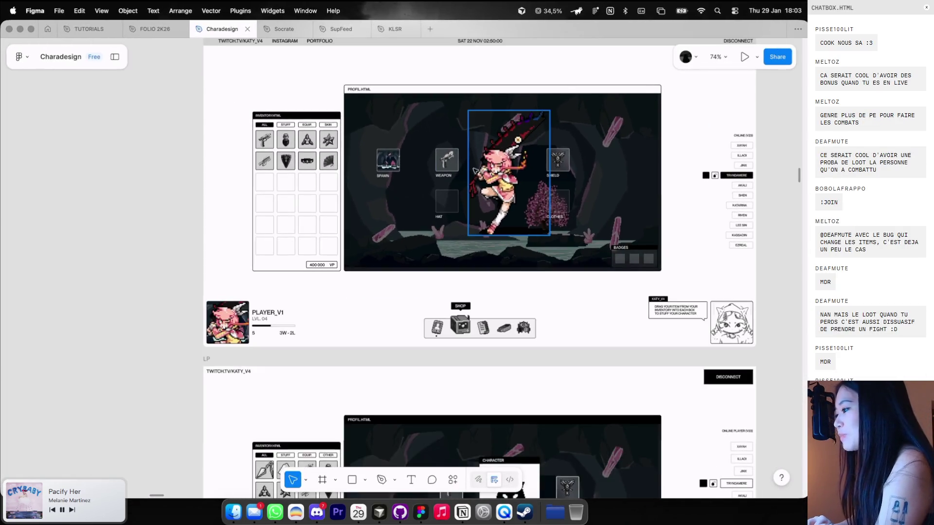
left_click(472, 183)
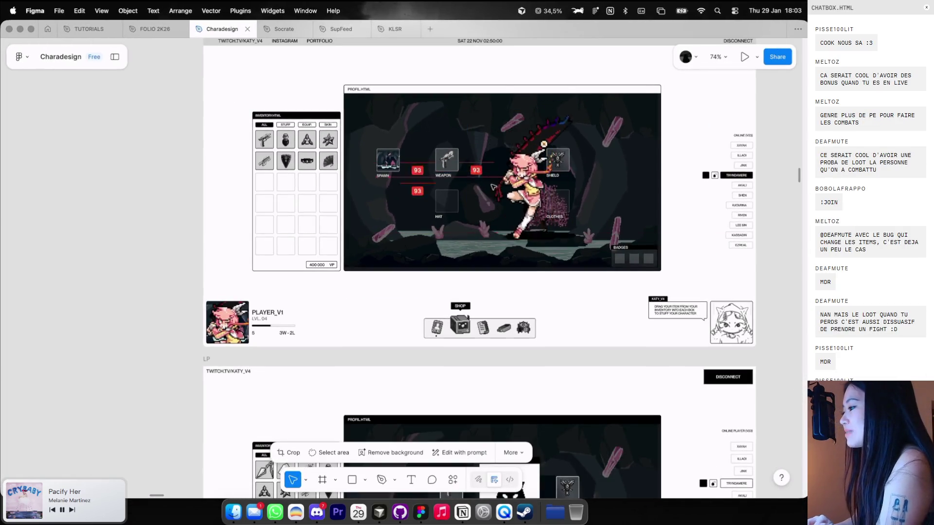
key("ctrl+Left")
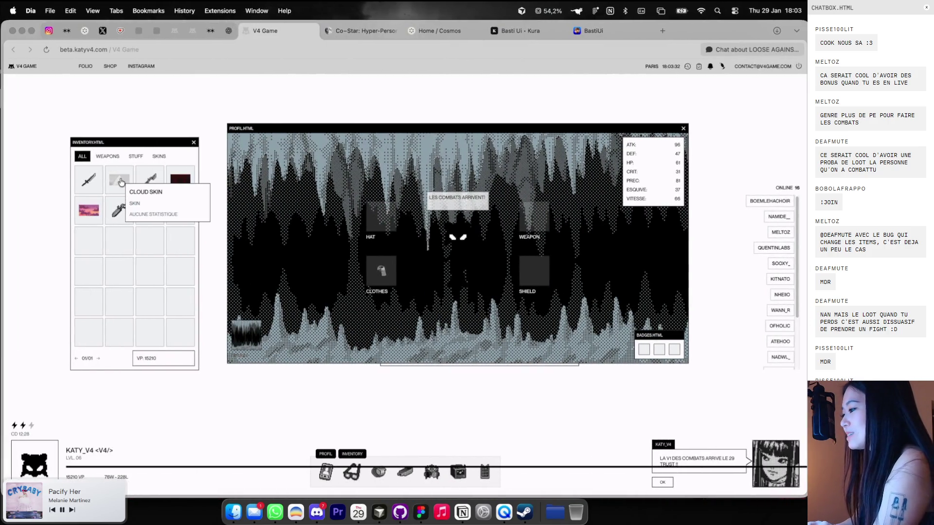
Equip the Cloud Skin from the inventory, then view another player's profile
left_click(119, 183)
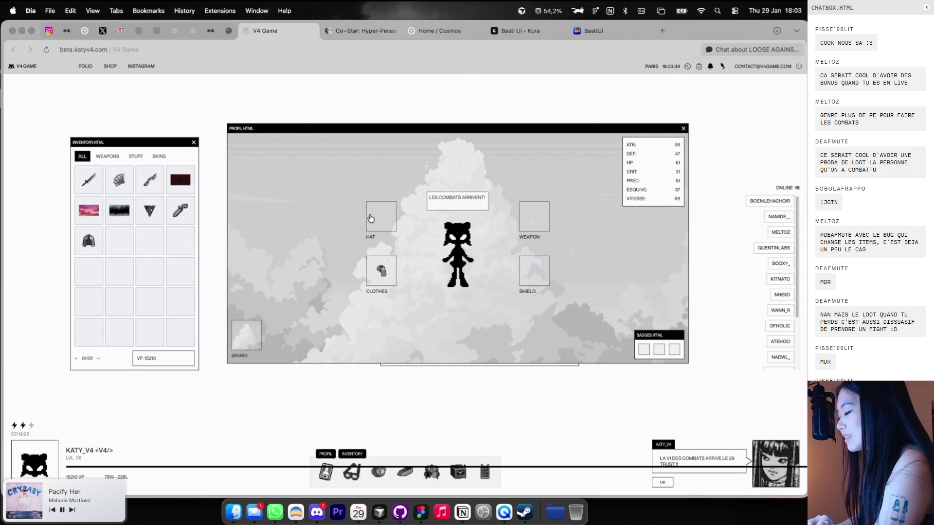
key("ctrl+Right")
key("ctrl+Left")
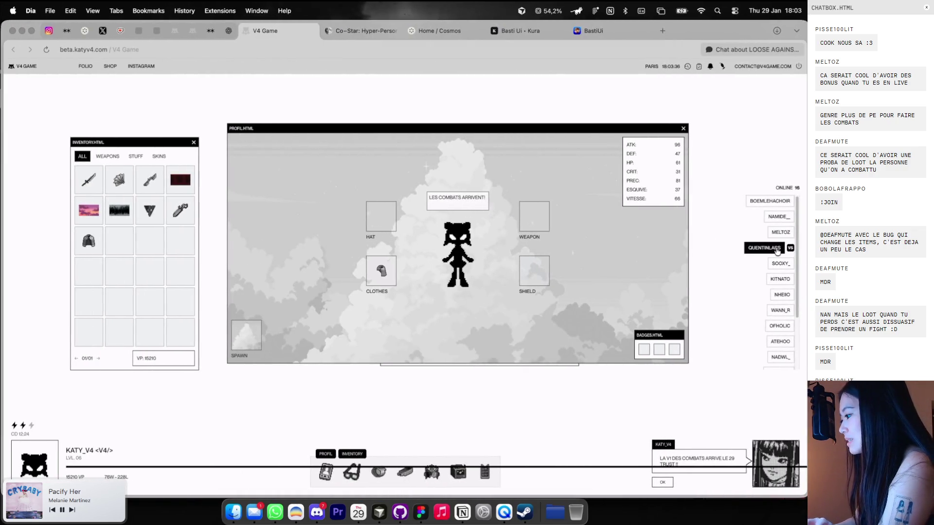
left_click(773, 248)
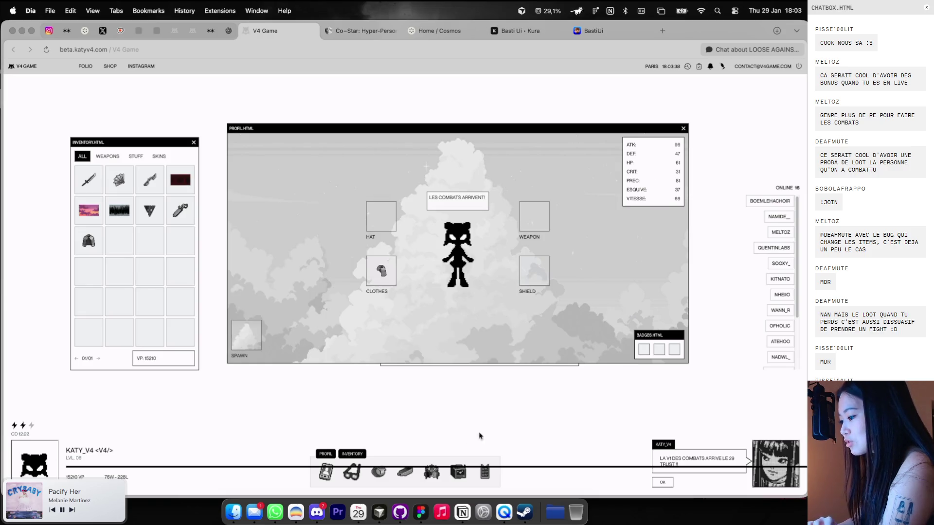
Reopen the leaderboard, move it up and right, and advance to page 02/13
left_click(431, 474)
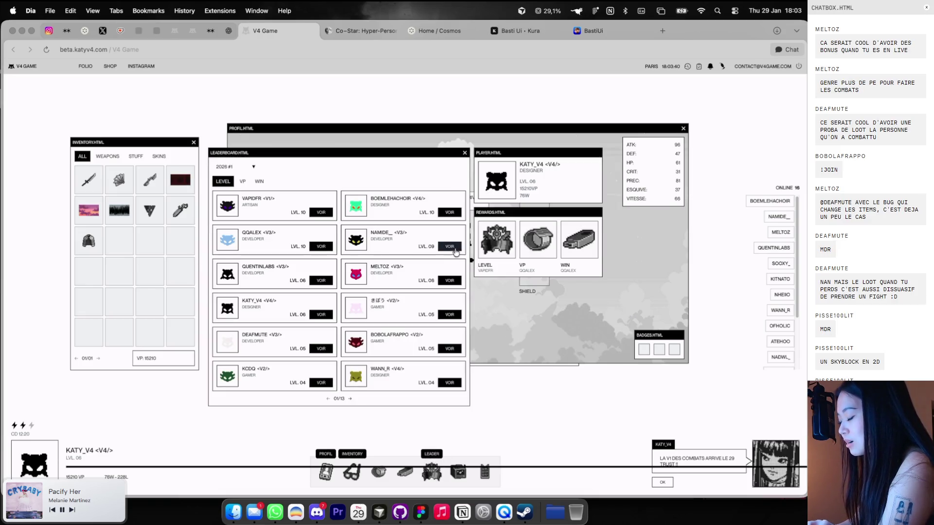
left_click_drag(419, 153, 512, 122)
scroll(446, 255, "up", 5)
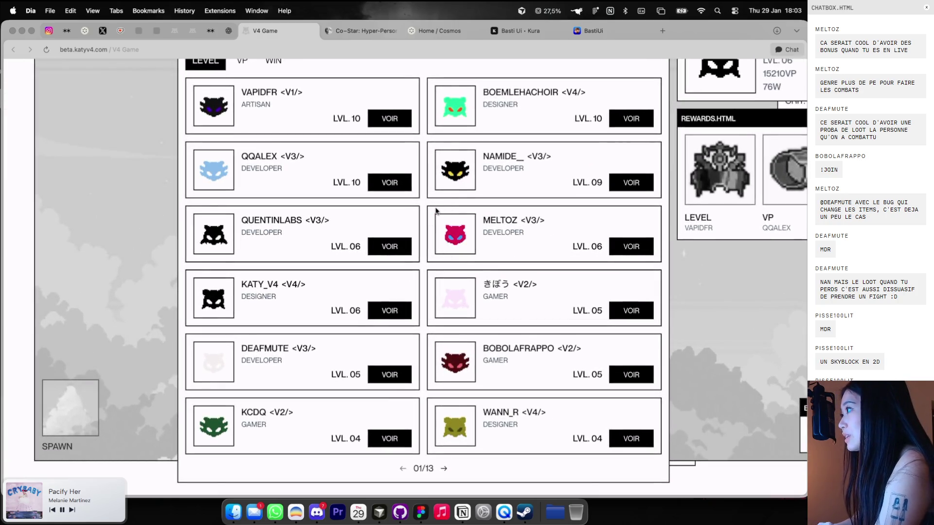
scroll(435, 210, "down", 5)
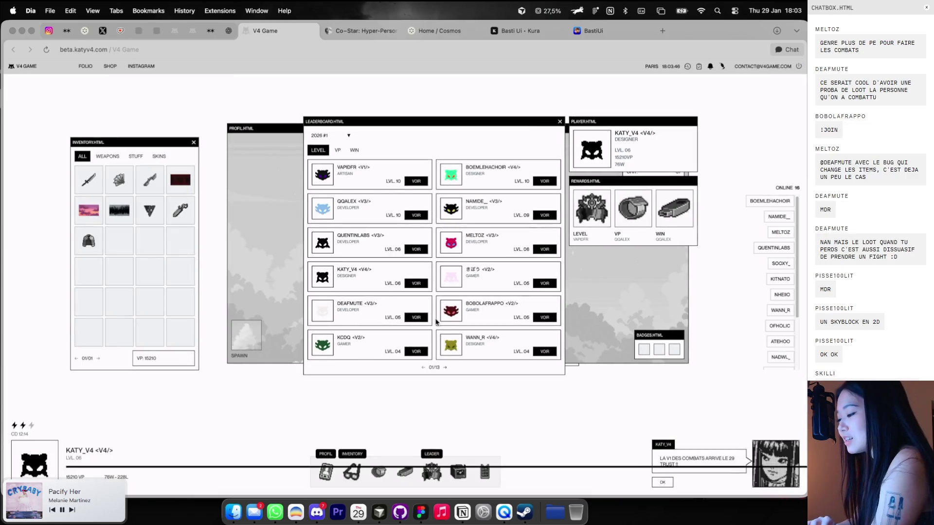
left_click(447, 367)
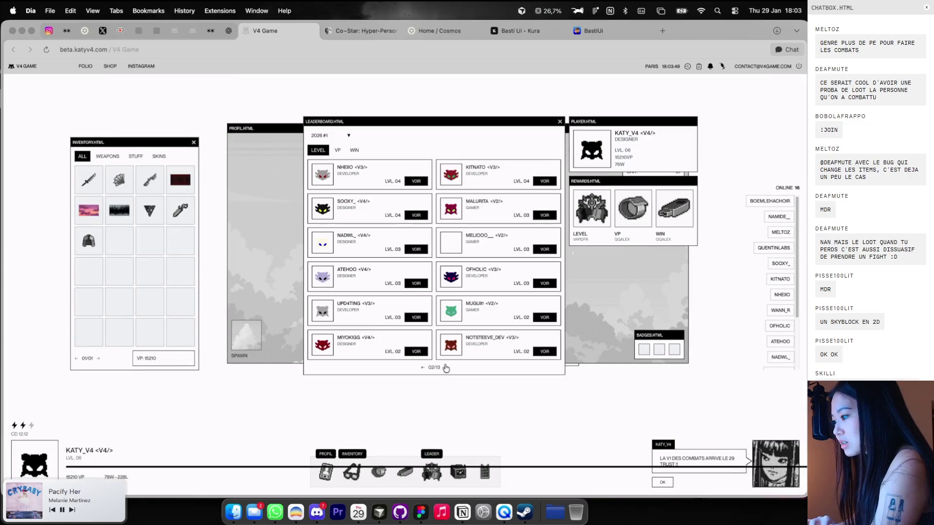
key("ctrl+Right")
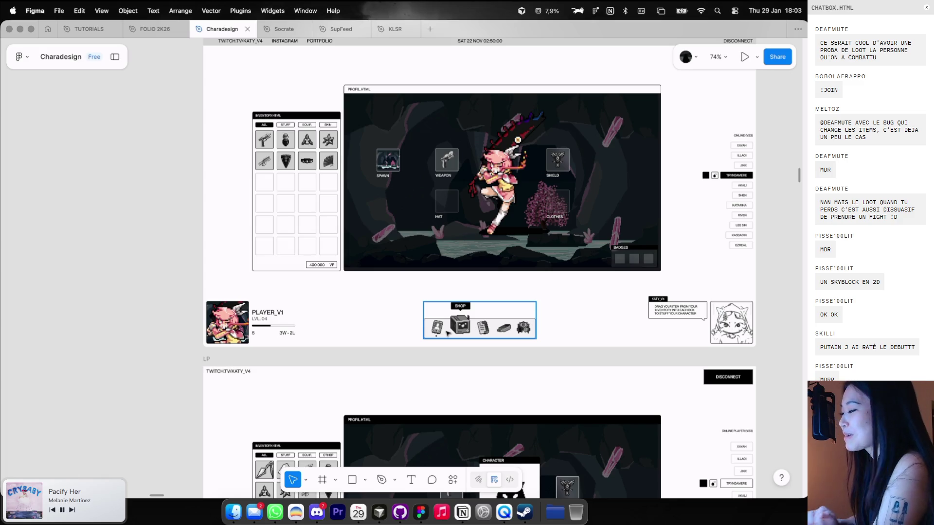
Pan and zoom across the LP mockup frames and the adjacent pixel-art references
scroll(505, 278, "down", 5)
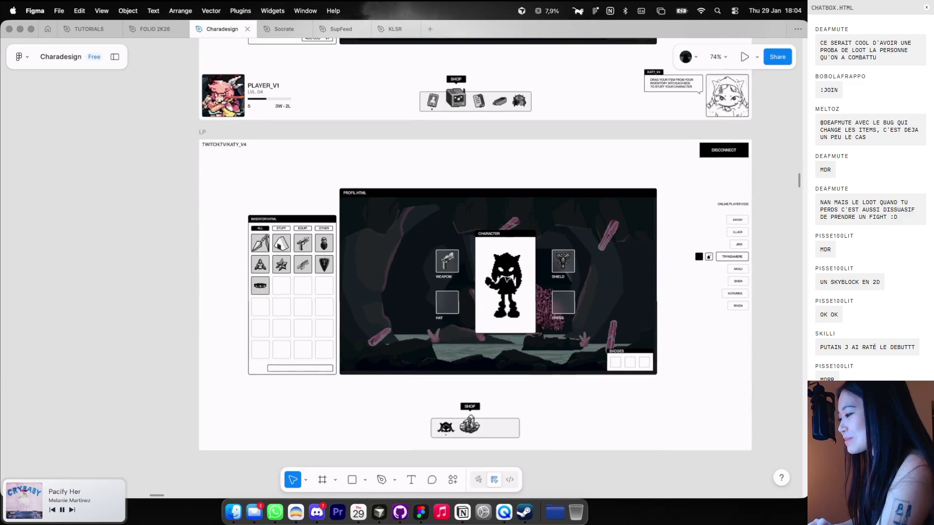
scroll(506, 281, "up", 5)
scroll(506, 280, "down", 3)
scroll(506, 280, "up", 2)
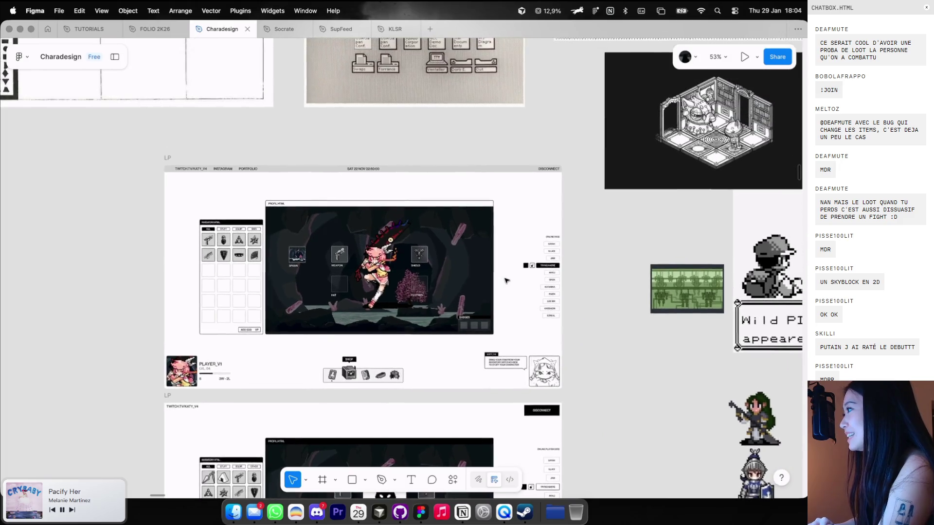
scroll(505, 281, "up", 1)
scroll(506, 281, "up", 1)
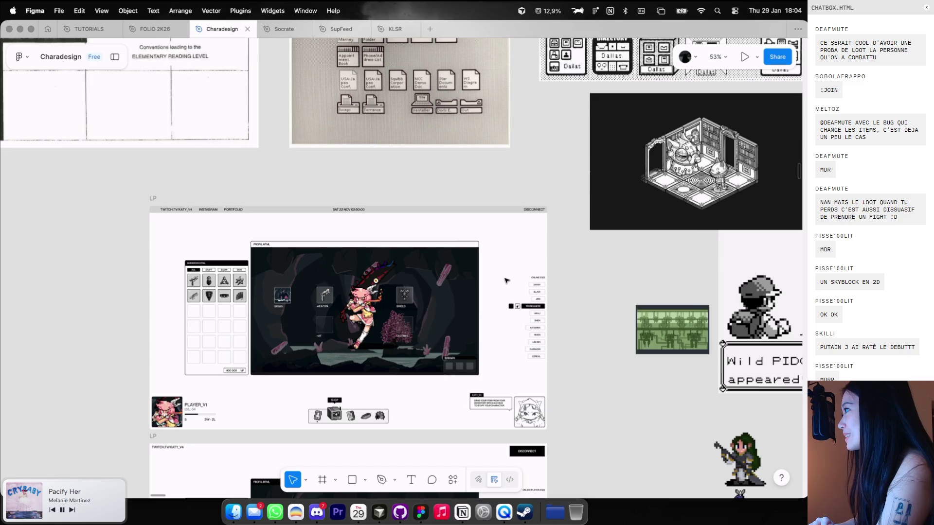
scroll(505, 281, "up", 2)
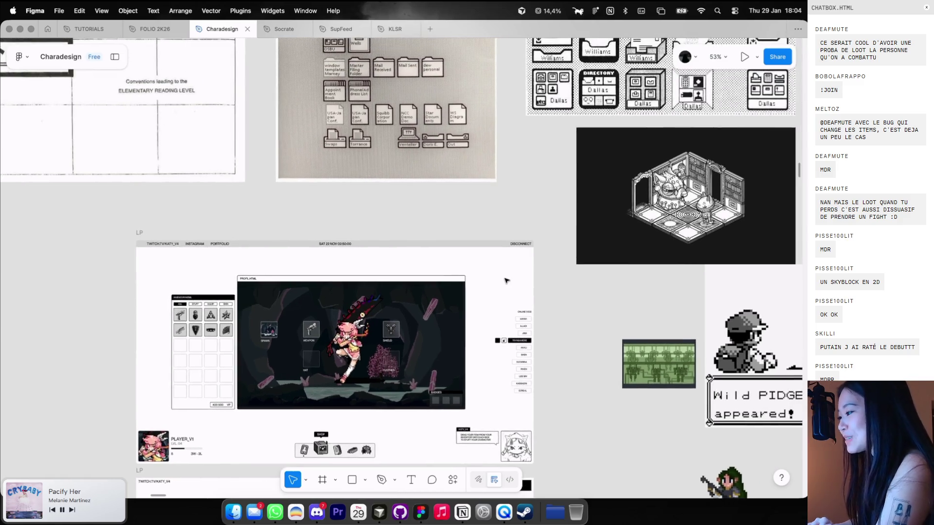
scroll(505, 281, "right", 2)
scroll(506, 281, "up", 1)
scroll(506, 280, "right", 4)
scroll(506, 280, "up", 2)
scroll(506, 280, "up", 3)
scroll(506, 280, "up", 2)
scroll(505, 281, "right", 1)
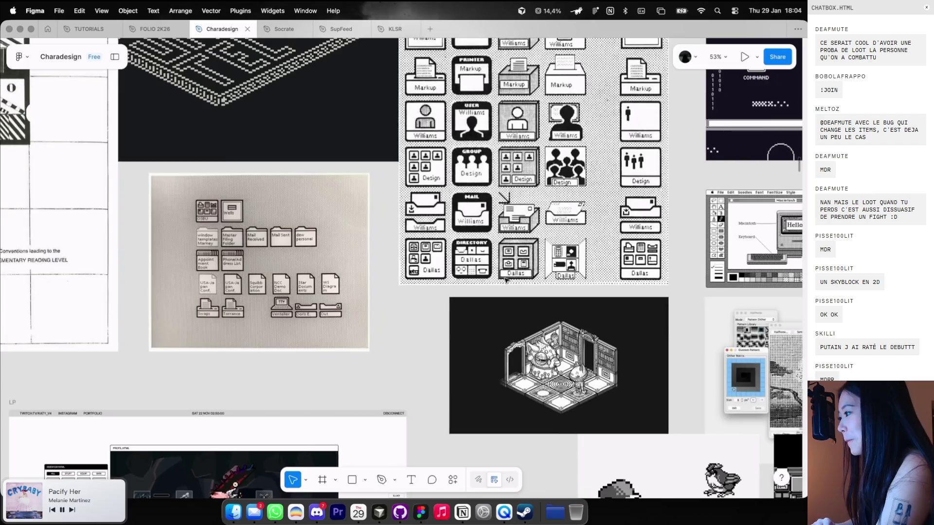
scroll(589, 164, "right", 6)
scroll(589, 163, "up", 1)
scroll(589, 164, "up", 3)
scroll(589, 164, "up", 2)
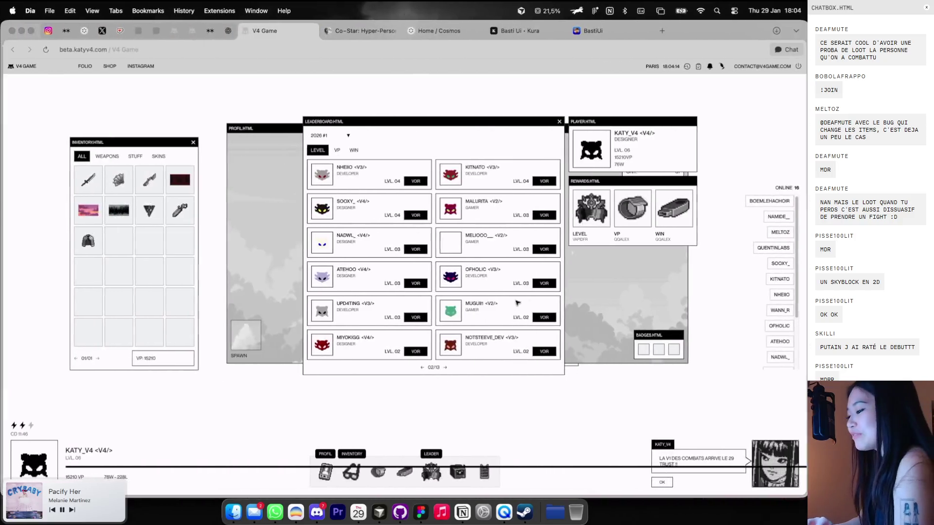
Download the Pixel Art Skin zip from the Files window and show it in recent downloads
left_click(407, 475)
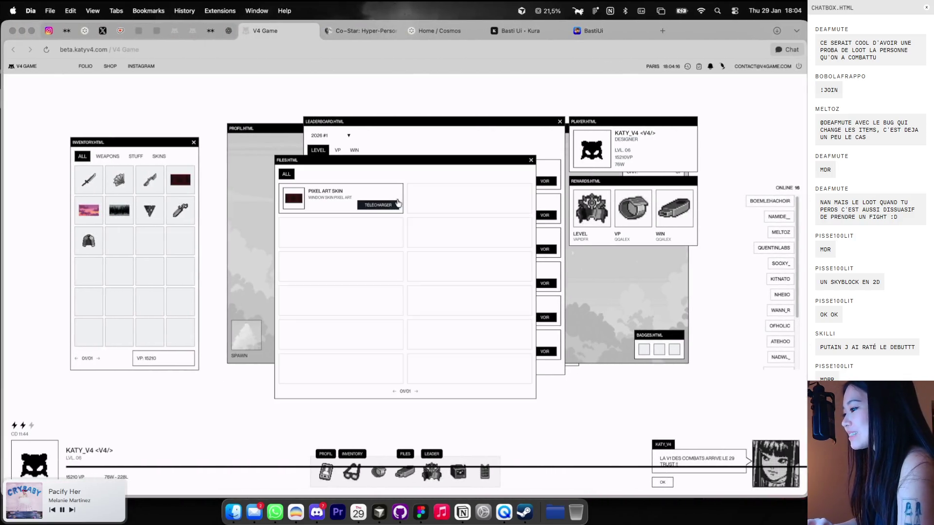
left_click(379, 206)
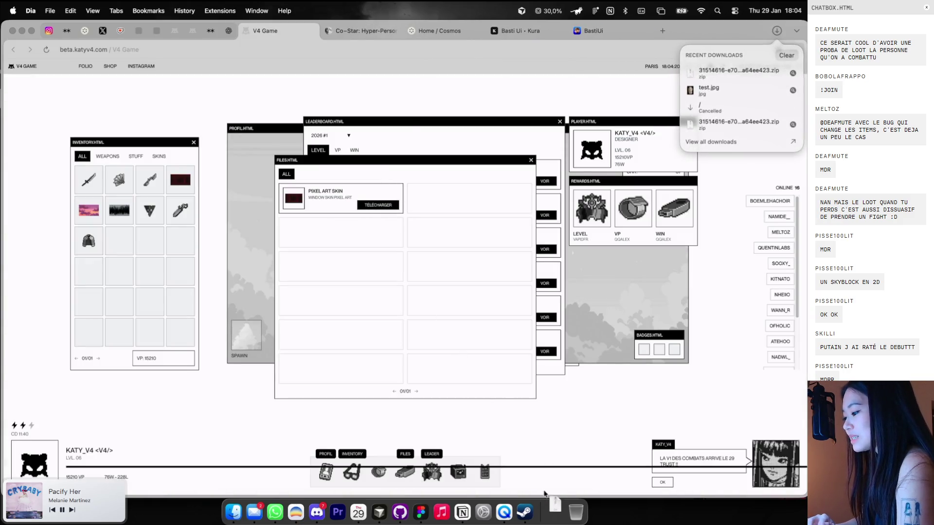
left_click(793, 74)
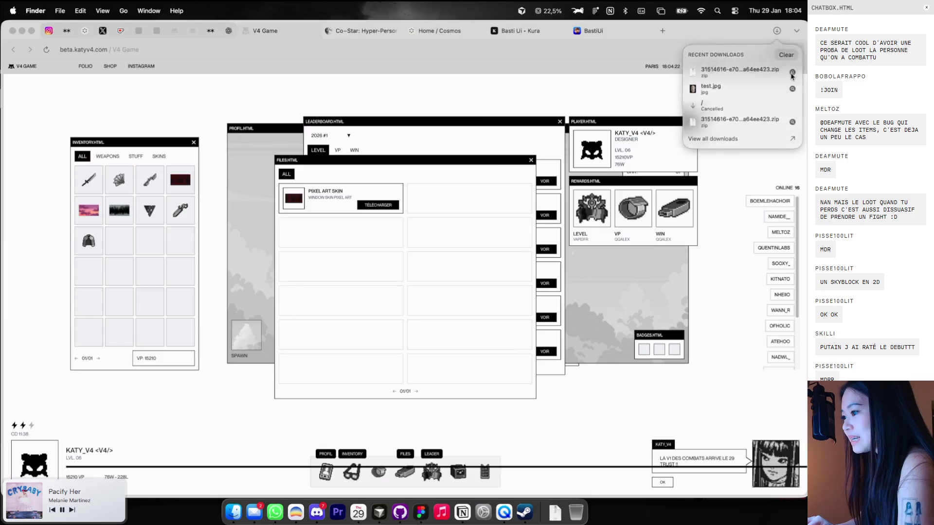
Extract the Pixel Art Skin zip and preview the Skins images through windowSkin5.png
double_click(224, 166)
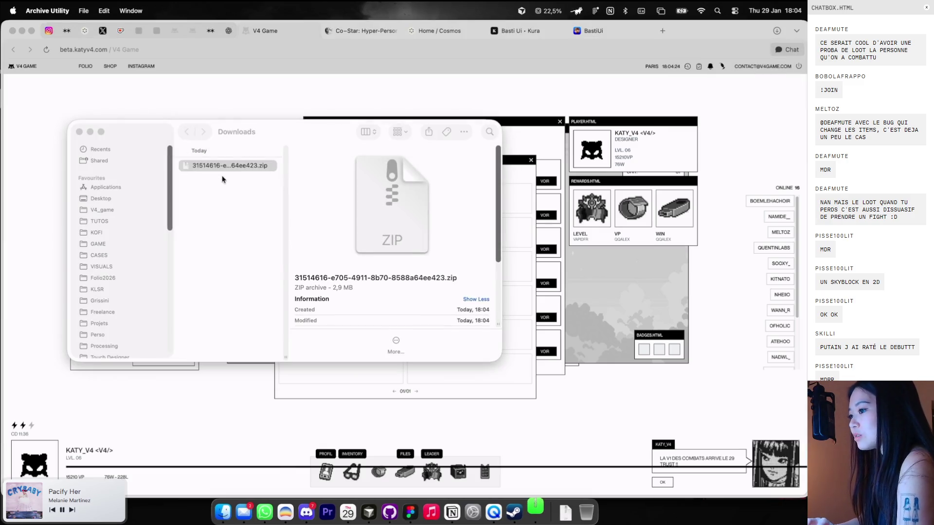
left_click(329, 168)
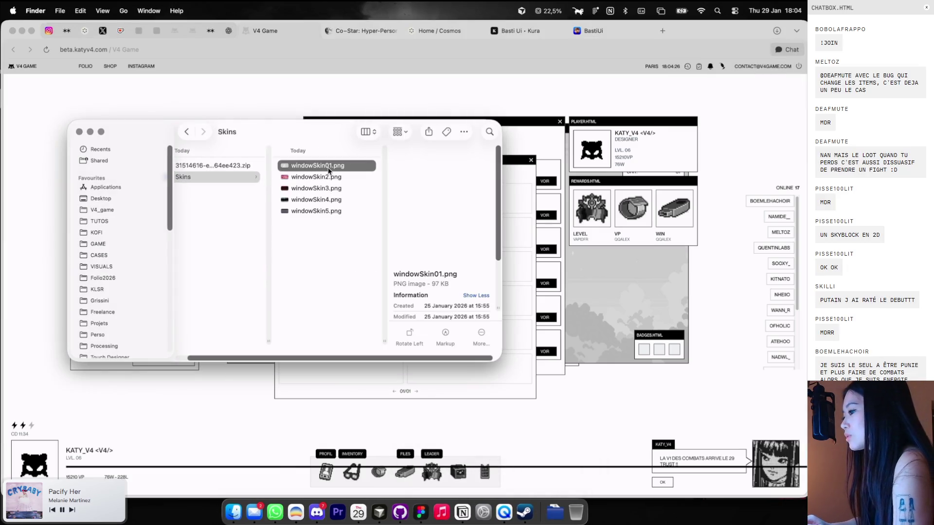
key("Down")
key("Down")
key("Down")
key("Down")
scroll(267, 176, "left", 2)
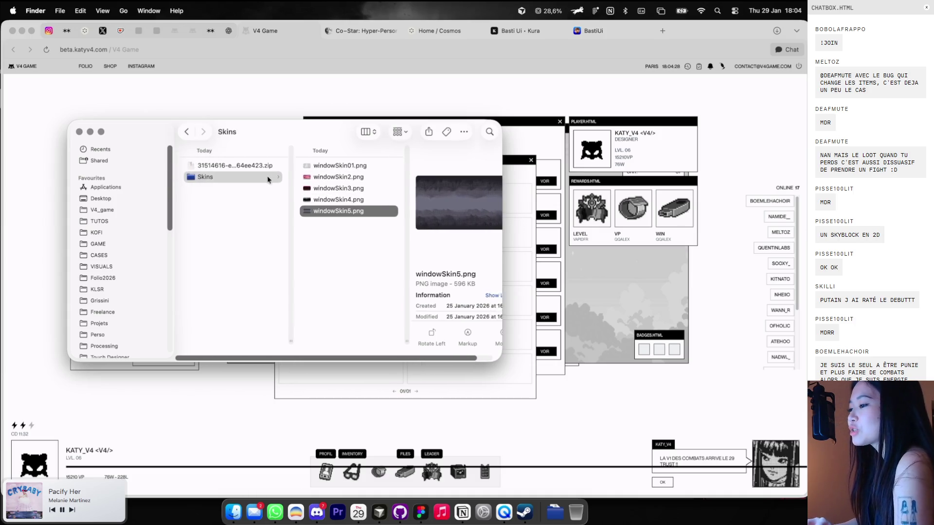
Send the zip and Skins folder to the Bin and close the Downloads window
right_click(251, 169)
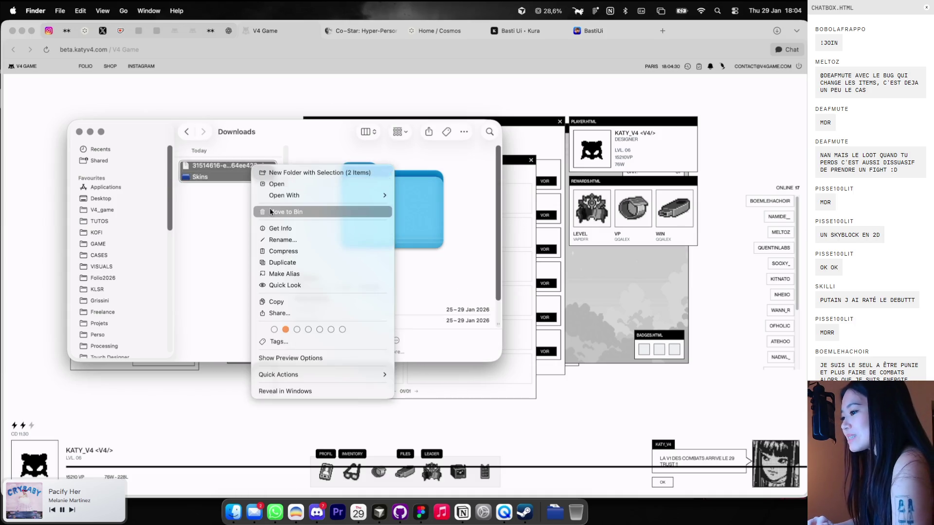
left_click(292, 210)
left_click(78, 132)
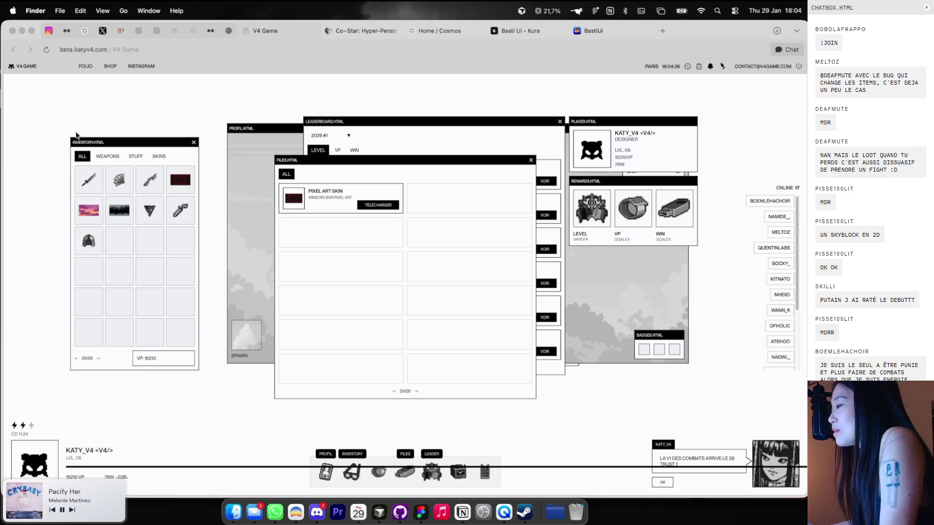
Drag the FILES.HTML window up and left off the V4 Game leaderboard, then return to Figma
left_click(374, 161)
mouse_move(358, 160)
left_mouse_down()
mouse_move(267, 176)
mouse_move(293, 129)
mouse_move(350, 146)
mouse_move(338, 164)
mouse_move(286, 165)
left_mouse_up()
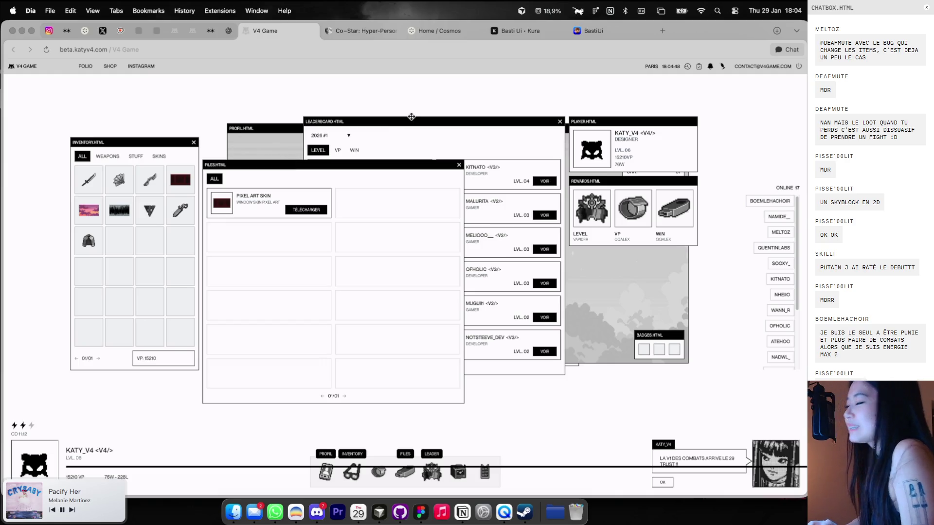
mouse_move(407, 163)
left_mouse_down()
mouse_move(430, 123)
mouse_move(434, 131)
mouse_move(405, 162)
mouse_move(413, 185)
left_mouse_up()
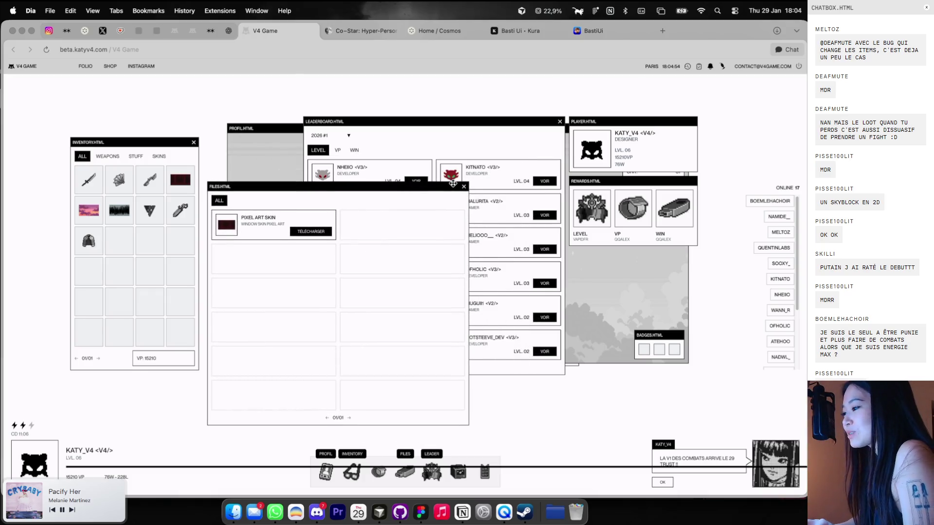
key("super+Tab")
scroll(474, 156, "up", 3)
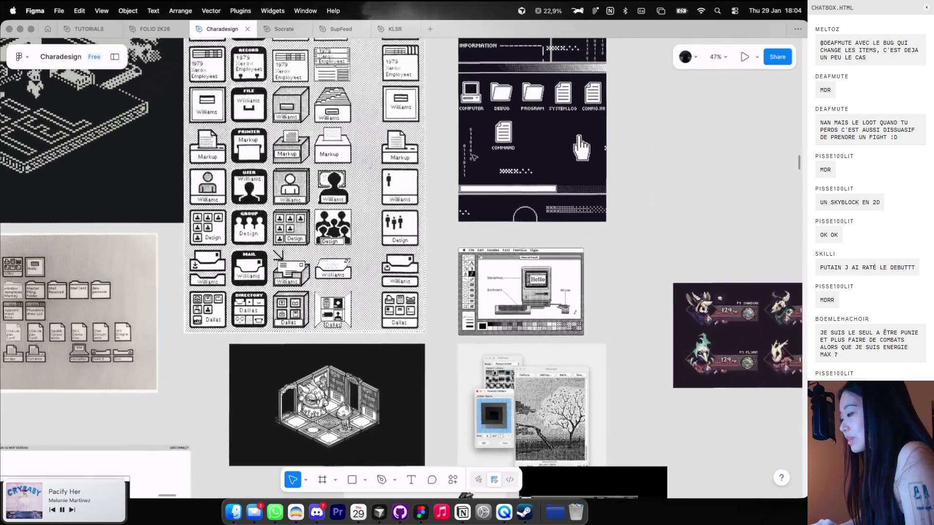
Pan and zoom around the Charadesign canvas, reviewing the pixel-art icon sheets and isometric room reference
scroll(474, 157, "up", 2)
scroll(474, 156, "up", 2)
scroll(474, 157, "up", 2)
scroll(474, 157, "up", 2)
scroll(474, 156, "down", 1)
scroll(474, 156, "down", 1)
scroll(474, 156, "down", 1)
scroll(474, 157, "down", 1)
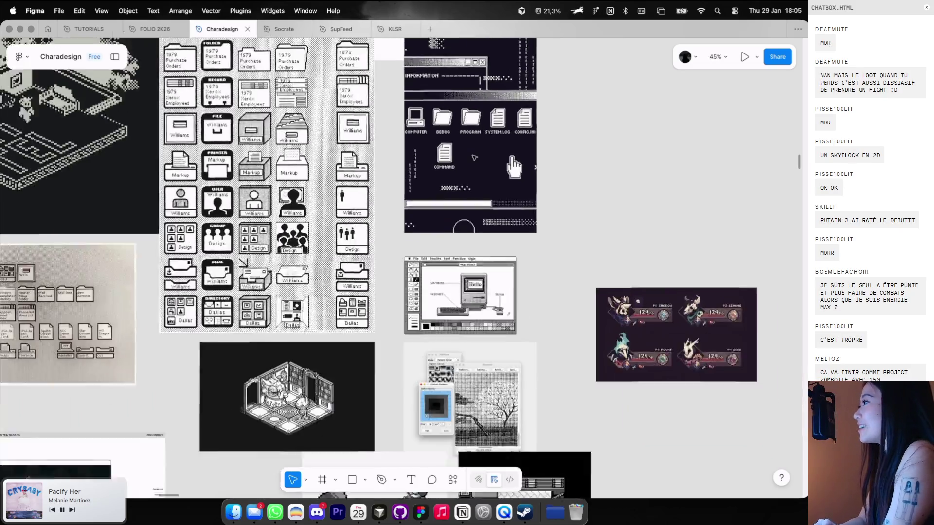
scroll(474, 157, "down", 3)
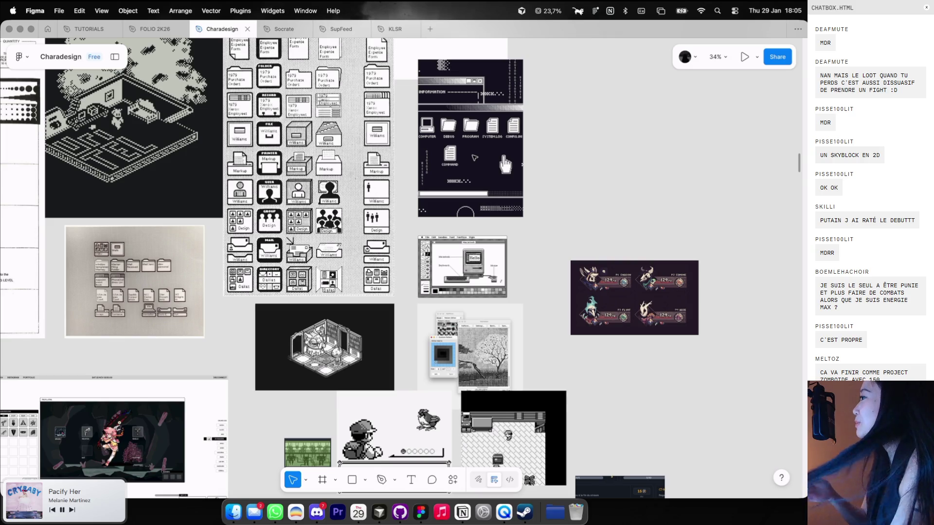
scroll(474, 157, "down", 3)
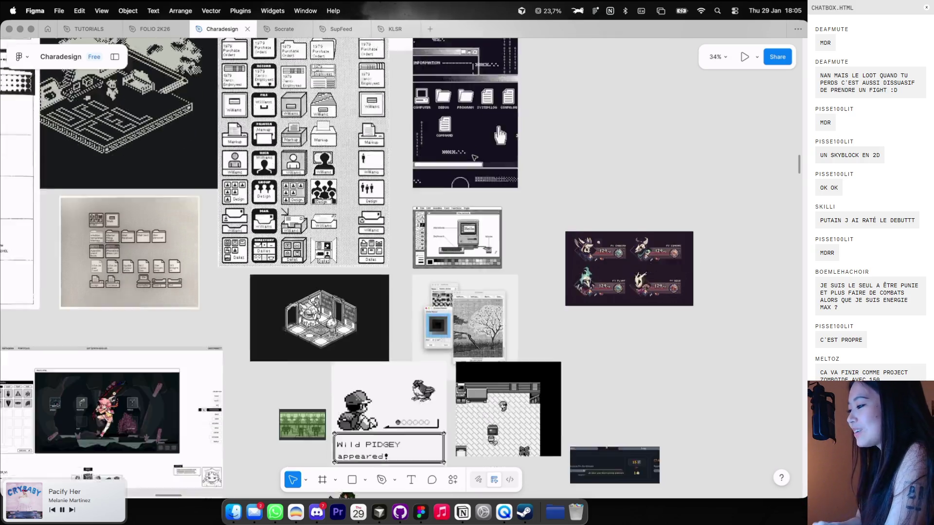
scroll(472, 170, "down", 3)
scroll(469, 183, "up", 2)
scroll(470, 184, "up", 2)
scroll(469, 183, "up", 1)
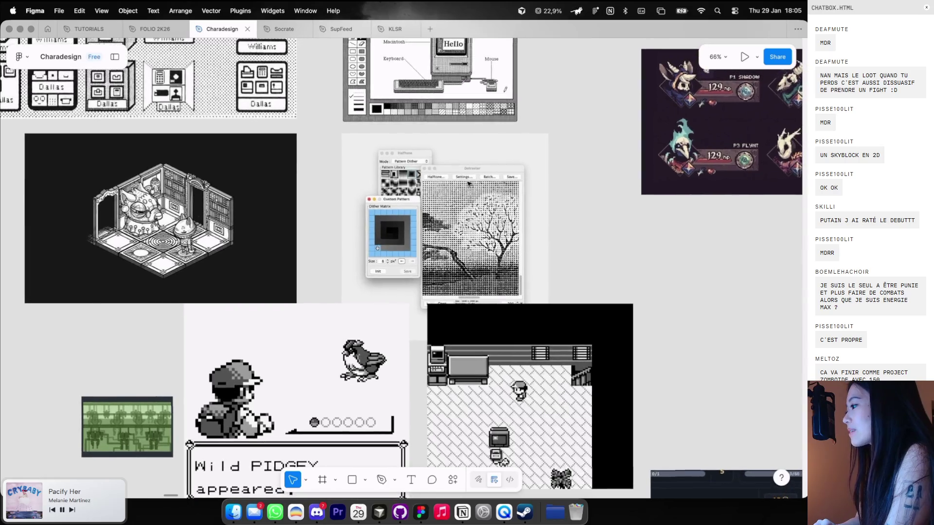
scroll(468, 184, "down", 2)
scroll(468, 183, "down", 1)
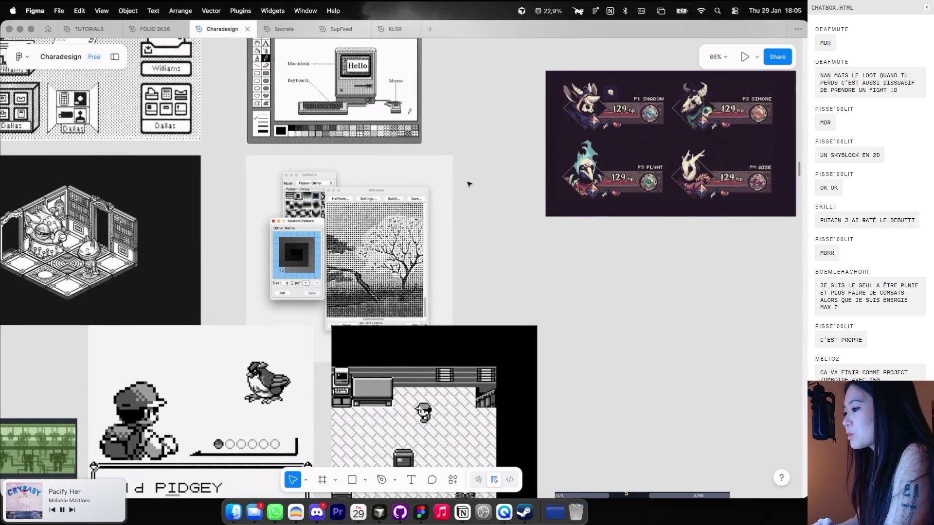
scroll(469, 183, "up", 1)
scroll(468, 184, "up", 3)
scroll(469, 184, "up", 3)
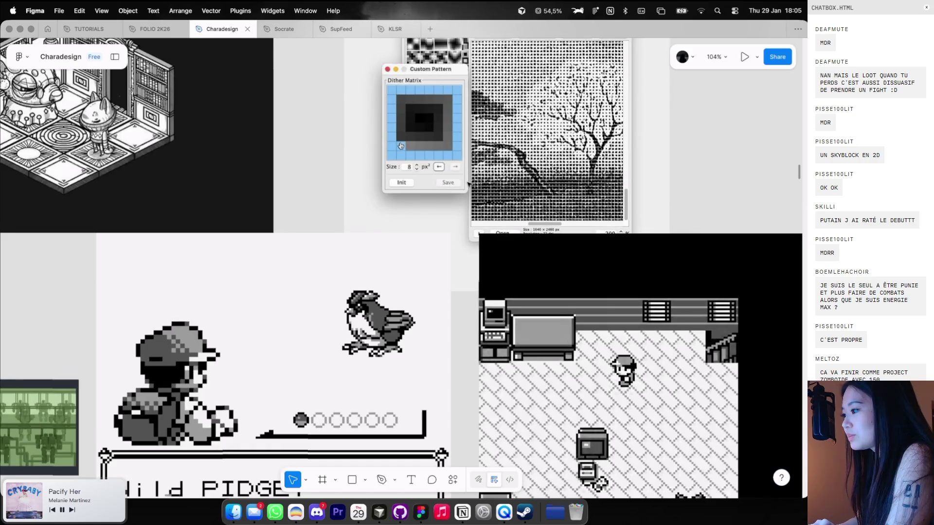
scroll(468, 184, "up", 1)
scroll(468, 184, "left", 5)
scroll(468, 185, "down", 2)
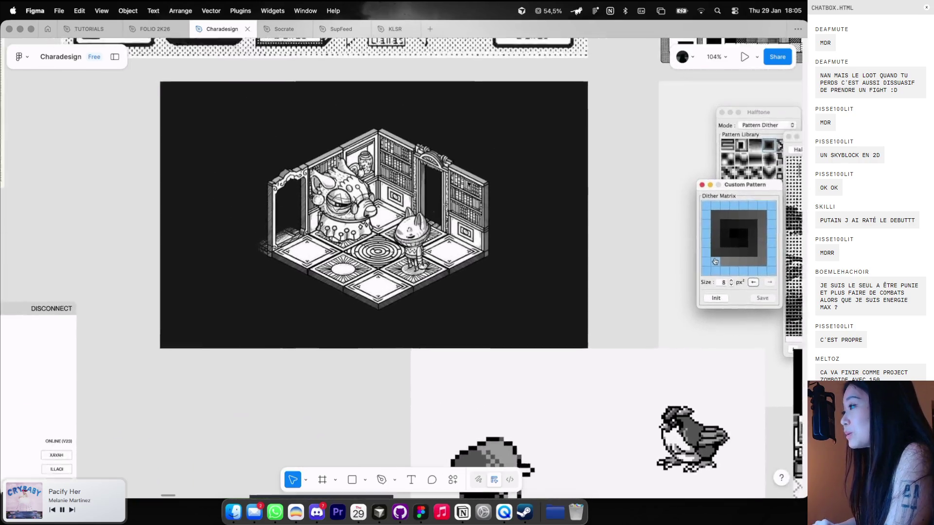
scroll(469, 185, "up", 5)
scroll(469, 185, "down", 7)
scroll(469, 184, "right", 1)
scroll(469, 185, "right", 3)
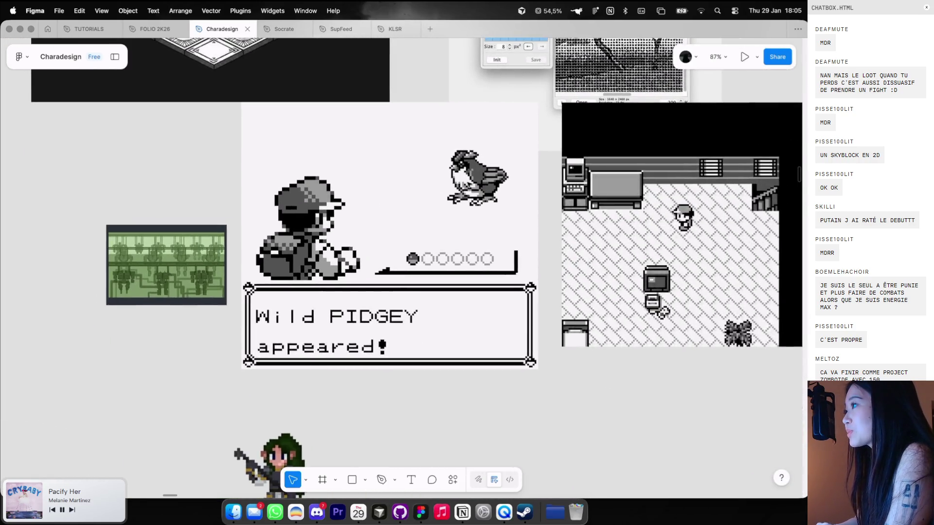
scroll(469, 185, "up", 2)
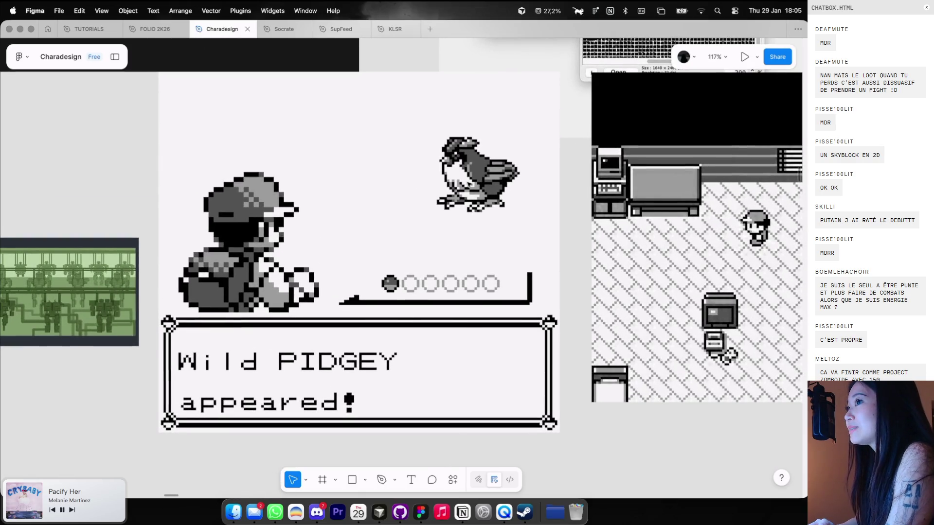
scroll(468, 184, "down", 1)
scroll(468, 184, "down", 2)
scroll(468, 184, "down", 5)
scroll(468, 184, "down", 2)
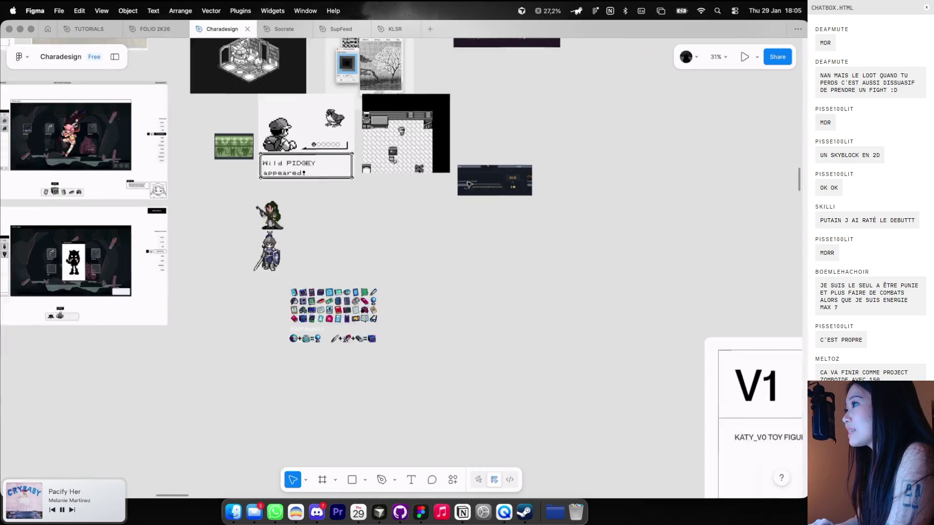
scroll(468, 184, "down", 1)
scroll(468, 183, "left", 1)
scroll(468, 183, "right", 2)
scroll(468, 184, "up", 2)
scroll(438, 146, "up", 1)
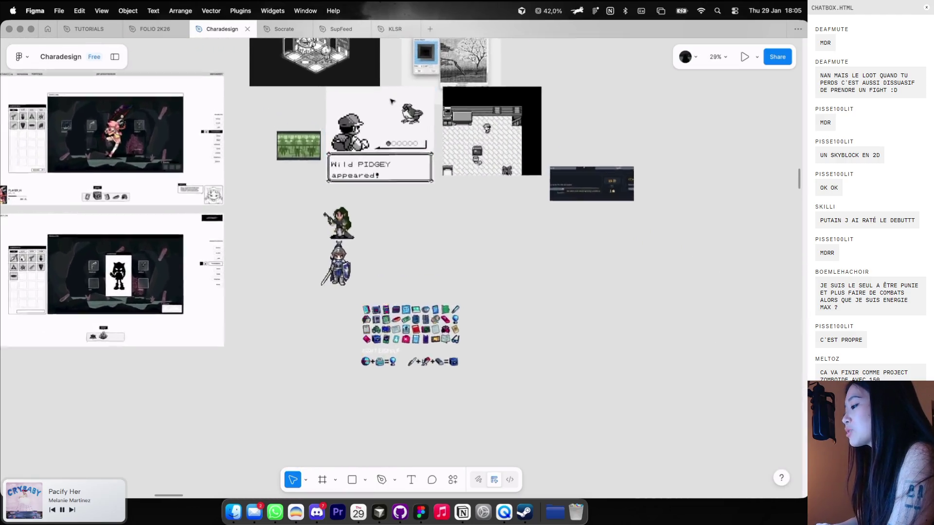
scroll(391, 101, "up", 2)
scroll(396, 101, "up", 2)
scroll(403, 101, "up", 2)
scroll(413, 102, "up", 2)
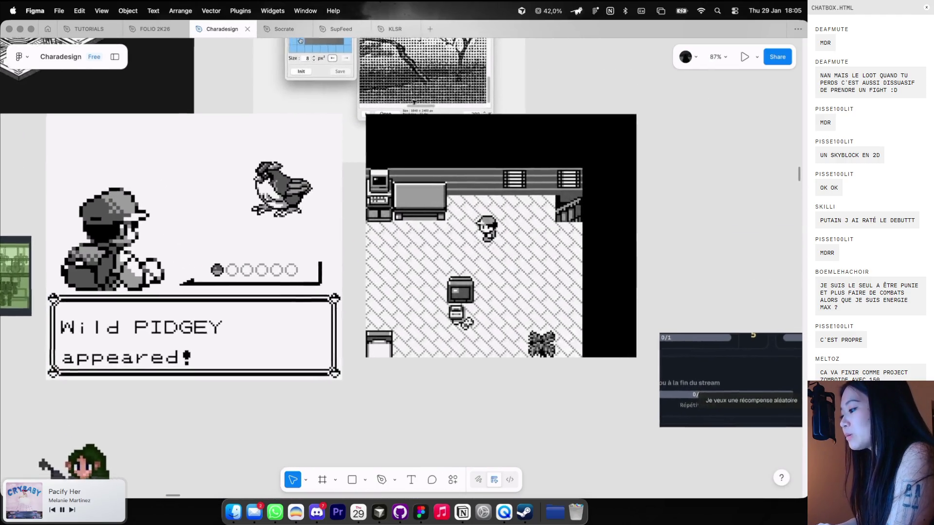
scroll(413, 102, "right", 3)
scroll(413, 102, "down", 1)
scroll(414, 101, "right", 1)
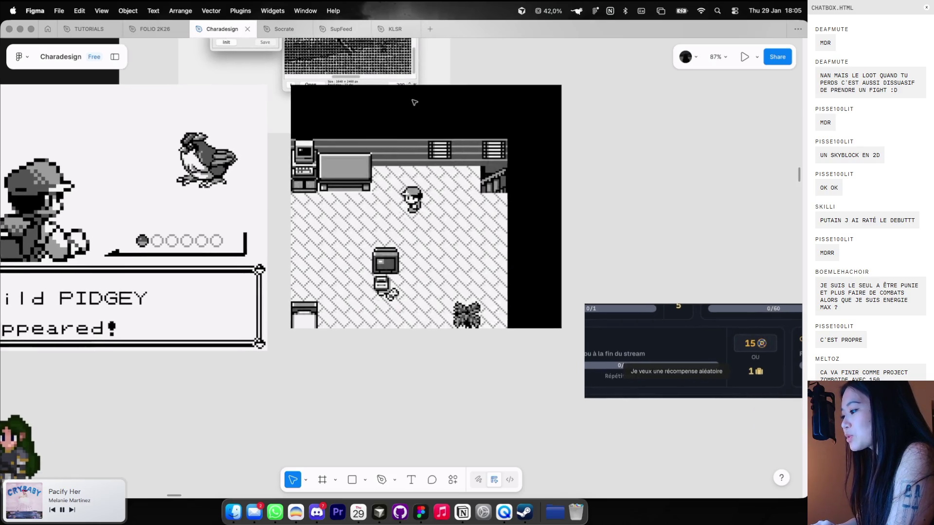
scroll(413, 102, "up", 3)
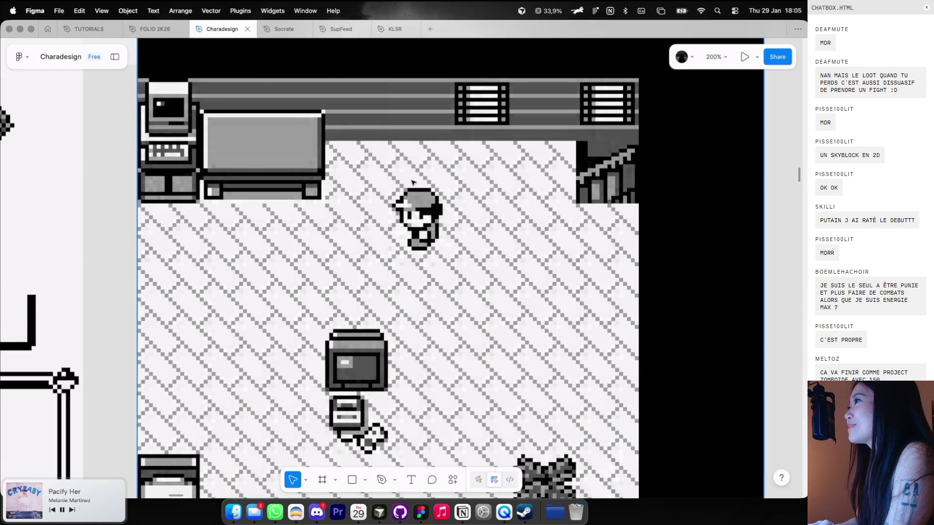
scroll(412, 182, "down", 2)
scroll(412, 182, "up", 1)
On V4 Game, close the FILES.HTML and LEADERBOARD.HTML windows, then search 'oh my dollz' in a new tab
key("ctrl+Left")
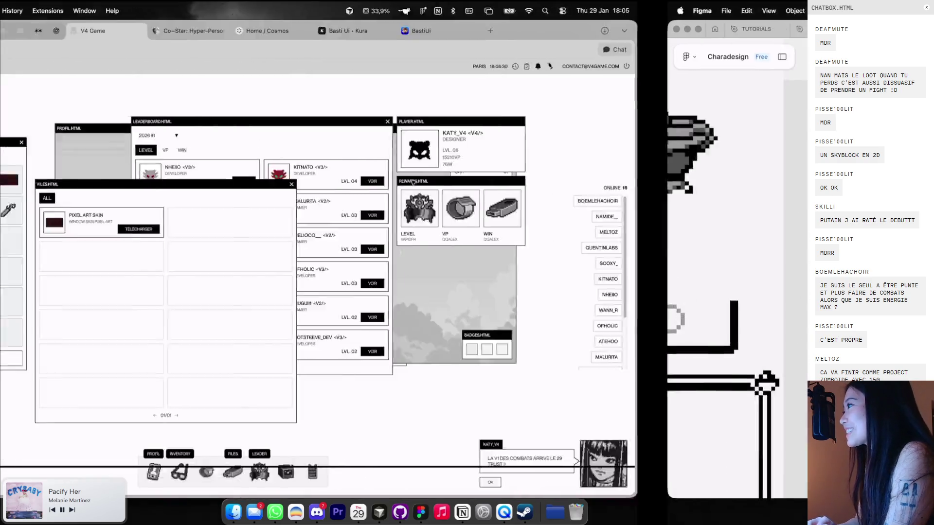
left_click(463, 185)
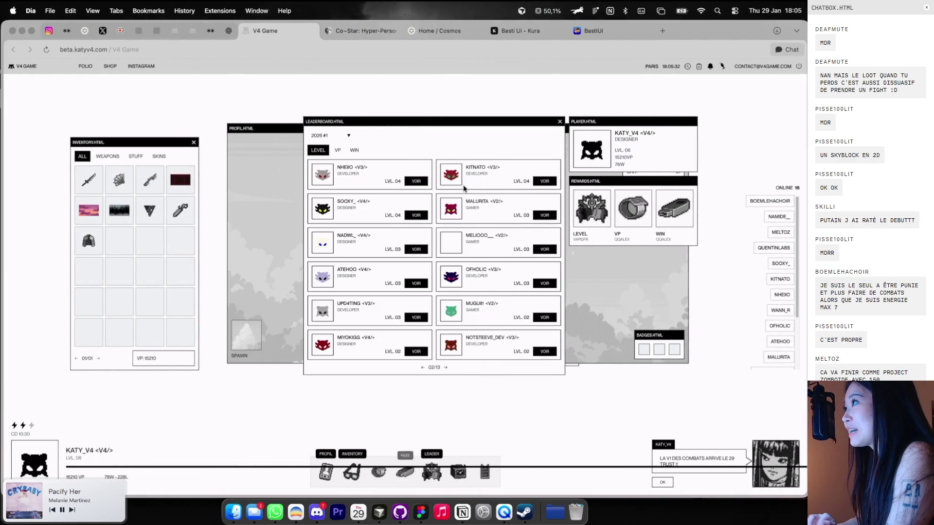
left_click(559, 122)
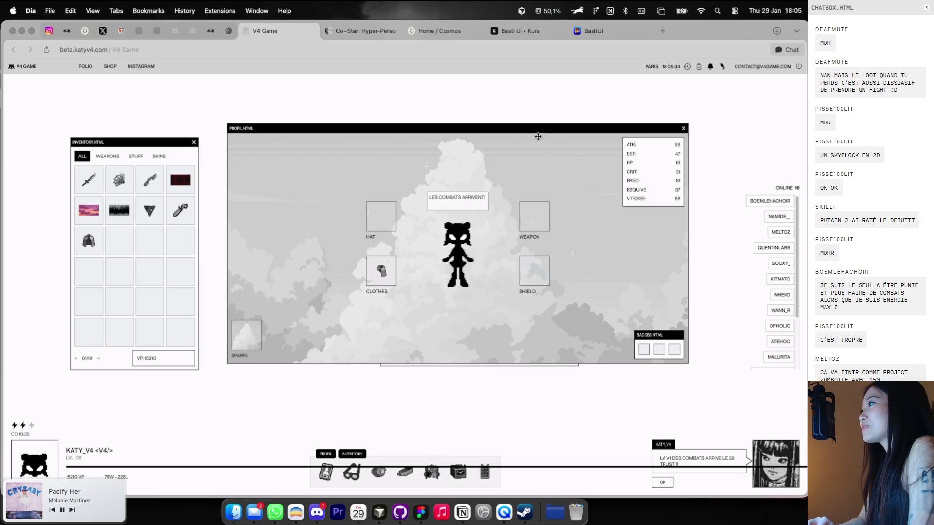
left_click(663, 31)
type("oh my dollz")
key("Return")
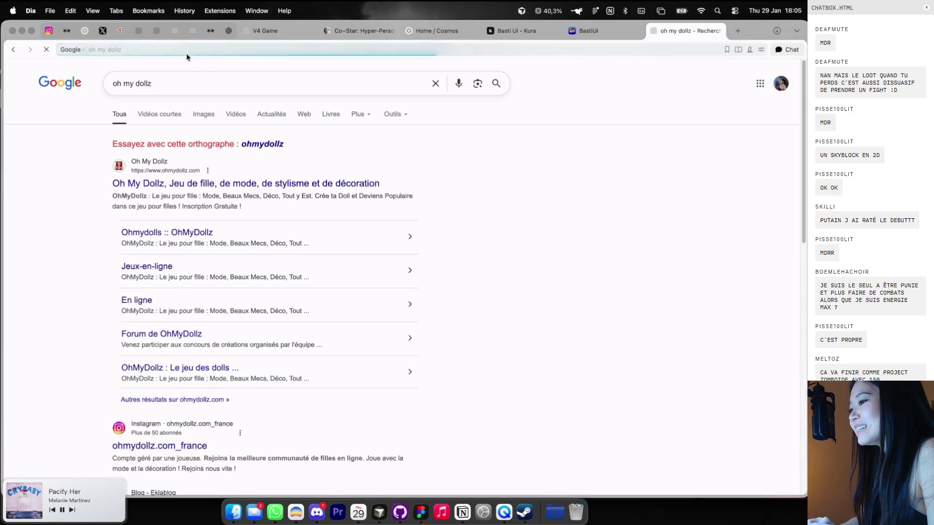
left_click(203, 116)
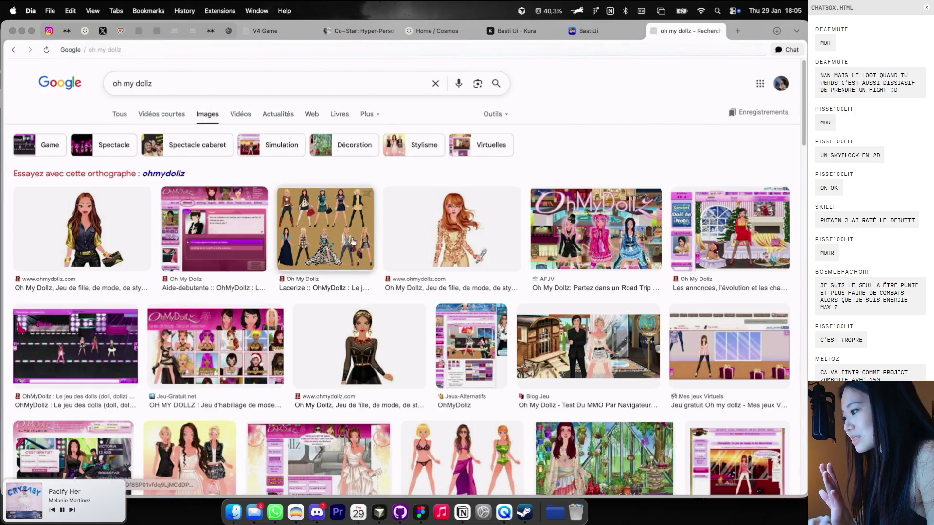
scroll(483, 273, "down", 1)
left_click(563, 303)
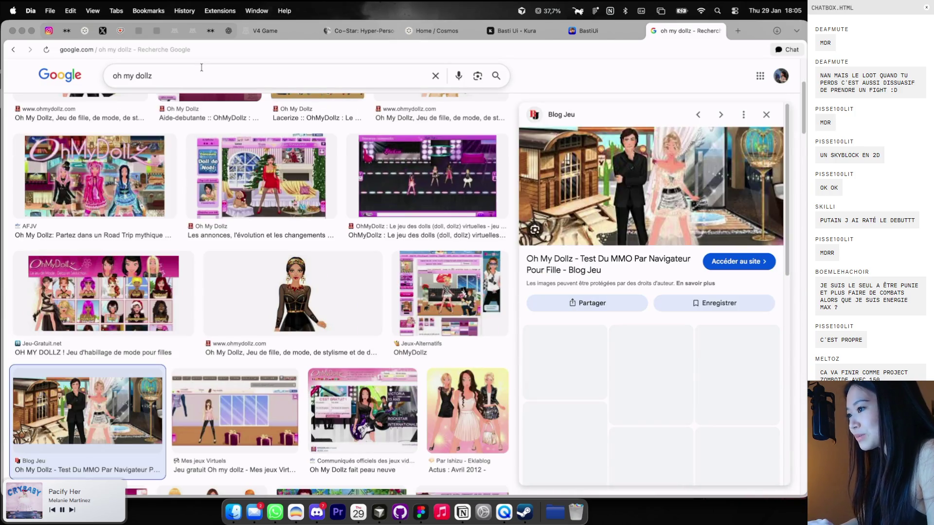
left_click(199, 80)
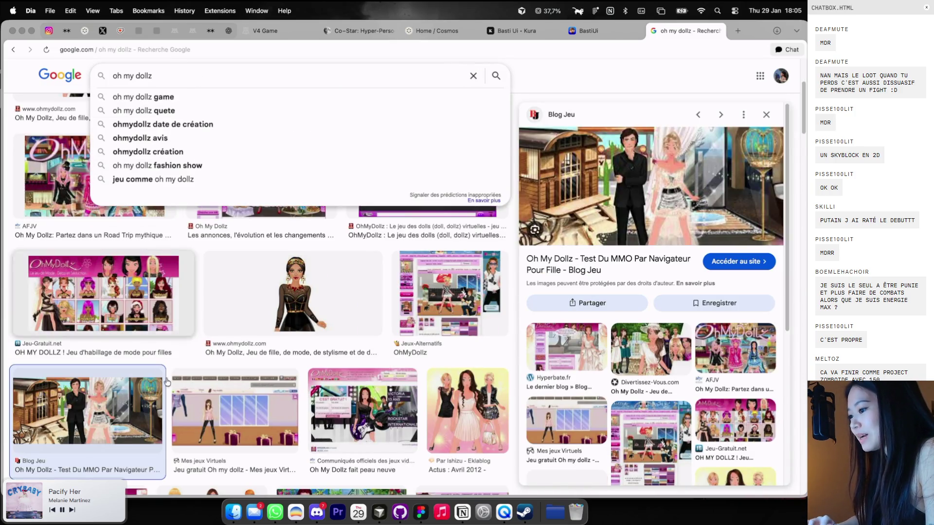
left_click(199, 405)
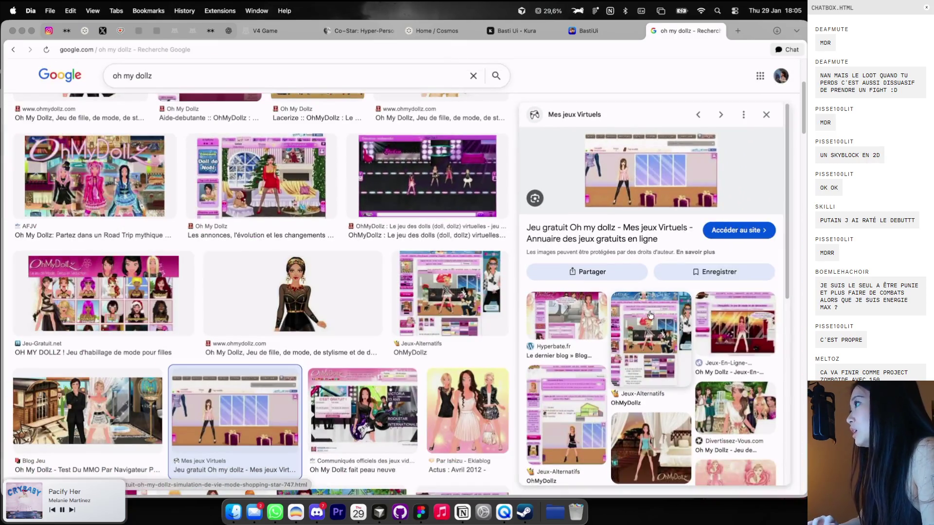
left_click(648, 326)
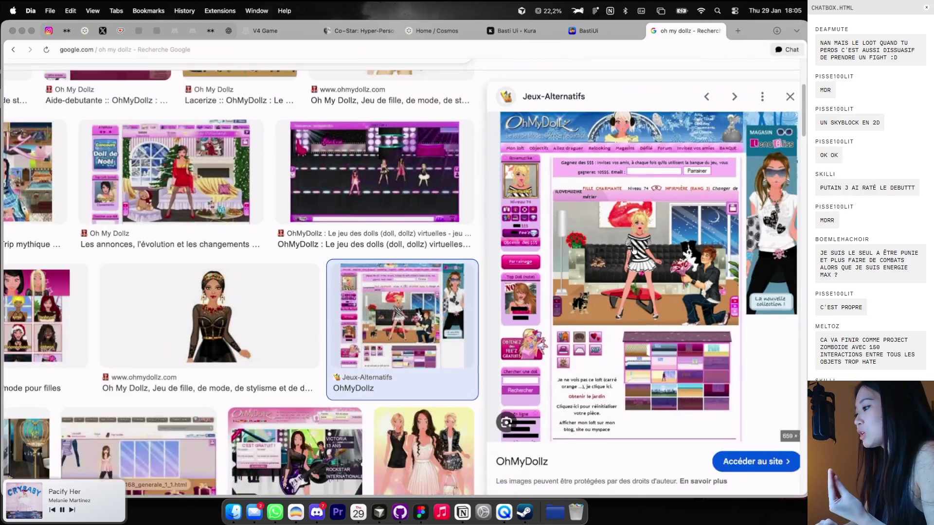
left_click(719, 32)
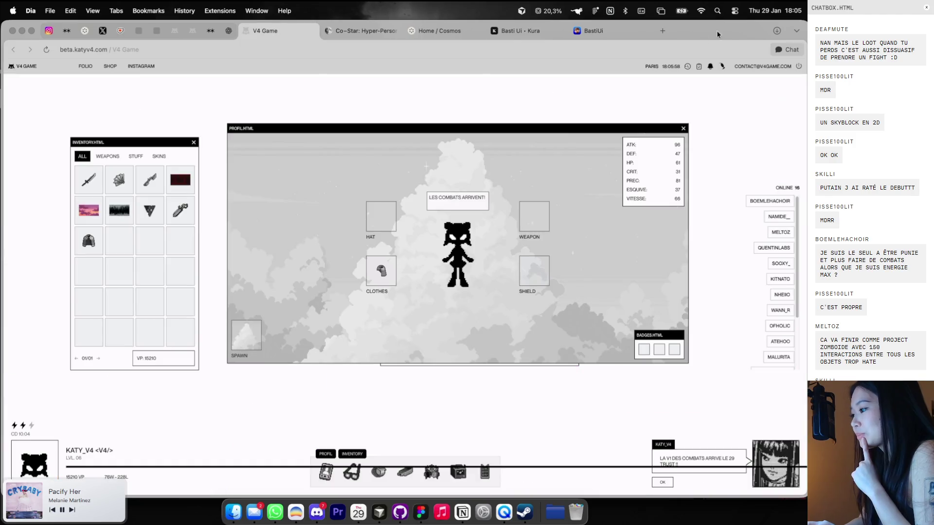
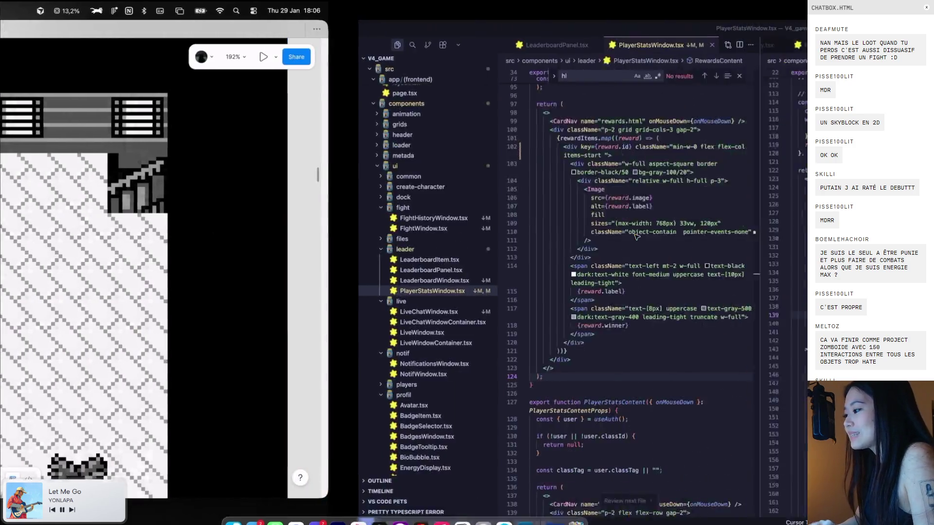
Draw a large grey rectangle on the canvas, toggling its fill off and back on
scroll(463, 228, "down", 10)
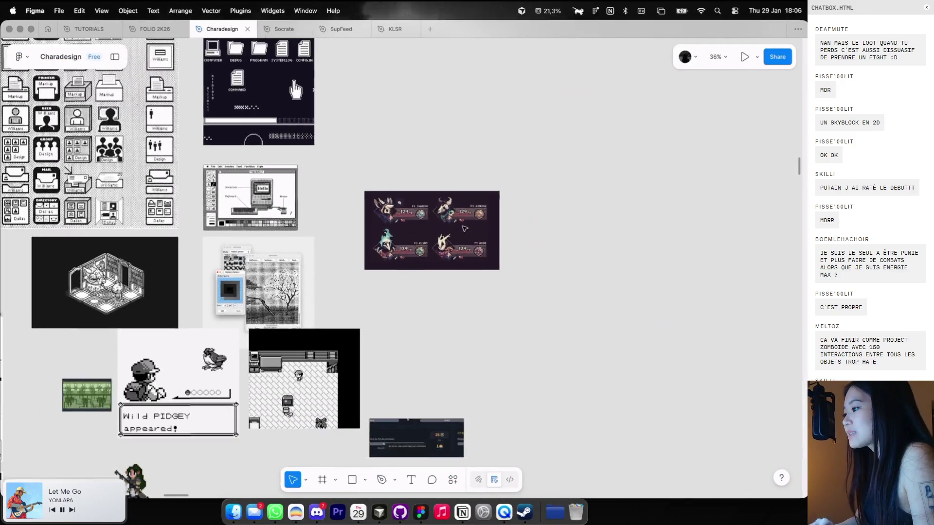
key("f")
key("r")
left_click_drag(442, 162, 697, 326)
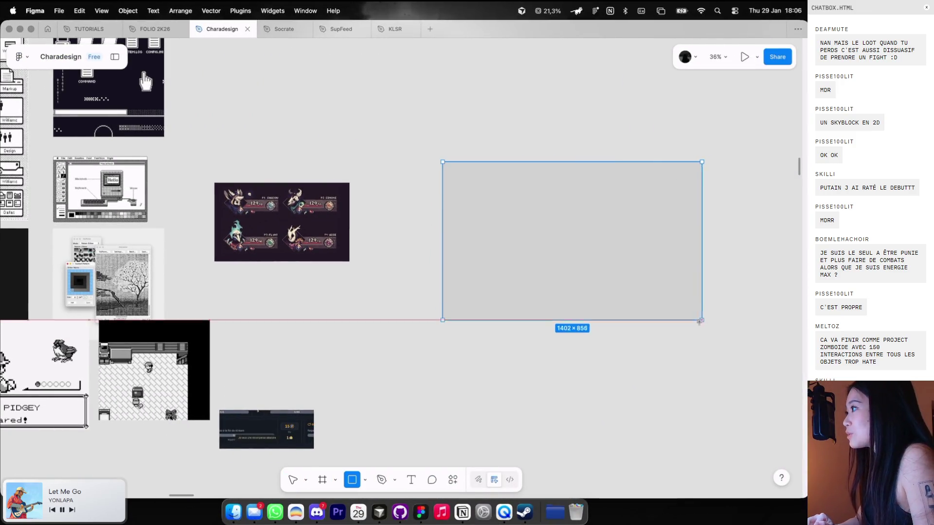
scroll(612, 310, "right", 5)
left_click(785, 307)
left_click(785, 287)
left_click(437, 339)
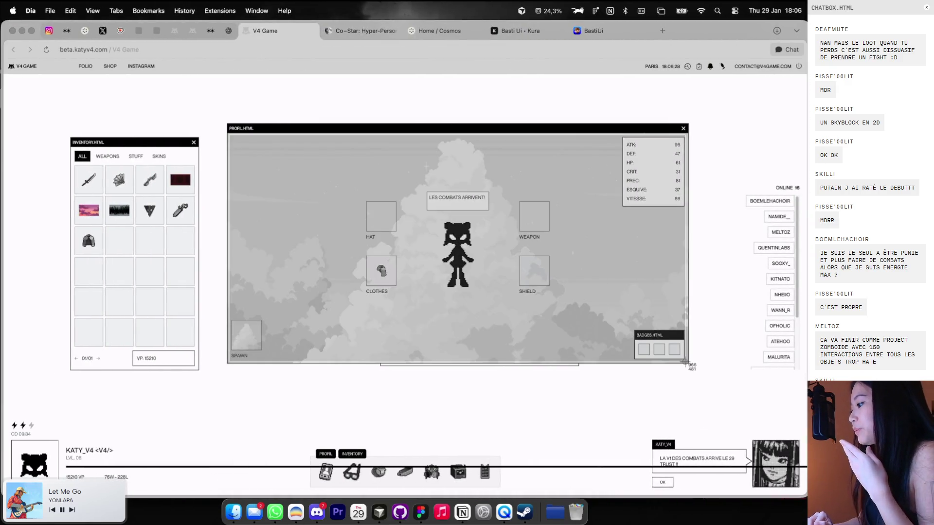
Drop the profile window screenshot onto the canvas and move the grey rectangle under it
key("ctrl+Right")
scroll(564, 342, "right", 5)
left_click_drag(761, 500, 447, 108)
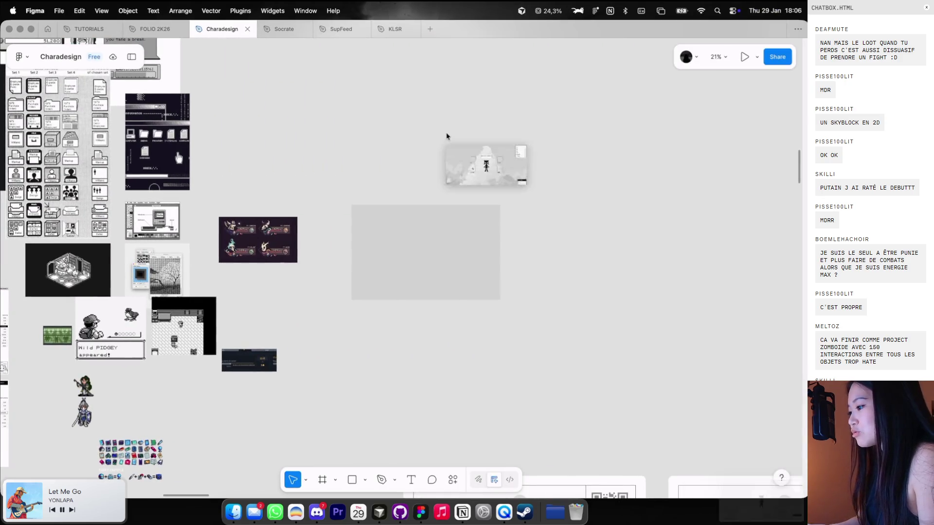
scroll(457, 65, "up", 5)
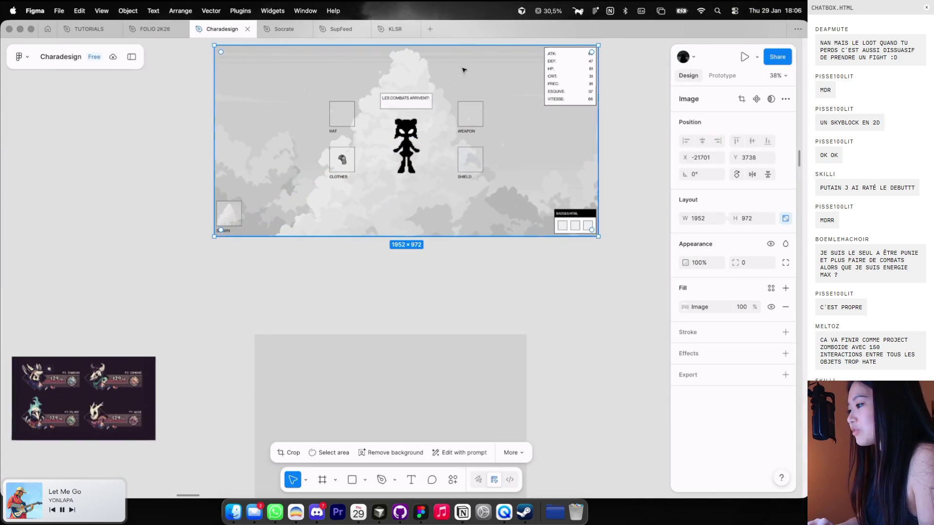
mouse_move(366, 348)
left_mouse_down()
mouse_move(364, 296)
mouse_move(327, 298)
left_mouse_up()
Enlarge the grey panel to 1789×1144
scroll(326, 300, "left", 7)
scroll(325, 300, "left", 5)
scroll(389, 296, "right", 3)
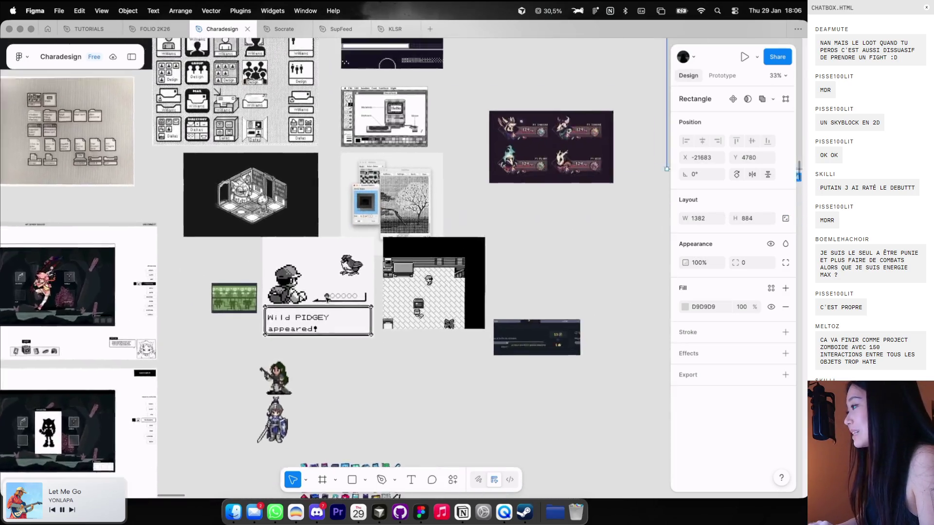
scroll(477, 292, "right", 7)
left_click_drag(552, 242, 621, 276)
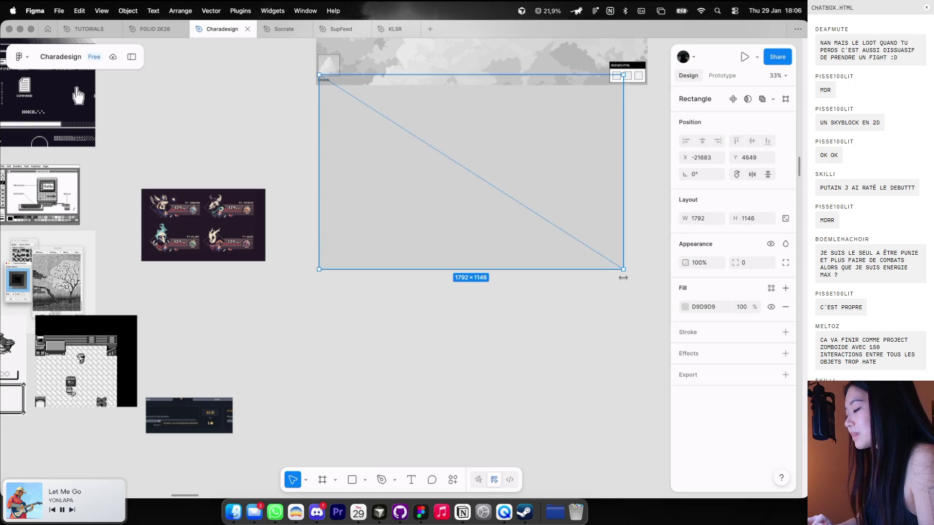
Draw a 165×165 slot square and give the squares no fill and a dark outline
scroll(602, 253, "up", 3)
scroll(564, 245, "up", 4)
key("r")
left_click_drag(354, 239, 382, 268)
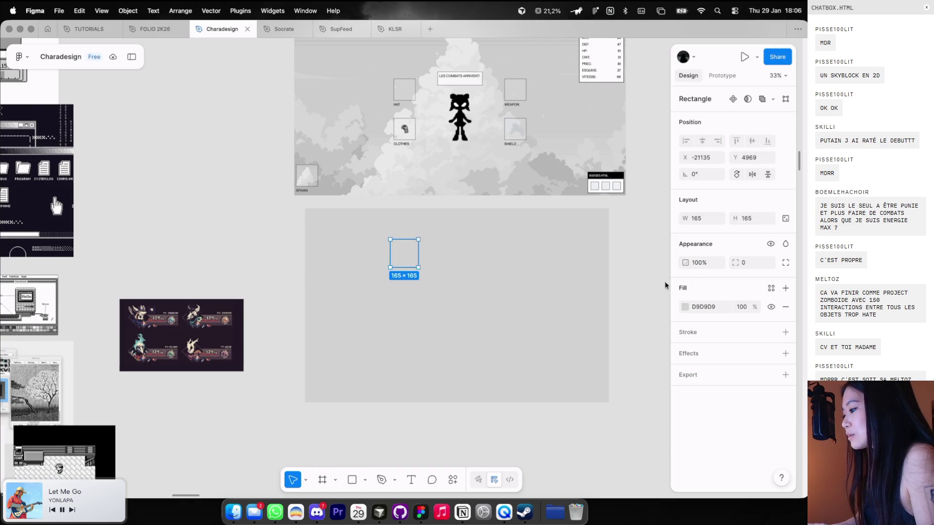
left_click(368, 253, "shift")
left_click(785, 323)
left_click(785, 332)
left_click(685, 344)
left_click(421, 285)
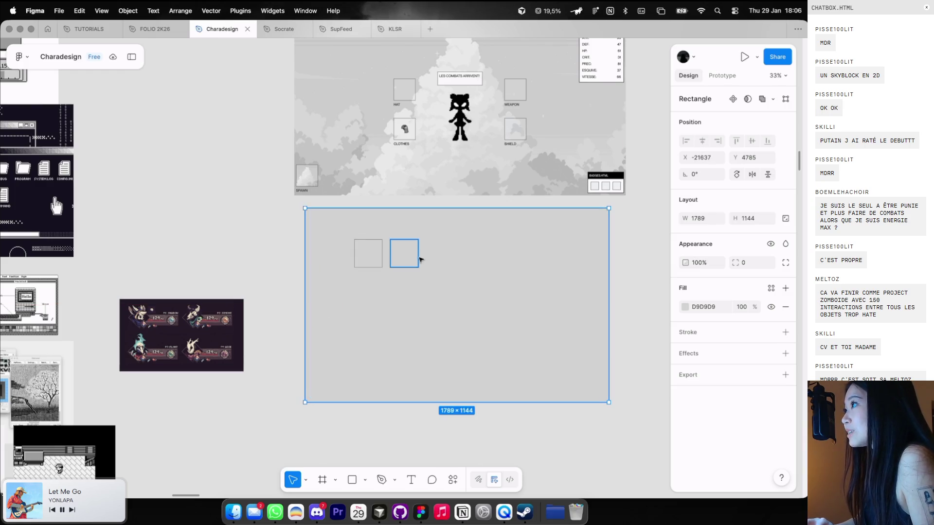
Duplicate the square into a row with Cmd+D, removing the extra square at the end
left_click_drag(411, 256, 442, 256)
key("super+d")
key("super+d")
key("super+d")
key("super+d")
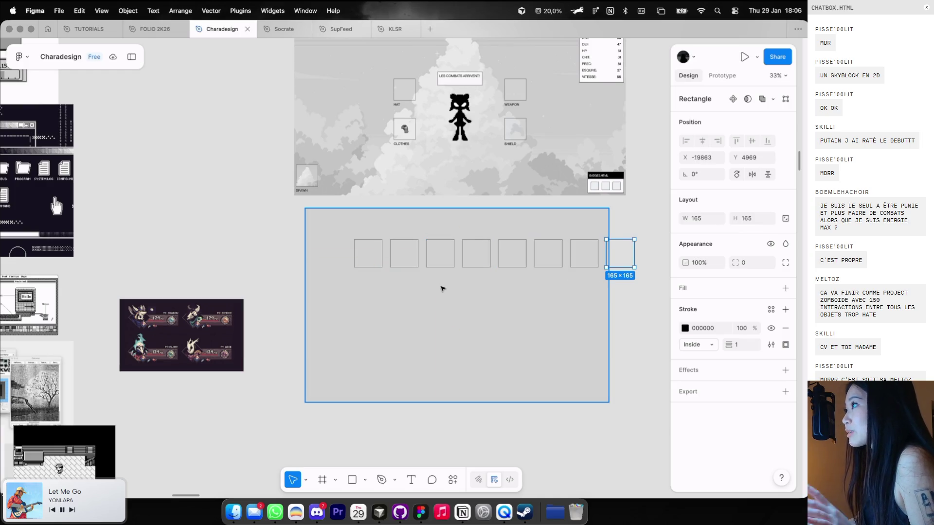
key("Delete")
left_click(462, 308)
Widen the grey panel to 2178, then delete the whole slot mockup
scroll(469, 306, "down", 2)
scroll(469, 306, "right", 3)
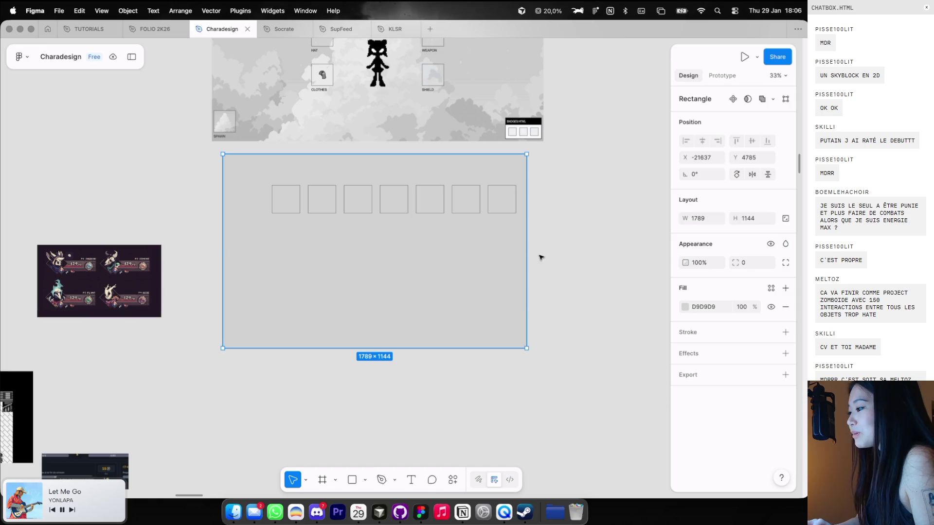
mouse_move(529, 252)
left_mouse_down()
mouse_move(592, 257)
mouse_move(226, 186)
left_mouse_up()
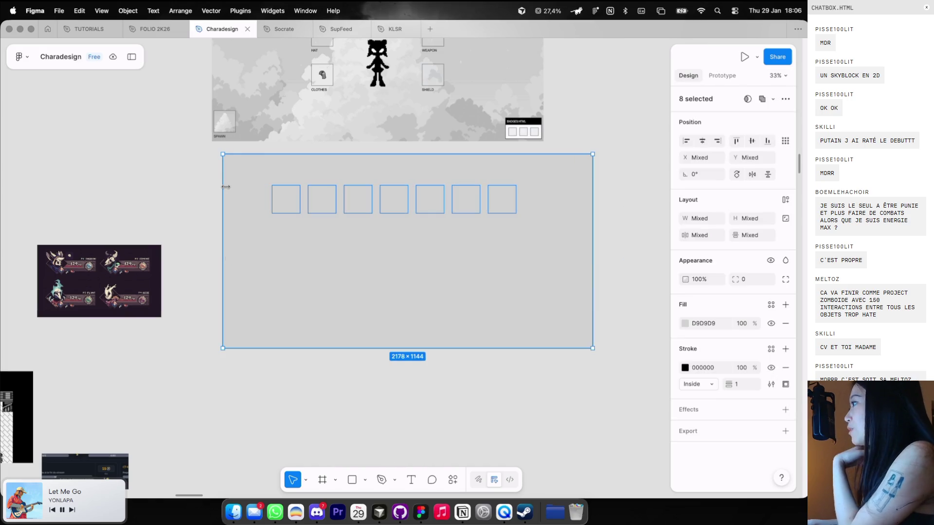
key("Delete")
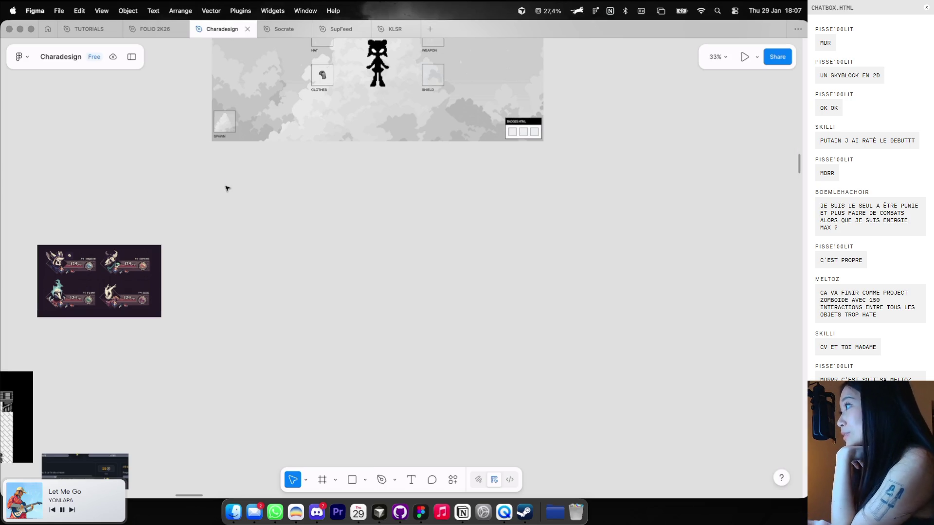
Drag the PROFIL.HTML window in the game so it overlaps the fight history list
key("ctrl+Left")
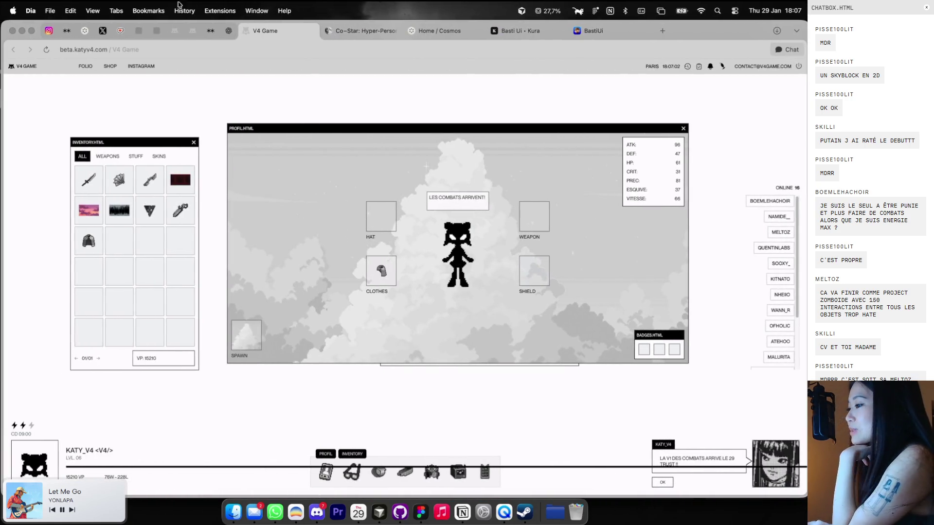
key("ctrl+Right")
key("ctrl+Left")
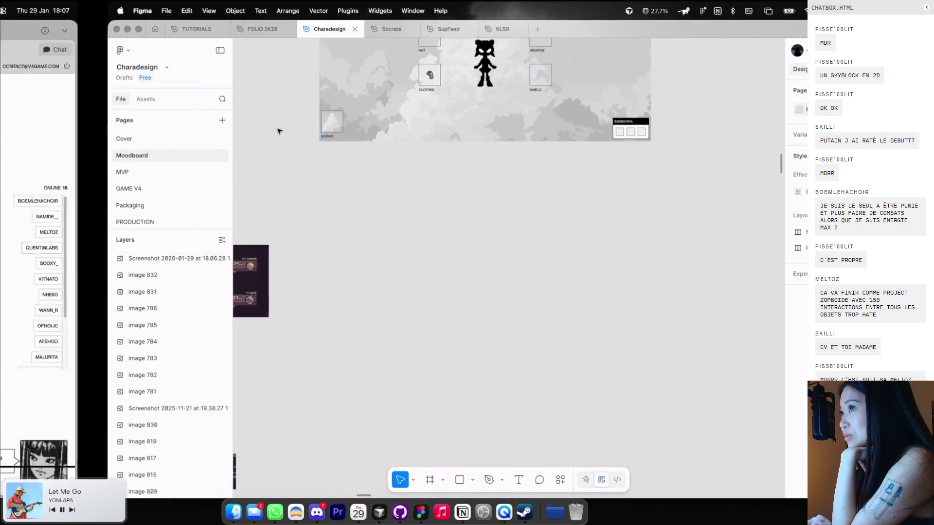
left_click_drag(464, 131, 437, 137)
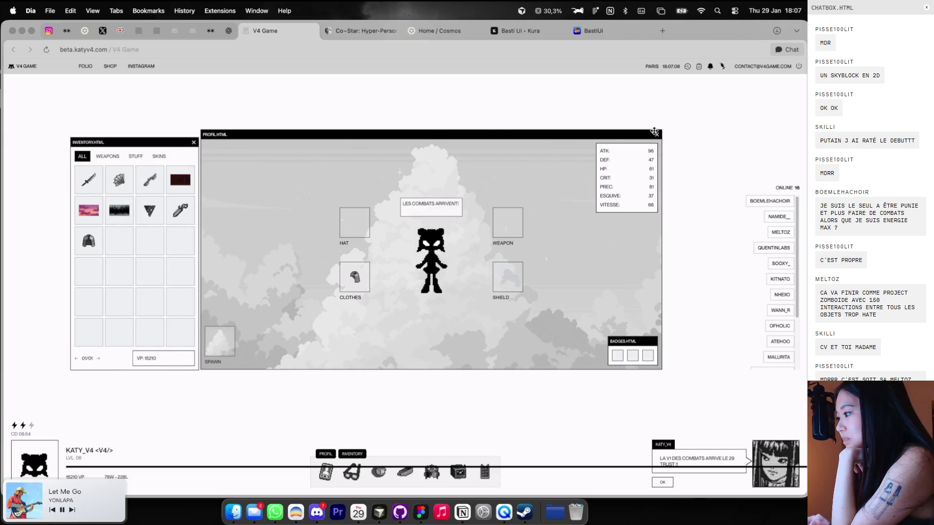
left_click_drag(654, 132, 547, 168)
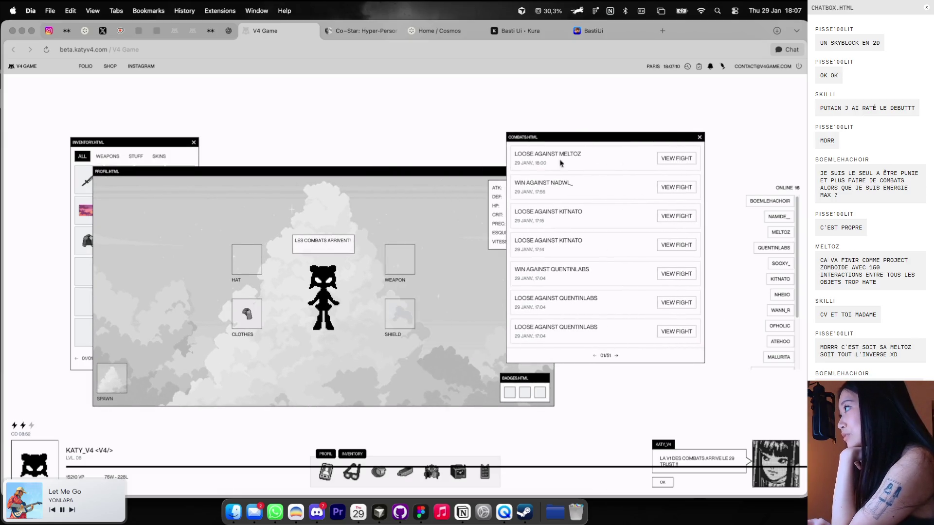
mouse_move(455, 174)
left_mouse_down()
mouse_move(570, 139)
mouse_move(543, 158)
left_mouse_up()
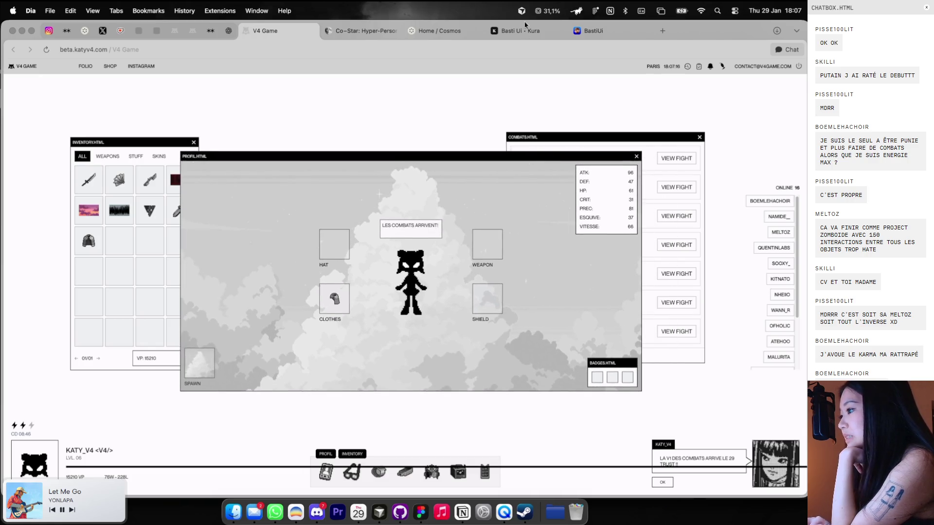
Bring Figma back to the front and return to the Charadesign Moodboard page
left_click(360, 36)
left_click(312, 33)
key("super+Tab")
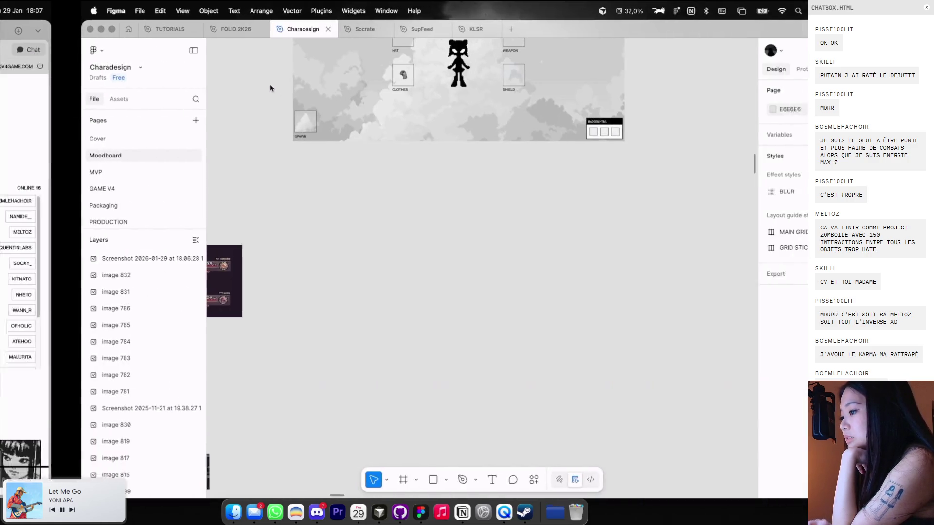
left_click(37, 138)
left_click(37, 155)
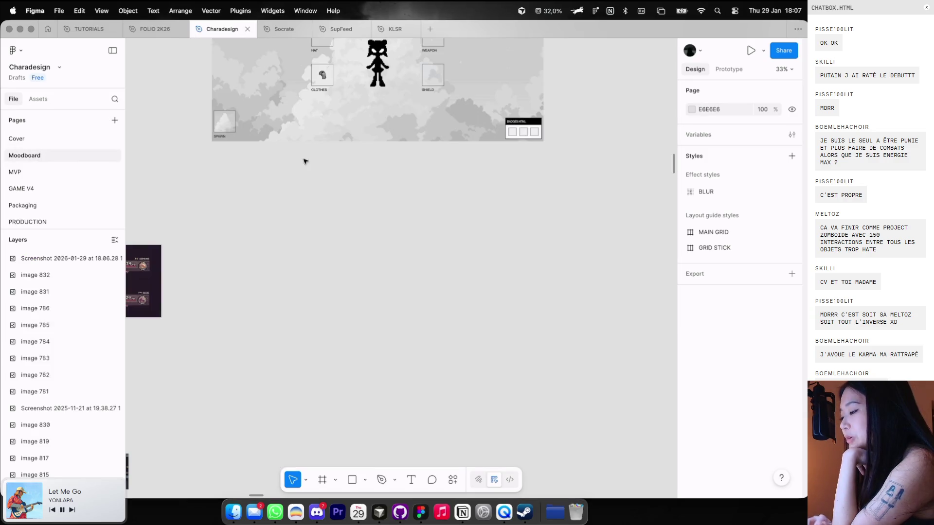
scroll(358, 181, "down", 5)
scroll(291, 214, "up", 10)
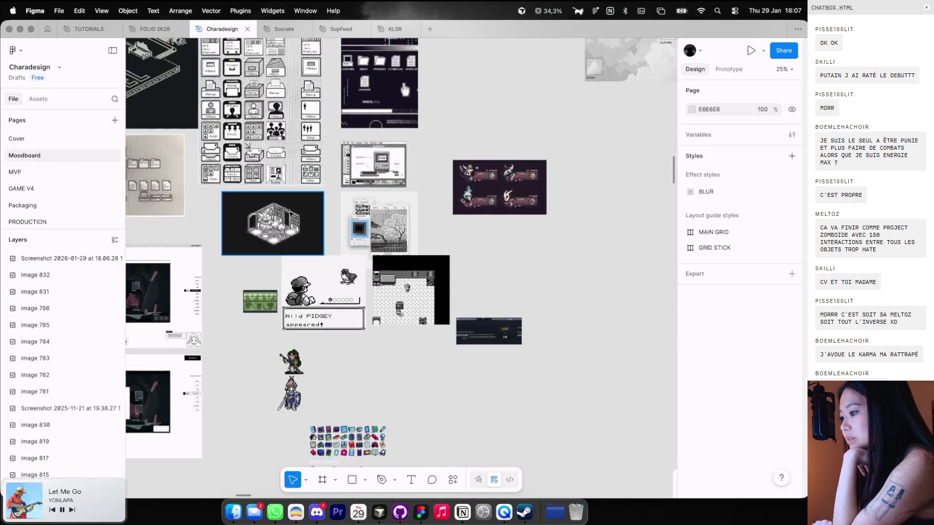
Draw two grey rectangles, one beside the Macintosh image and a taller one above the game art
scroll(290, 214, "up", 5)
scroll(340, 243, "up", 5)
scroll(453, 276, "down", 4)
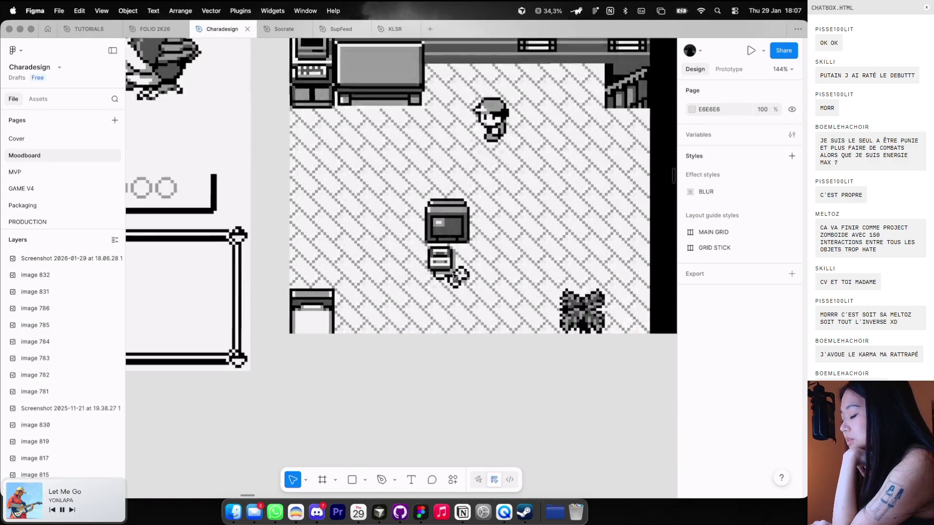
scroll(454, 276, "down", 3)
scroll(453, 276, "up", 5)
key("r")
left_click_drag(392, 118, 577, 234)
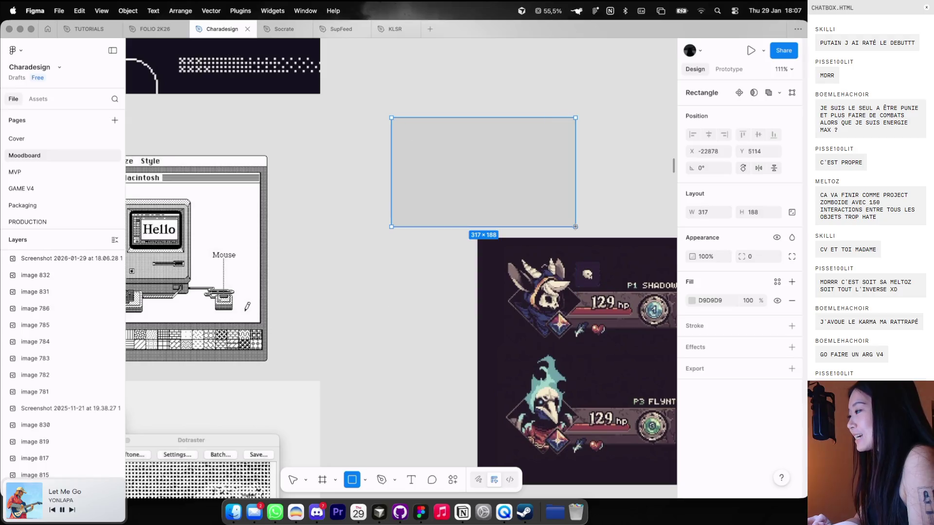
scroll(519, 219, "right", 5)
scroll(519, 219, "down", 2)
key("r")
mouse_move(415, 53)
left_mouse_down()
mouse_move(619, 250)
mouse_move(605, 267)
left_mouse_up()
Add an overlapping grey rectangle with a pencil scribble and select them together
scroll(608, 269, "left", 3)
scroll(340, 273, "up", 3)
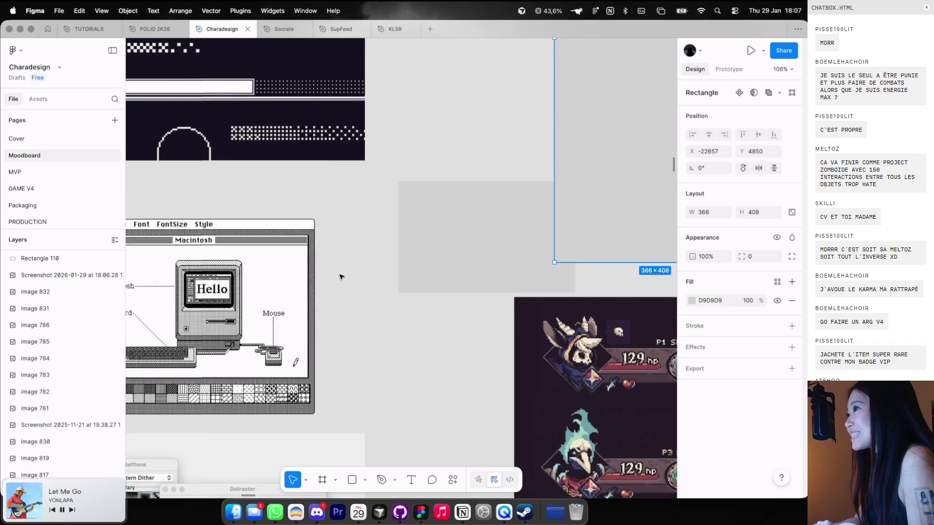
scroll(341, 276, "up", 2)
scroll(341, 275, "down", 3)
key("r")
left_click_drag(303, 231, 471, 337)
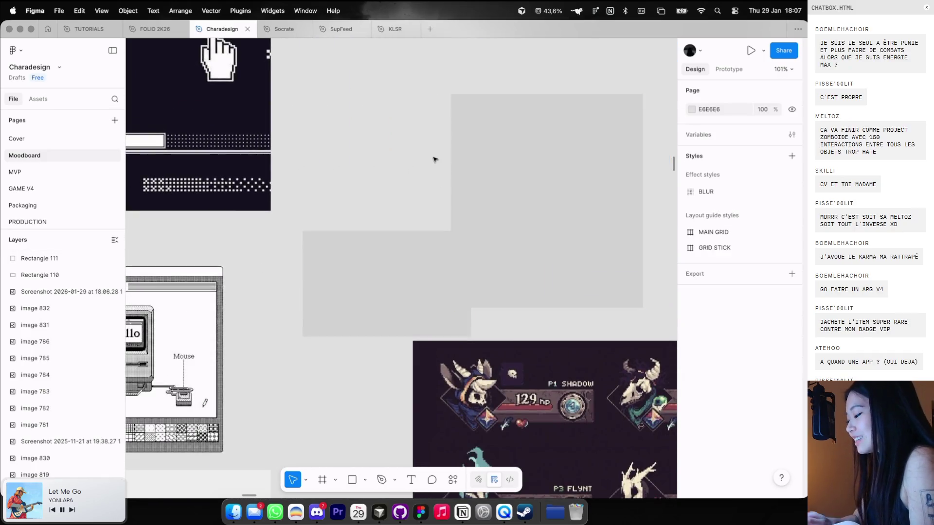
key("p")
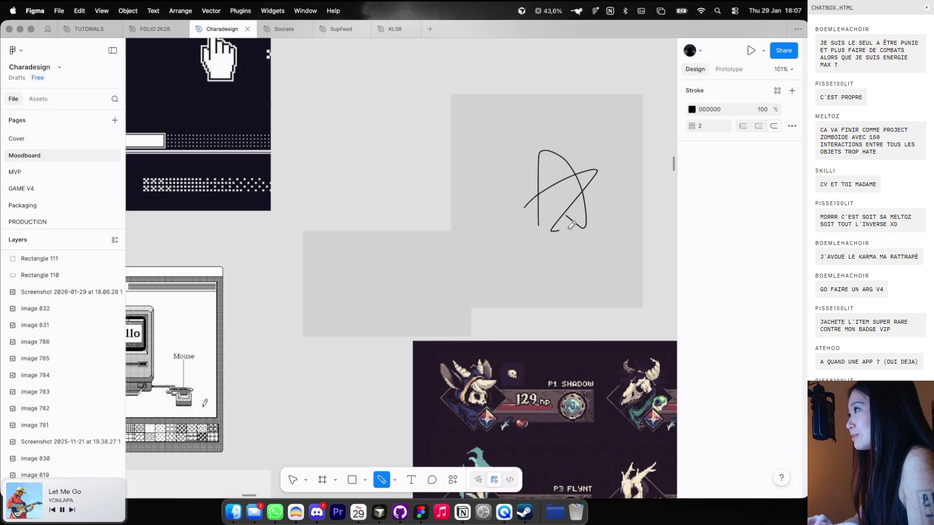
key("v")
left_click_drag(475, 151, 587, 222)
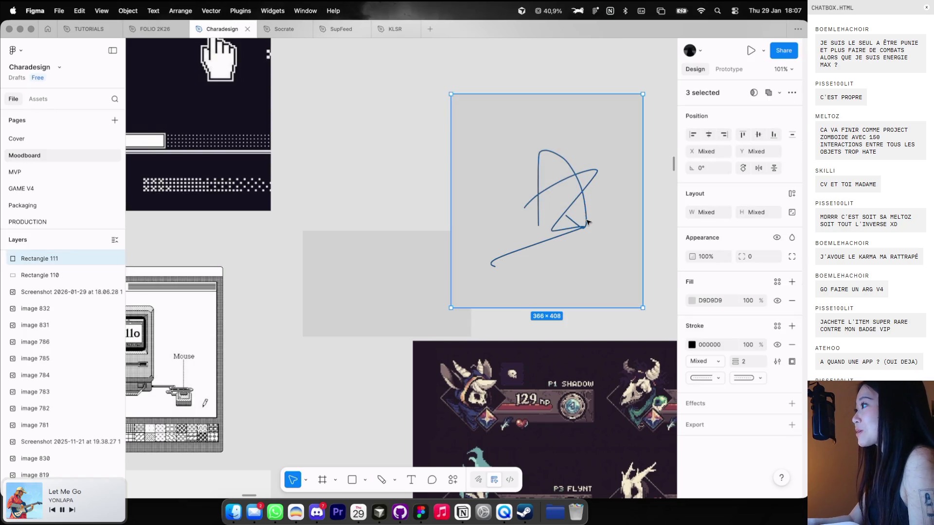
In the browser, nudge the profile window slightly up and left, then return to Figma
key("ctrl+Left")
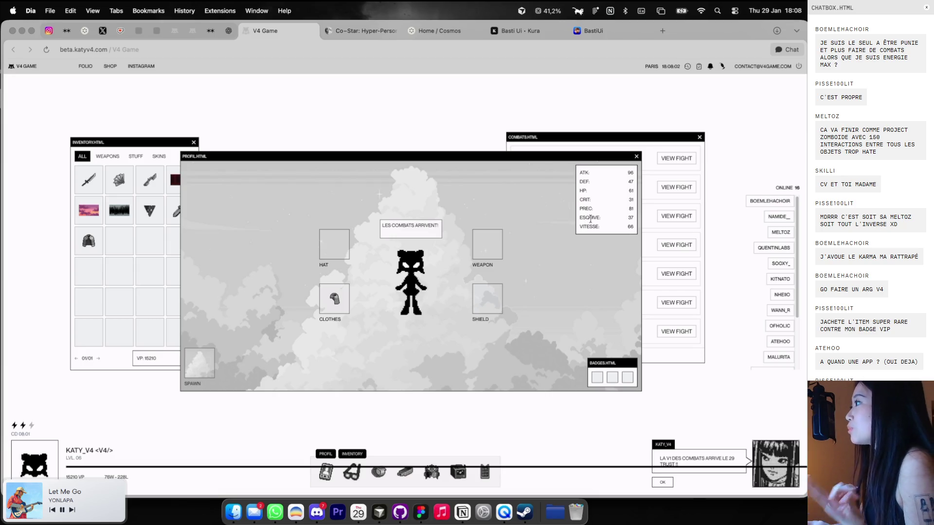
mouse_move(510, 155)
left_mouse_down()
mouse_move(499, 138)
mouse_move(494, 159)
left_mouse_up()
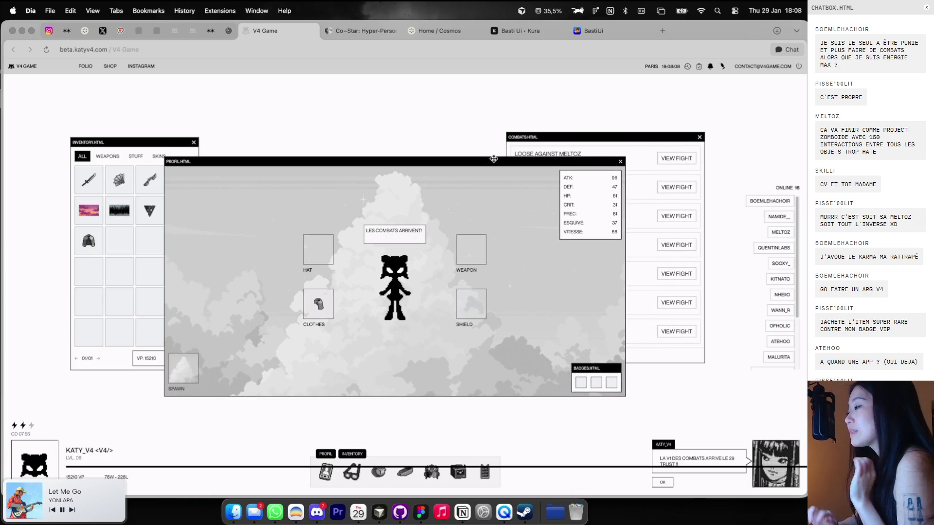
key("super+Tab")
scroll(521, 233, "up", 3)
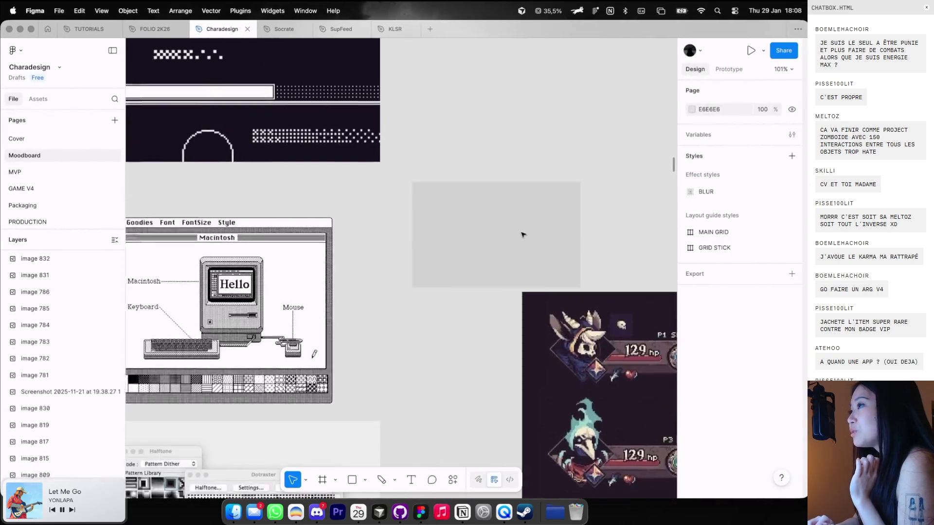
Draw a 281×195 grey rectangle beside the dark desktop illustration
scroll(486, 243, "up", 3)
scroll(422, 264, "up", 2)
scroll(422, 264, "down", 3)
scroll(422, 264, "down", 2)
scroll(423, 261, "right", 5)
key("ctrl+Left")
key("ctrl+Right")
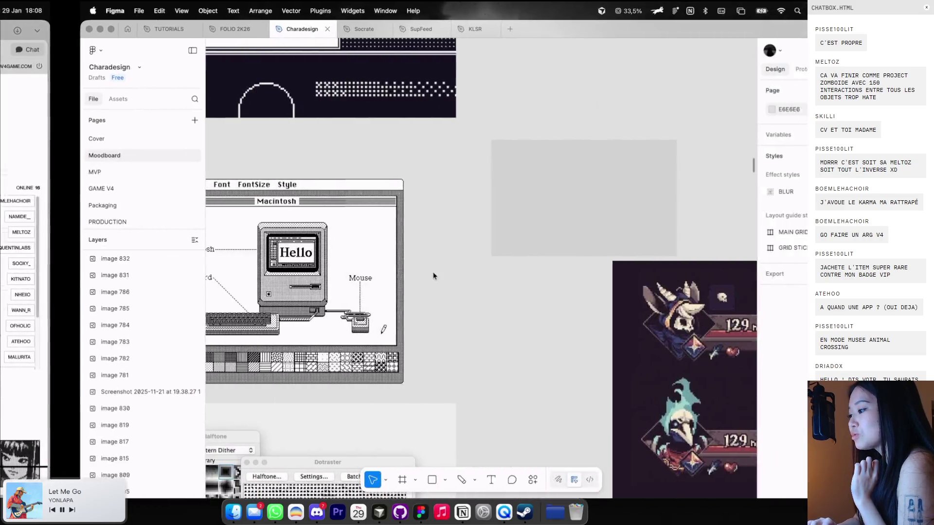
scroll(436, 265, "up", 3)
scroll(436, 265, "down", 3)
scroll(438, 266, "up", 3)
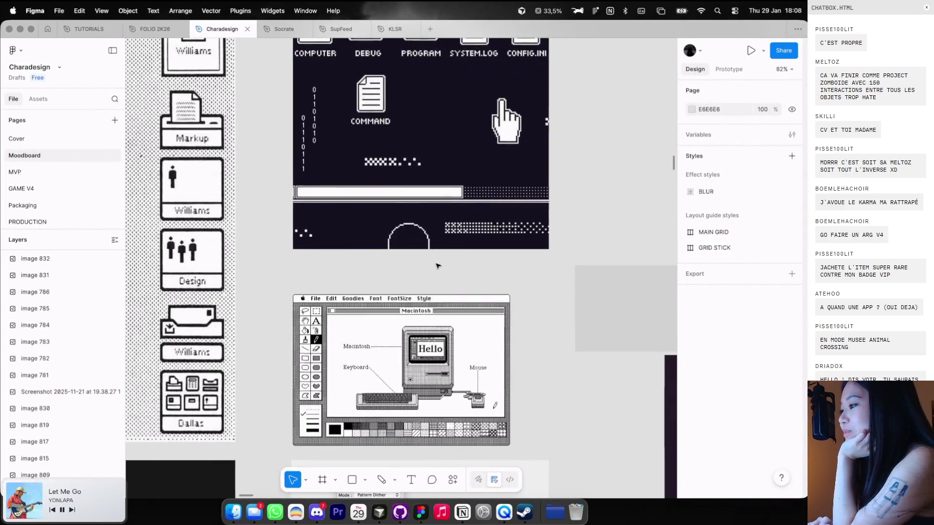
scroll(438, 265, "up", 2)
scroll(438, 266, "down", 2)
scroll(438, 266, "down", 2)
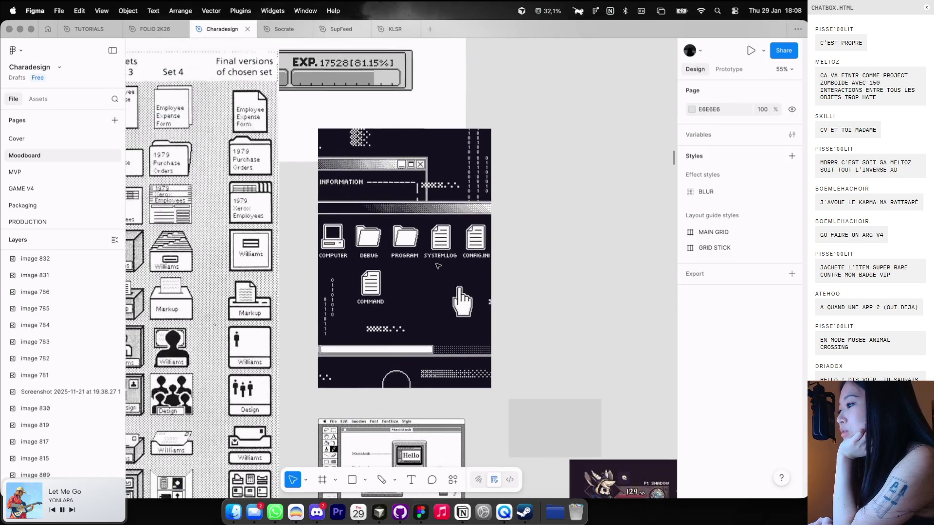
scroll(437, 266, "down", 1)
scroll(437, 266, "right", 3)
scroll(456, 238, "right", 2)
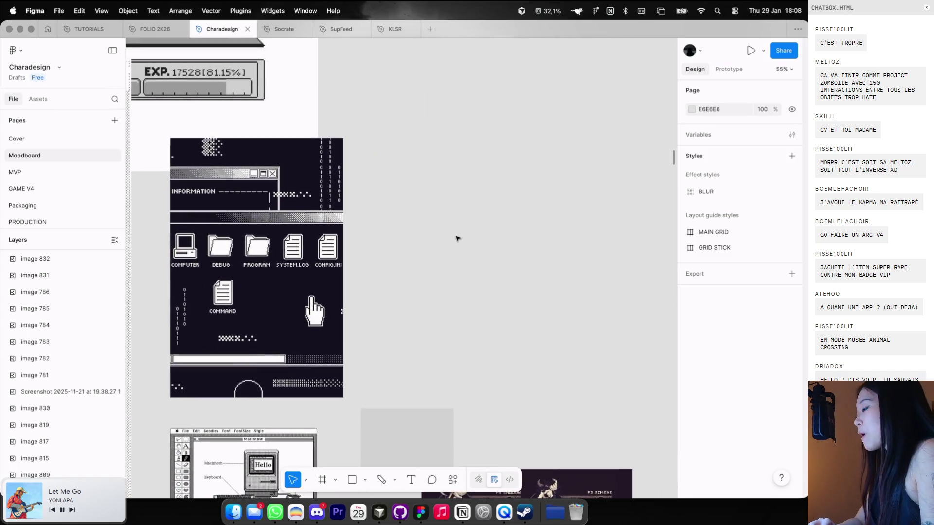
left_click_drag(480, 187, 562, 242)
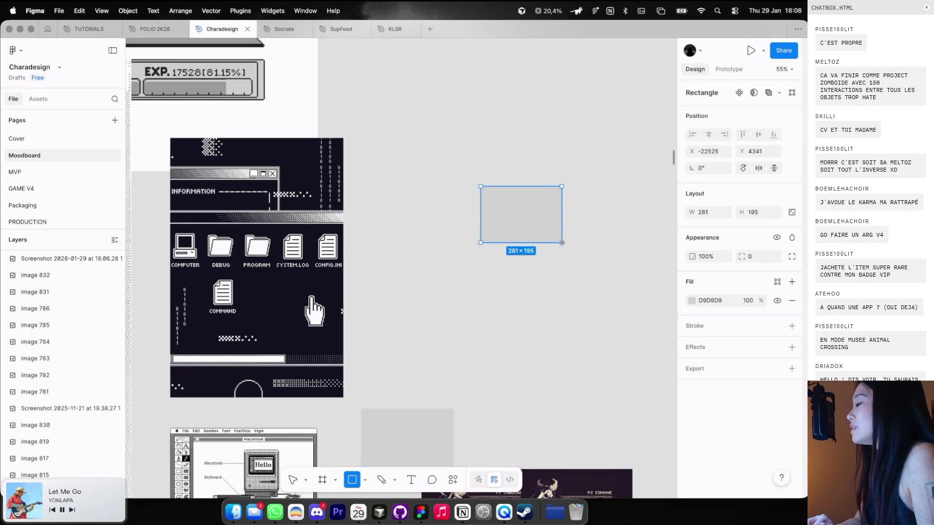
Compare the rectangle with the game page, closing the FILES.HTML window there
scroll(561, 242, "up", 3)
scroll(561, 242, "up", 2)
scroll(554, 233, "up", 1)
scroll(550, 226, "up", 2)
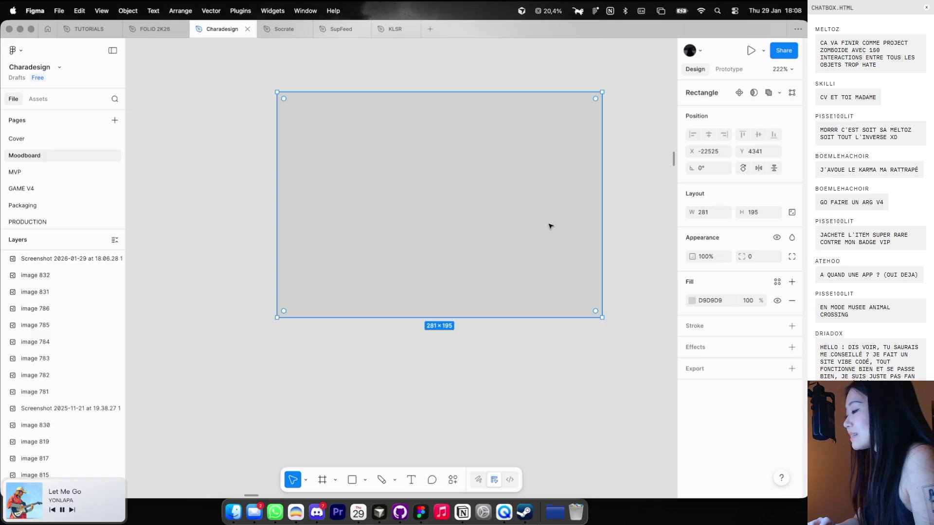
key("ctrl+Left")
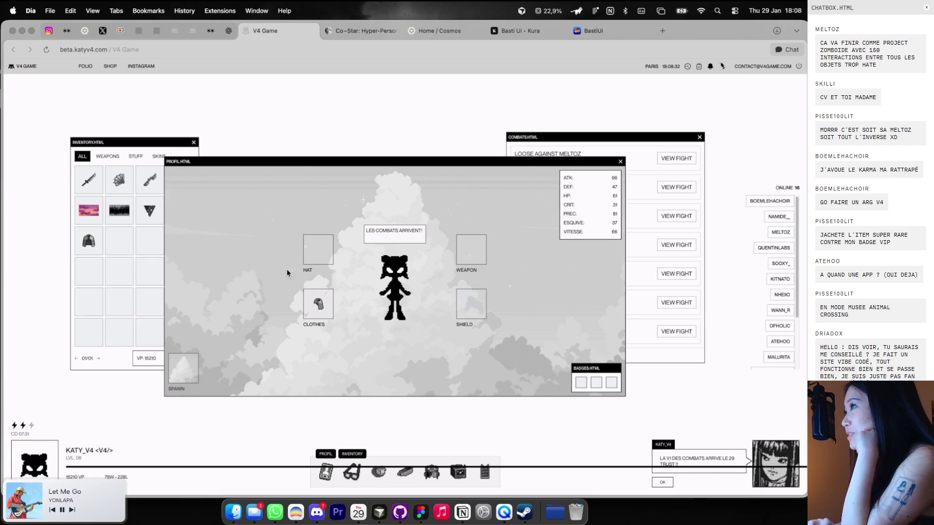
key("ctrl+Right")
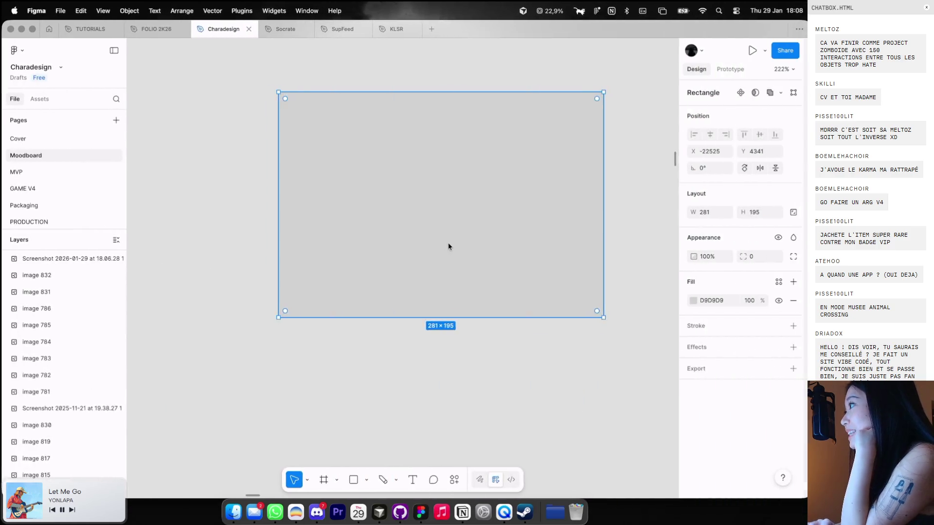
key("ctrl+Left")
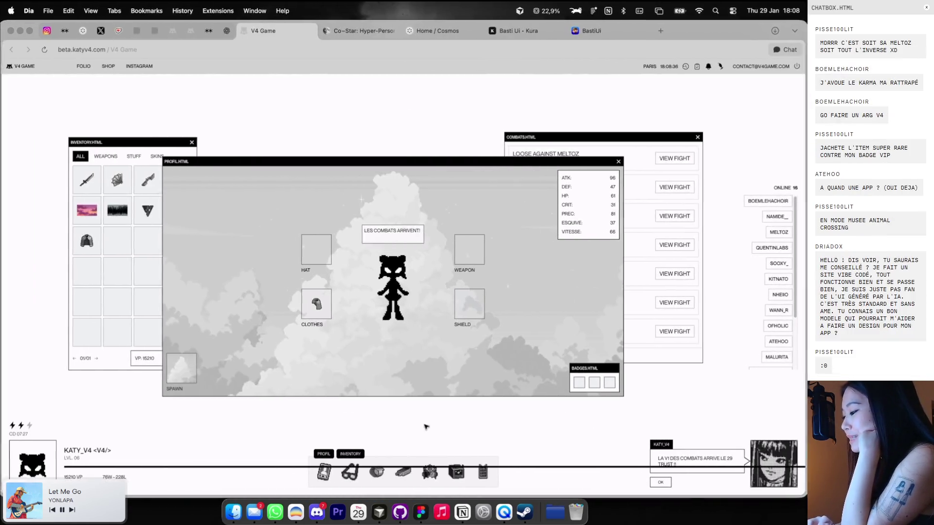
left_click(533, 159)
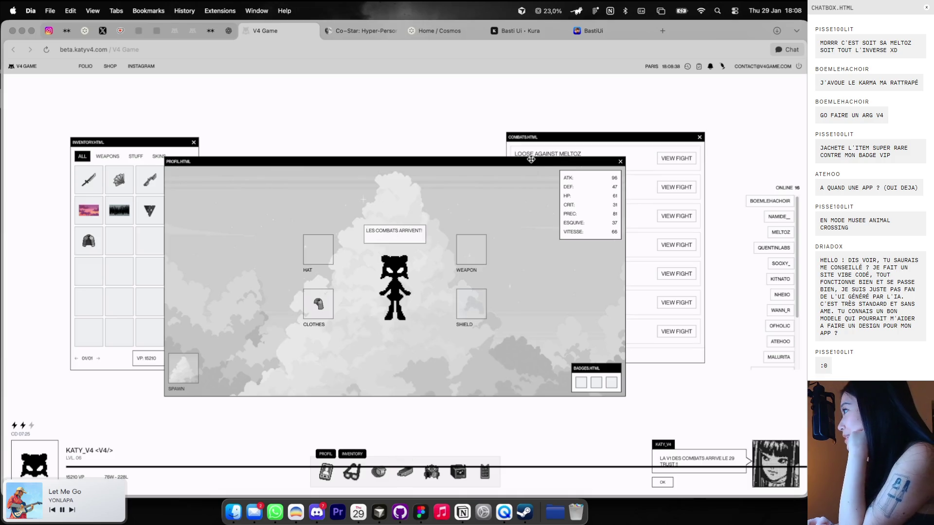
key("ctrl+Right")
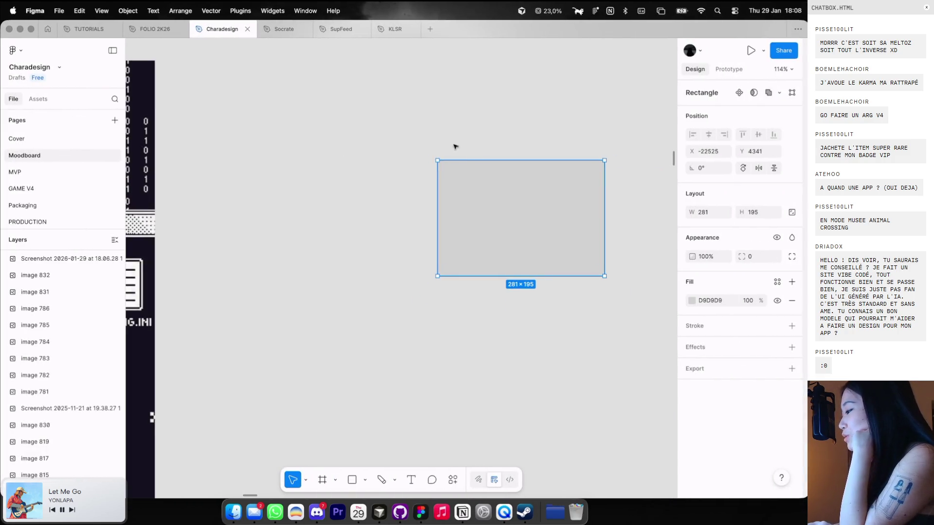
key("ctrl+Left")
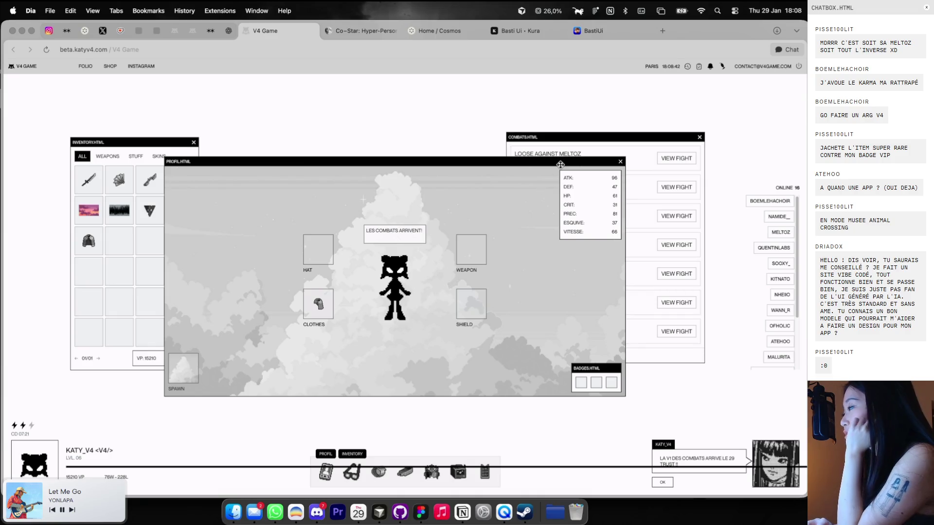
key("ctrl+Right")
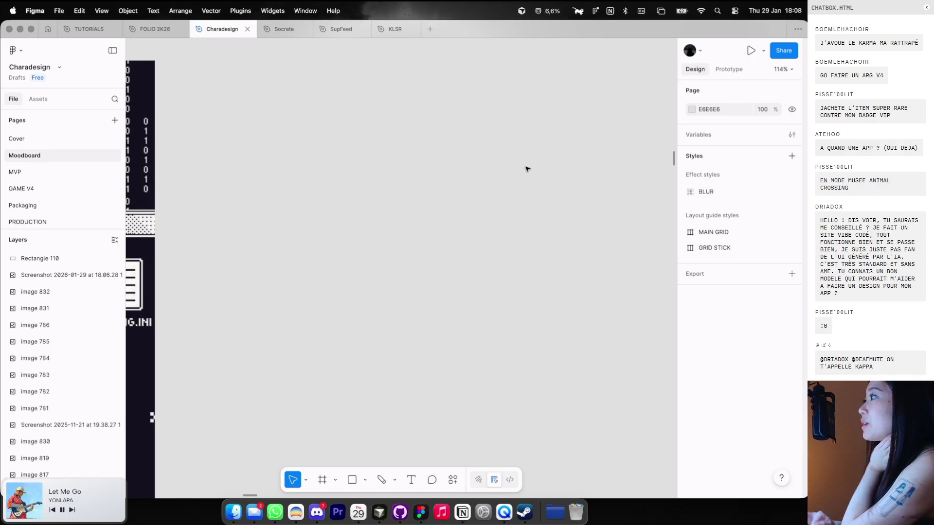
Pan the moodboard and check the profile window on the game page once more
scroll(460, 147, "down", 3)
scroll(460, 148, "down", 3)
scroll(461, 148, "down", 2)
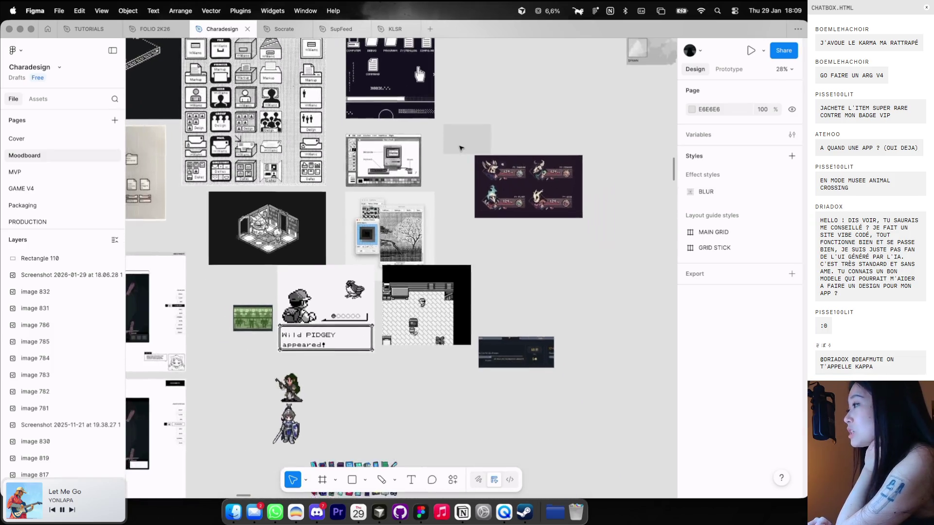
scroll(460, 148, "down", 1)
scroll(460, 148, "up", 1)
scroll(461, 148, "right", 1)
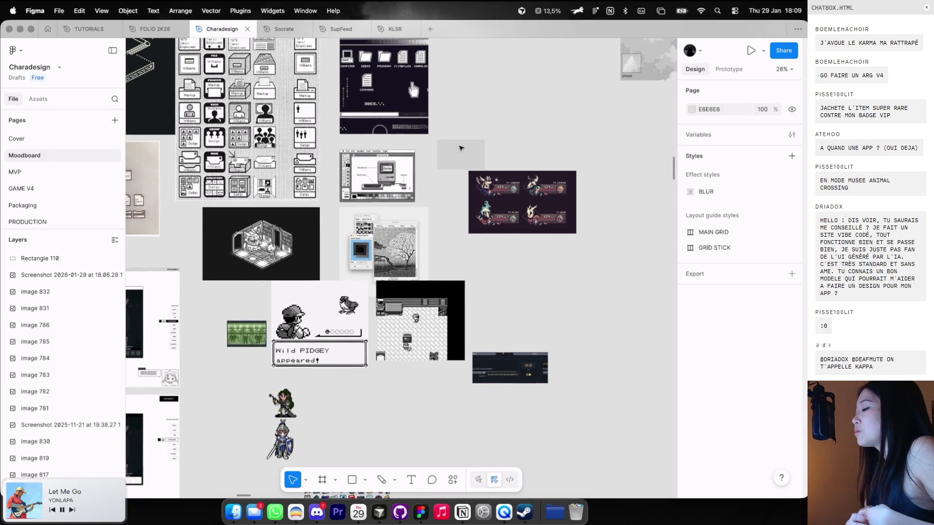
key("super+Tab")
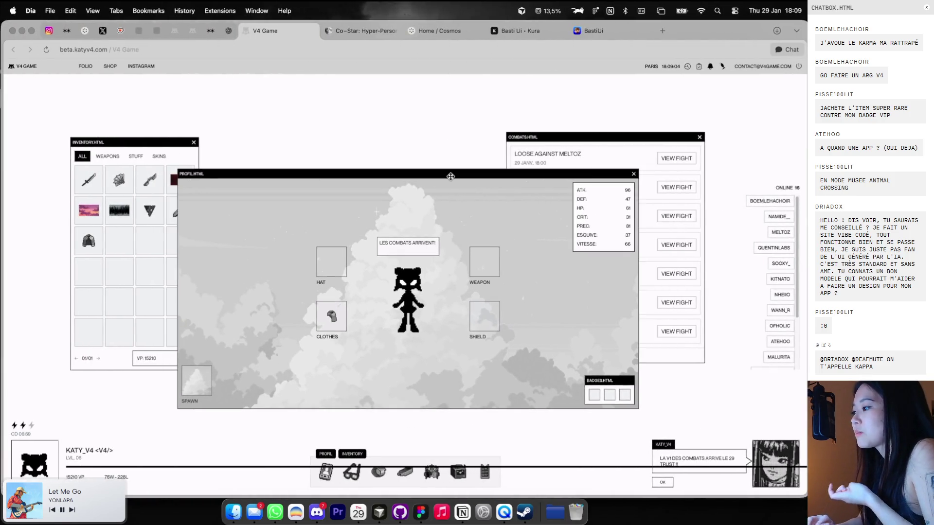
key("super+Tab")
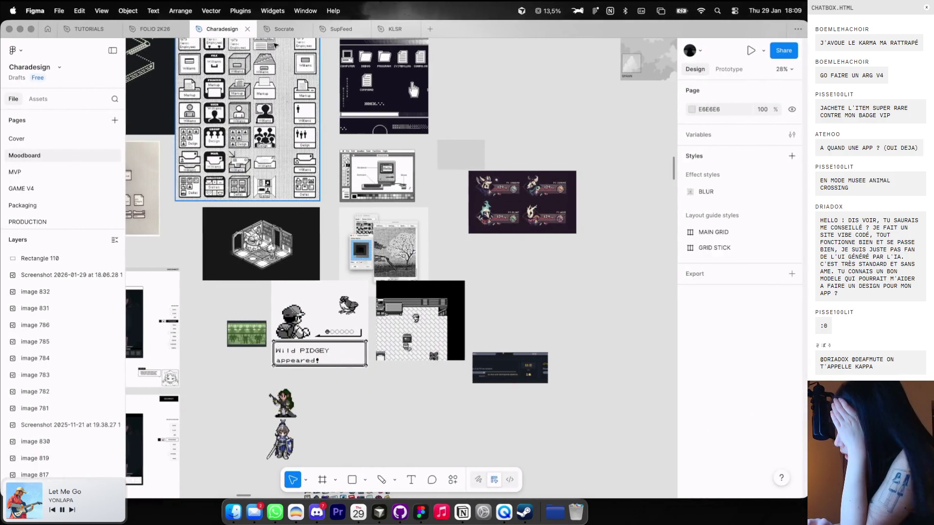
scroll(510, 72, "down", 4)
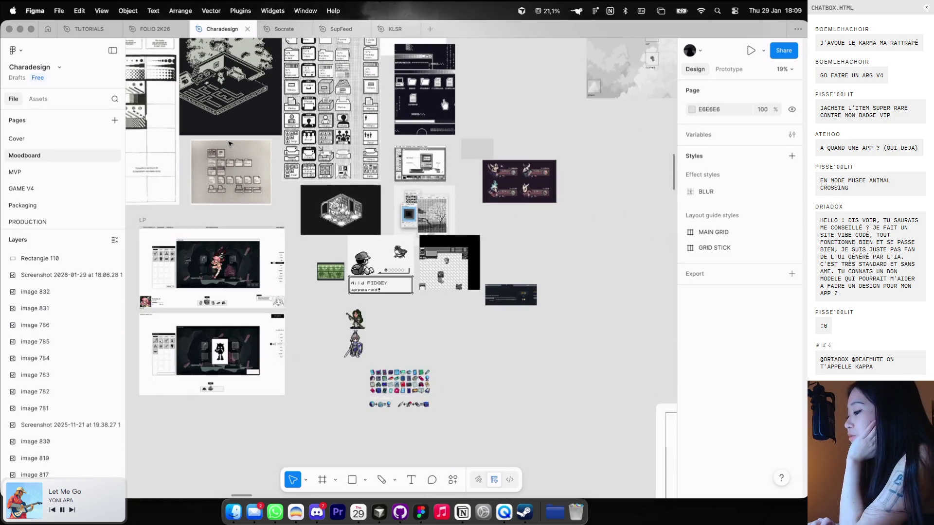
Open the FOLIO 2K26, Charadesign and Socrate files in turn and scroll the Socrate canvas
left_click(142, 31)
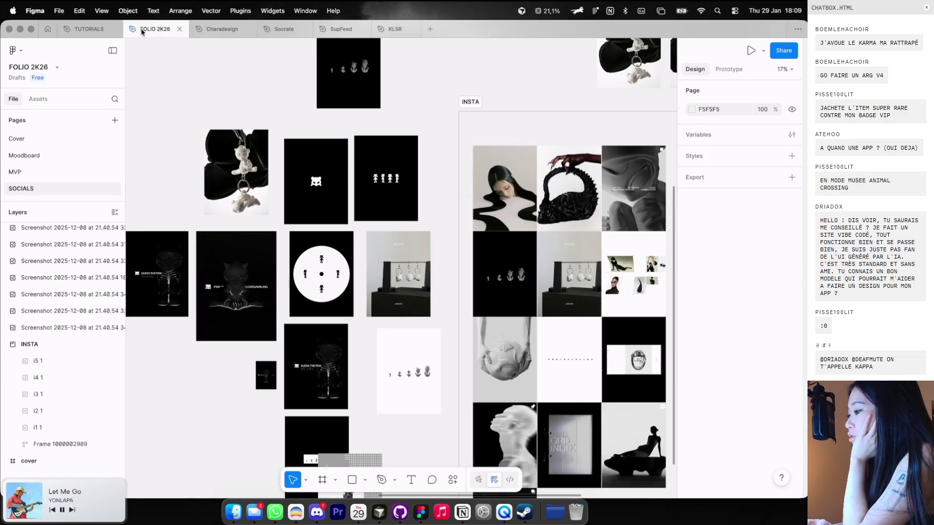
left_click(219, 30)
left_click(281, 33)
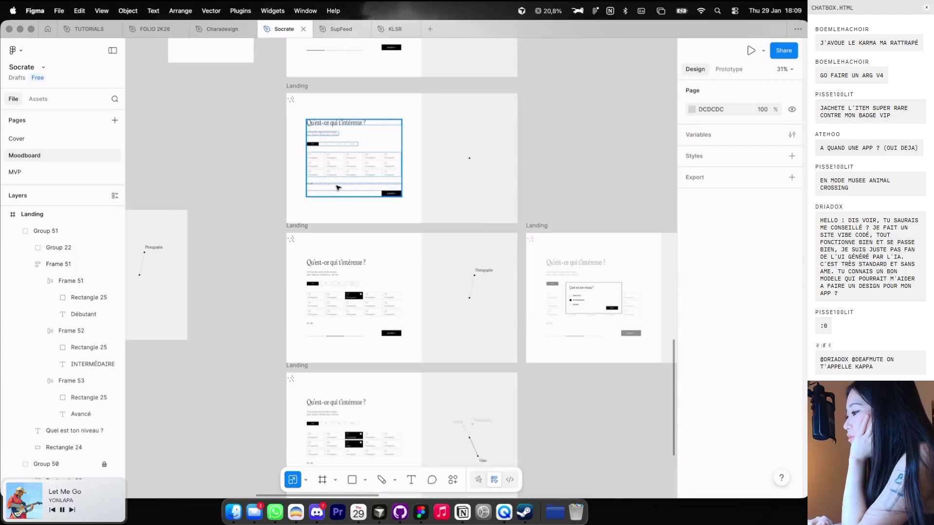
scroll(336, 188, "up", 3)
scroll(337, 189, "up", 3)
scroll(338, 188, "up", 2)
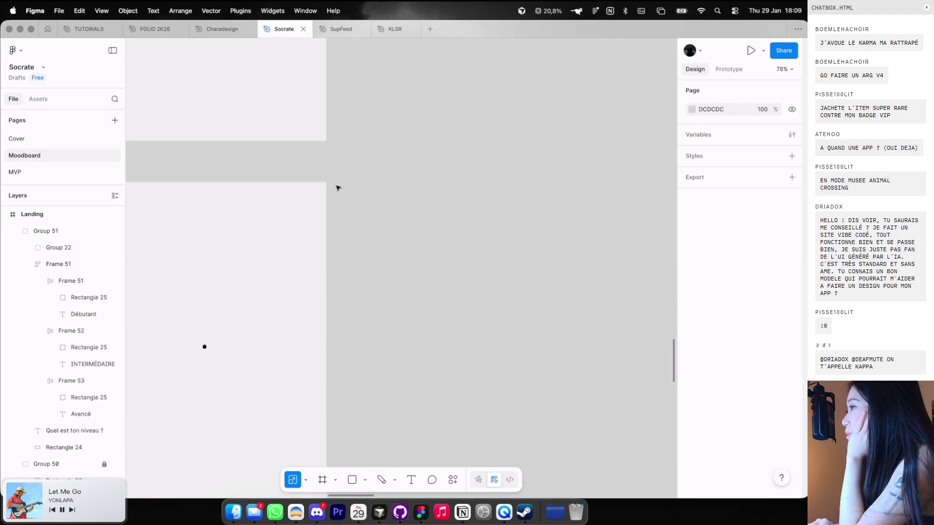
scroll(338, 188, "down", 3)
scroll(338, 188, "up", 2)
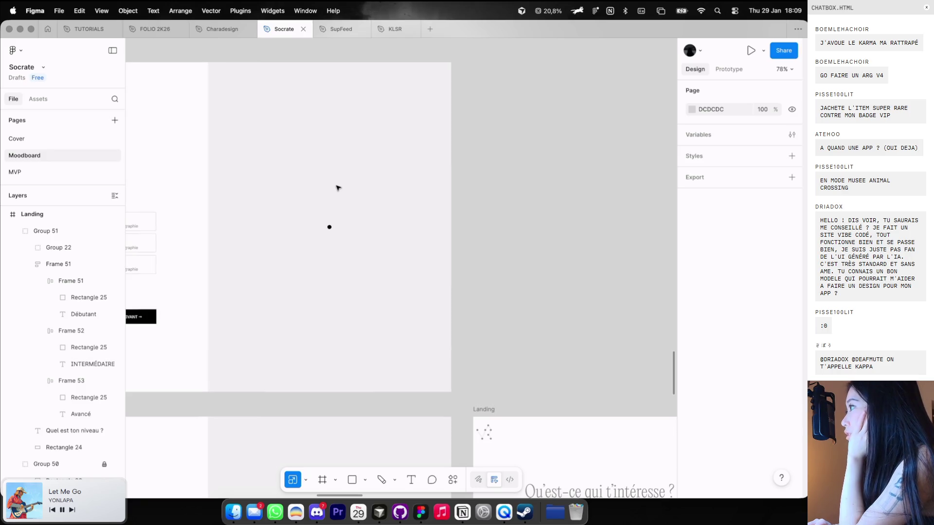
scroll(338, 188, "left", 1)
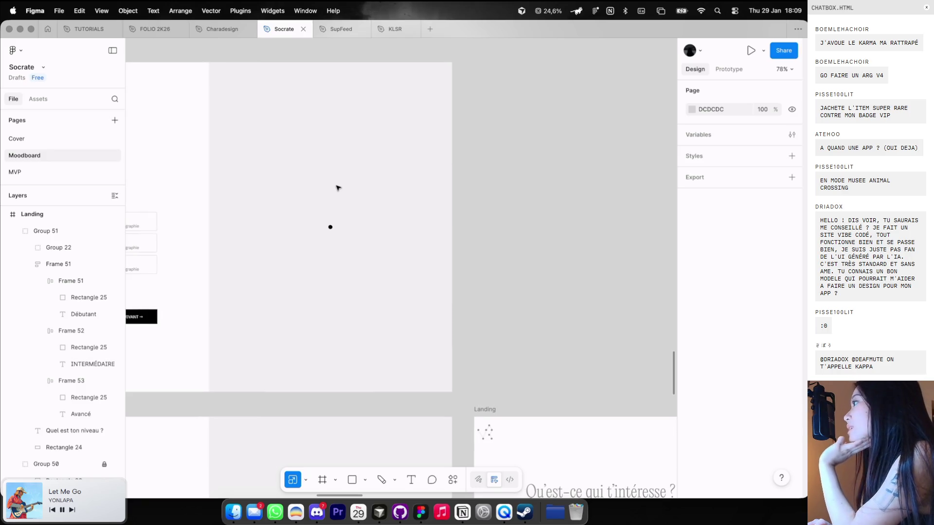
scroll(338, 188, "down", 5)
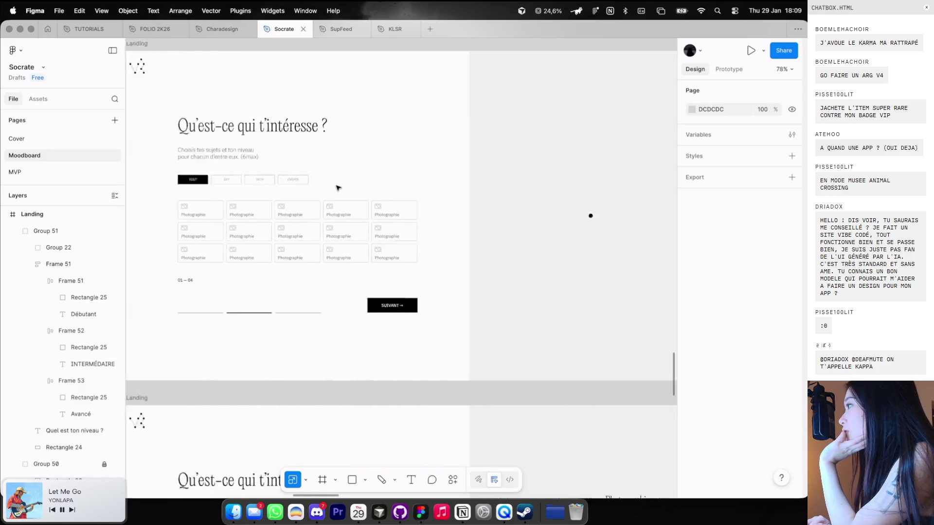
scroll(338, 188, "down", 3, "ctrl")
scroll(338, 188, "down", 2, "ctrl")
Pan around the Socrate frames, then bring up the V4 Game page in the browser
scroll(338, 188, "down", 5)
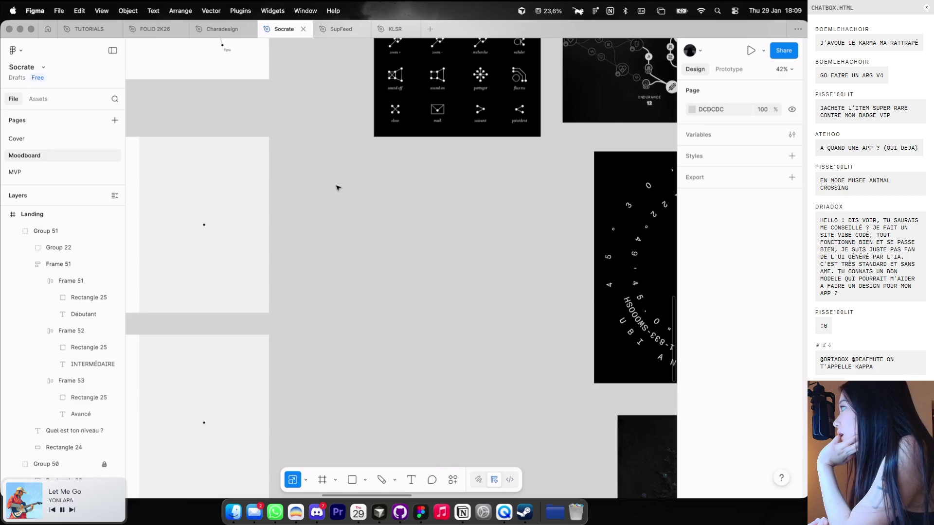
scroll(338, 188, "down", 1)
scroll(338, 189, "right", 1)
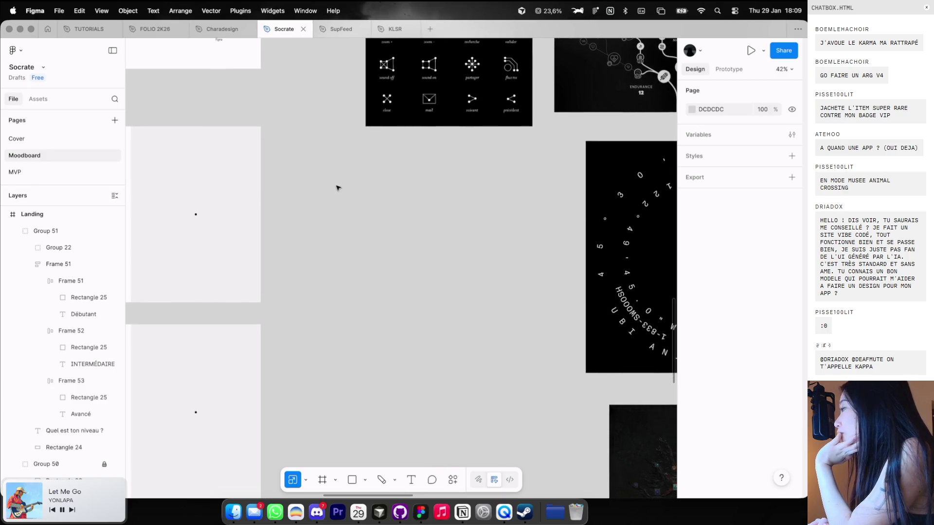
scroll(338, 188, "right", 5)
scroll(338, 188, "up", 1)
scroll(338, 188, "right", 1)
scroll(338, 188, "up", 1)
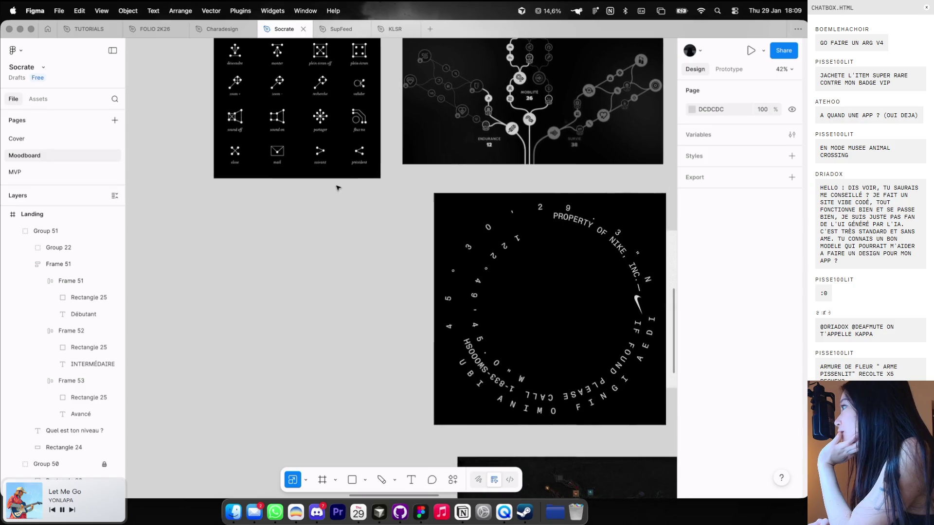
scroll(338, 188, "down", 1)
scroll(338, 189, "down", 1)
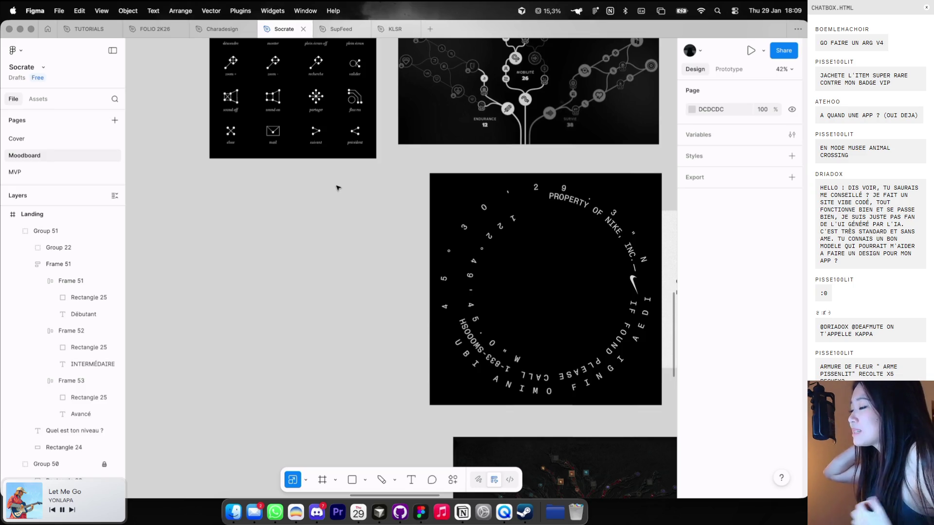
scroll(338, 189, "right", 3)
scroll(338, 188, "up", 3)
scroll(338, 188, "up", 2)
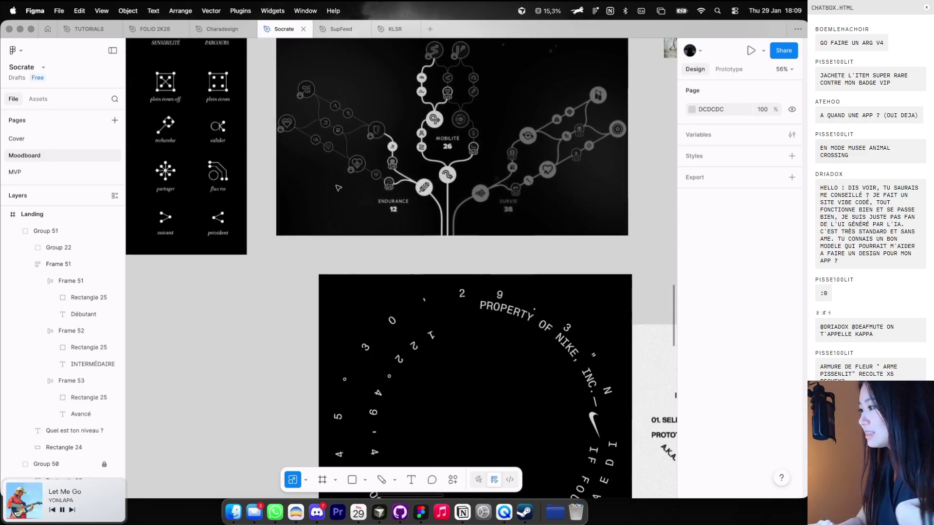
scroll(338, 188, "up", 3)
key("super+Tab")
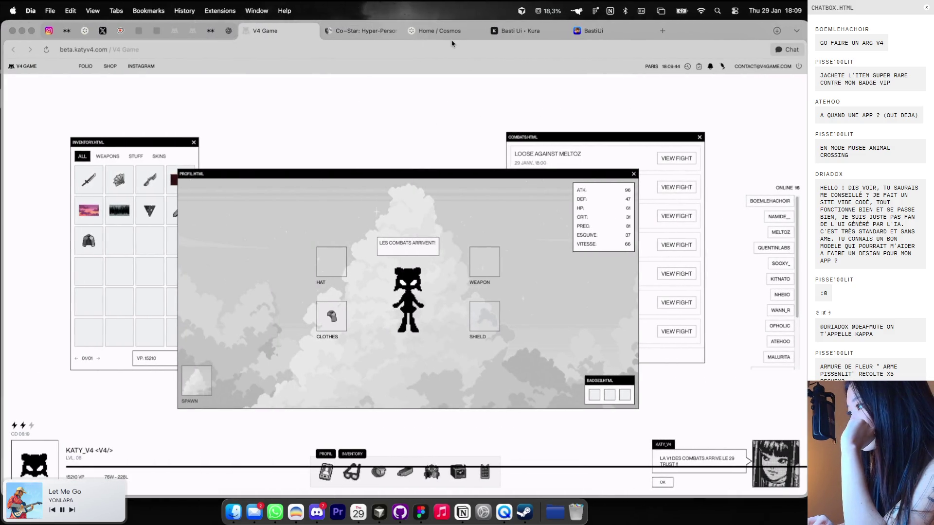
Switch from V4 Game to the Cosmos home feed, then open another pinned site
left_click(438, 31)
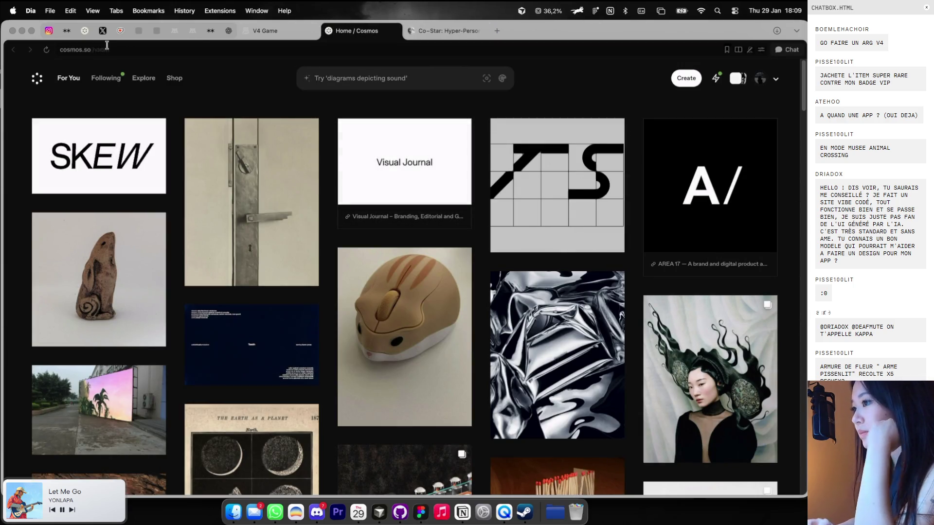
left_click(85, 31)
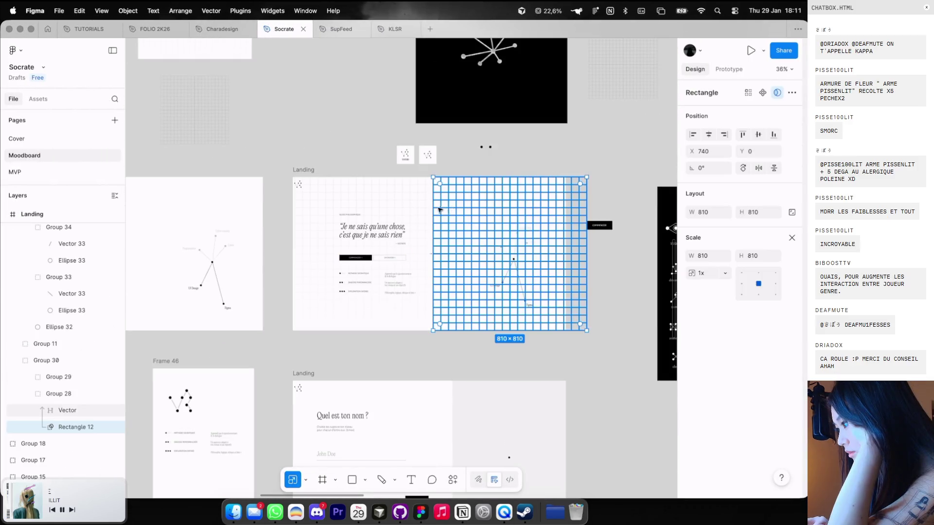
Delete Group 29 and shift Group 28 left inside the Landing frame
scroll(442, 204, "up", 5)
left_click(793, 238)
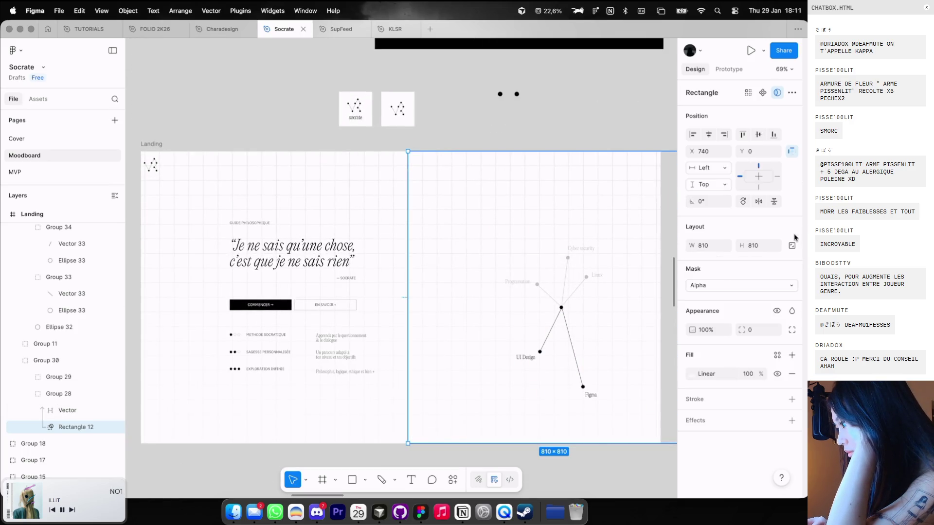
left_click(689, 375)
left_click(467, 319)
scroll(407, 230, "down", 2)
left_click(62, 377)
key("Delete")
left_click(62, 382)
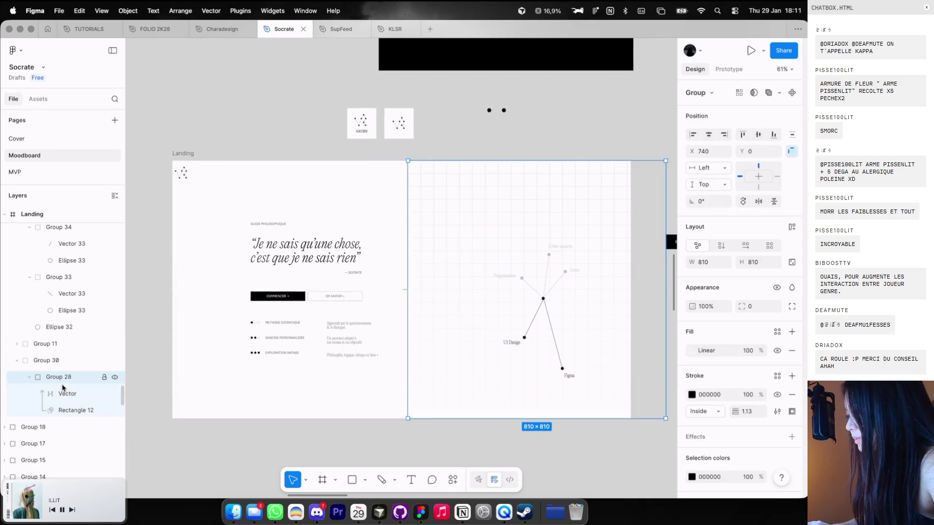
left_click_drag(425, 281, 389, 281)
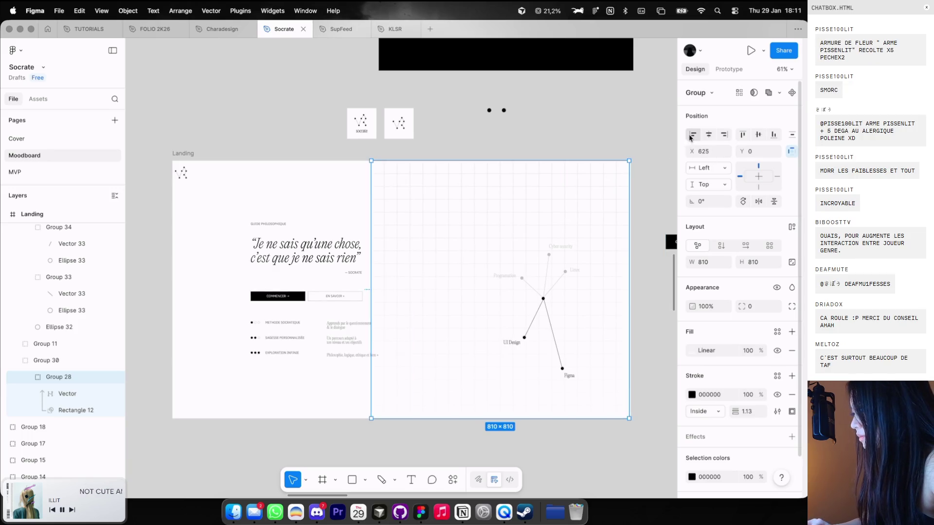
left_click(348, 202)
Ungroup Group 30, duplicate the grid vector to X 810, and widen Rectangle 12 to 1440
left_click(41, 368)
key("super+shift+g")
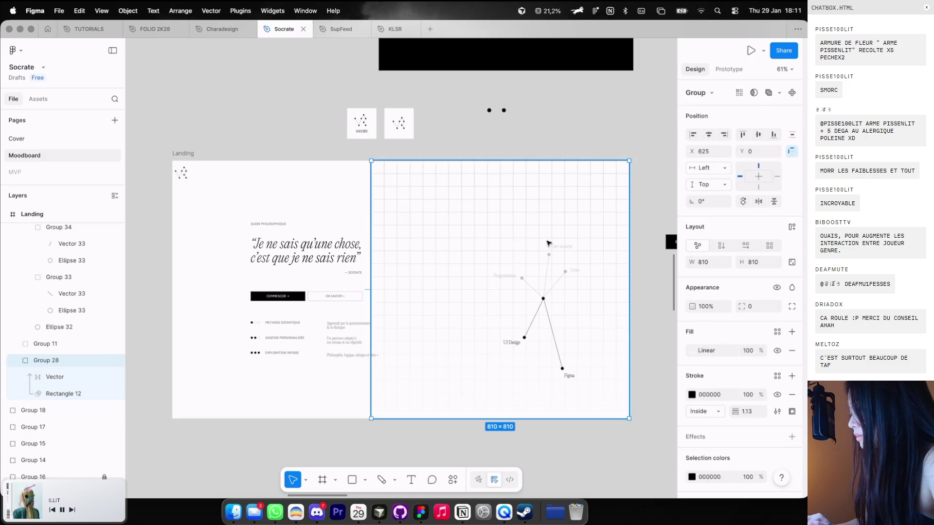
left_click(693, 134)
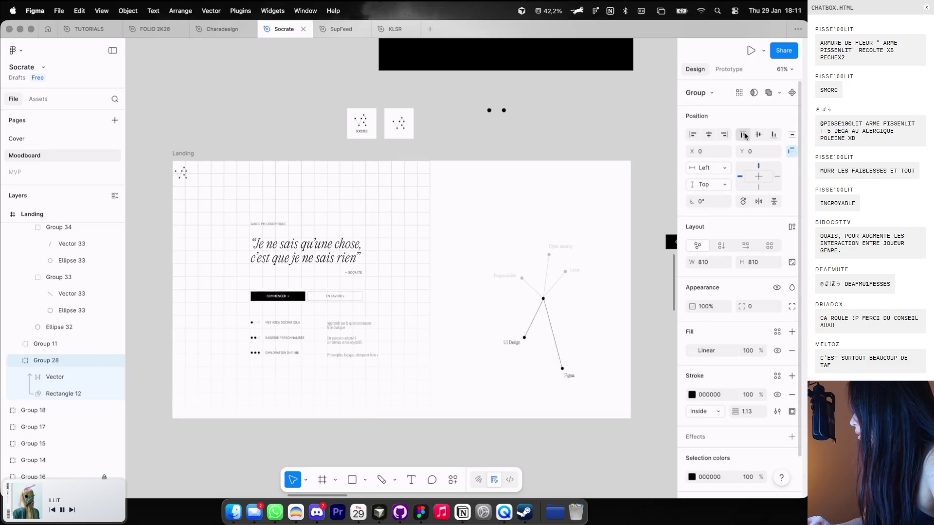
left_click(47, 377)
left_click_drag(360, 218, 612, 223)
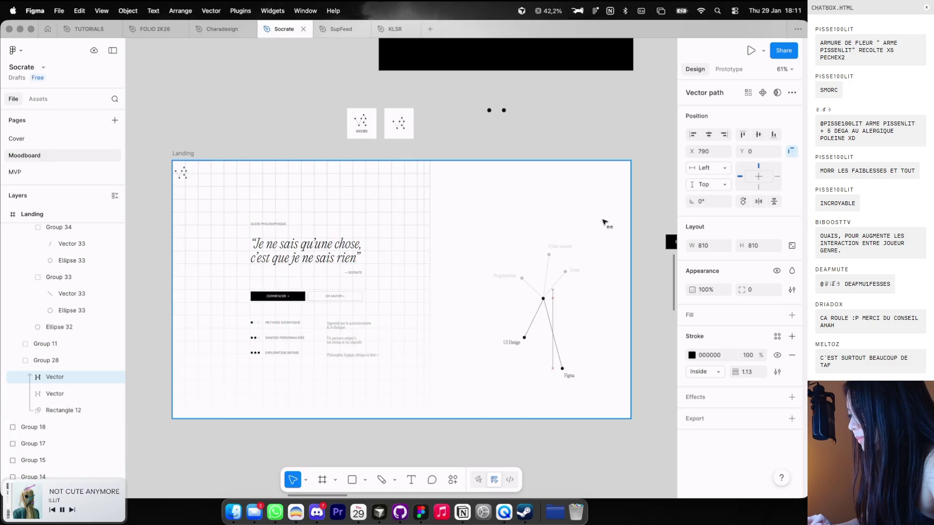
left_click(63, 410)
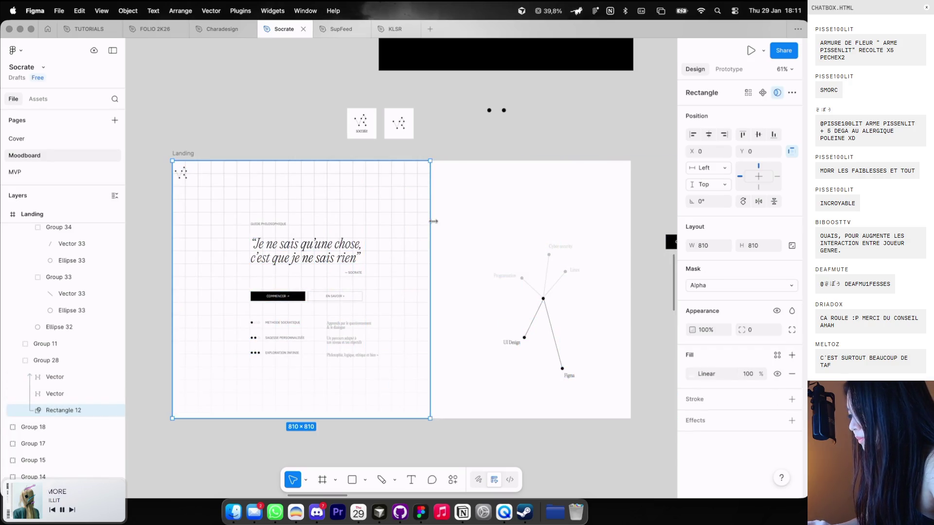
mouse_move(430, 225)
left_mouse_down()
mouse_move(579, 225)
mouse_move(510, 225)
left_mouse_up()
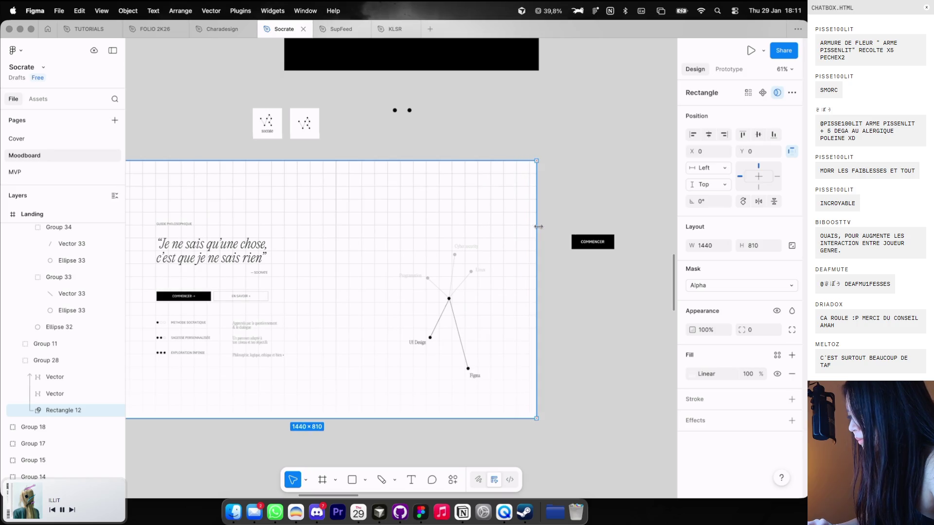
Resize both grid vectors together to 1620×810 and reposition them in the Landing frame
scroll(510, 225, "down", 3, "ctrl")
left_click(55, 377)
left_click(55, 393)
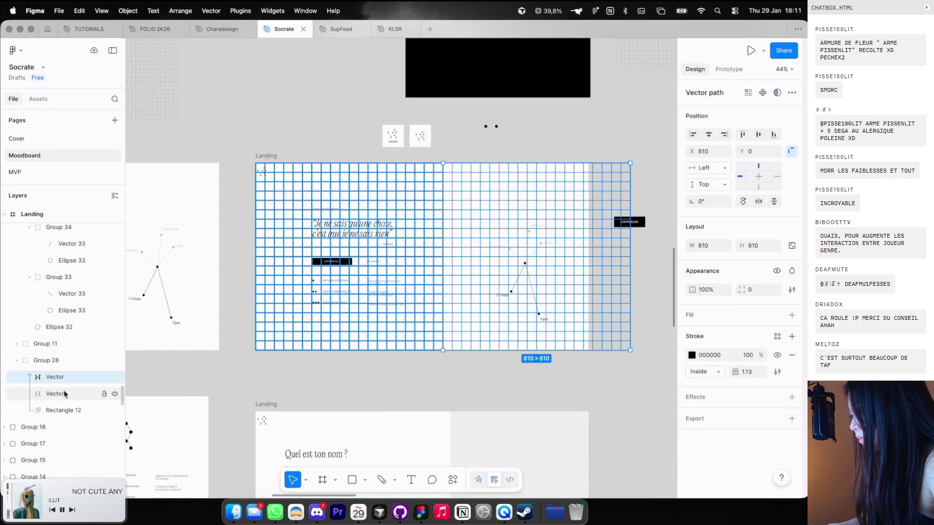
left_click(55, 377, "shift")
left_click_drag(625, 351, 588, 290)
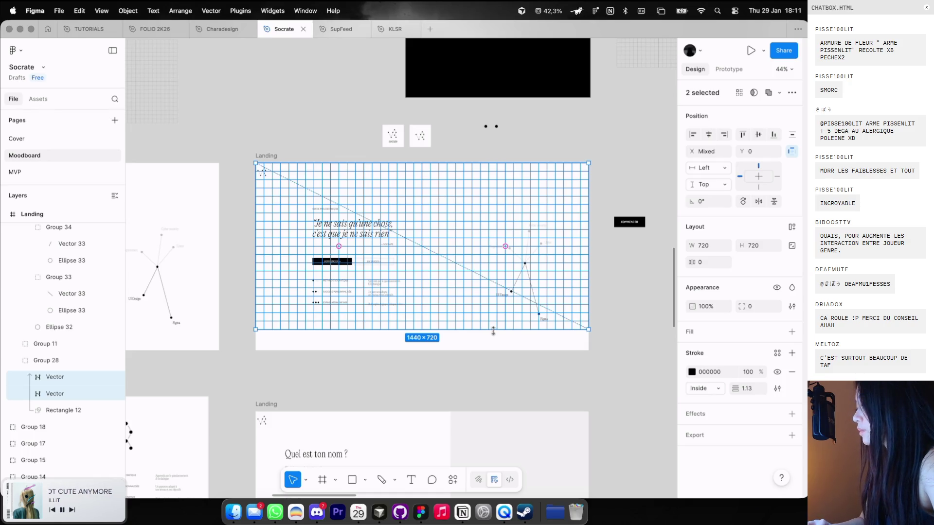
left_click_drag(493, 330, 492, 350)
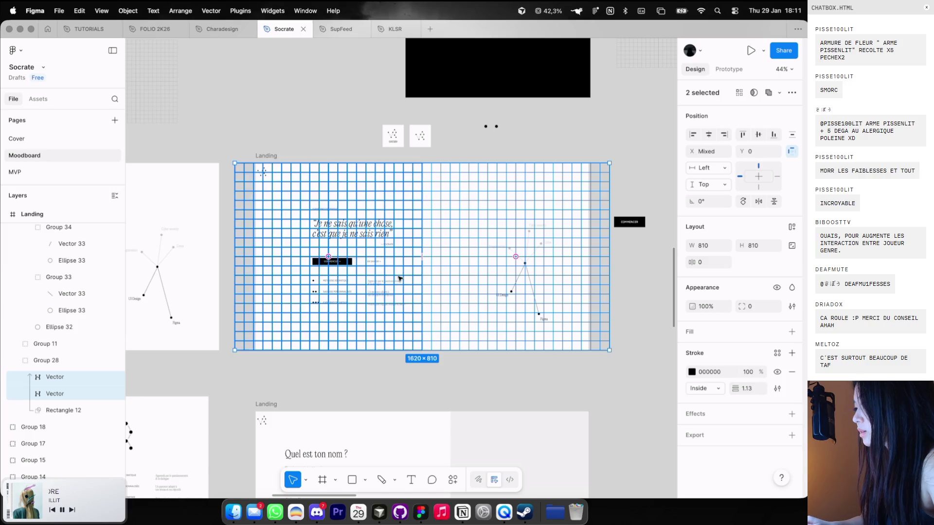
left_click_drag(398, 278, 400, 278)
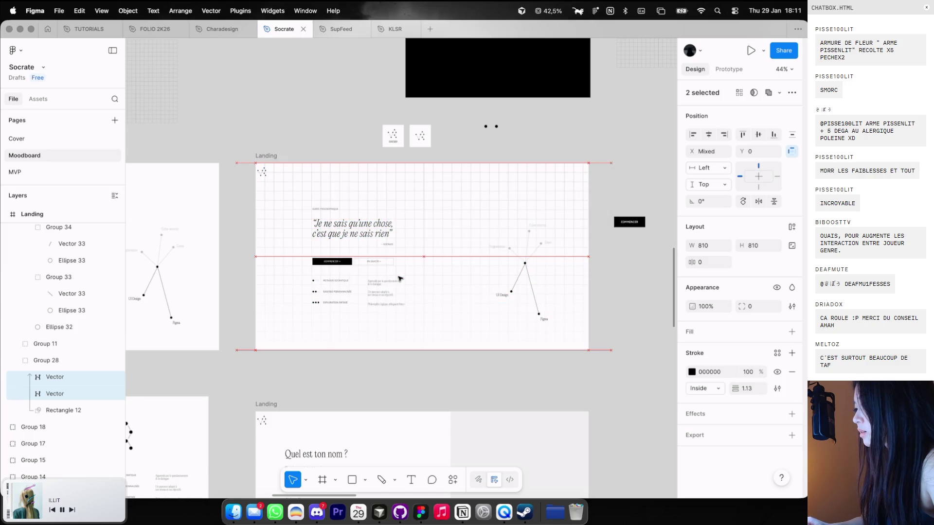
left_click(63, 409)
left_click(690, 373)
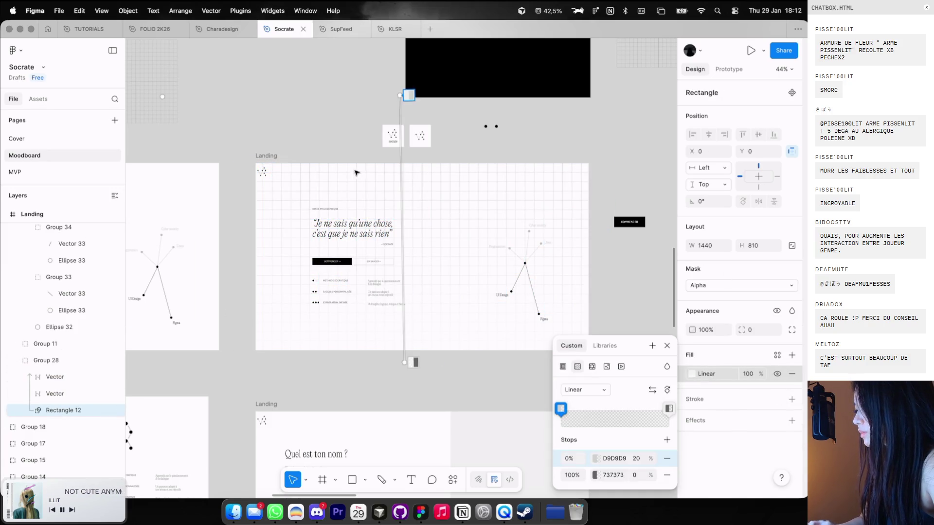
Run the gradient from the frame's top-left corner and add a middle stop at 41%
left_click_drag(400, 96, 273, 158)
left_click(411, 360)
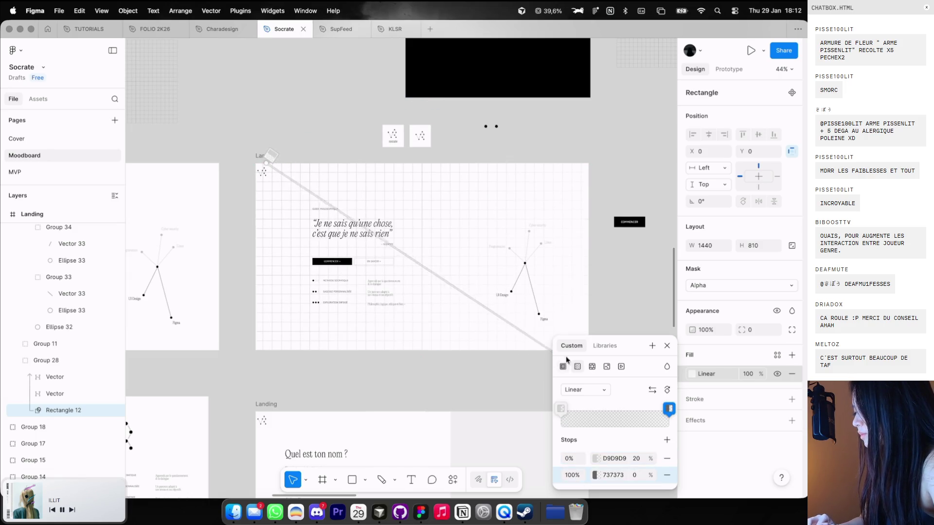
mouse_move(669, 409)
left_mouse_down()
mouse_move(577, 424)
mouse_move(669, 399)
left_mouse_up()
left_click(601, 417)
left_click_drag(577, 397, 607, 396)
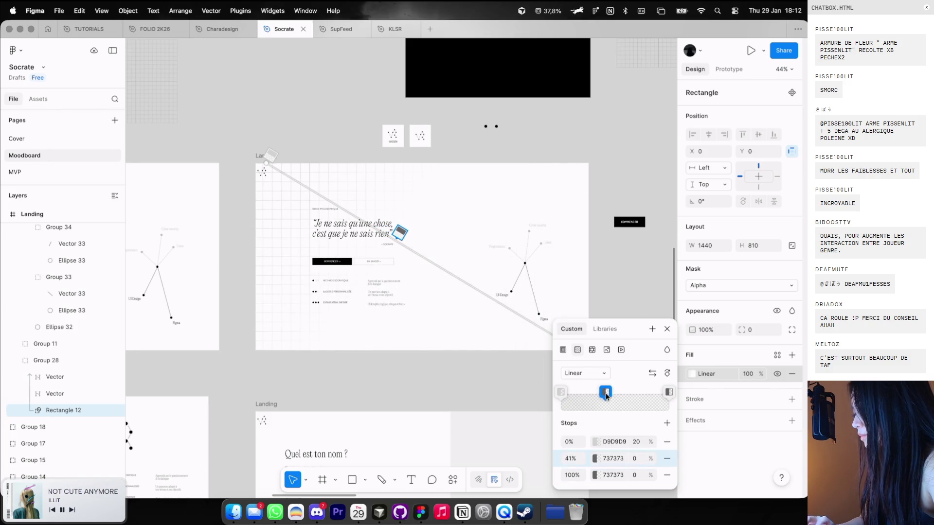
left_click(668, 393)
left_click(668, 393)
Set the end stops to 0% opacity and the 41% stop to 5%
left_click(640, 440)
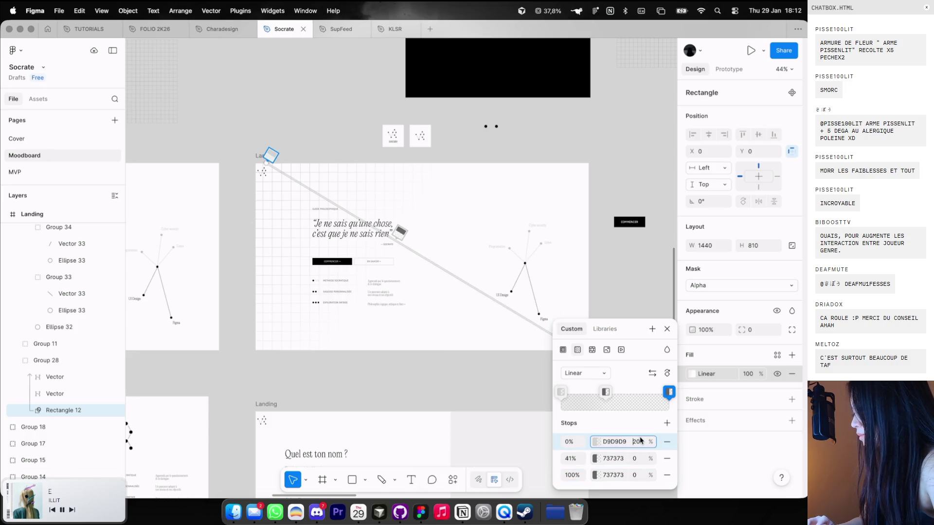
type("0")
left_click(605, 392)
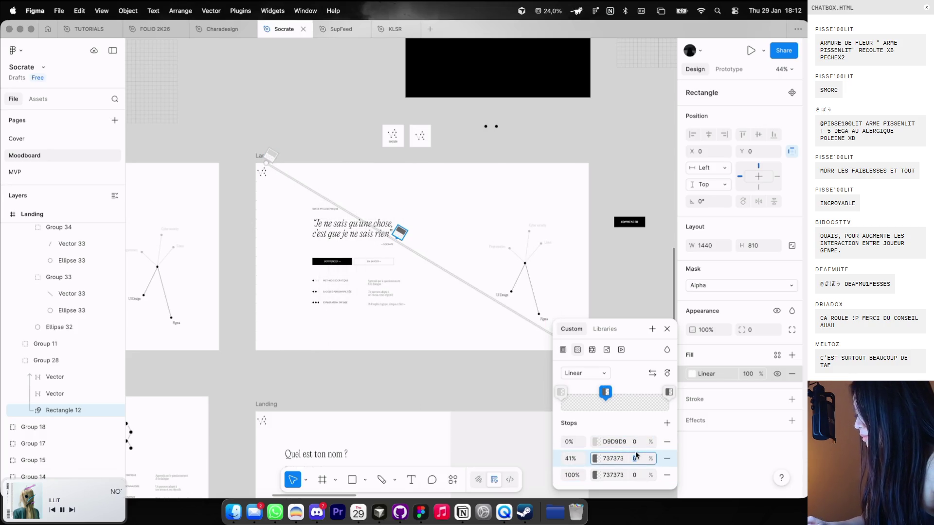
left_click(636, 459)
type("20")
key("Return")
type("6")
key("Return")
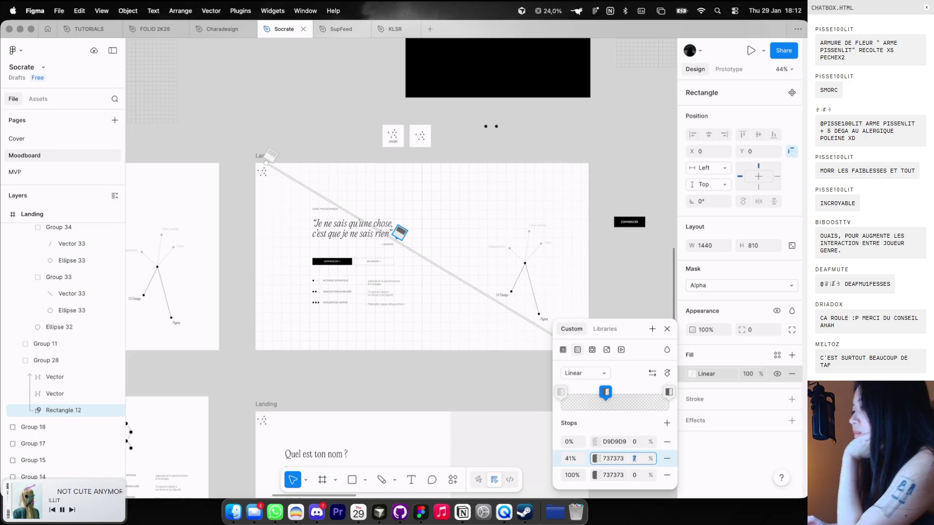
type("4")
key("Return")
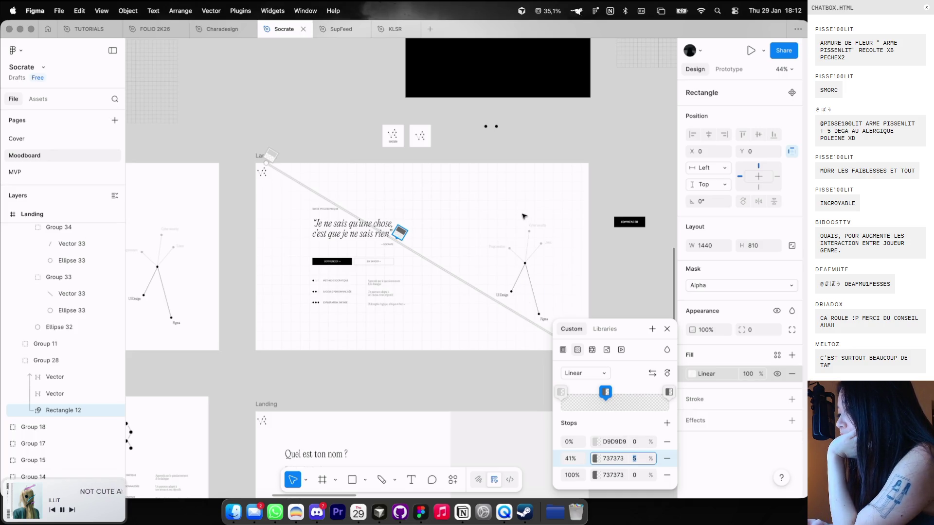
Pull the gradient's end handle to the frame's bottom-right corner
scroll(323, 167, "up", 5)
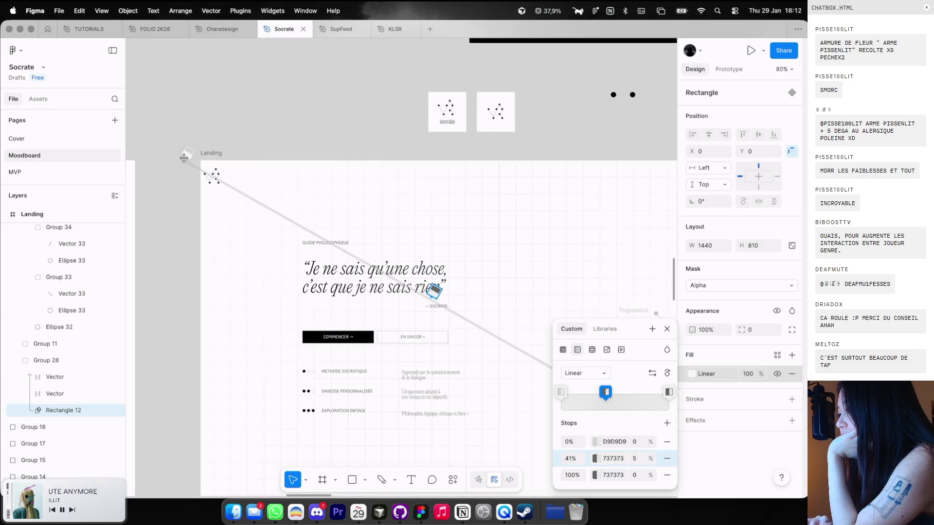
scroll(184, 158, "down", 10)
scroll(185, 160, "right", 5)
scroll(511, 158, "up", 3)
scroll(510, 158, "left", 4)
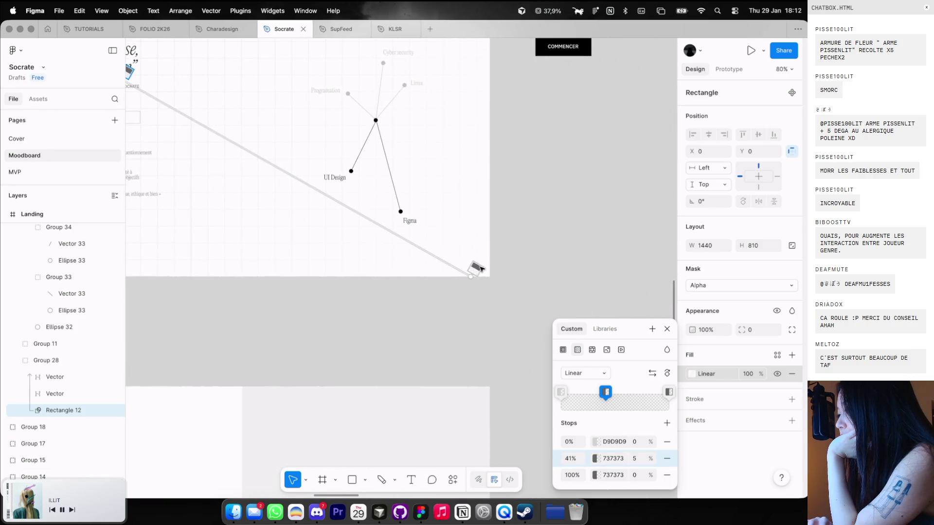
mouse_move(472, 275)
left_mouse_down()
mouse_move(437, 259)
mouse_move(474, 273)
left_mouse_up()
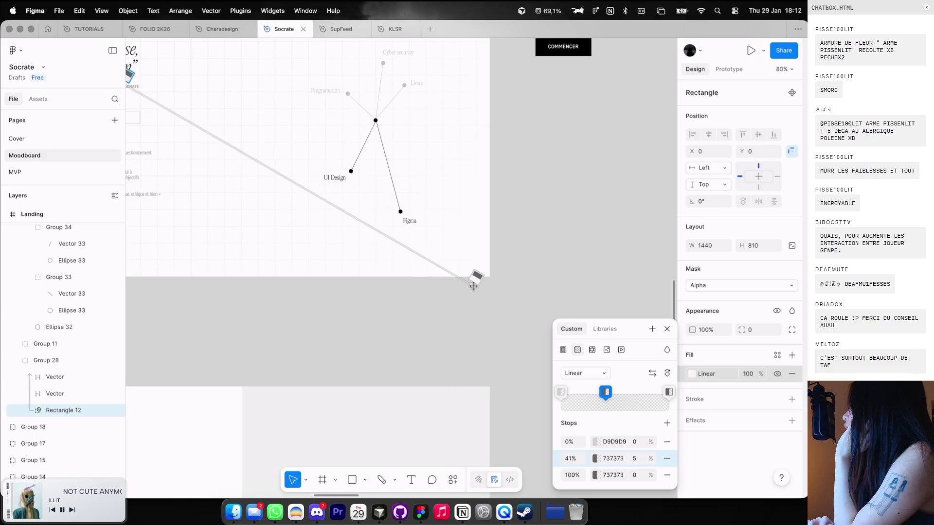
Deselect the gradient and scroll through the Landing frames to review them
left_click(460, 320)
scroll(460, 319, "down", 5)
scroll(459, 317, "down", 3)
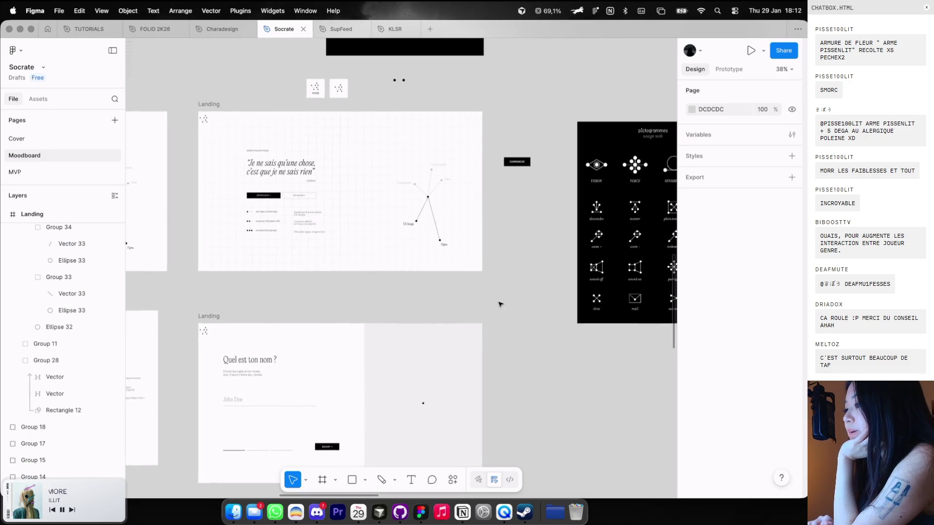
scroll(499, 304, "up", 3)
scroll(499, 304, "down", 3)
scroll(499, 304, "down", 3)
scroll(499, 304, "down", 3)
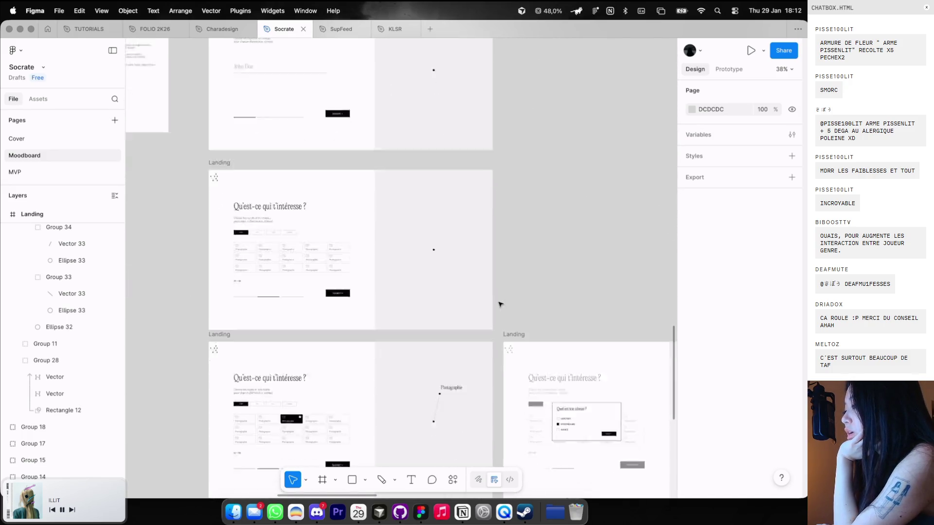
scroll(500, 304, "down", 2)
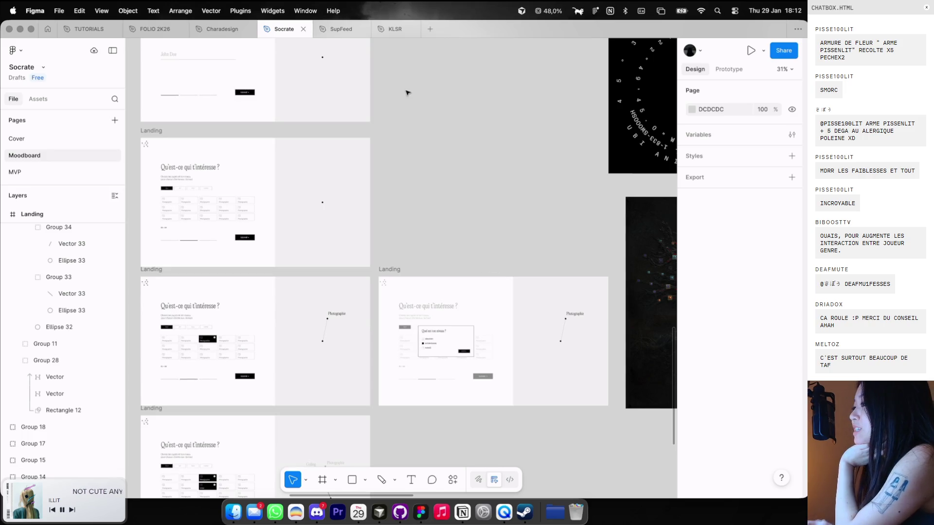
Go to the Charadesign file, return to V4 Game in Dia, then bring Notion forward
left_click(223, 28)
scroll(390, 54, "up", 2)
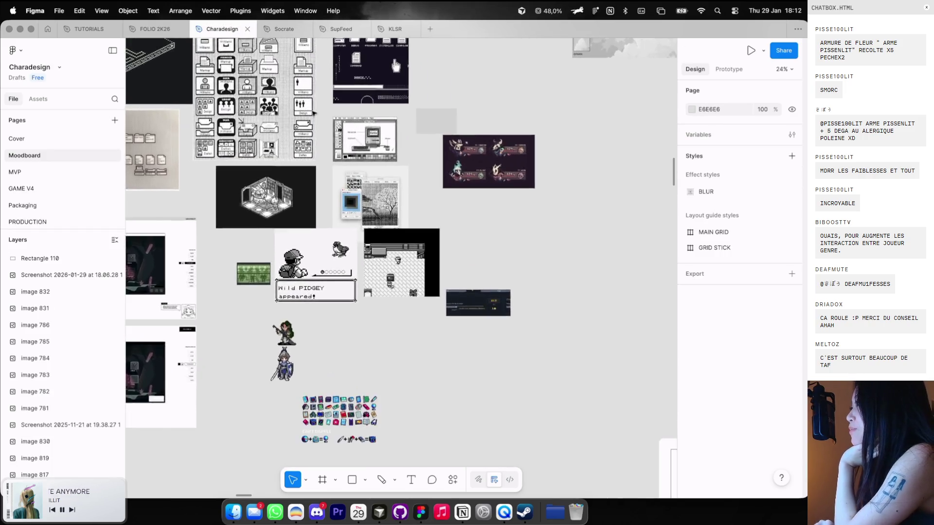
key("super+Tab")
left_click(261, 33)
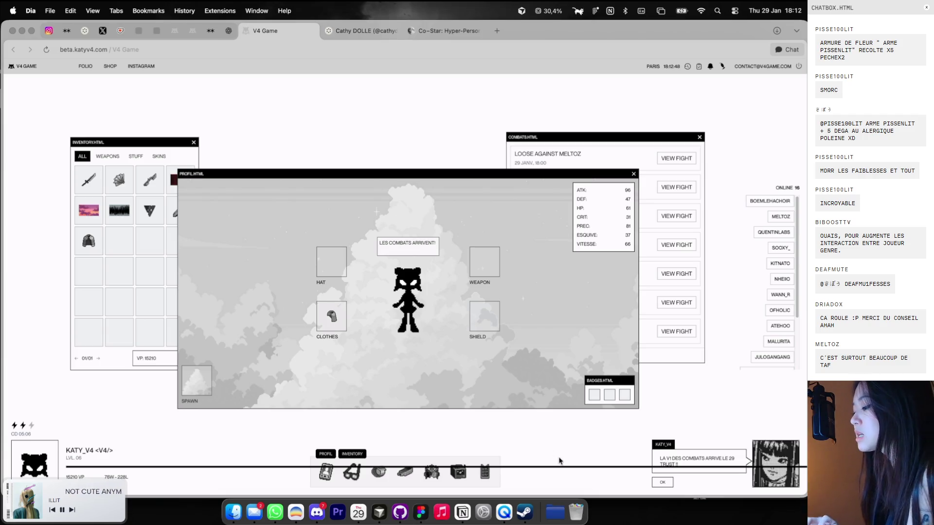
left_click(462, 511)
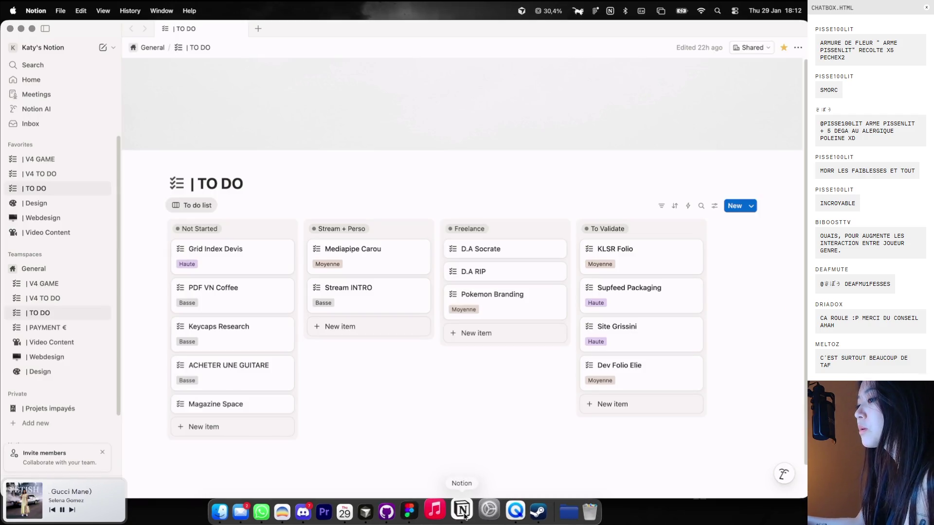
Open the '| V4 GAME' task board from Notion favorites, then bring the V4 Game site forward
left_click(42, 159)
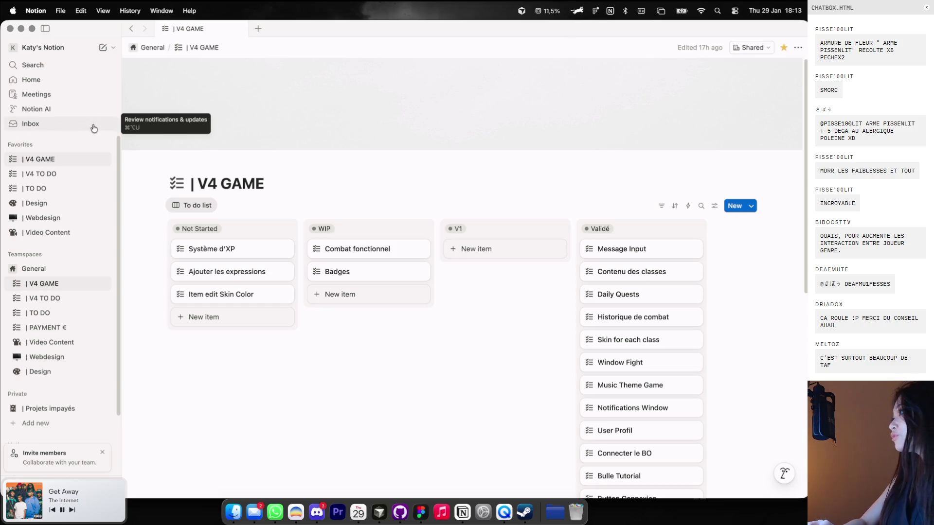
key("XF86MonBrightnessUp")
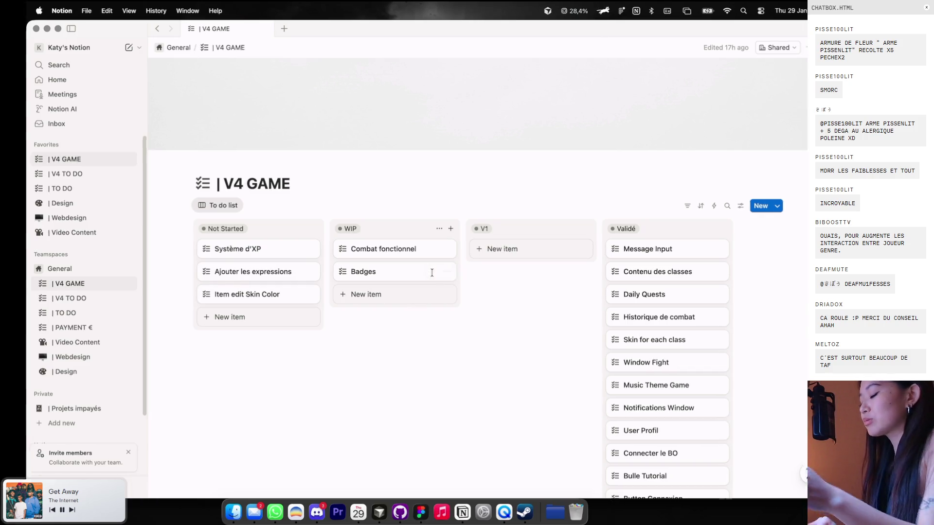
left_click(298, 509)
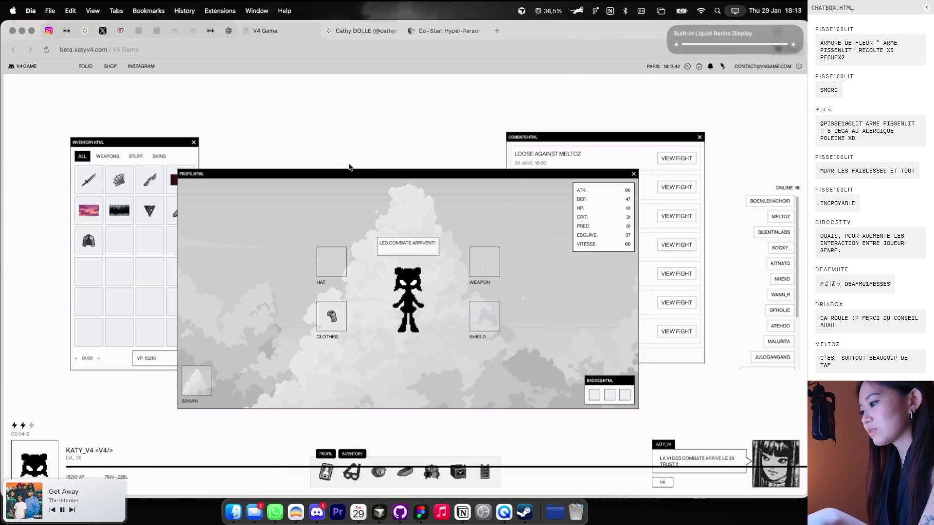
Screenshot the PROFIL.HTML window and paste it onto the Charadesign moodboard
left_click_drag(373, 169, 363, 151)
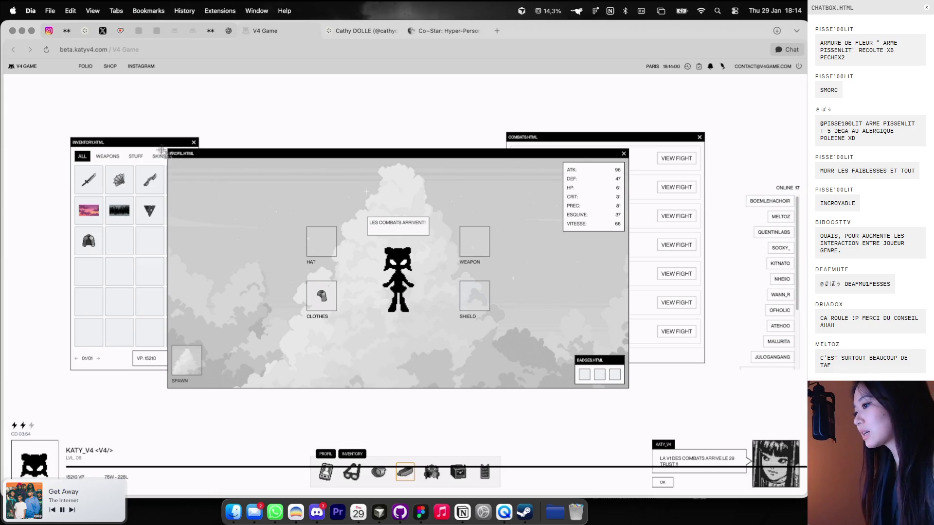
left_click_drag(161, 146, 640, 395)
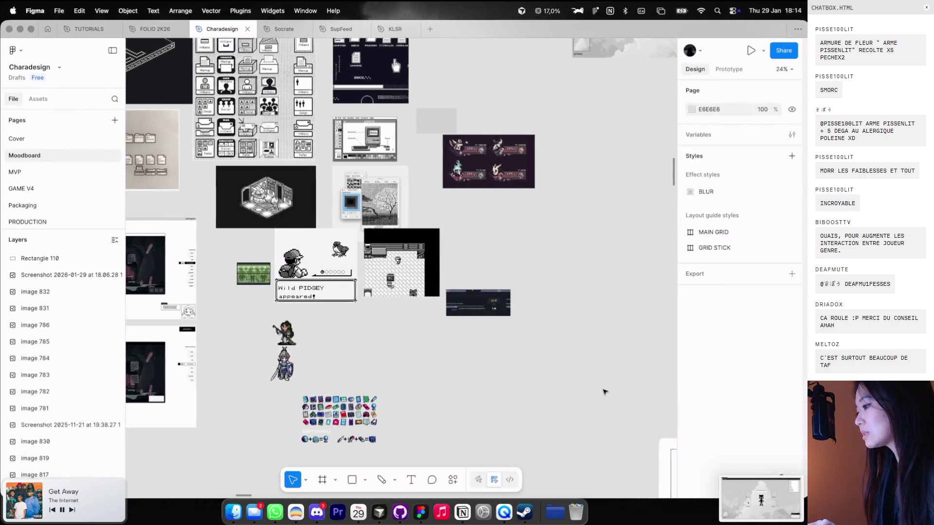
scroll(604, 390, "up", 3)
scroll(559, 341, "right", 3)
key("super+v")
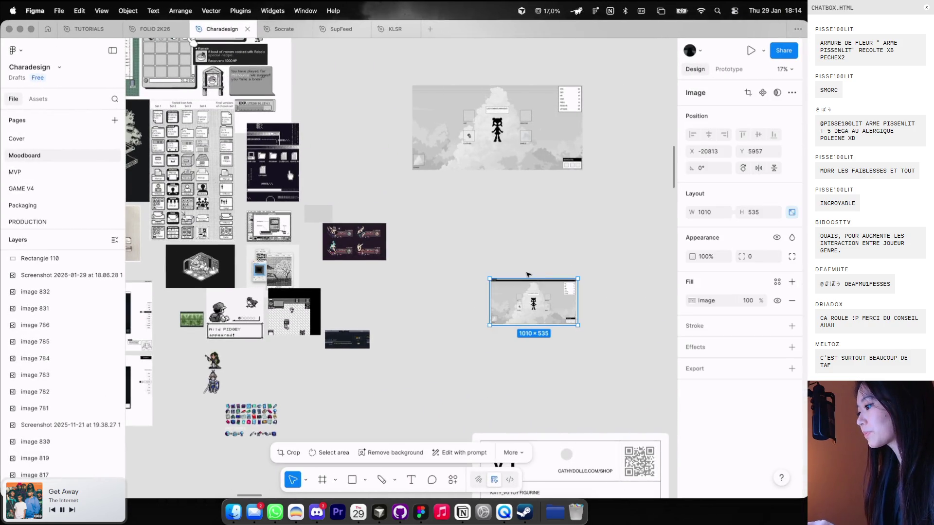
Replace the paste with a 129×129 outlined, fill-less square left of CLOTHES
key("Delete")
scroll(444, 140, "up", 8)
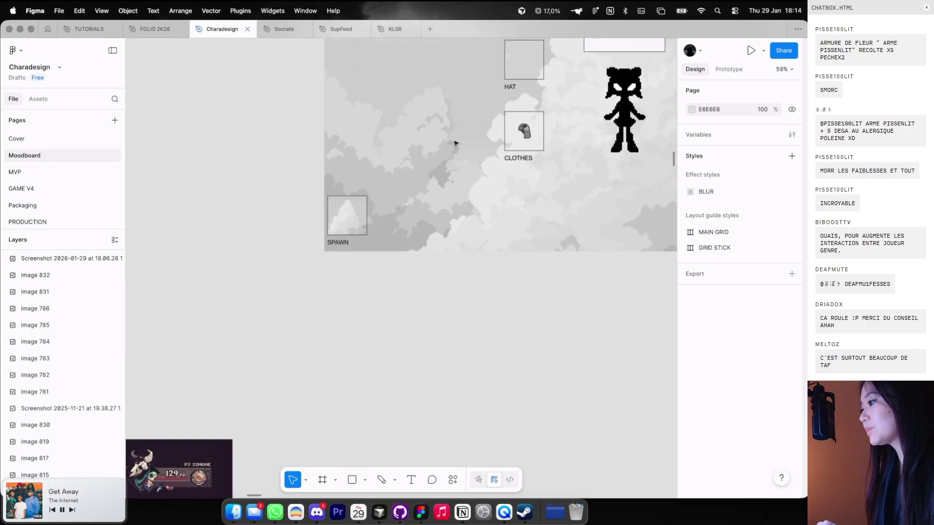
key("r")
mouse_move(438, 113)
left_mouse_down()
mouse_move(479, 153)
mouse_move(465, 145)
left_mouse_up()
left_click(792, 301)
left_click(791, 303)
left_click(691, 321)
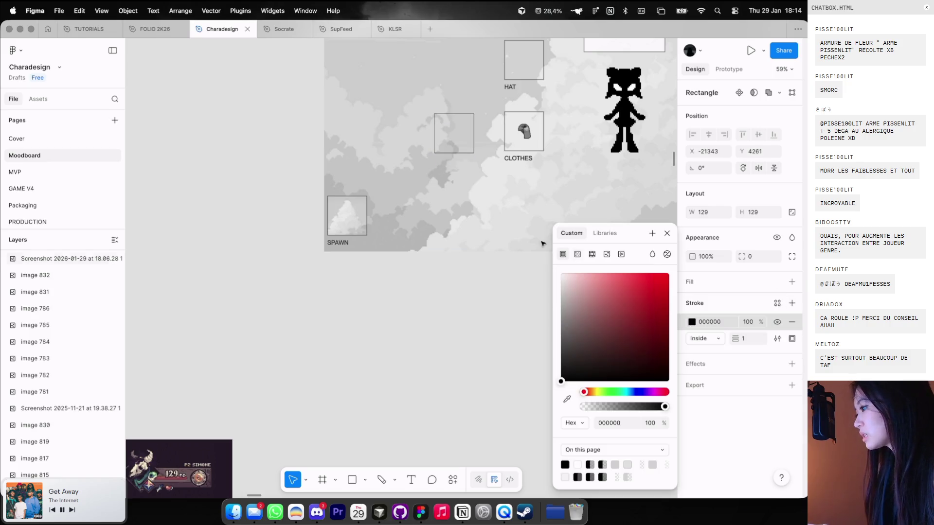
Nudge the empty square up to line up with the CLOTHES slot
scroll(437, 195, "left", 4)
scroll(438, 195, "up", 2)
left_click(357, 175)
left_click(375, 163)
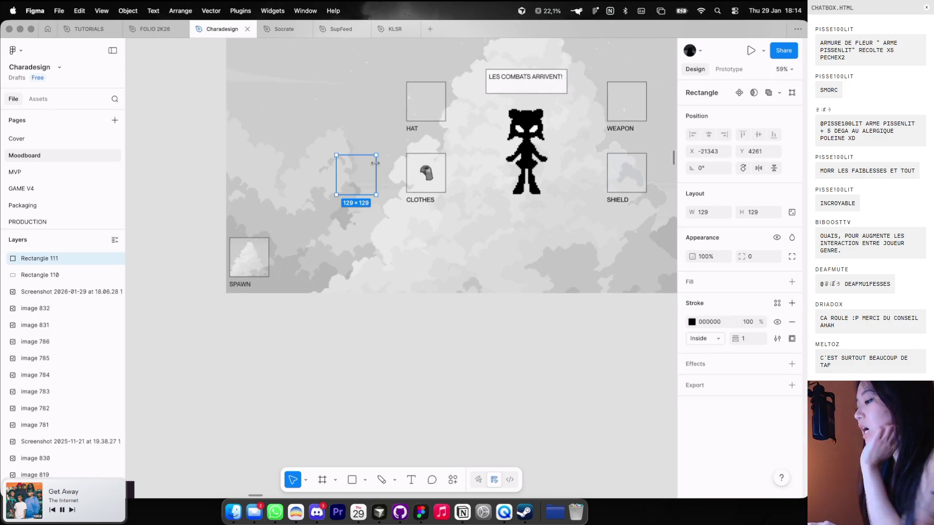
key("Up")
key("Up")
key("Up")
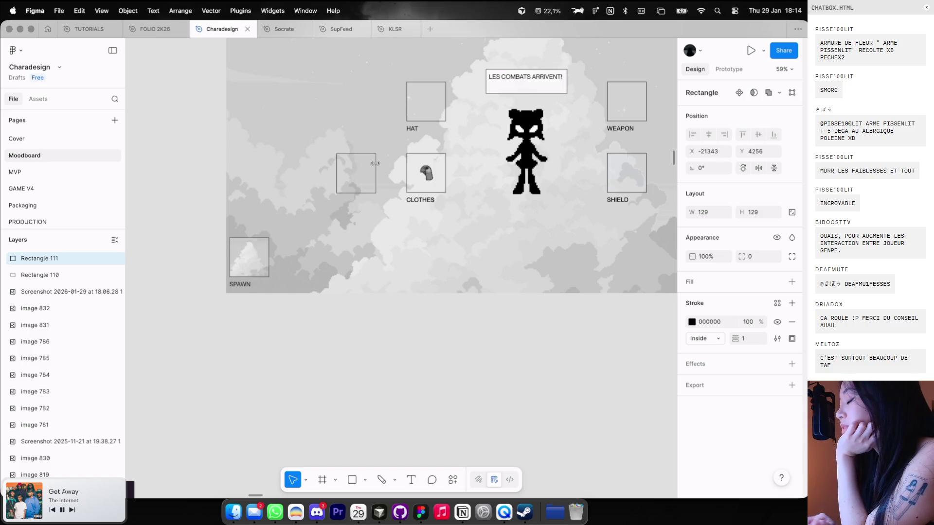
scroll(337, 273, "down", 3)
left_click(337, 277)
scroll(335, 279, "down", 3)
scroll(317, 183, "up", 2)
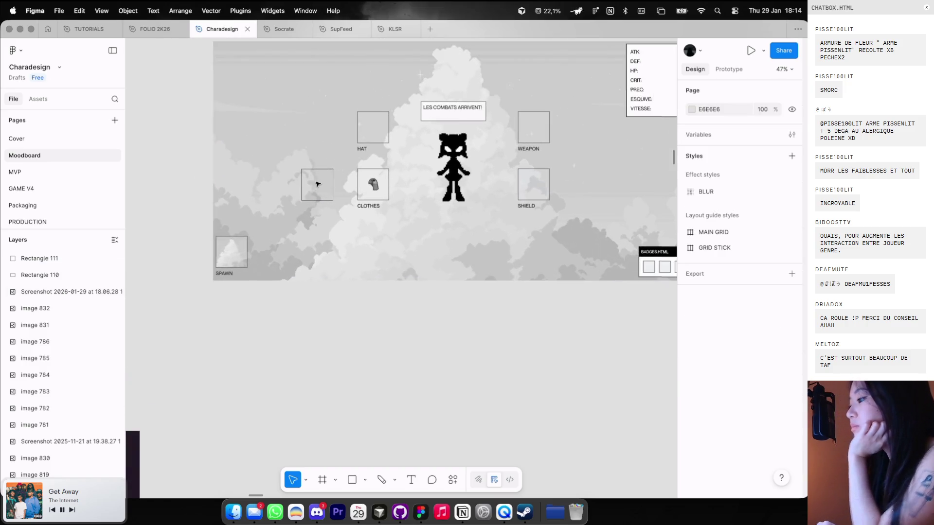
Shift the empty square slightly left and duplicate it next to the WEAPON slot
left_click(330, 182)
double_click(329, 181)
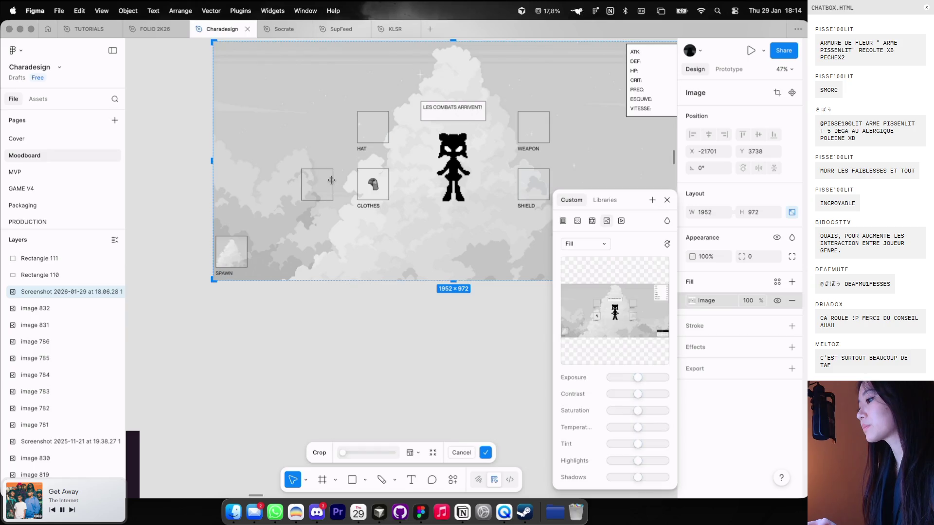
left_click(332, 181)
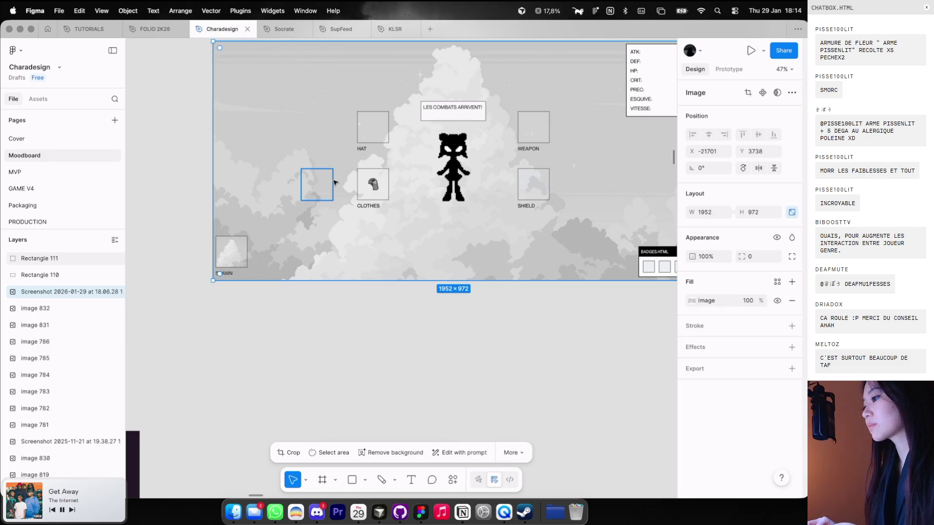
left_click(333, 182)
left_click_drag(333, 181, 328, 181)
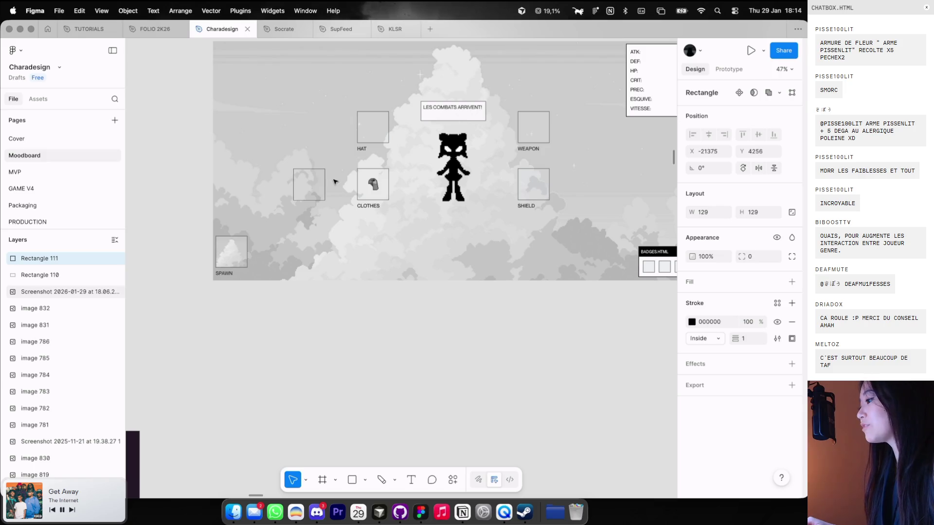
scroll(333, 182, "right", 5)
scroll(333, 182, "up", 4)
key("alt")
mouse_move(258, 192)
left_mouse_down()
mouse_move(259, 166)
mouse_move(523, 172)
left_mouse_up()
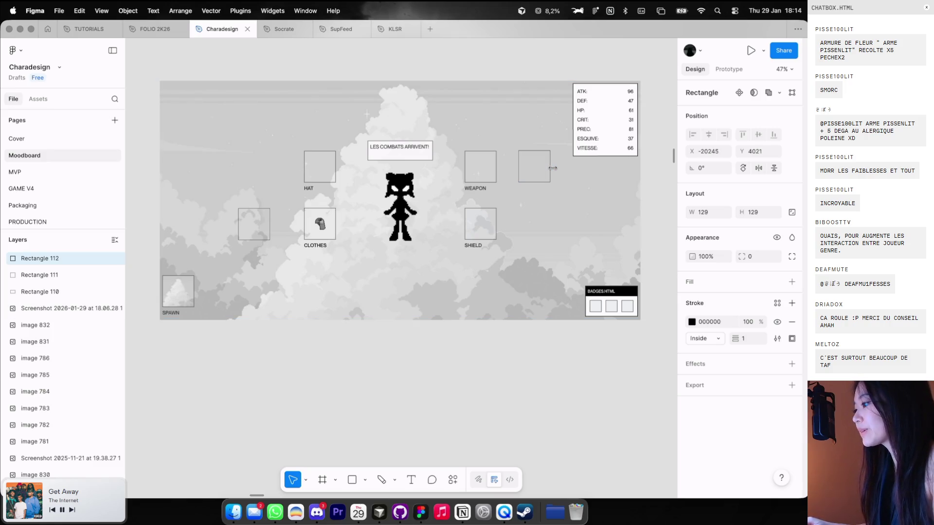
Nudge the left box right, add a 'WING' label beneath it, then switch back to Dia
left_click_drag(262, 224, 268, 223)
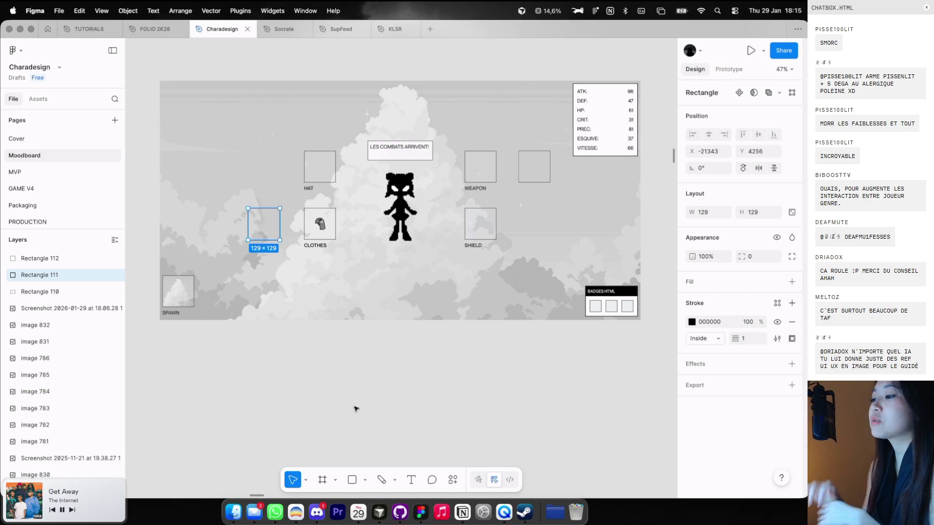
key("t")
left_click(268, 262)
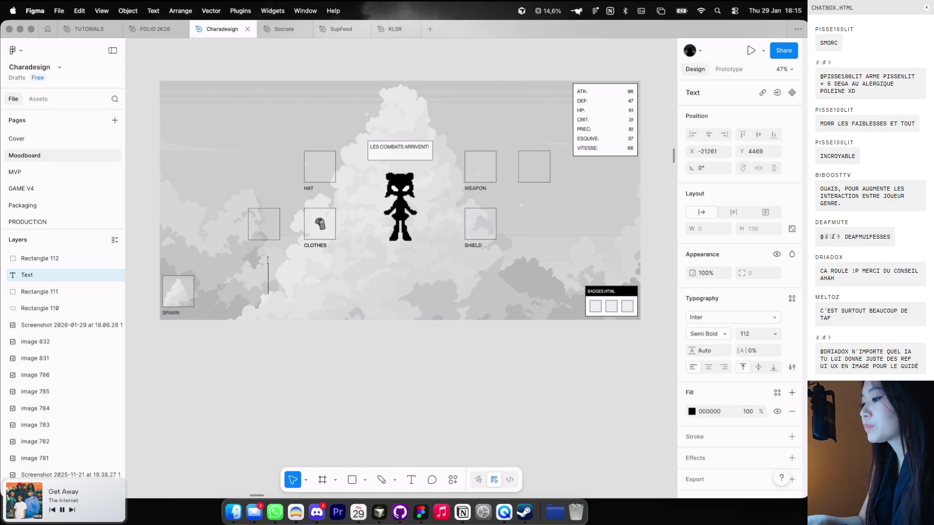
type("WING")
key("Escape")
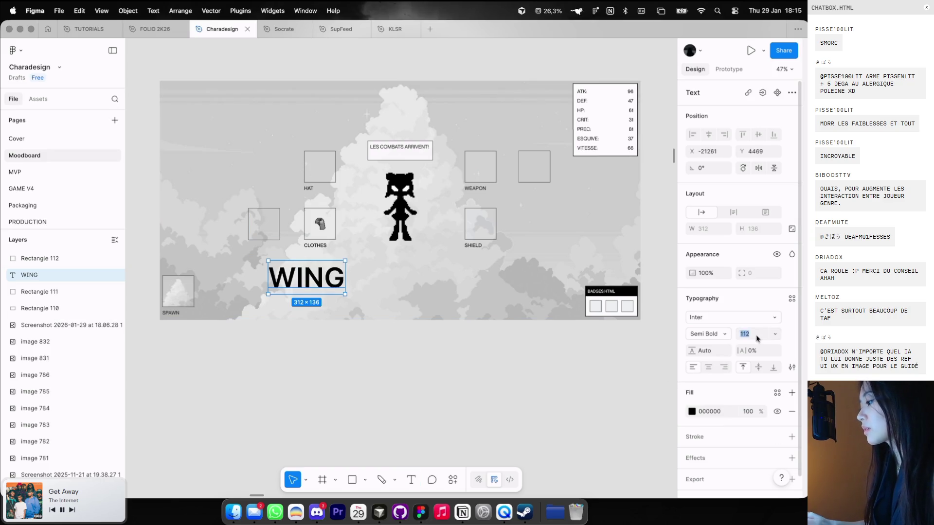
key("super+z")
key("ctrl+Left")
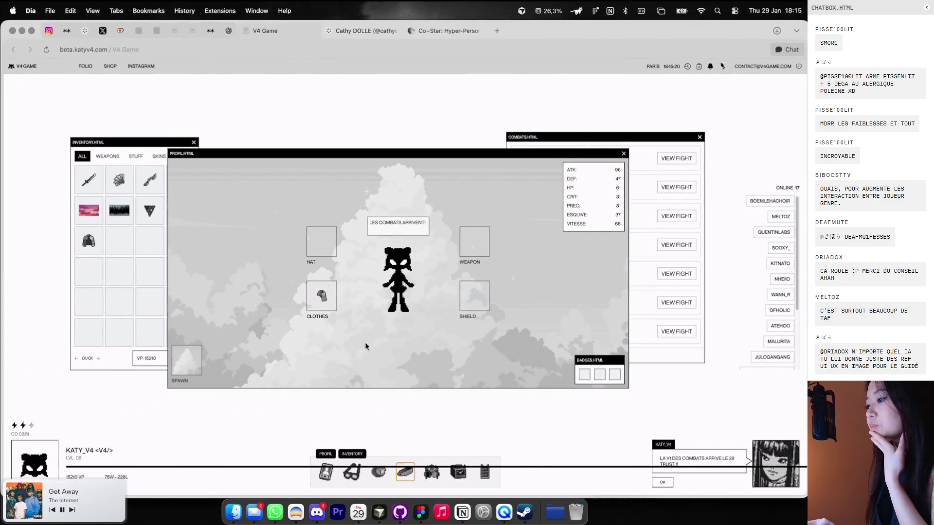
Discard the PlayerStatsWindow.tsx change in GitHub Desktop and pull develop from origin
left_click(399, 512)
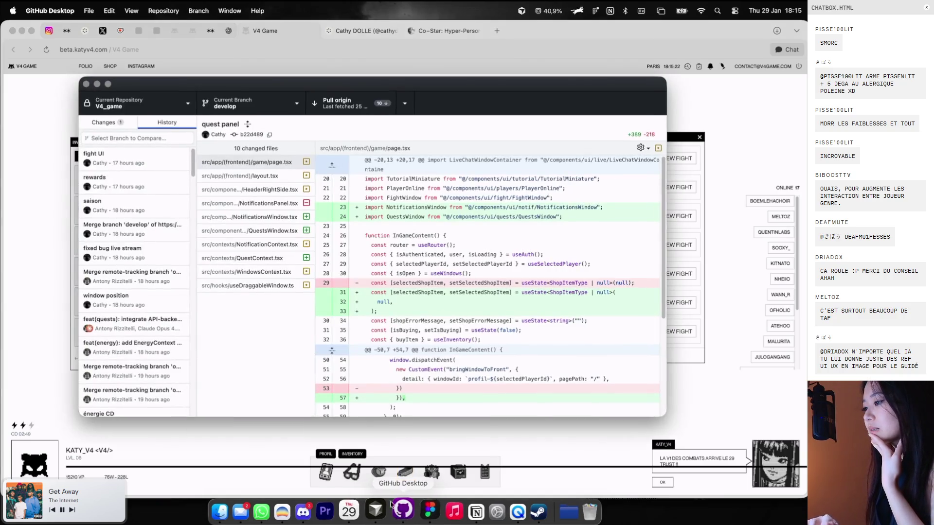
left_click(173, 112)
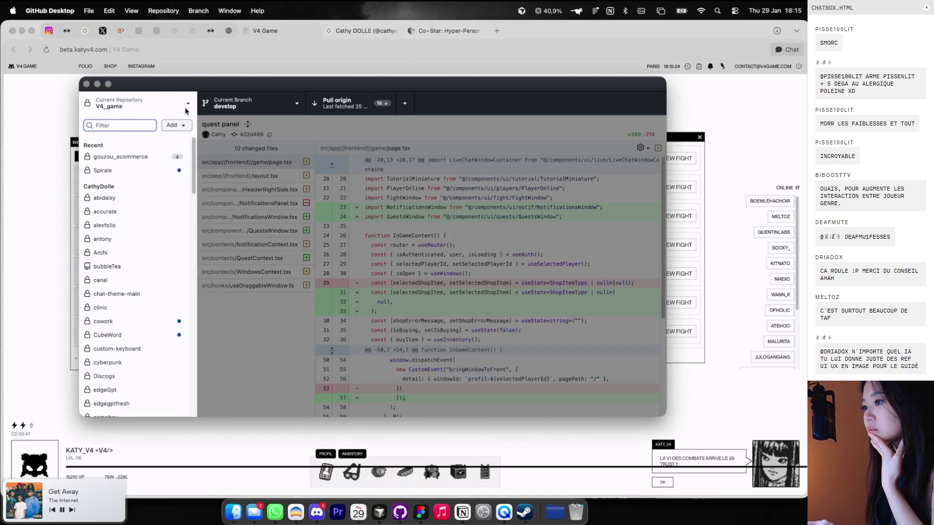
left_click(185, 108)
left_click(104, 123)
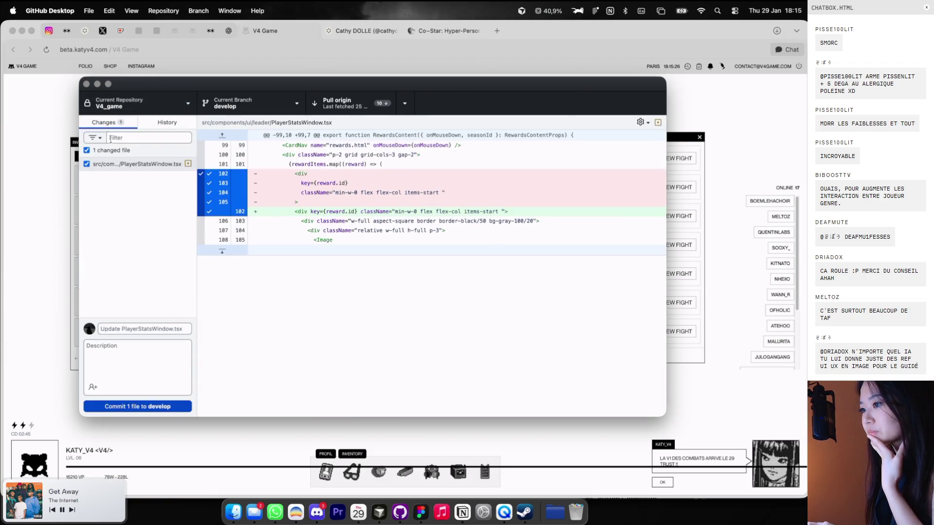
right_click(125, 163)
left_click(146, 168)
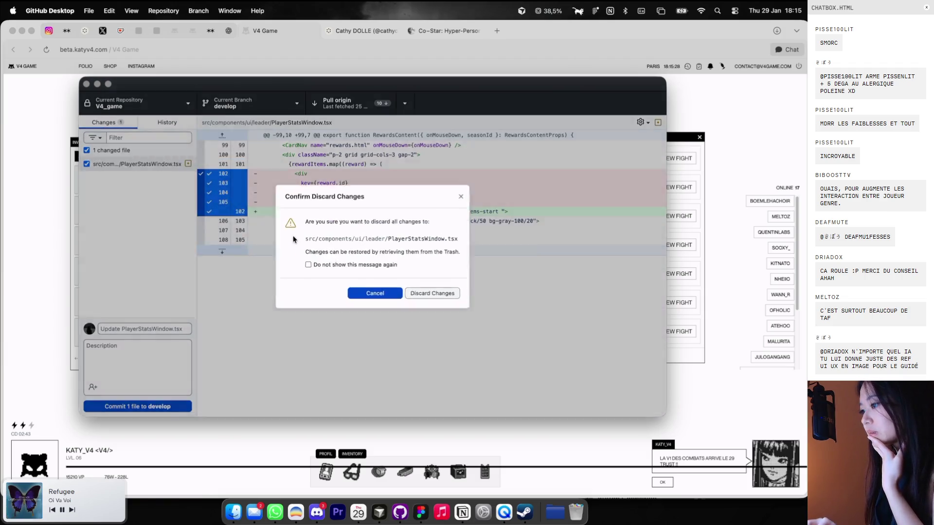
left_click(414, 295)
left_click(363, 100)
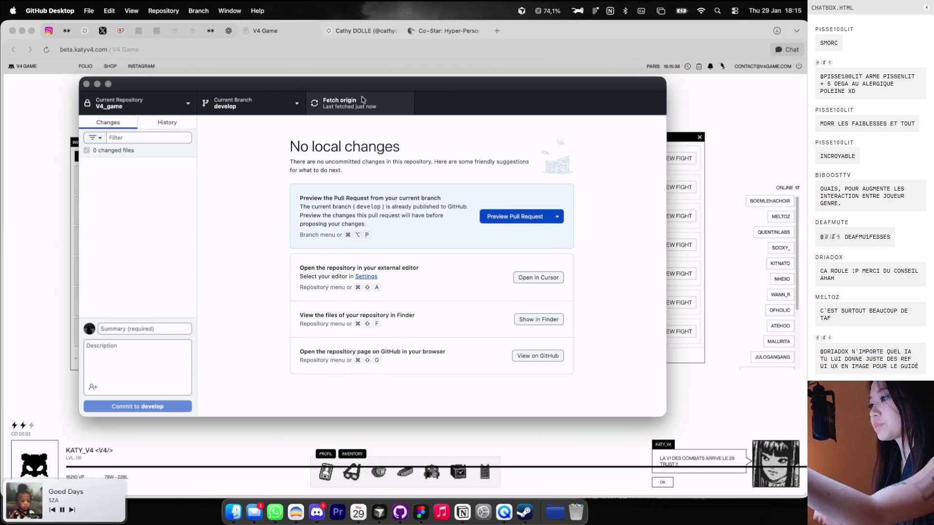
left_click(533, 277)
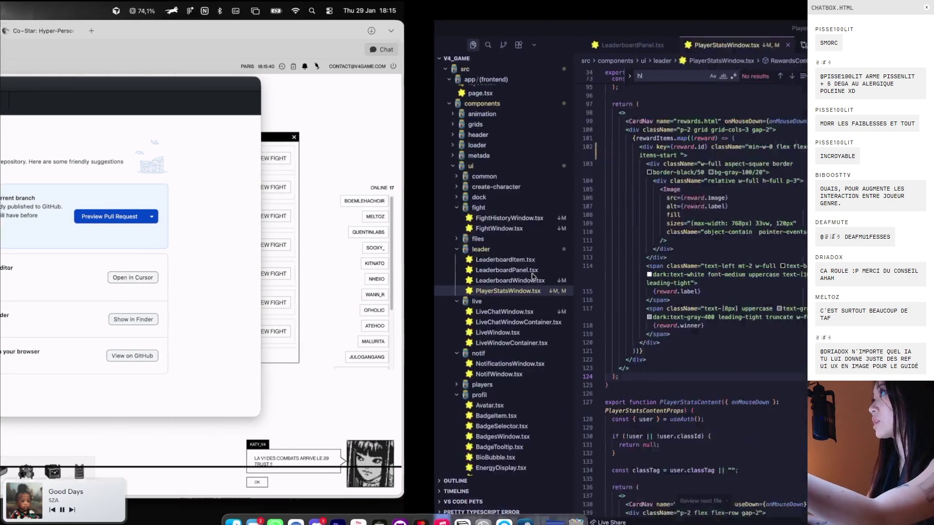
Run npm run dev in Cursor's terminal for the V4_game repository
key("super+Tab")
key("super+Tab")
left_click(353, 327)
key("ctrl+grave")
type("npm run dev")
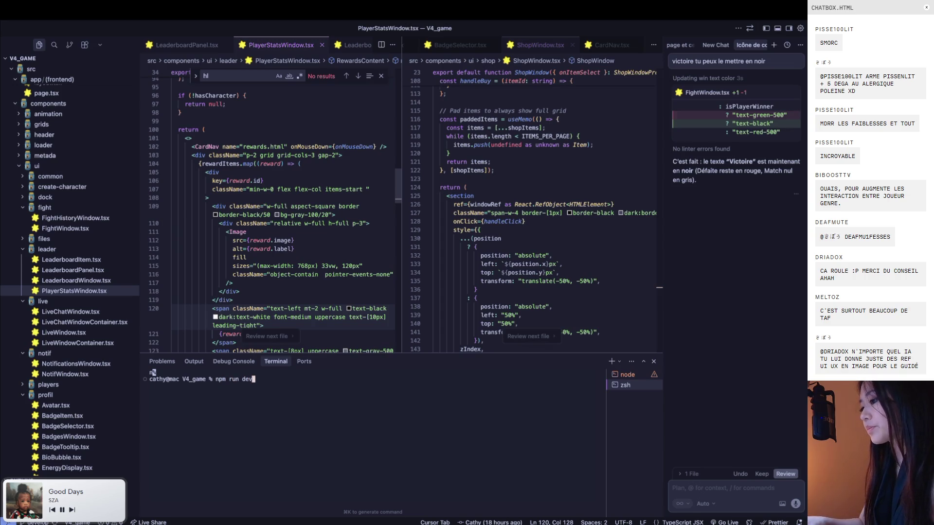
key("Return")
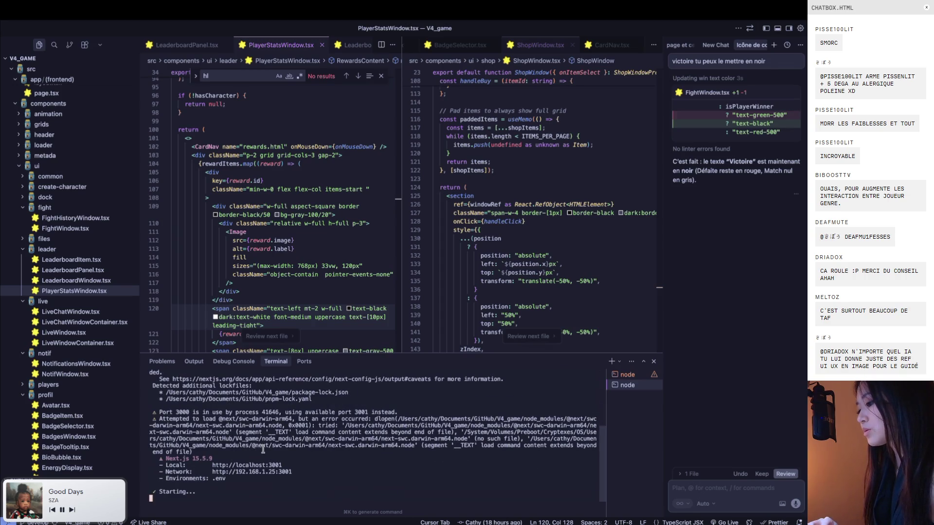
key("super+Tab")
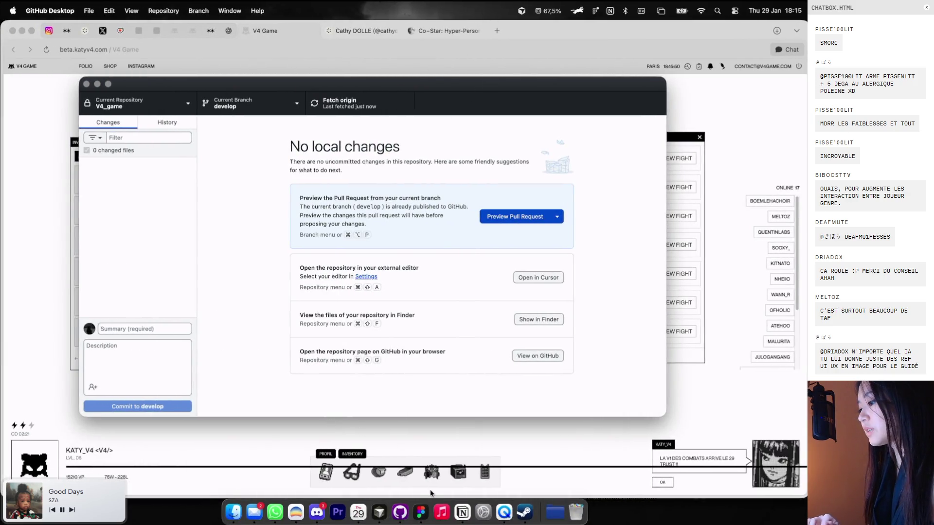
right_click(441, 511)
left_click(431, 284)
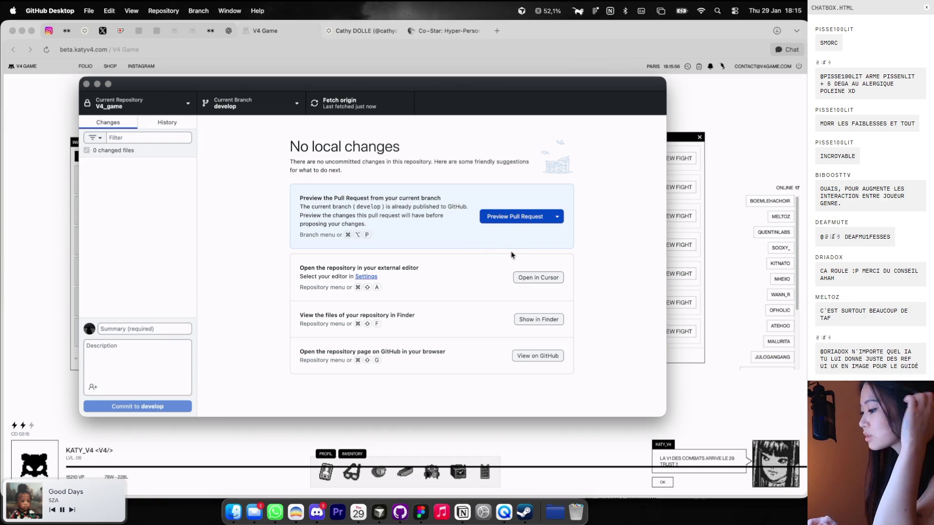
left_click(532, 279)
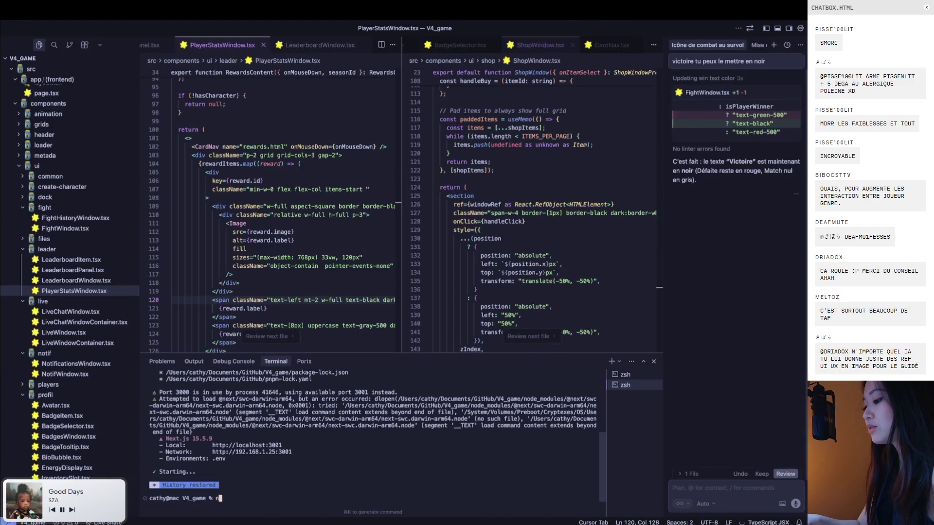
type("npm run dev")
key("Return")
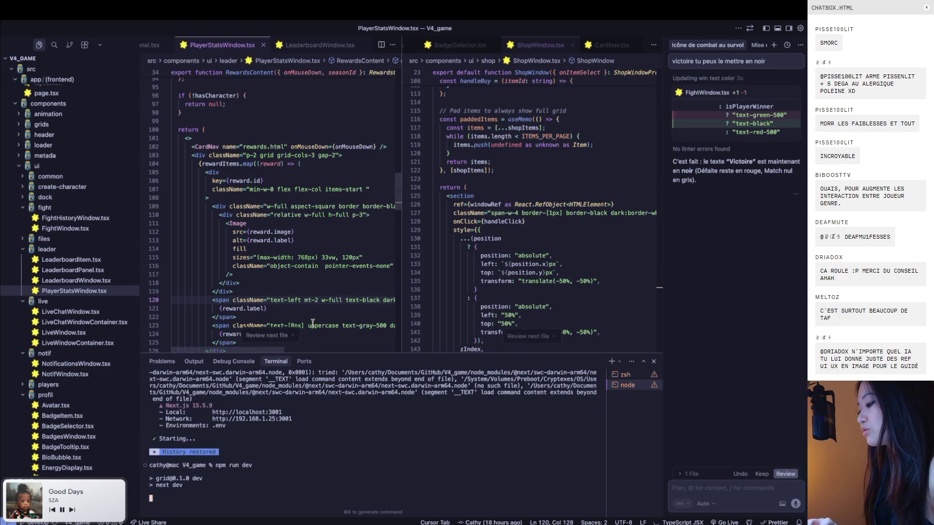
Open a new Dia tab and load localhost:3000
key("super+Tab")
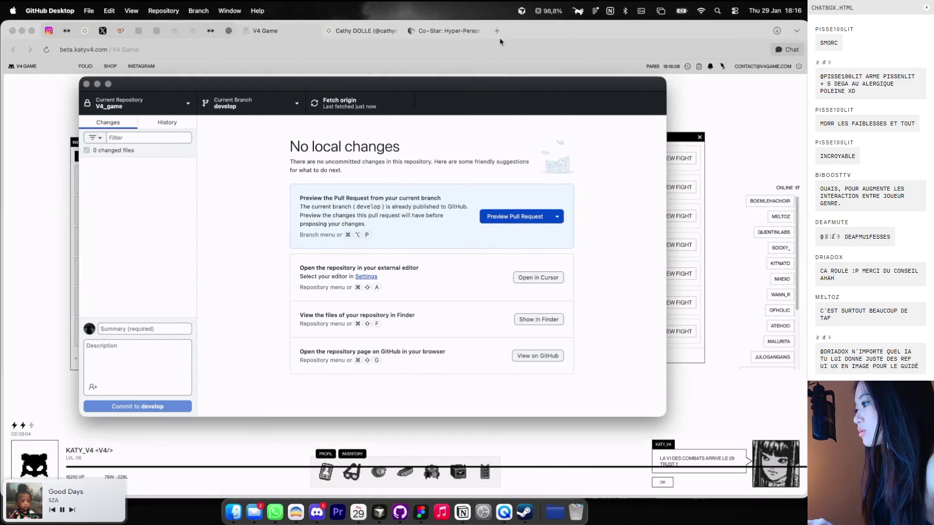
left_click(500, 36)
key("super+t")
type("local")
key("Return")
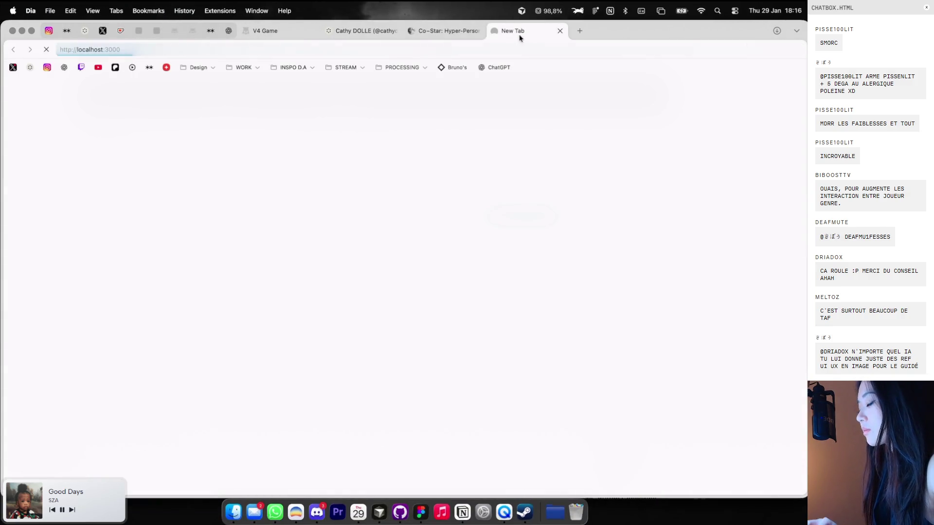
Close Cursor's localhost preview, log in to local V4 Game with Twitch, and move its tab second
key("super+Tab")
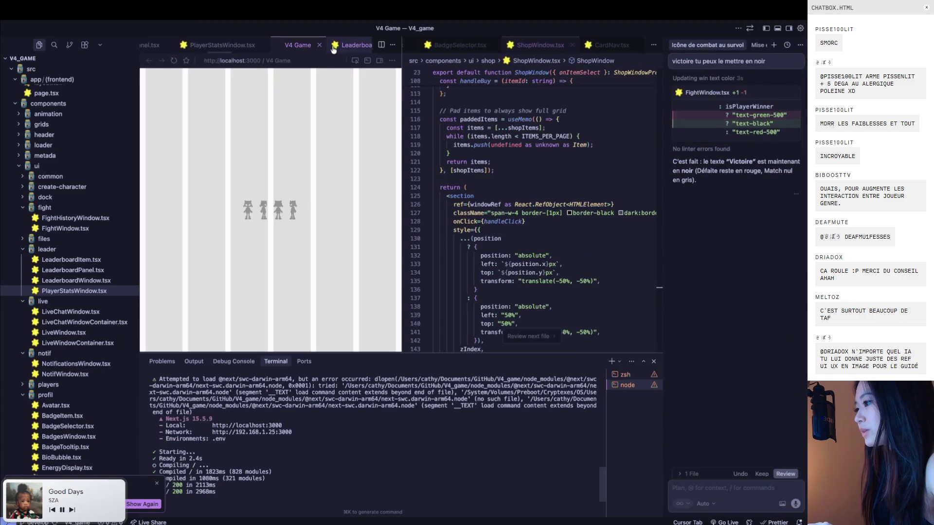
left_click(328, 45)
key("super+Tab")
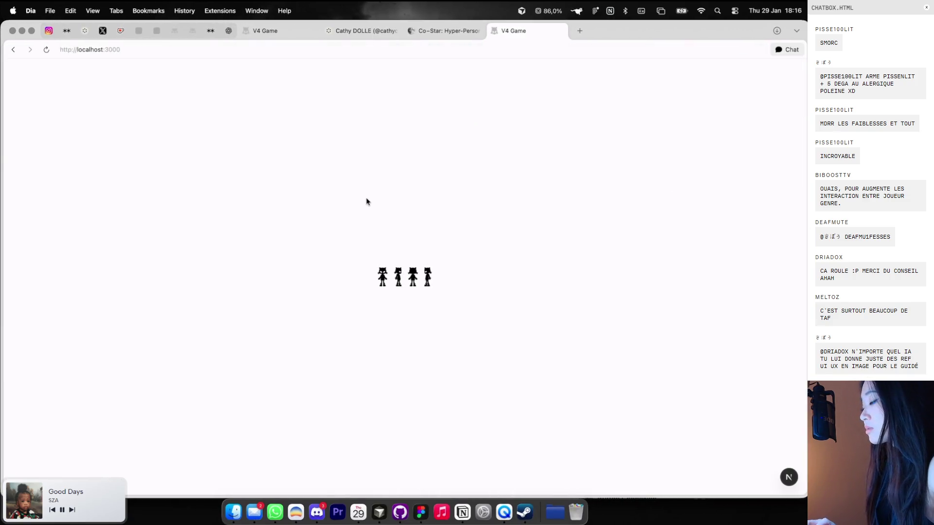
left_click(399, 307)
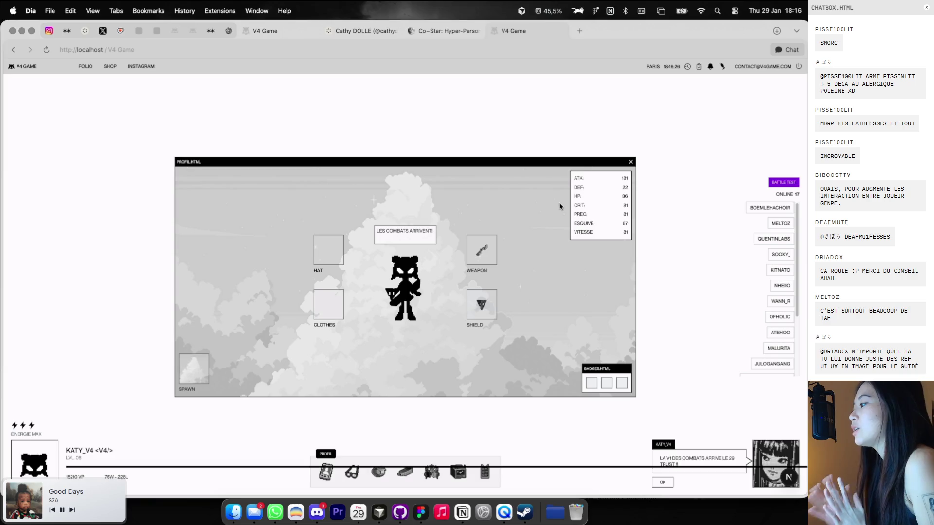
left_click_drag(513, 31, 385, 156)
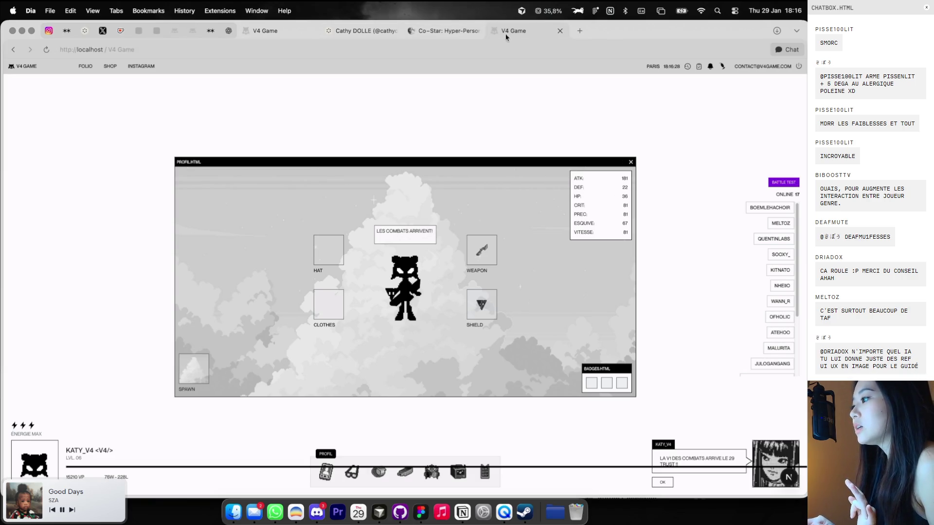
key("super+Tab")
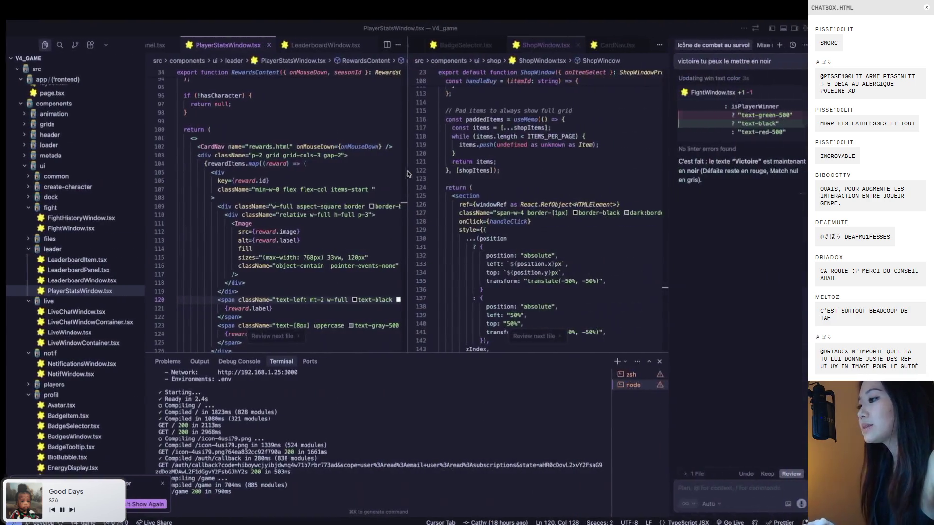
Open ProfilWindow.tsx through quick file search and hide the terminal
key("super+p")
type("windo")
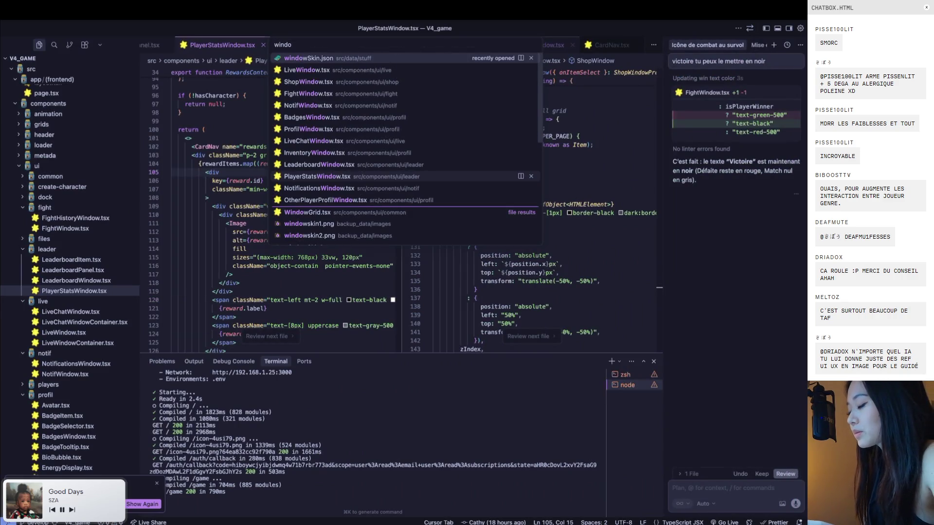
key("super+a")
type("profil")
key("Return")
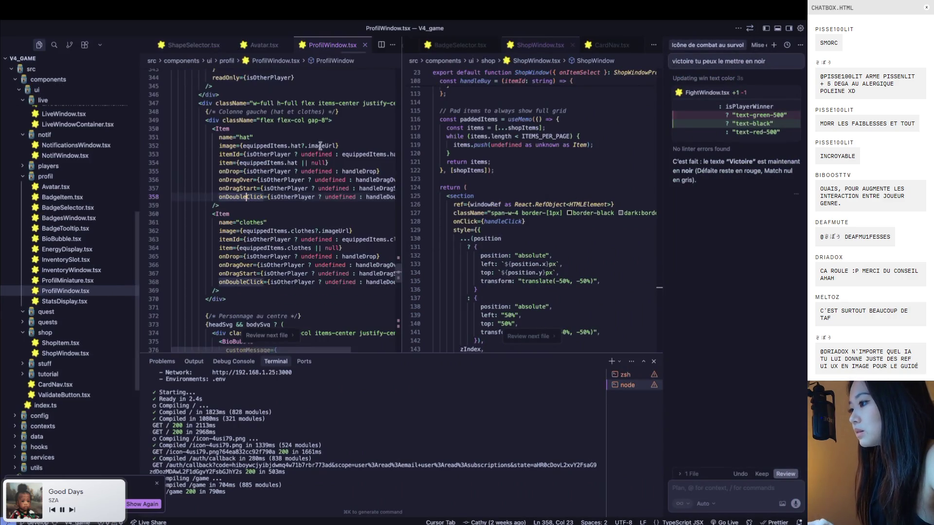
left_click(656, 362)
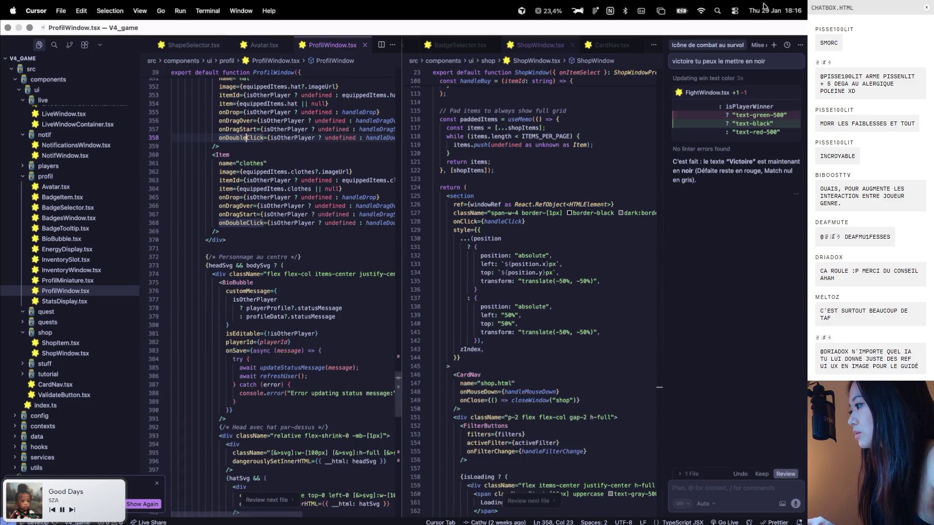
scroll(315, 222, "up", 2)
scroll(315, 223, "up", 2)
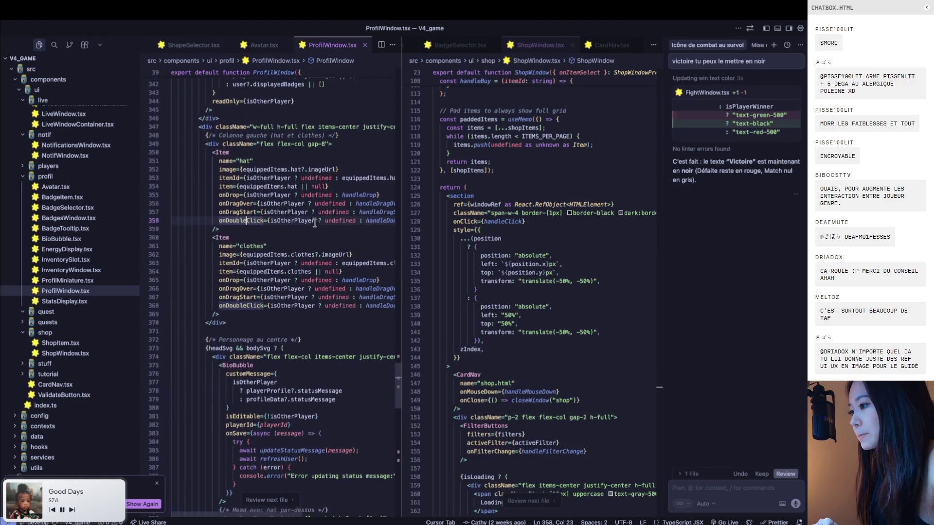
Duplicate the clothes Item block directly below the original
left_click(210, 243)
left_click_drag(209, 243, 218, 320)
key("ctrl+c")
left_click(218, 320)
key("Return")
key("ctrl+v")
Rename the copied slot to 'wings' and save the file
key("ctrl+Left")
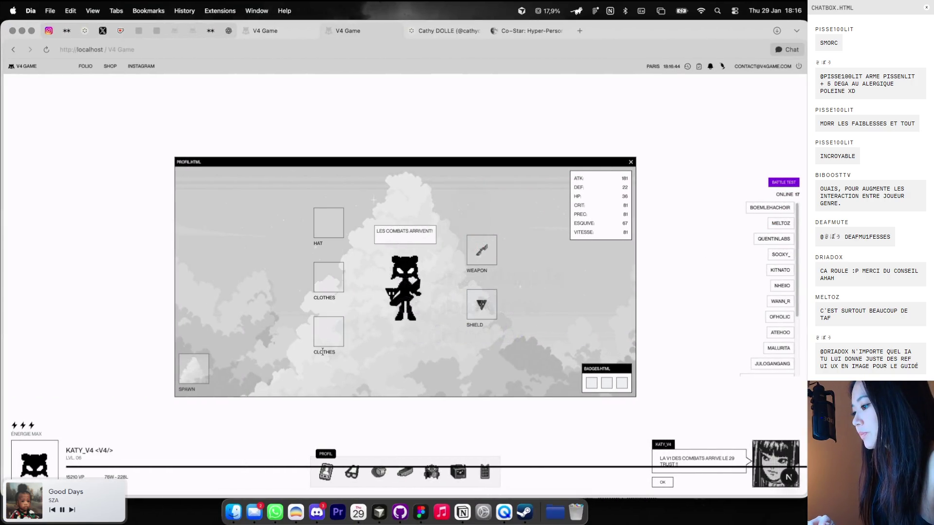
key("ctrl+Right")
key("ctrl+Left")
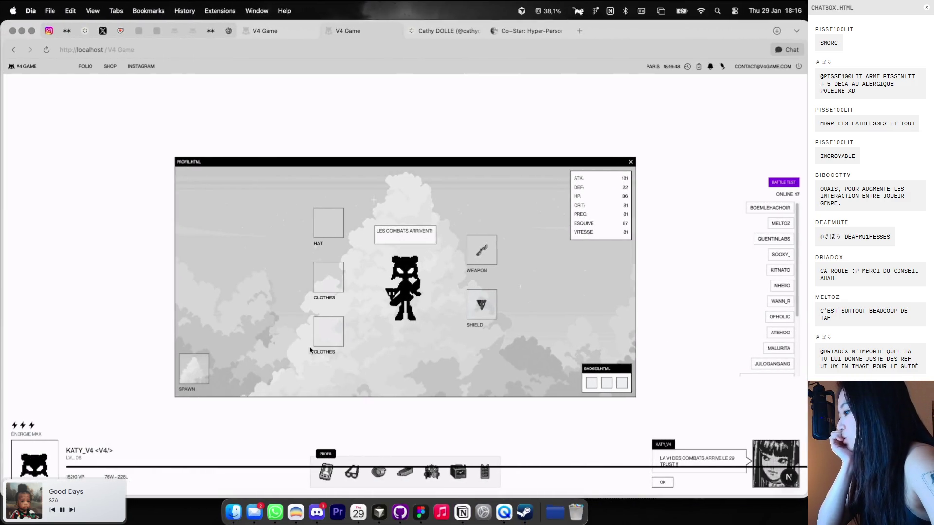
key("ctrl+Right")
double_click(252, 320)
type("w")
key("ctrl+s")
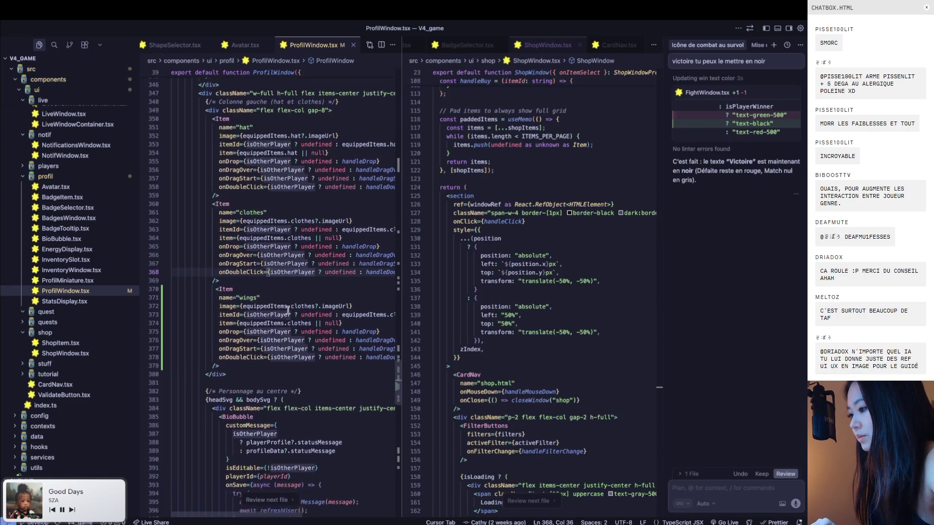
Close ShopWindow.tsx and widen the ProfilWindow.tsx editor pane
key("ctrl+Left")
key("ctrl+Right")
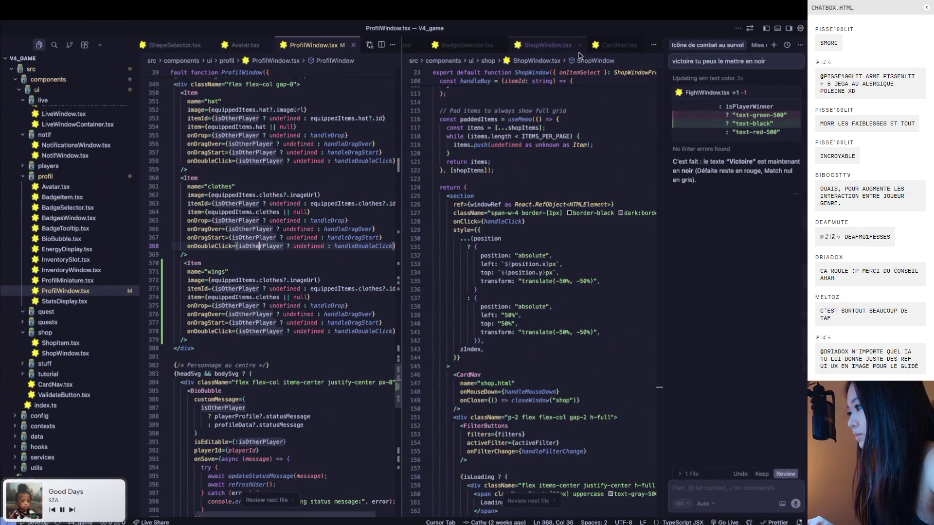
left_click(580, 45)
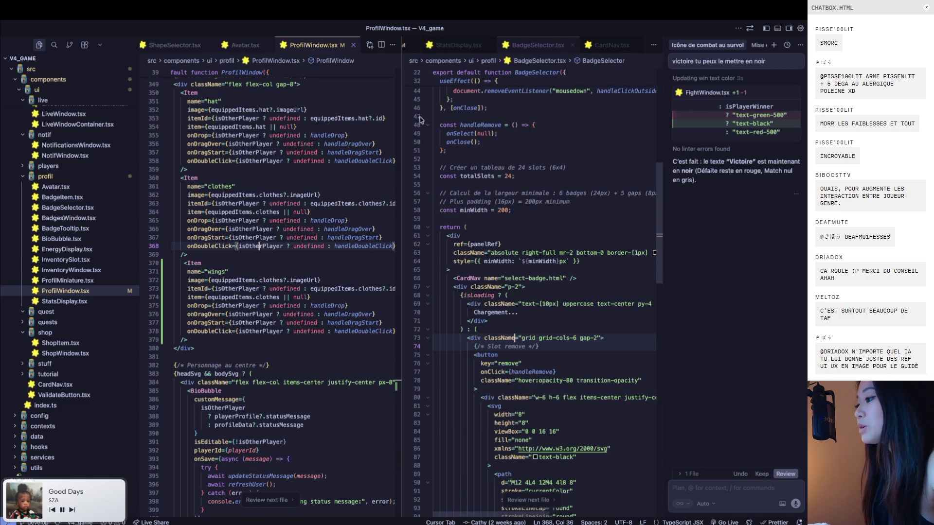
left_click_drag(400, 117, 490, 119)
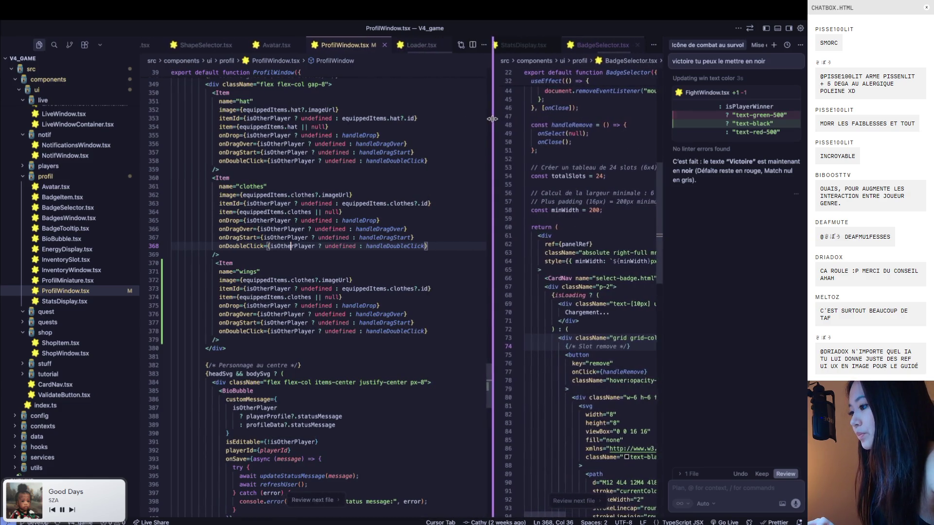
Compare the isOtherPlayer props in the wings and clothes blocks, then go to the browser
scroll(371, 234, "down", 2)
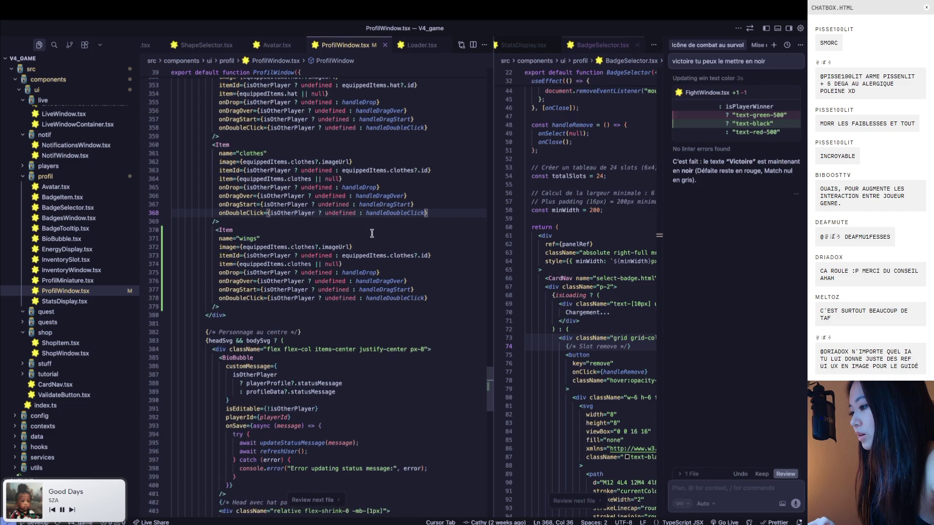
left_click(274, 297)
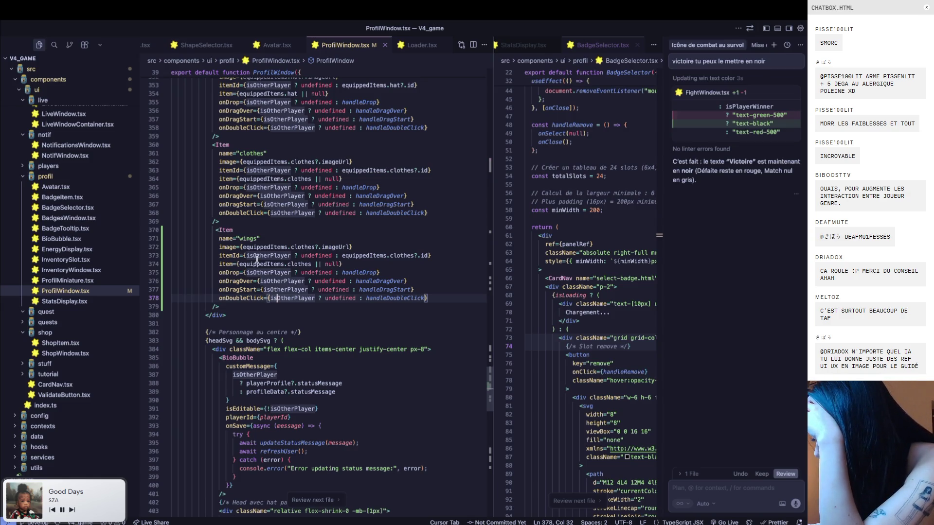
left_click(279, 213)
mouse_move(290, 212)
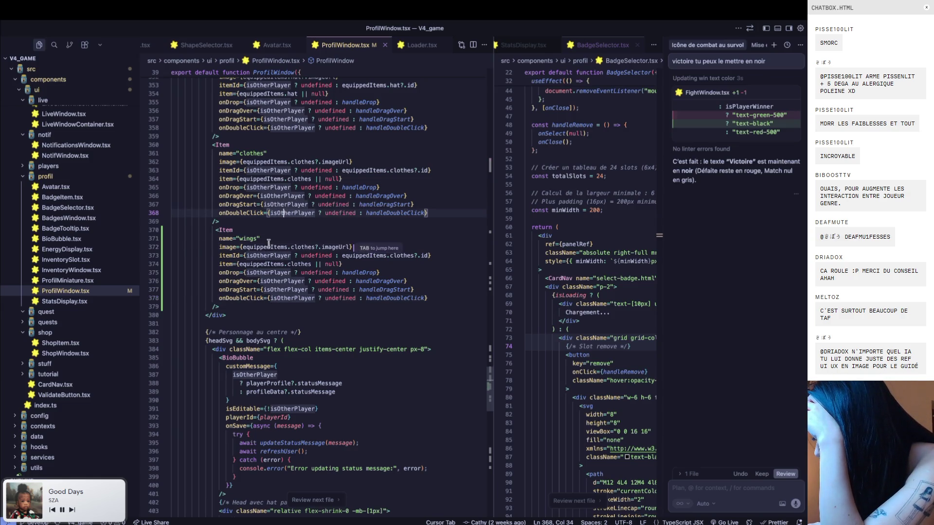
key("super+Tab")
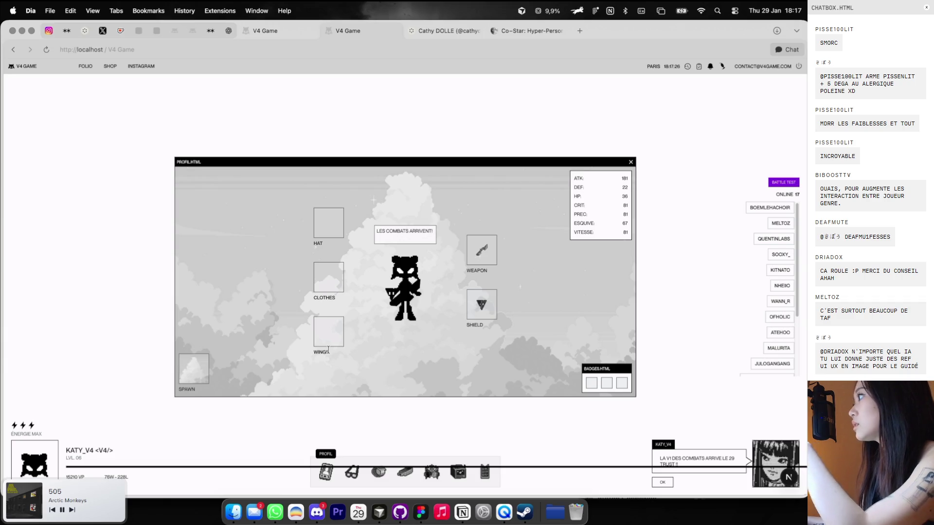
Switch to the Figma Charadesign file and copy an empty slot square left of HAT
key("ctrl+Right")
key("ctrl+Left")
key("ctrl+Right")
key("ctrl+Right")
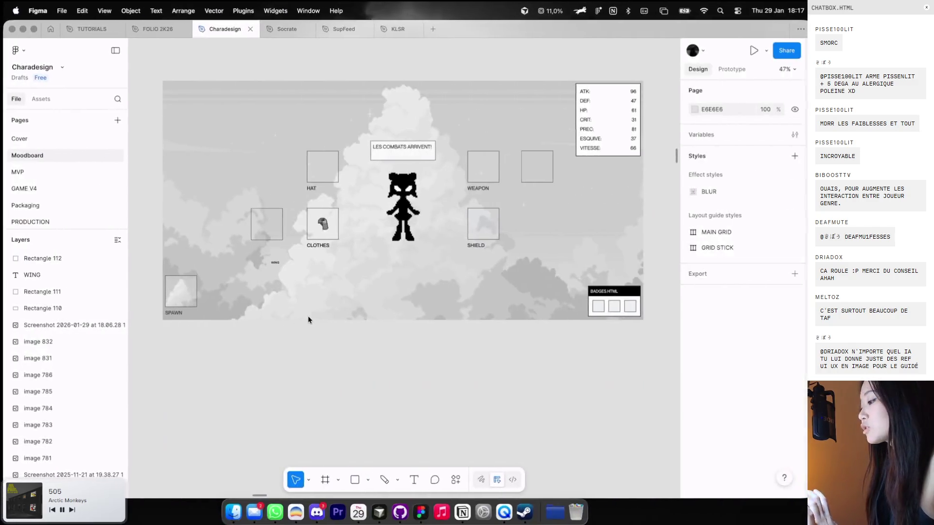
mouse_move(535, 166)
left_mouse_down()
mouse_move(543, 220)
mouse_move(270, 166)
left_mouse_up()
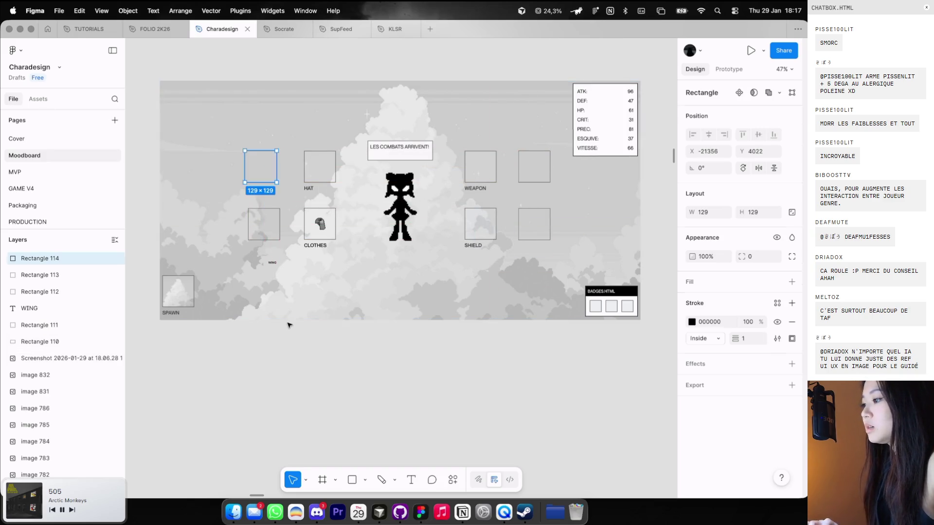
left_click(289, 325)
scroll(287, 321, "down", 3)
scroll(372, 265, "up", 1)
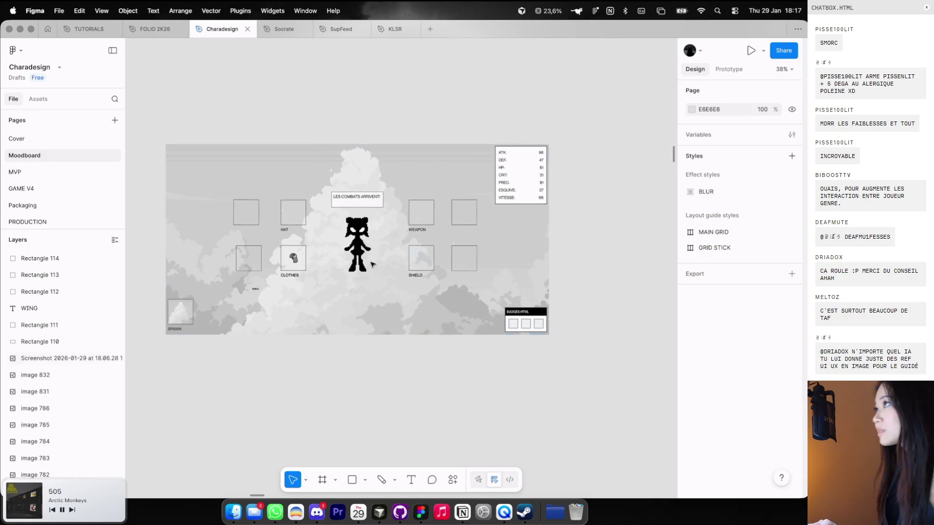
scroll(371, 263, "up", 1)
scroll(375, 253, "up", 1)
scroll(376, 249, "up", 1)
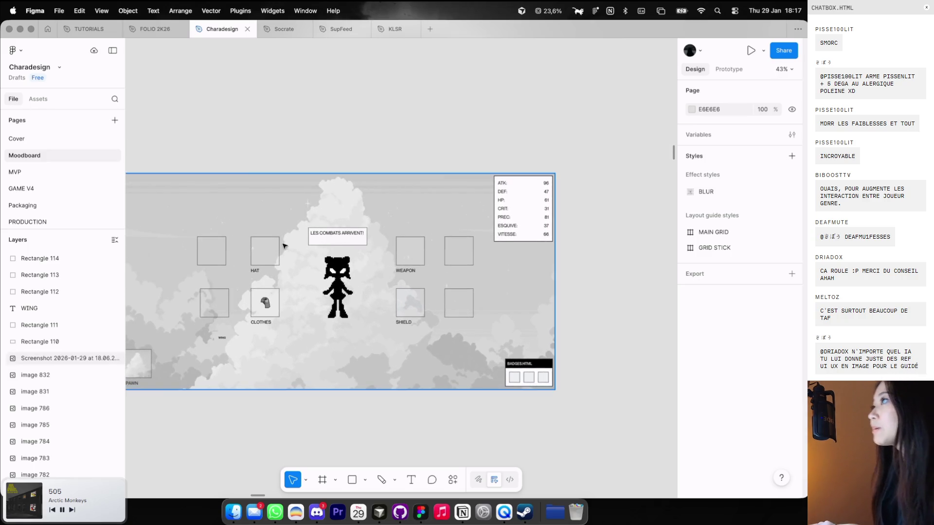
scroll(262, 248, "up", 1)
scroll(241, 244, "up", 1)
left_click(232, 240)
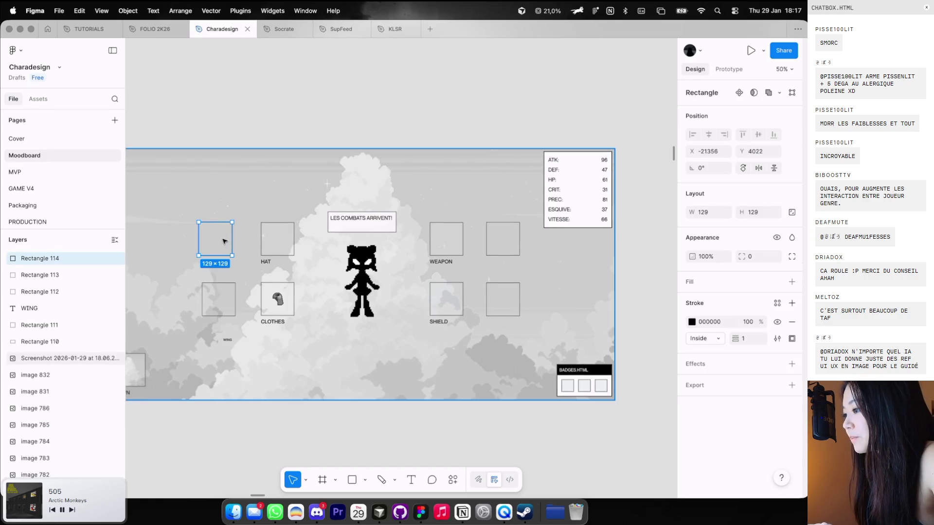
left_click(276, 130)
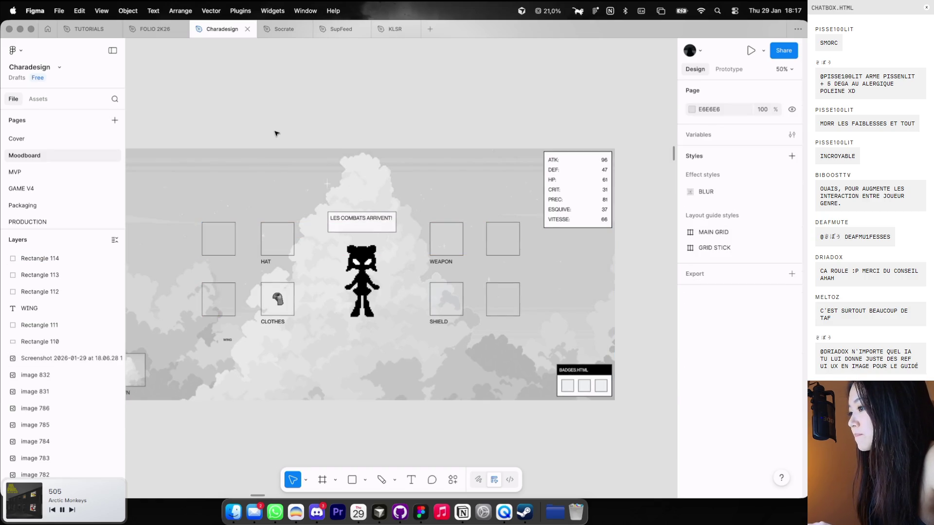
scroll(276, 134, "up", 1)
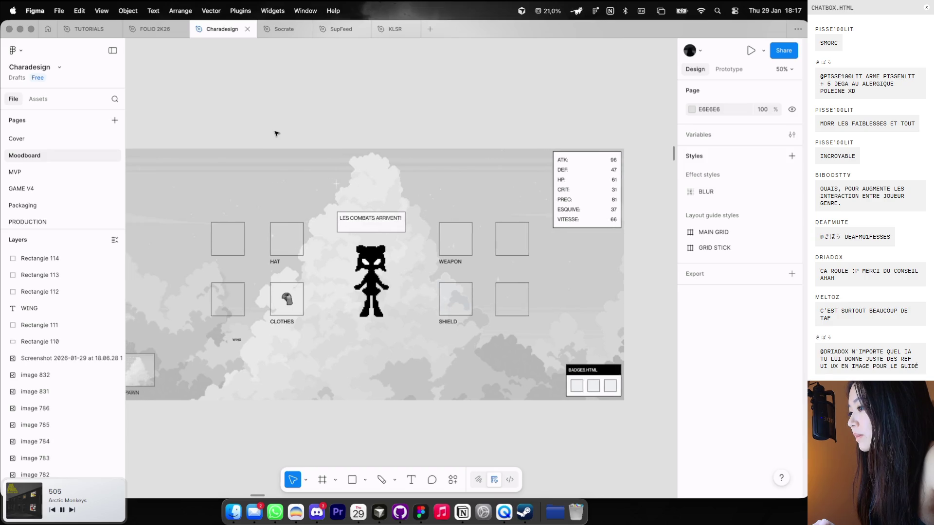
scroll(275, 133, "up", 1)
scroll(275, 134, "up", 1)
scroll(271, 154, "up", 1)
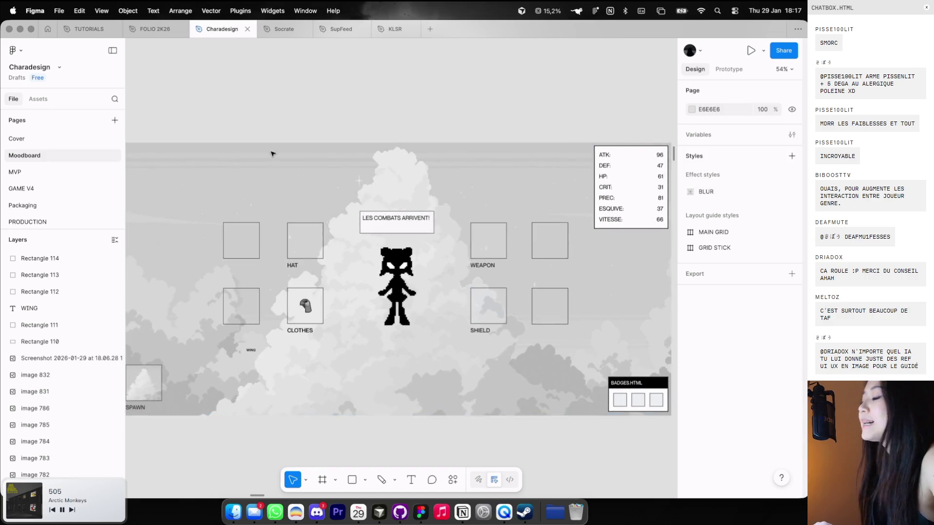
left_click(244, 237)
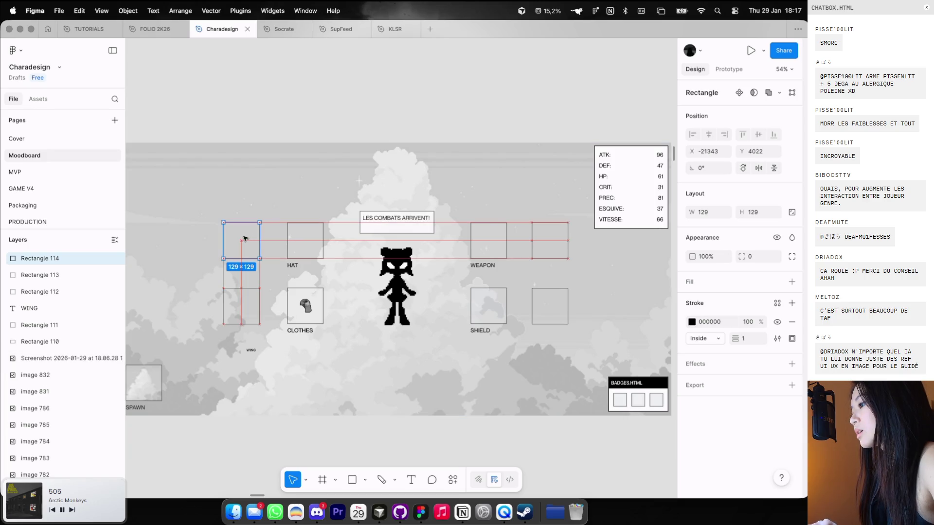
left_click(294, 121)
scroll(294, 122, "left", 2)
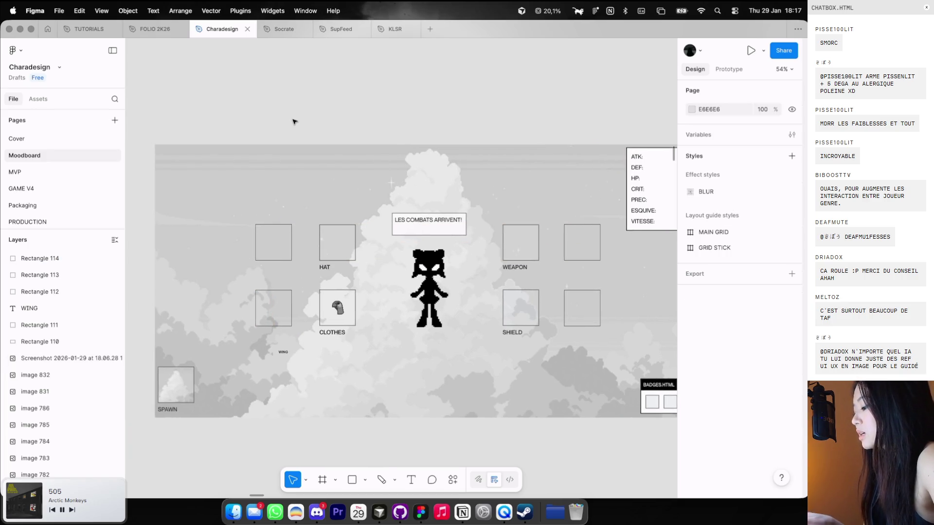
With the Pencil tool, draw an X in the box left of HAT
key("shift+p")
left_click_drag(267, 251, 283, 232)
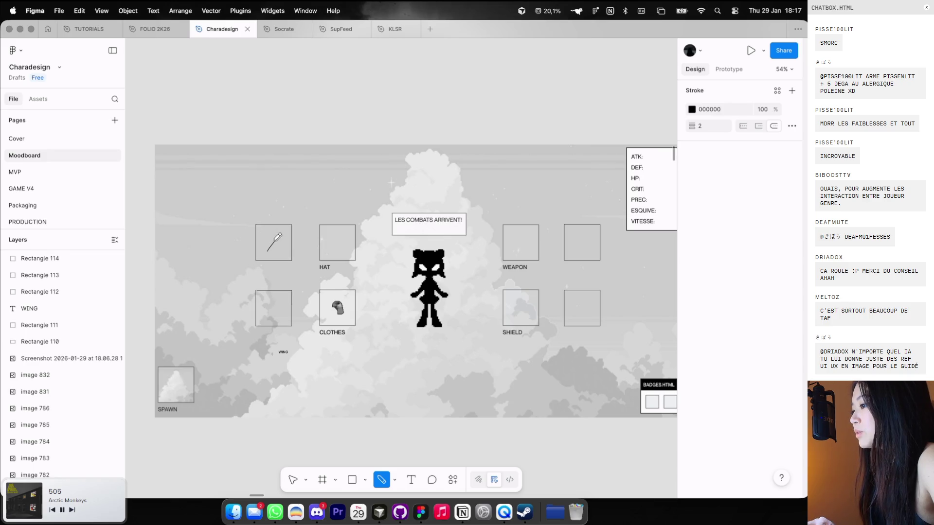
scroll(273, 248, "up", 3)
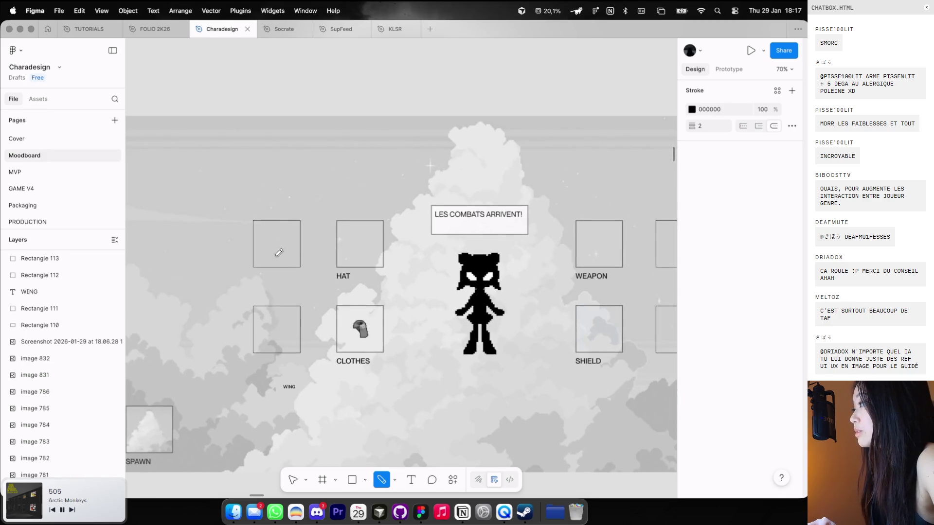
left_click_drag(264, 257, 291, 228)
key("ctrl+z")
mouse_move(262, 258)
left_mouse_down()
mouse_move(287, 232)
mouse_move(277, 251)
left_mouse_up()
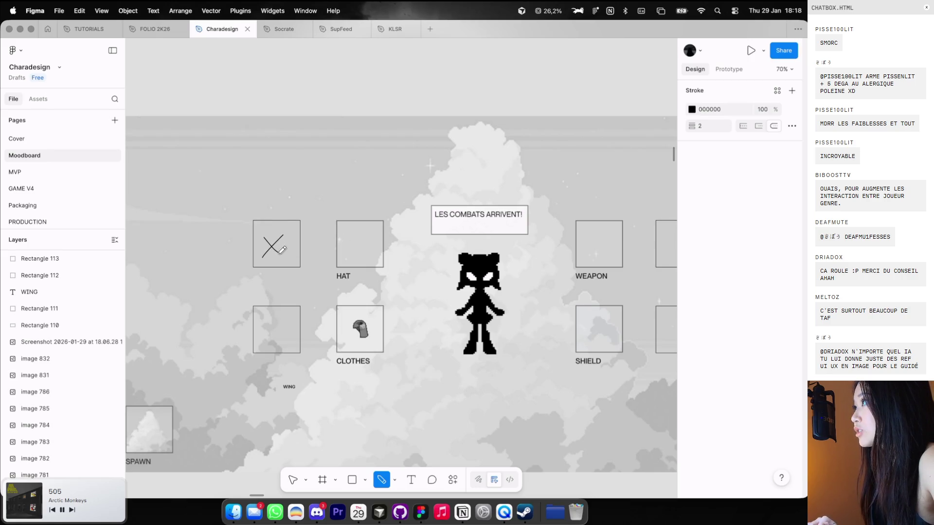
Draw an X in the box left of CLOTHES and a loop around the character
scroll(282, 250, "down", 2)
scroll(281, 250, "right", 2)
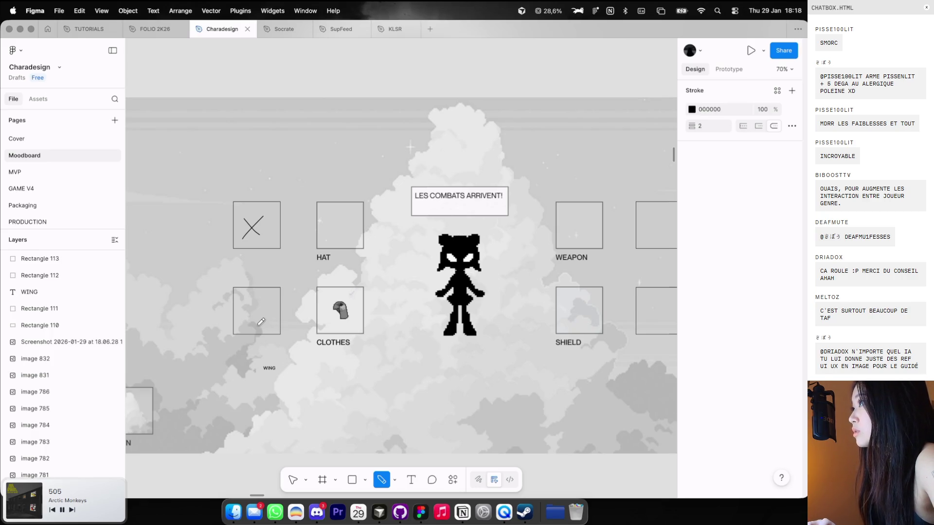
mouse_move(246, 324)
left_mouse_down()
mouse_move(264, 302)
mouse_move(253, 312)
left_mouse_up()
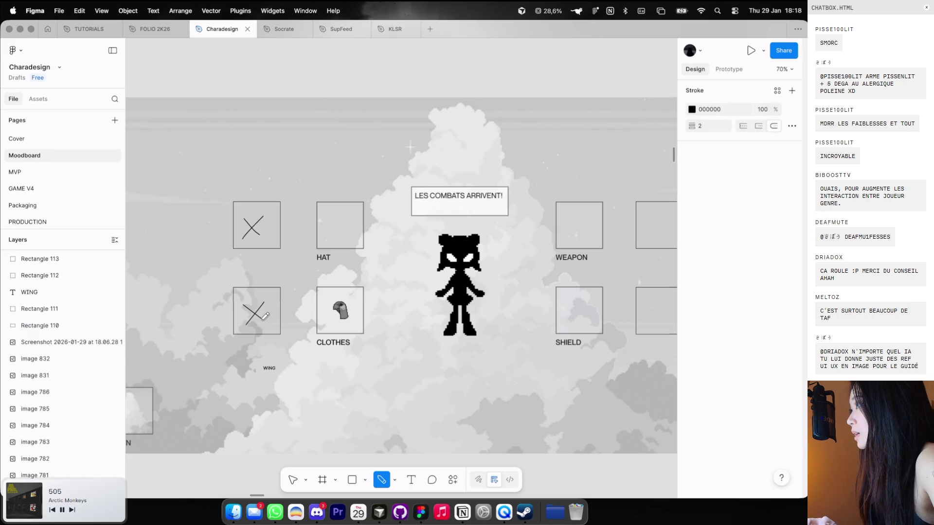
left_click_drag(436, 268, 483, 264)
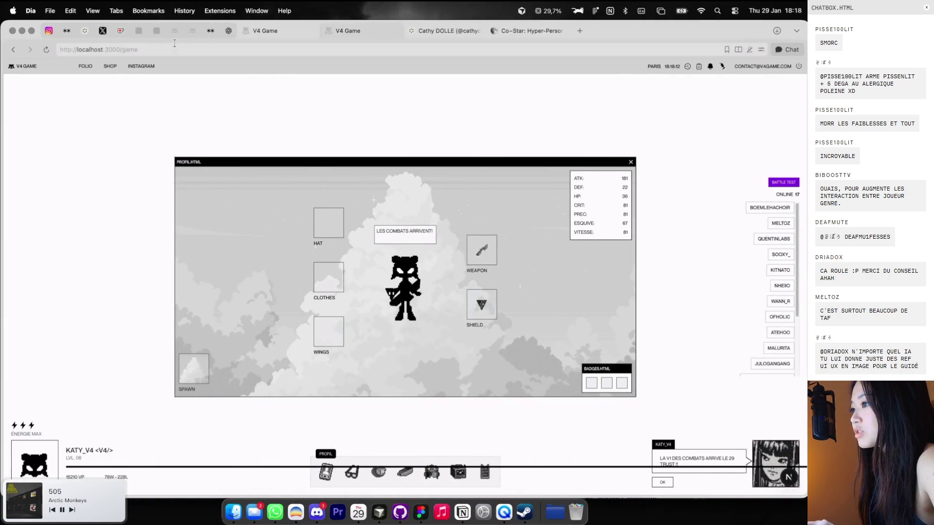
Open the Antelope dashboard's Skins page listing Head 1–4 and Body 1–4
left_click(157, 31)
left_click(139, 30)
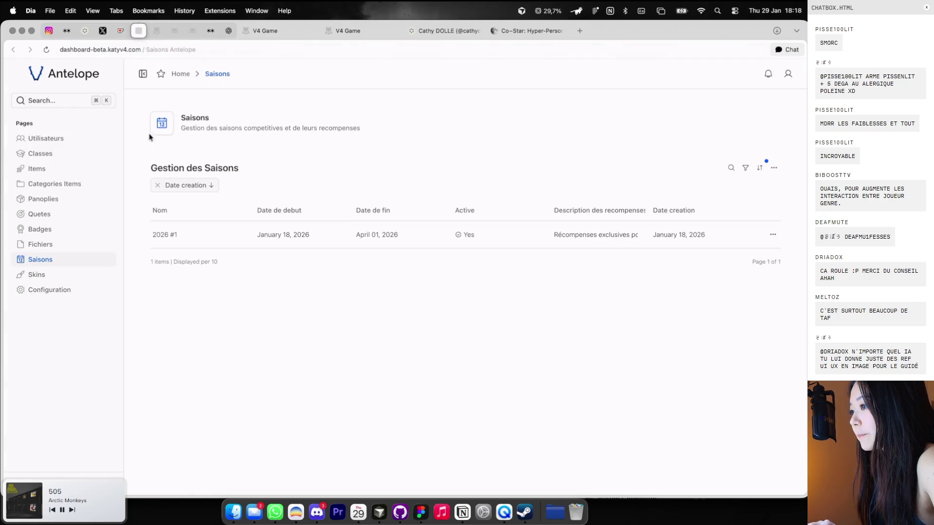
left_click(34, 275)
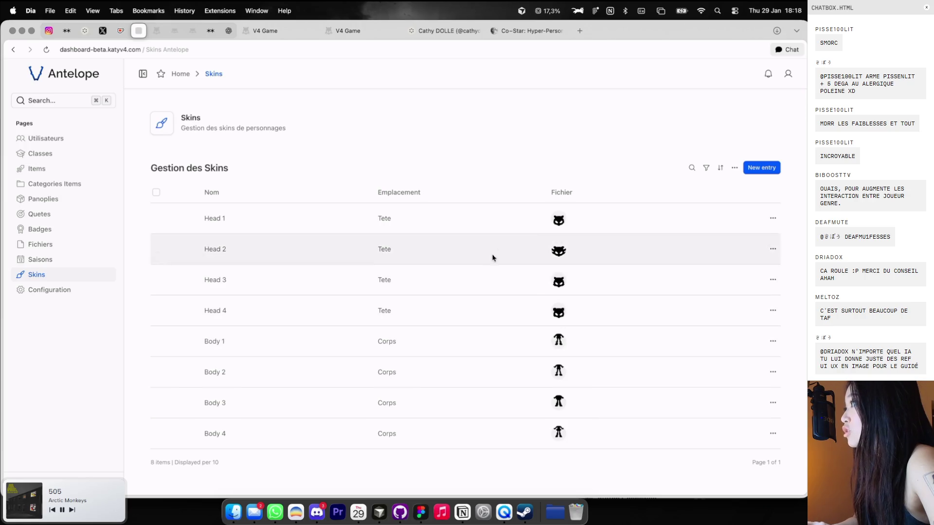
Cycle back to the V4 Game tab and return to the Figma mockup
left_click(445, 31)
left_click(525, 30)
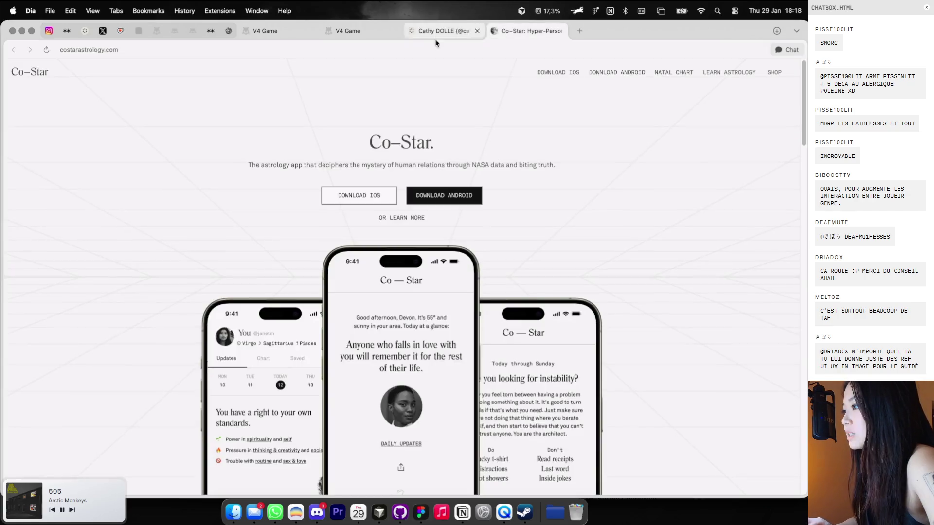
left_click(343, 32)
key("ctrl+Right")
key("ctrl+Right")
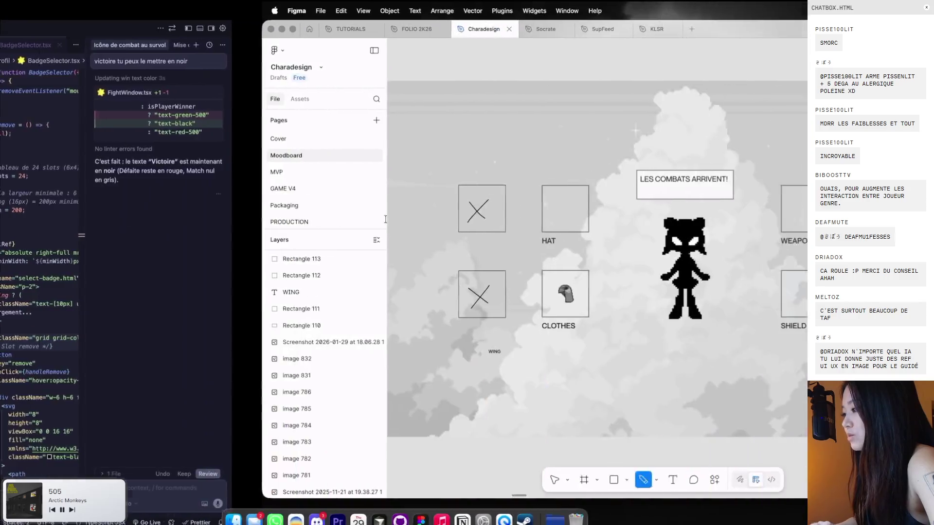
Draw arrows pointing into the upper and lower X boxes
scroll(306, 205, "up", 3)
left_click(241, 186)
left_click_drag(269, 182, 265, 204)
left_click_drag(244, 294, 274, 295)
Underline the lower-right slot box and undo a stray stroke by the character
scroll(466, 282, "right", 5)
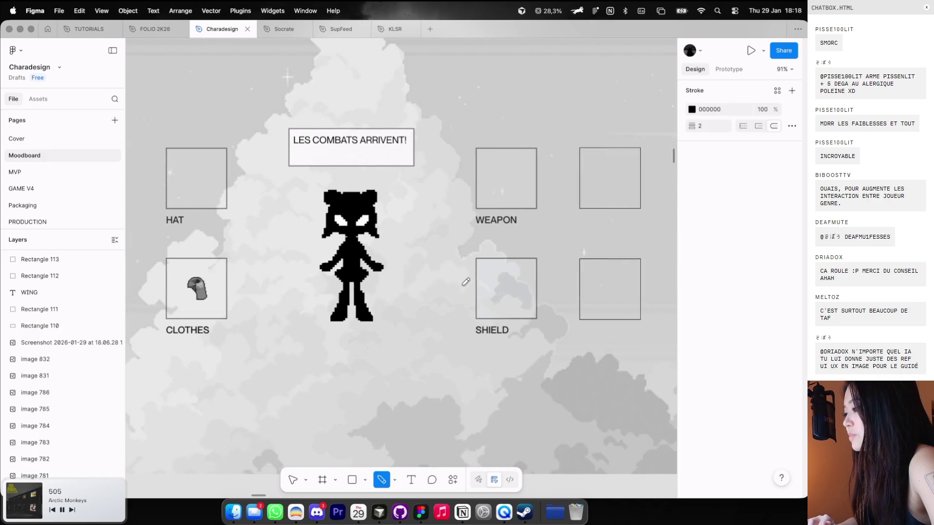
scroll(465, 281, "right", 1)
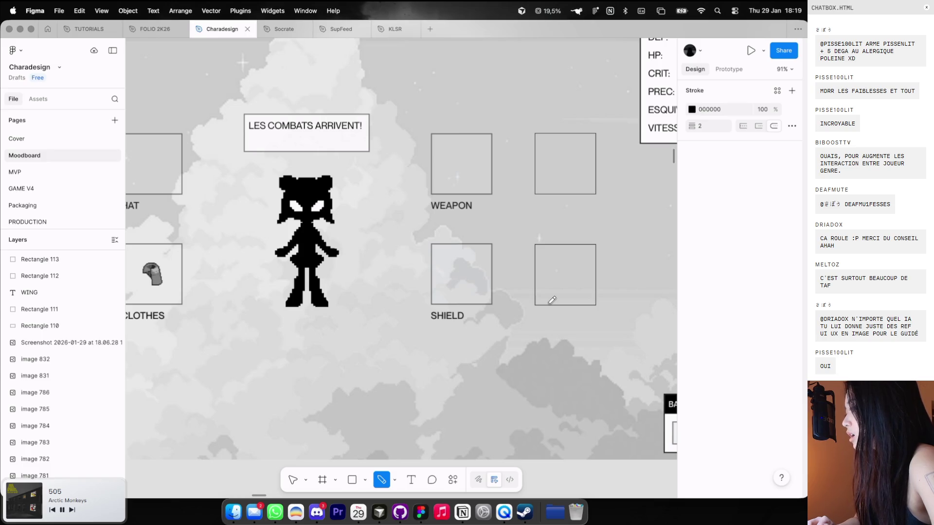
scroll(567, 282, "right", 1)
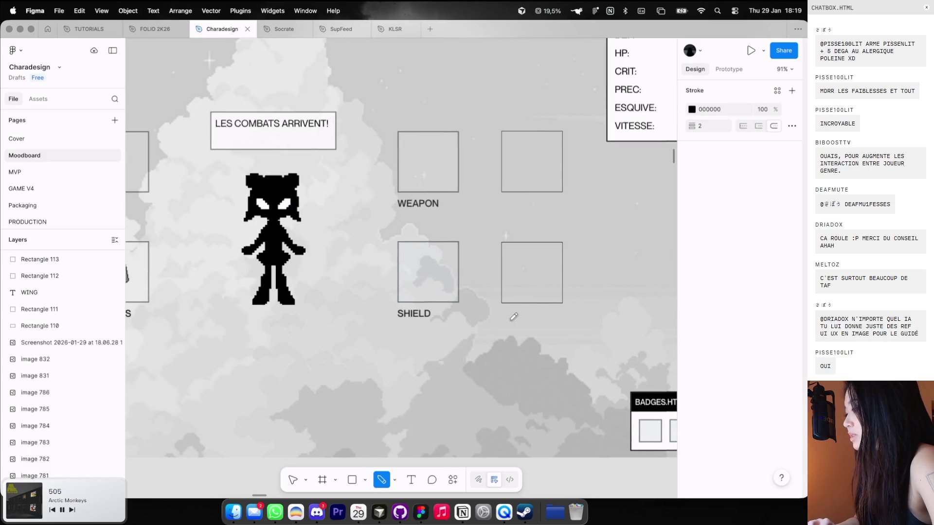
left_click_drag(502, 314, 539, 314)
scroll(539, 314, "left", 3)
left_click_drag(368, 190, 393, 193)
key("ctrl+z")
Underline the upper-right slot box and exit pencil drawing
scroll(486, 195, "right", 2)
left_click_drag(511, 170, 545, 170)
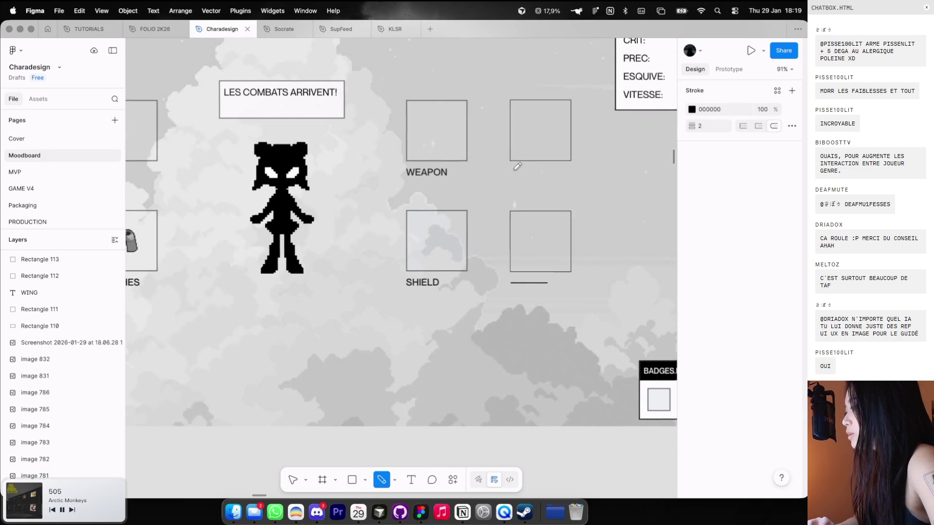
scroll(549, 168, "down", 3)
scroll(551, 173, "down", 2)
key("Escape")
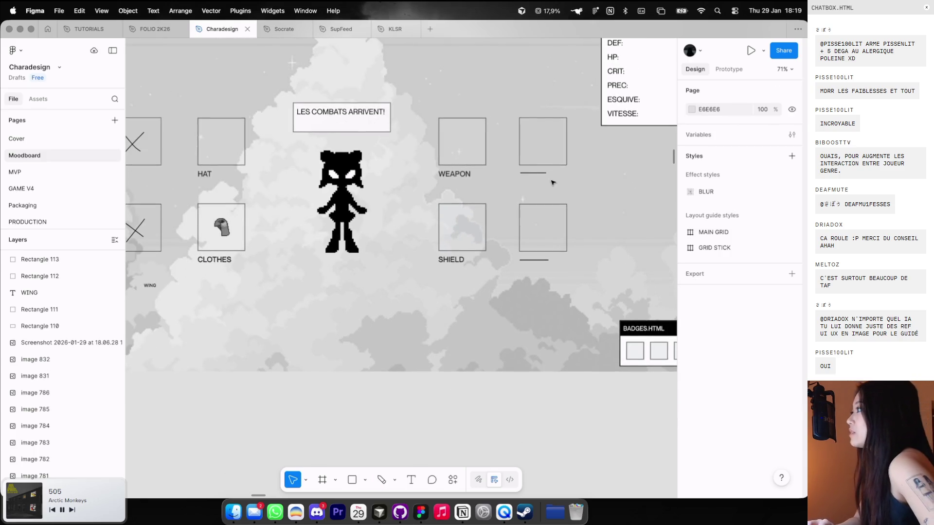
key("Escape")
scroll(553, 183, "left", 2)
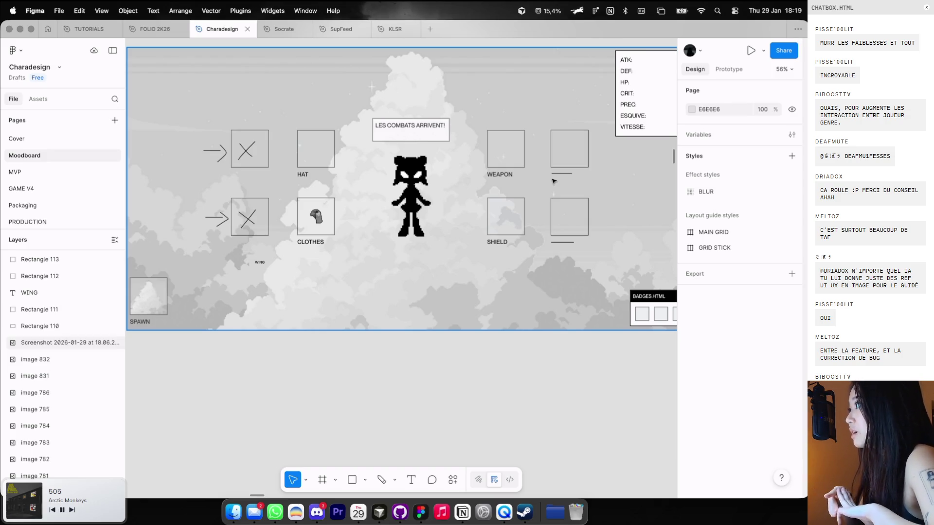
scroll(553, 181, "down", 5)
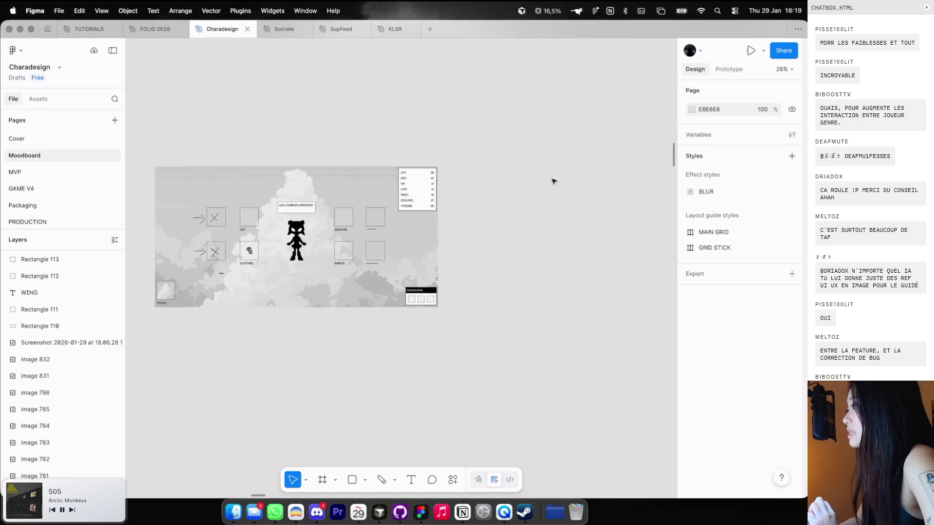
Zoom around the annotated mockup to review it, then switch to the game browser
scroll(553, 181, "up", 2)
scroll(425, 162, "up", 2)
scroll(398, 157, "down", 2)
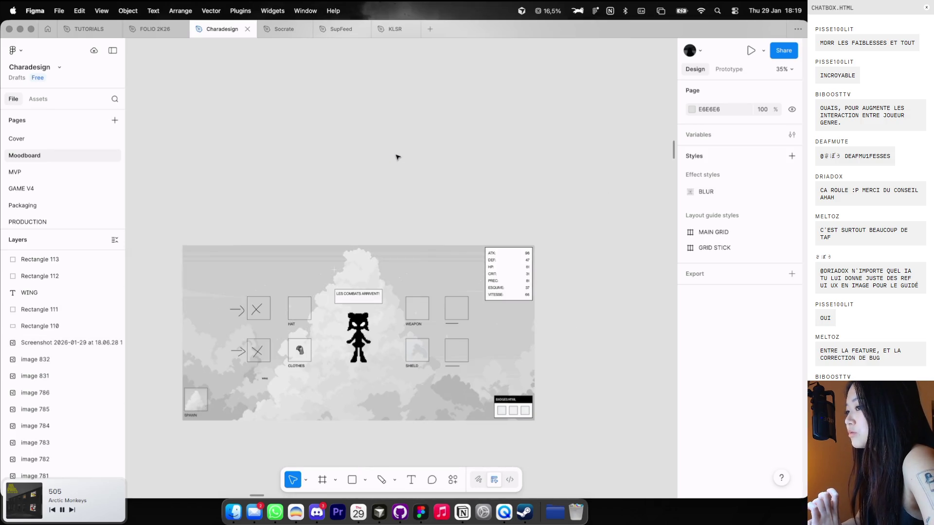
scroll(246, 204, "down", 2)
scroll(246, 204, "up", 2)
scroll(406, 101, "up", 3)
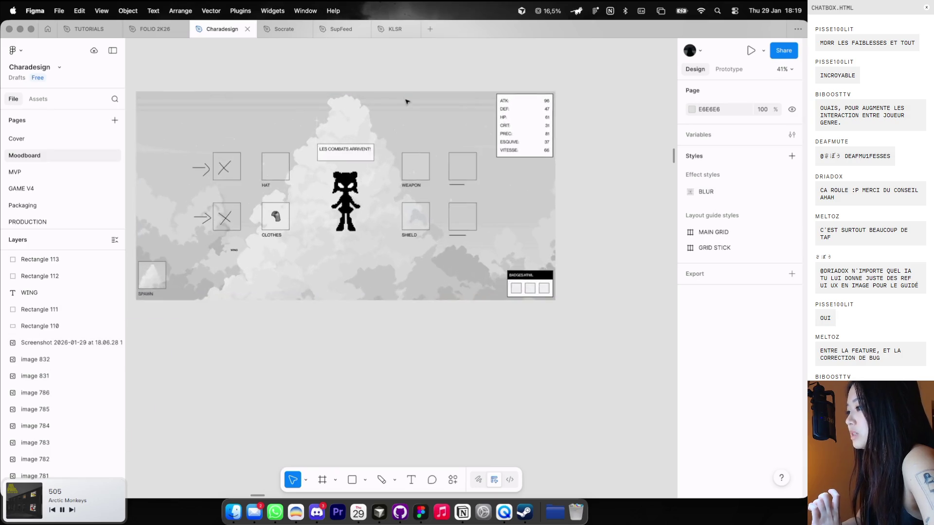
key("ctrl+Left")
key("ctrl+Left")
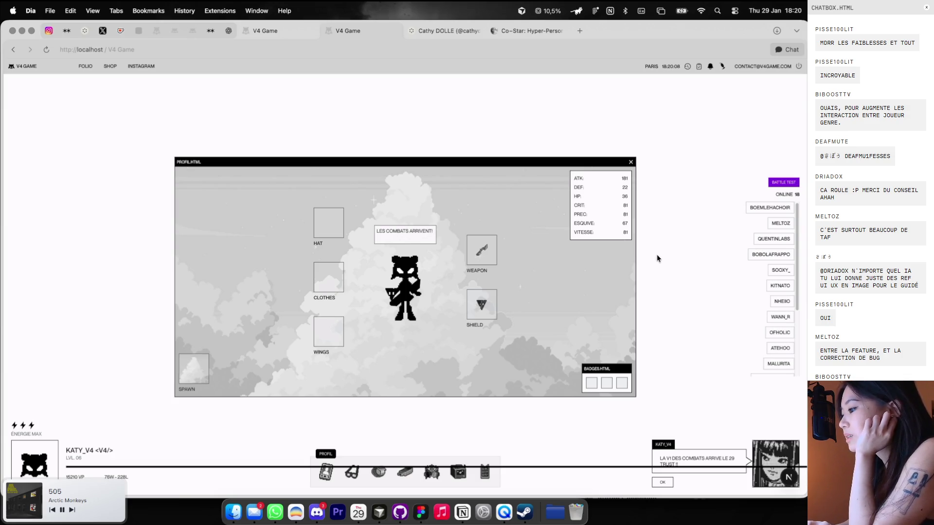
In the beta V4 Game tab, open and close an online player's profile
key("ctrl+Right")
key("ctrl+Right")
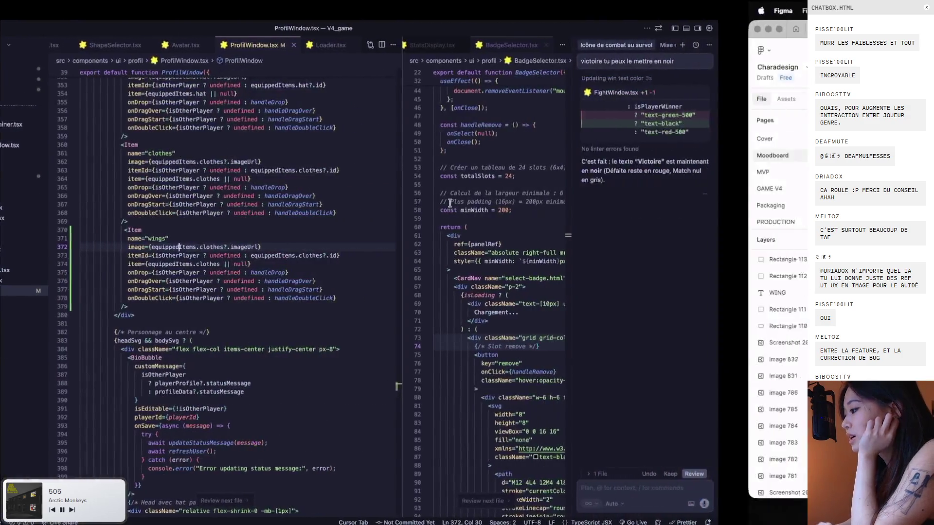
scroll(309, 214, "up", 3)
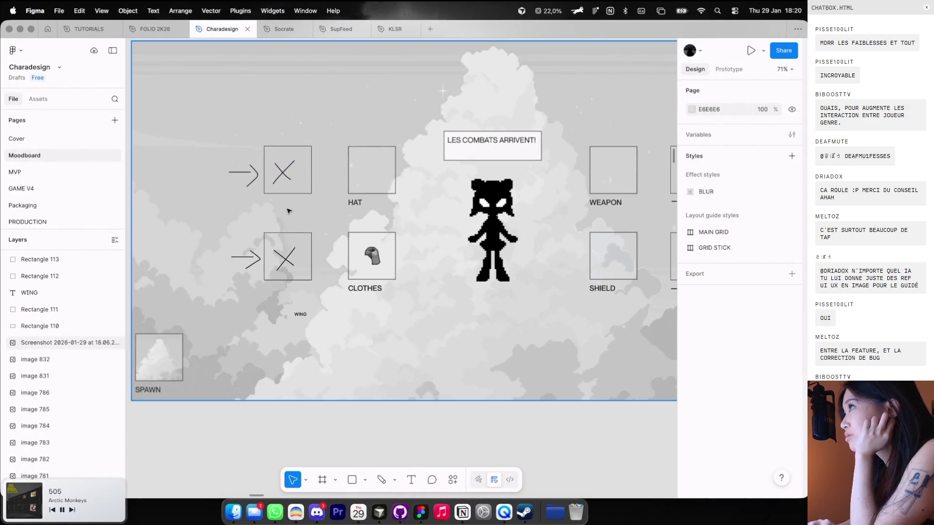
key("ctrl+Left")
key("ctrl+Left")
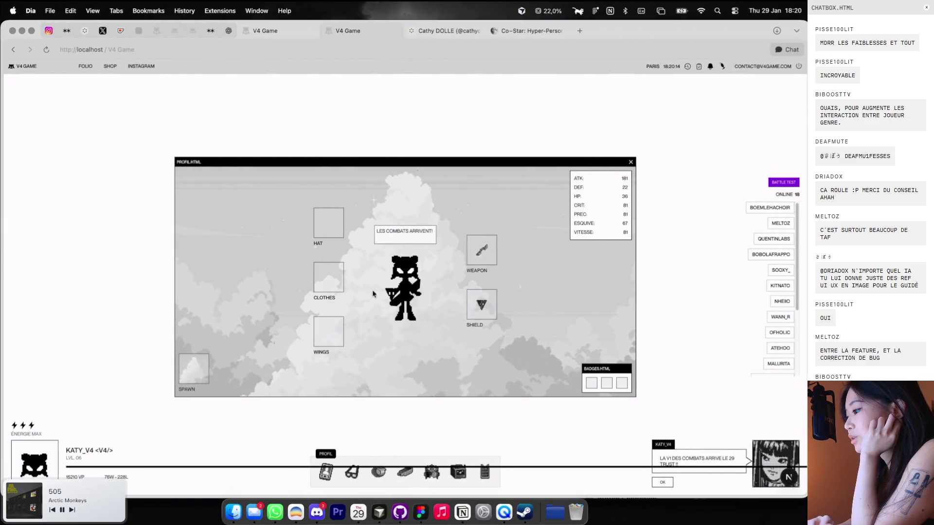
key("ctrl+Right")
key("ctrl+Left")
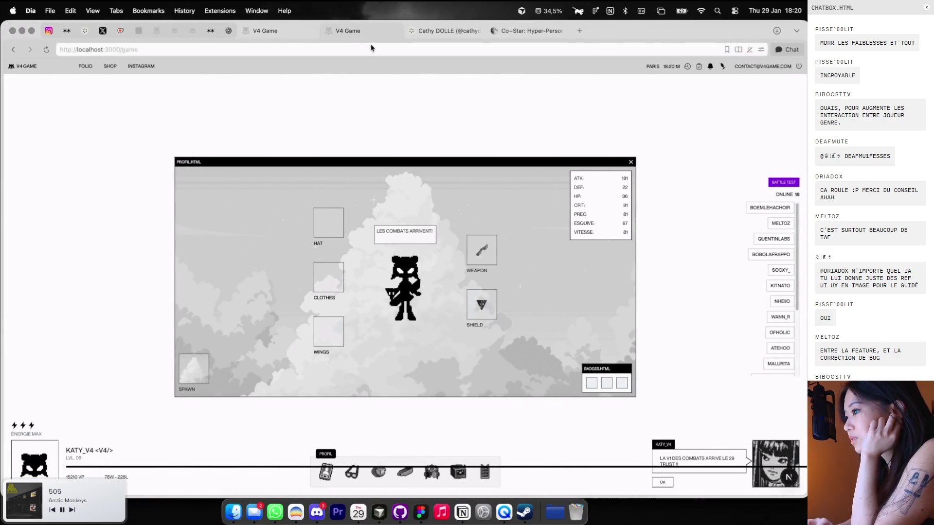
left_click(262, 31)
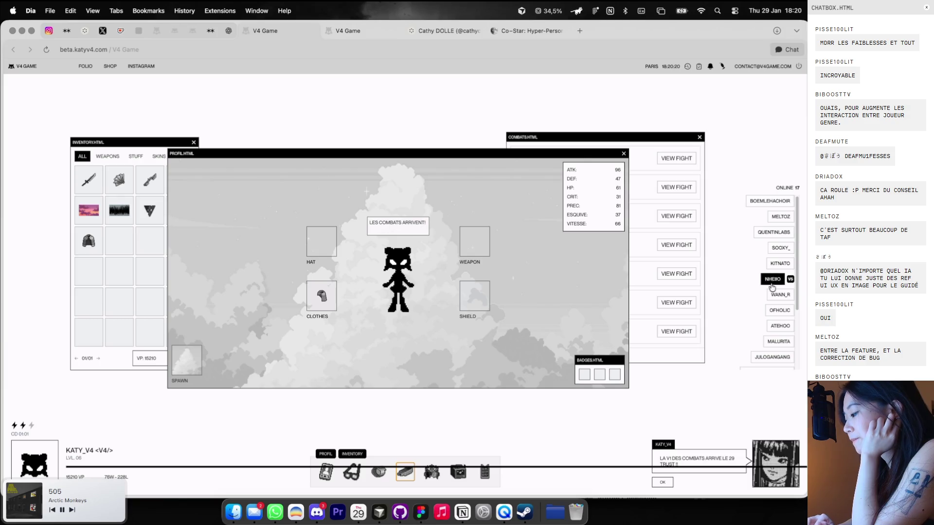
scroll(773, 277, "down", 3)
left_click(777, 371)
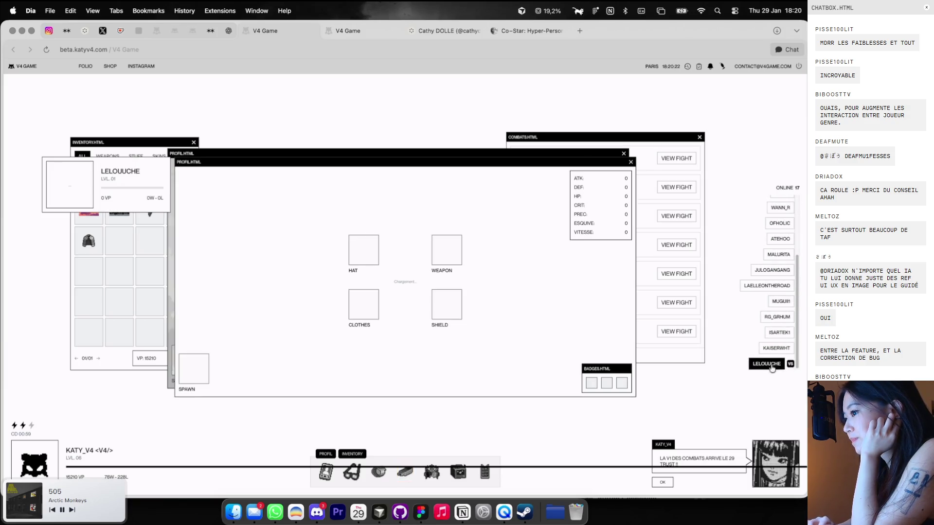
left_click(631, 162)
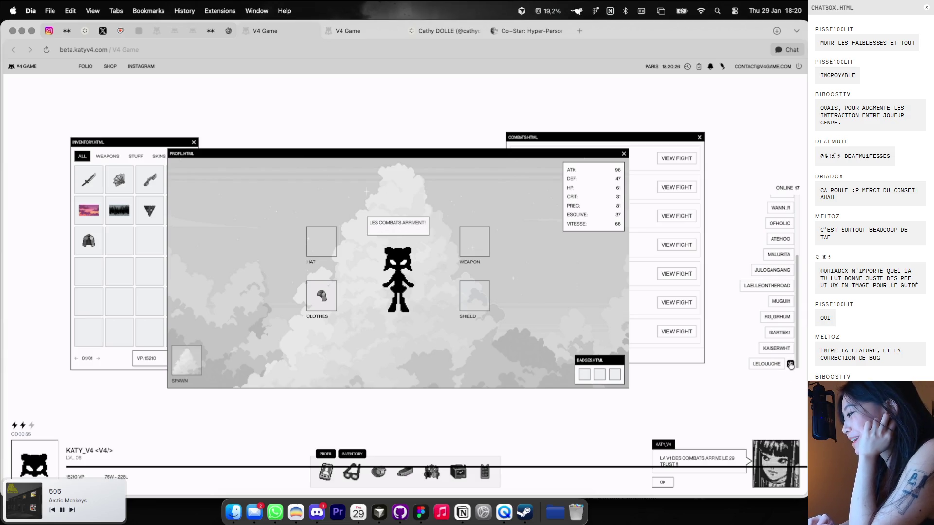
Reload the game page and log in with Twitch to load the profile window
key("super+r")
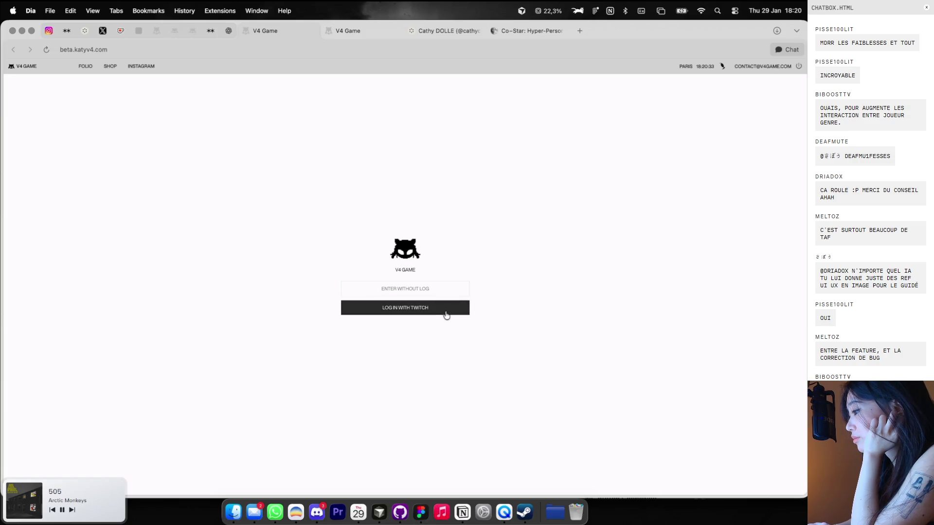
left_click(446, 313)
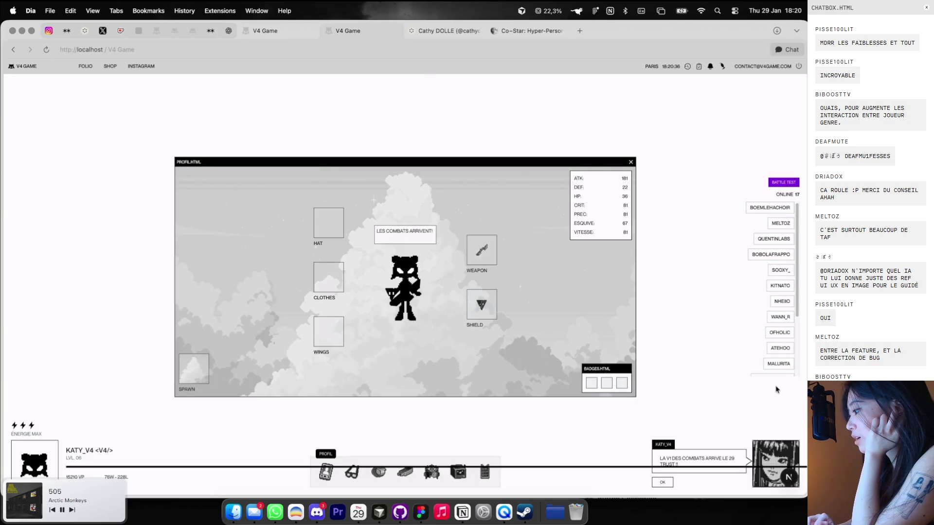
scroll(784, 363, "down", 4)
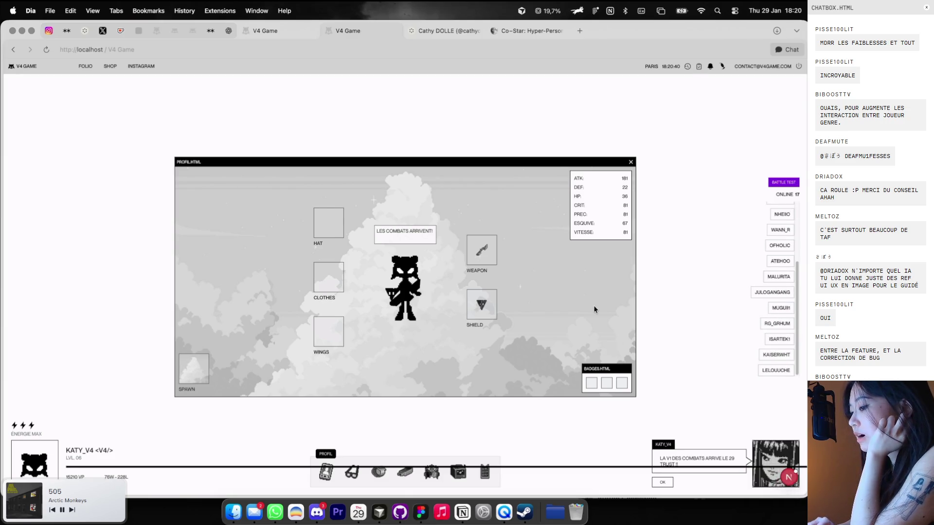
key("ctrl+Right")
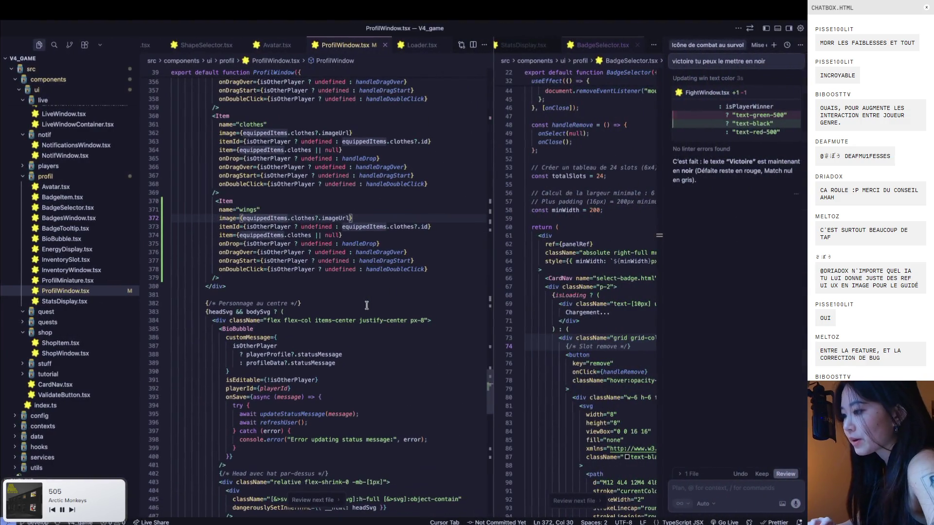
Delete the wings Item block and its leftover blank line from ProfilWindow.tsx
key("ctrl+Left")
key("ctrl+Right")
key("ctrl+Right")
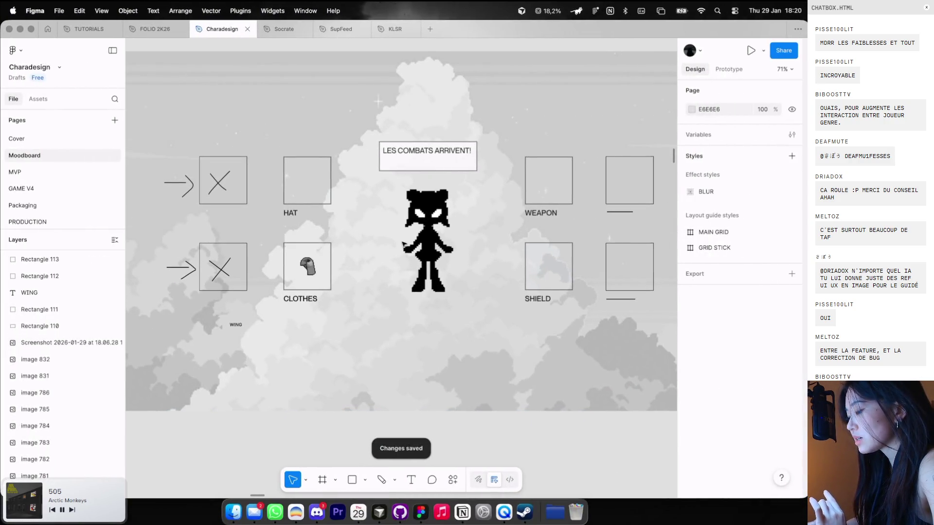
key("ctrl+Left")
key("ctrl+Left")
key("ctrl+Right")
scroll(390, 236, "up", 2)
scroll(292, 272, "up", 2)
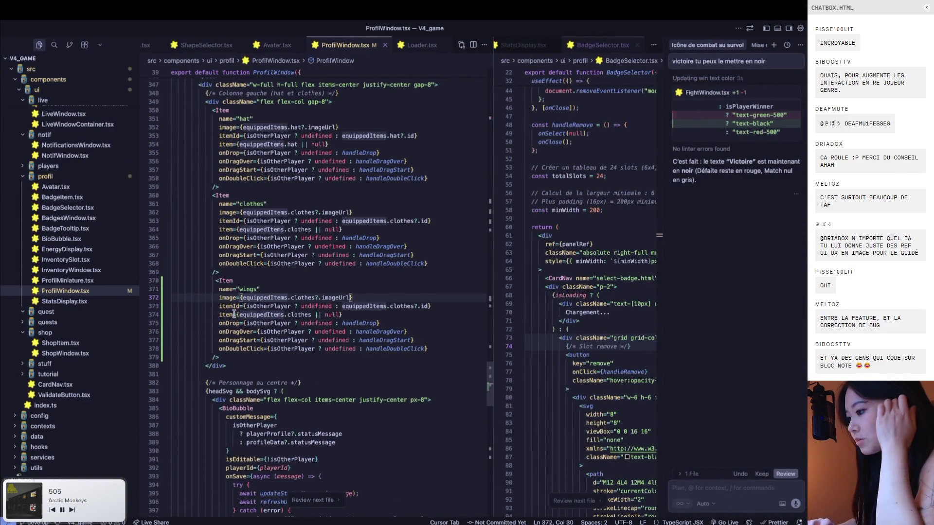
left_click_drag(220, 357, 192, 280)
key("BackSpace")
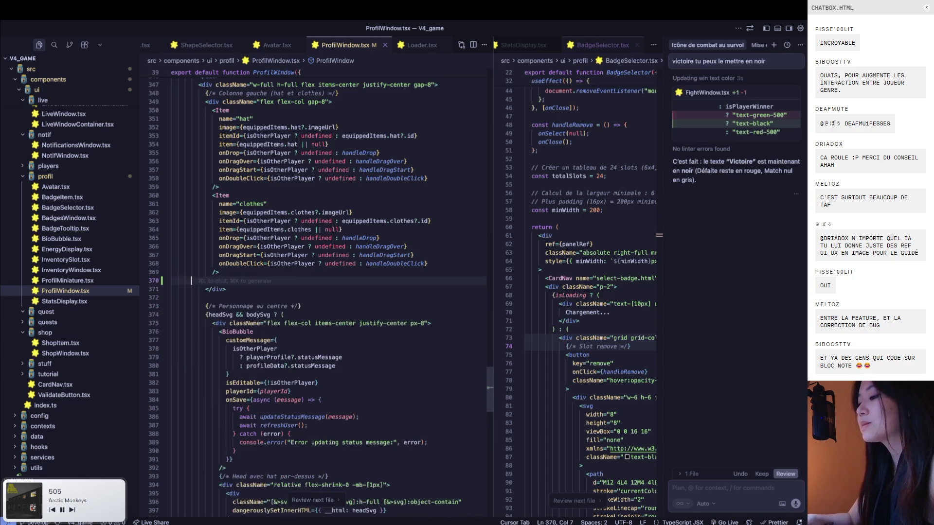
key("BackSpace")
key("BackSpace")
key("BackSpace")
Select the hat and clothes column for copying and undo a misplaced edit
scroll(261, 287, "up", 2)
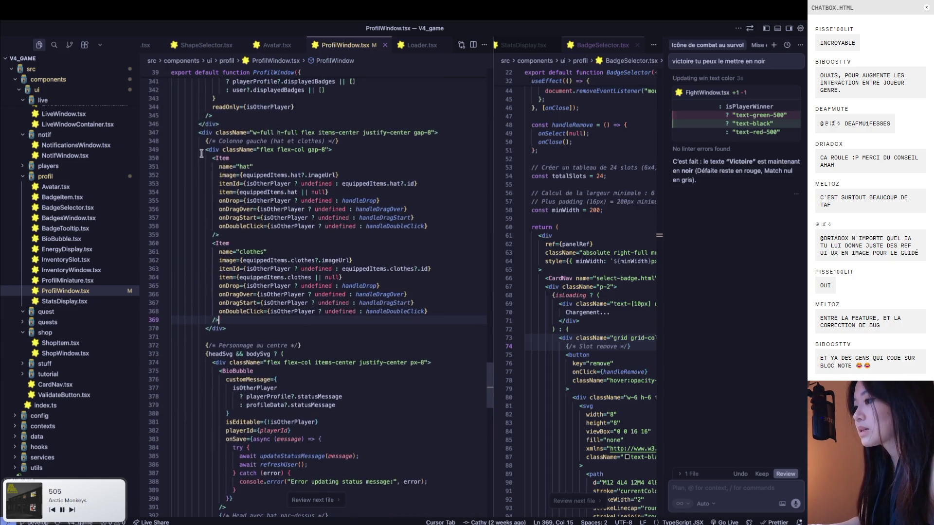
left_click_drag(201, 154, 270, 341)
key("ctrl+c")
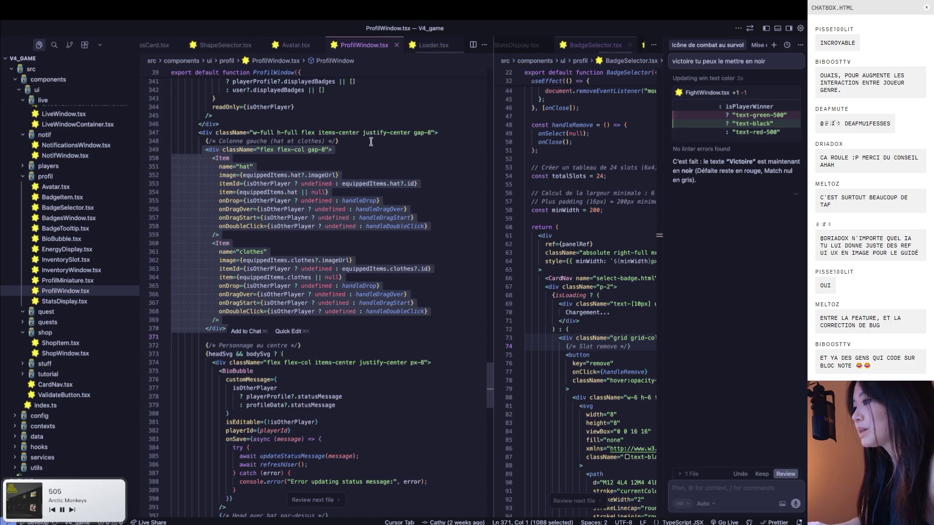
left_click(371, 142)
key("ctrl+Left")
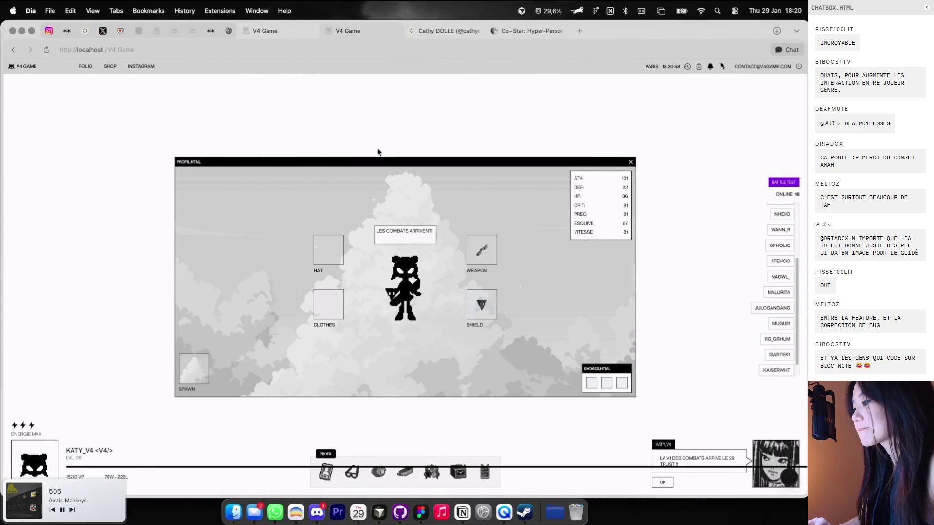
key("ctrl+Right")
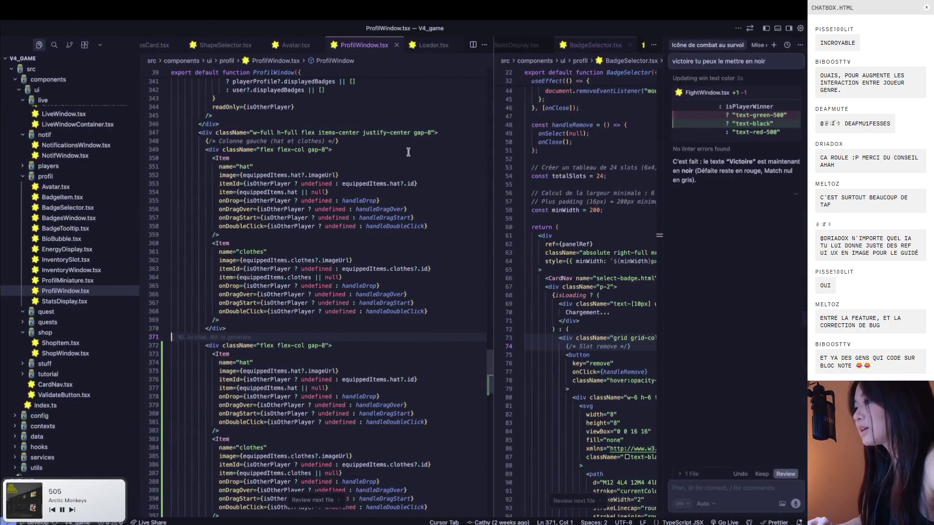
key("ctrl+z")
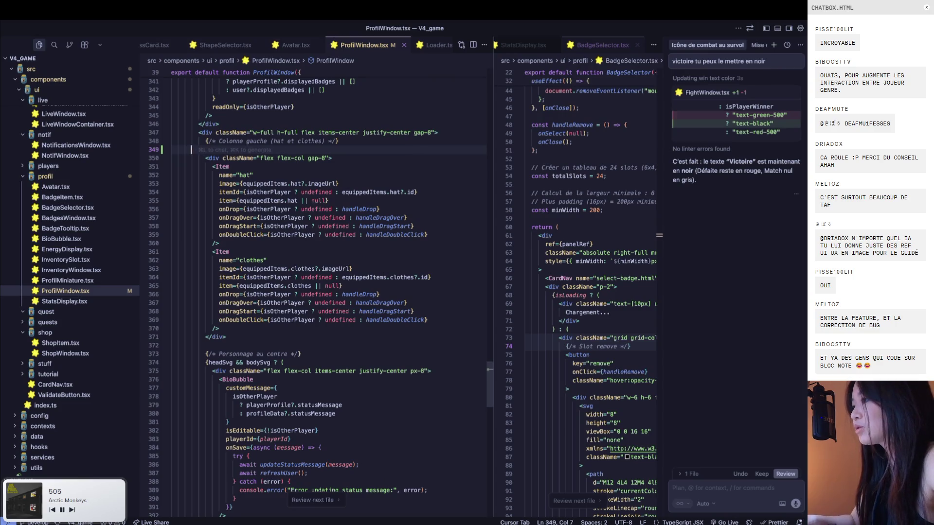
key("BackSpace")
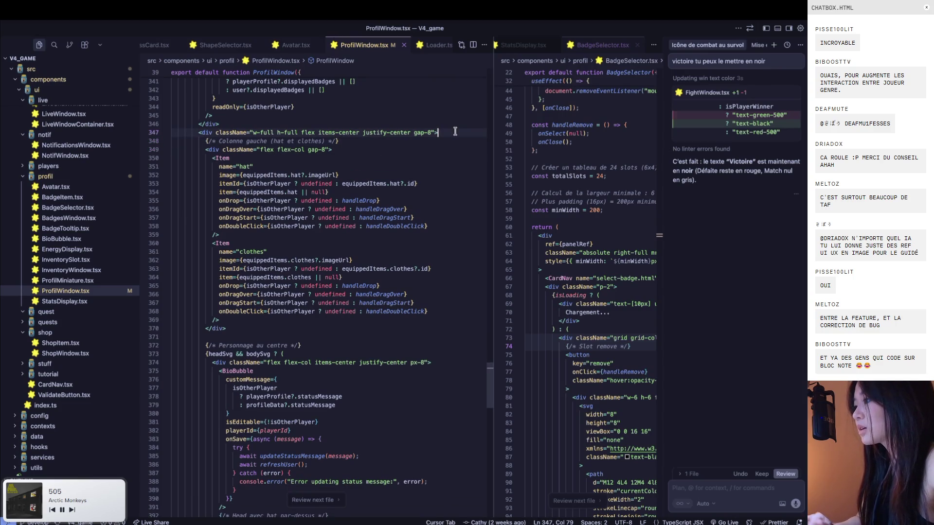
Paste a duplicate hat/clothes column and rename its slots to Head and Body
key("ctrl+v")
key("ctrl+Left")
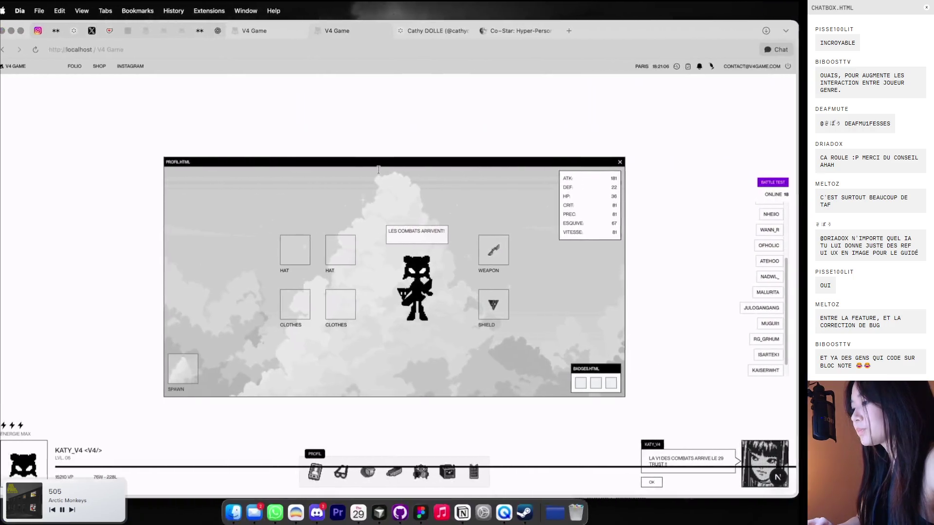
key("ctrl+Right")
double_click(246, 158)
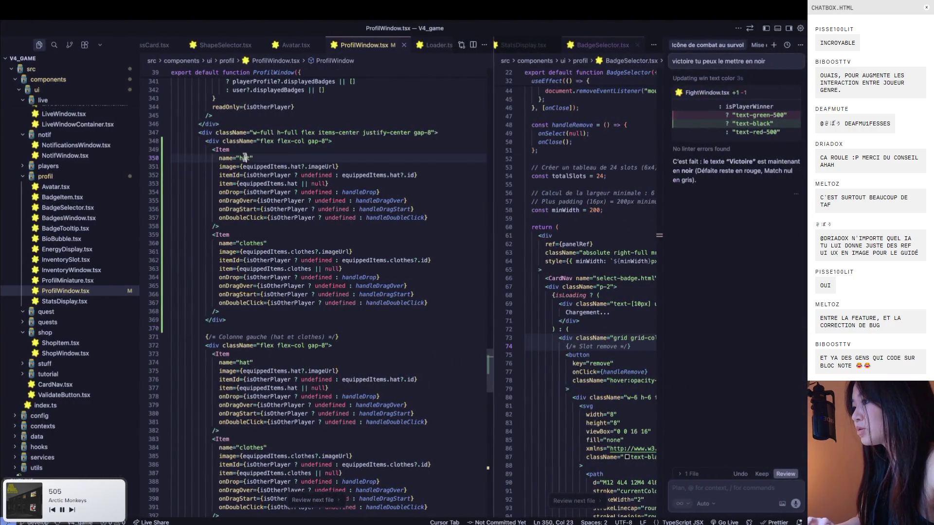
key("ctrl+Right")
key("ctrl+Left")
type("h")
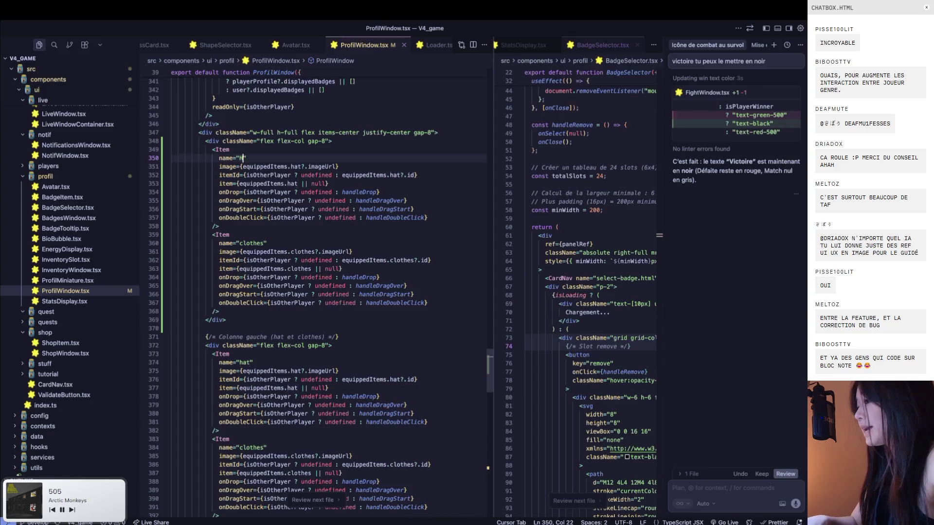
double_click(248, 243)
type("Body")
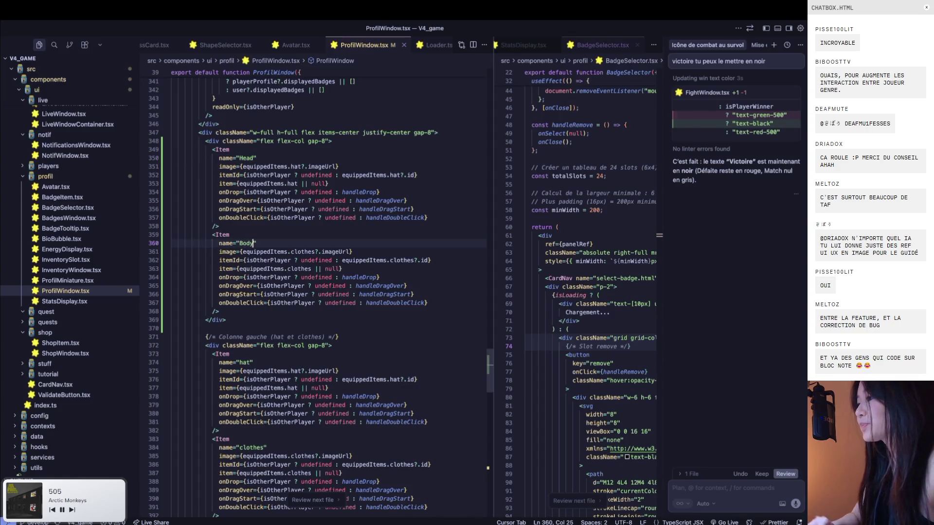
Increase the gap spacing between the slot columns and check it in-game
key("ctrl+Left")
key("ctrl+Right")
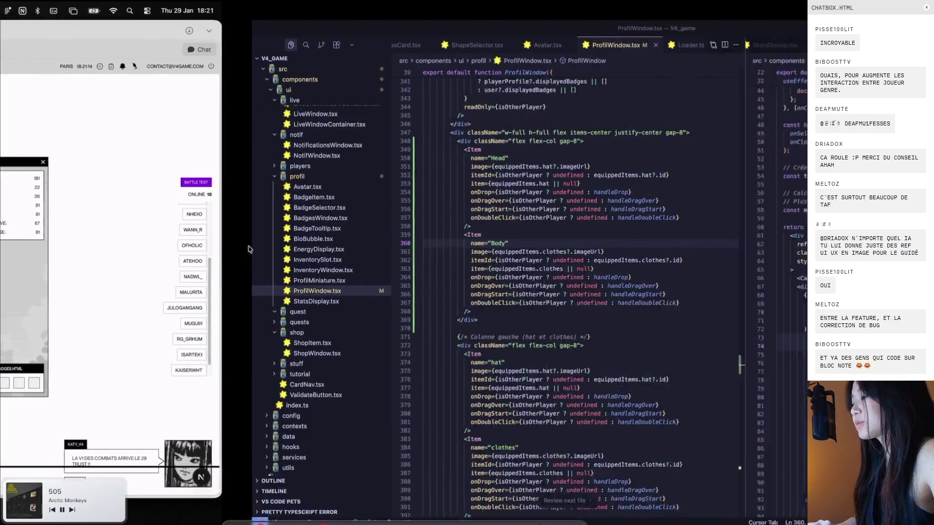
left_click(325, 141)
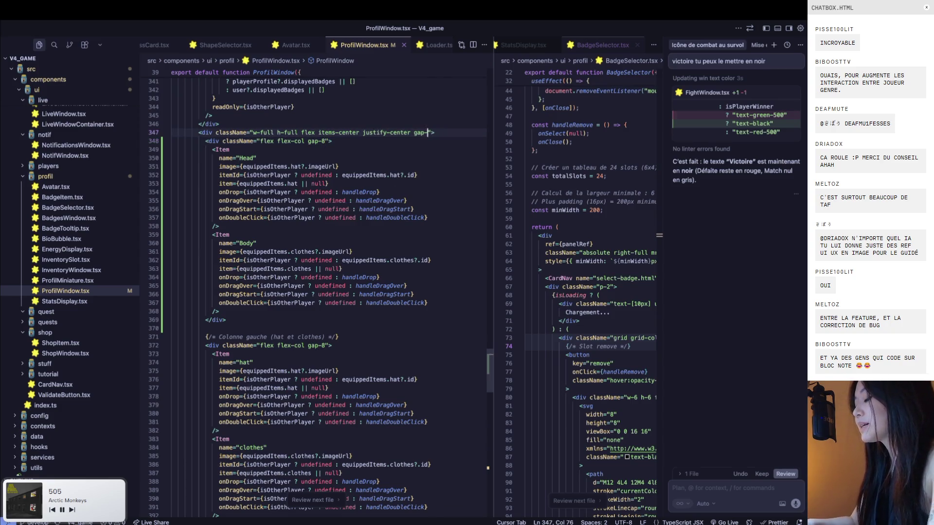
key("ctrl+Left")
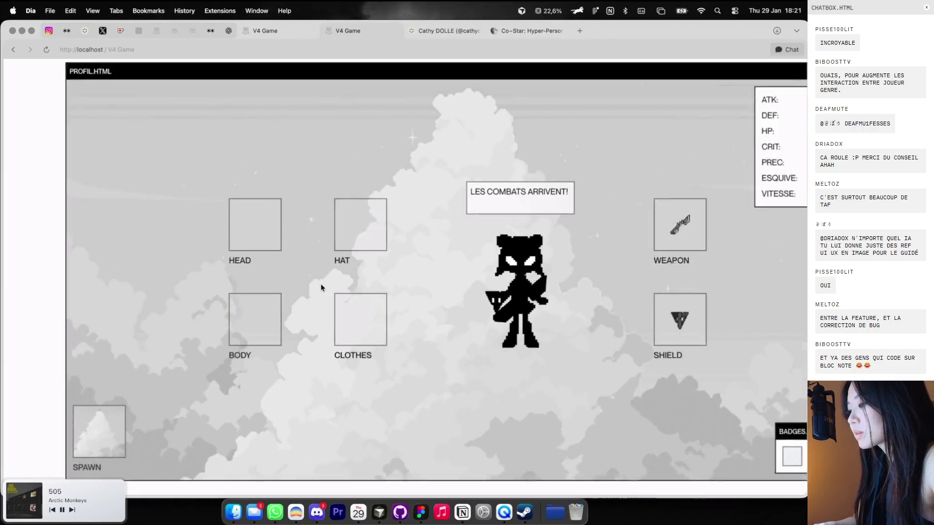
Take a region screenshot of the HEAD and HAT slots
key("super+shift+4")
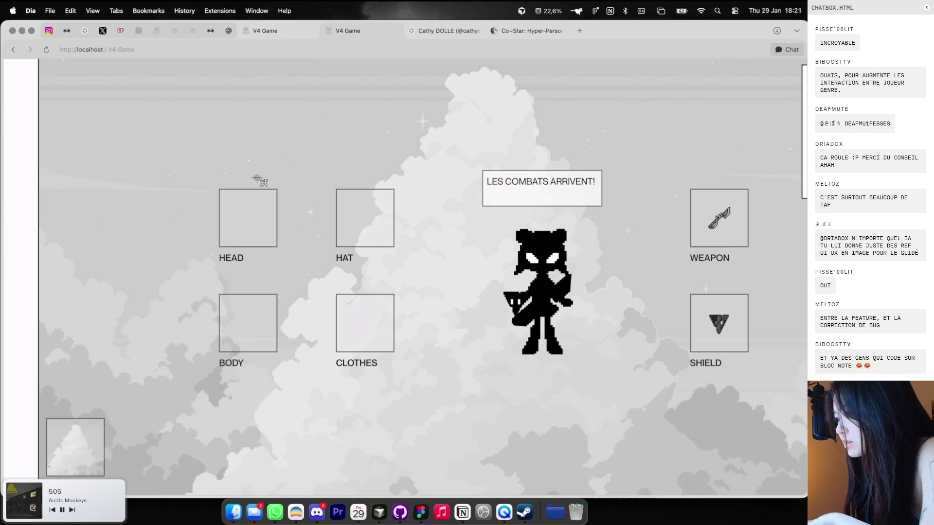
left_click_drag(222, 189, 414, 265)
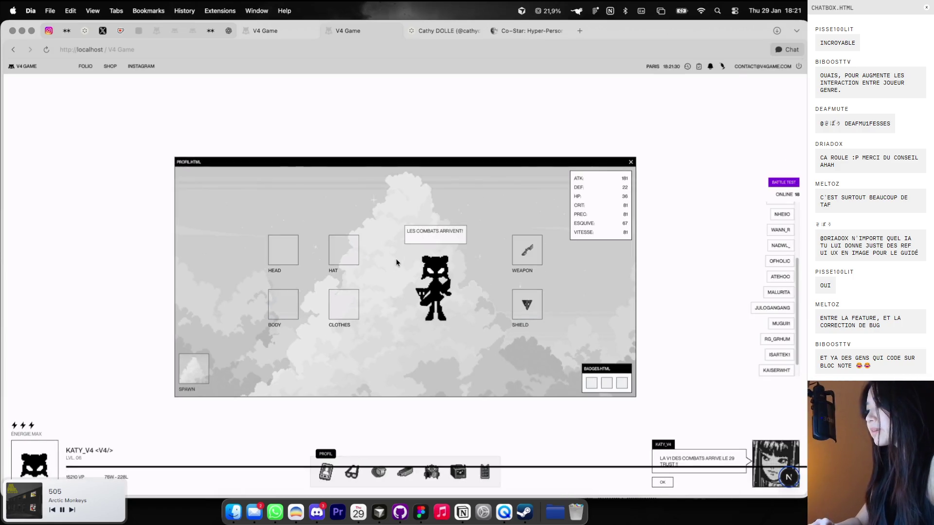
key("ctrl+Right")
scroll(334, 227, "up", 1)
Add a 'TO FIXE' comment line above the new Head and Body column
left_click(452, 145)
key("Return")
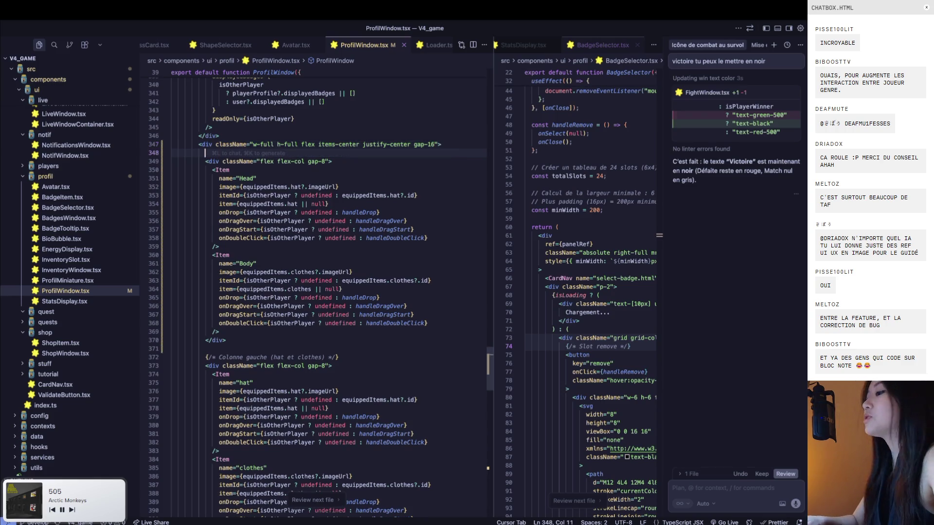
key("Return")
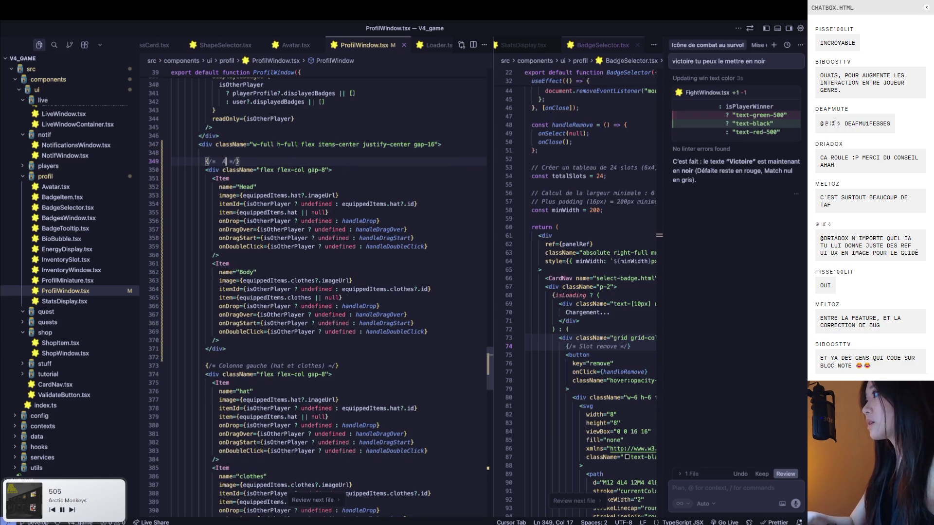
type("FIXE")
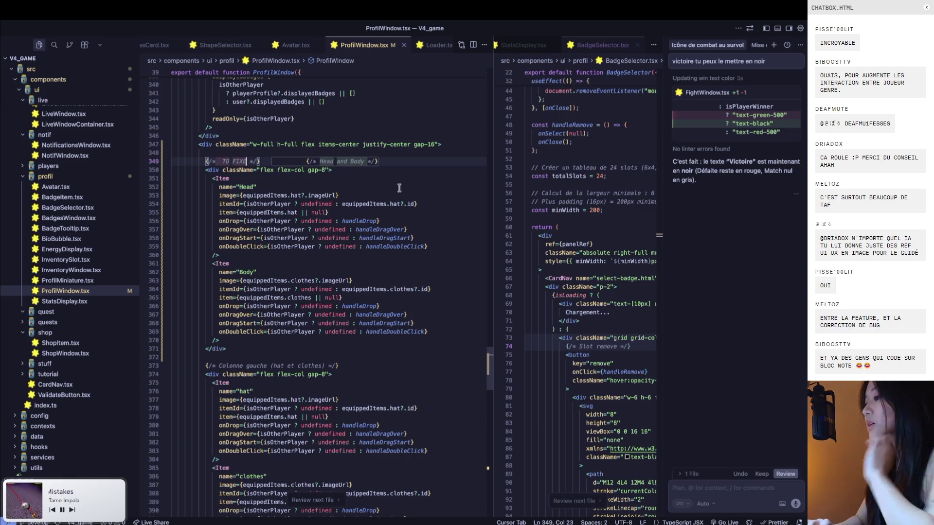
left_click(382, 227)
scroll(382, 227, "down", 1)
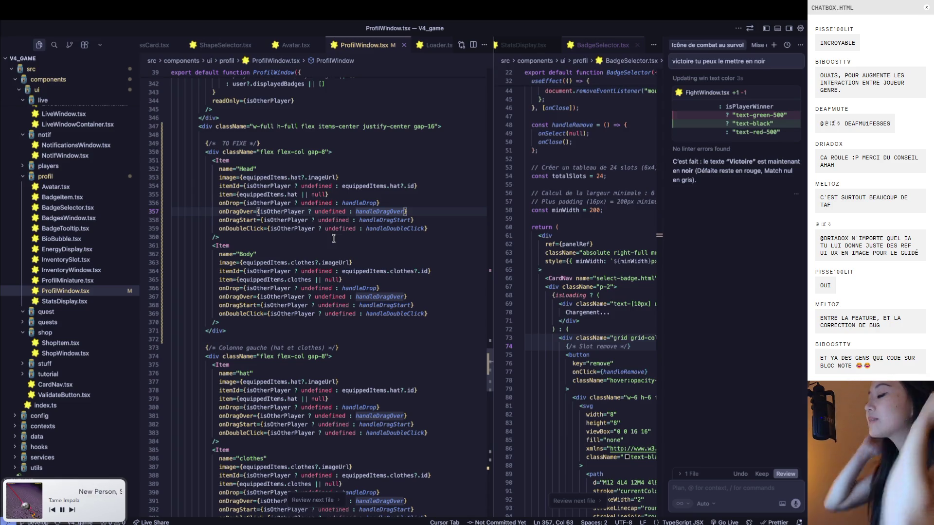
Undo the multi-cursor rename so the Head and Body slots use hat and clothes again
left_click(301, 178)
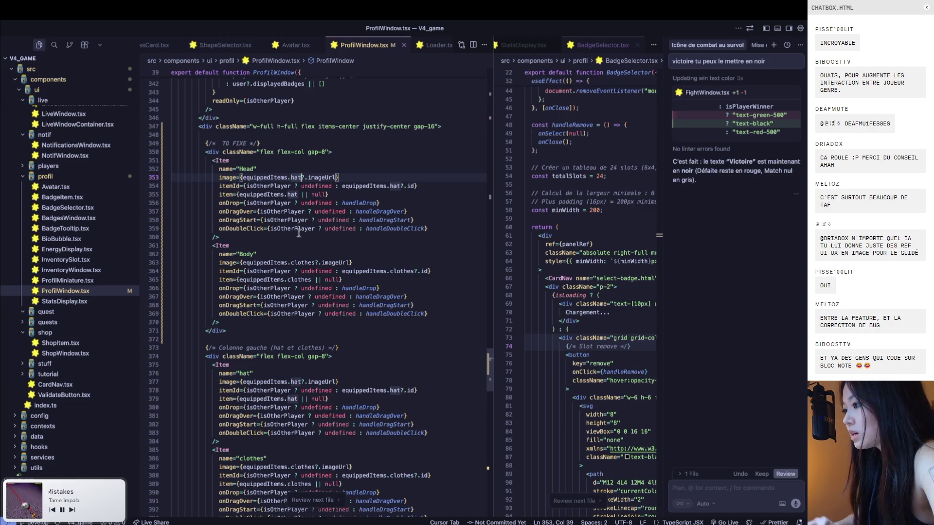
key("ctrl+d")
key("ctrl+d")
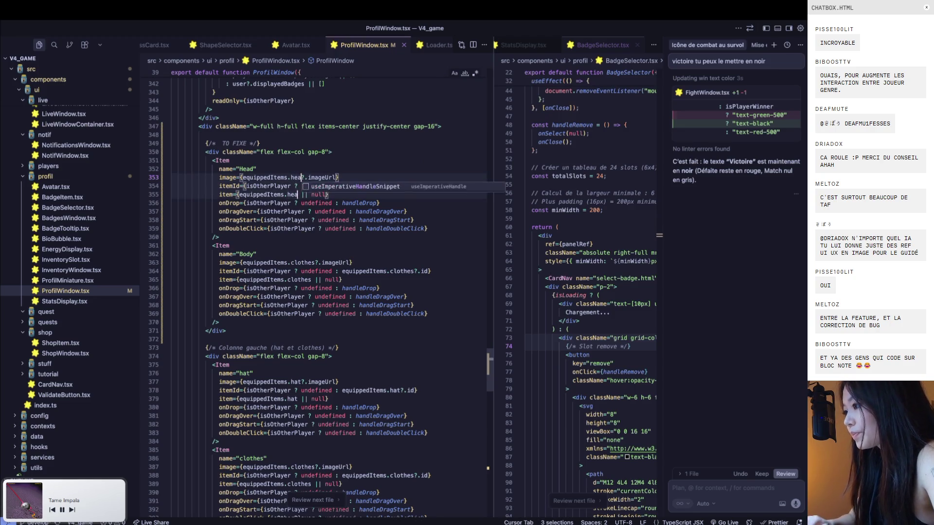
key("super+Tab")
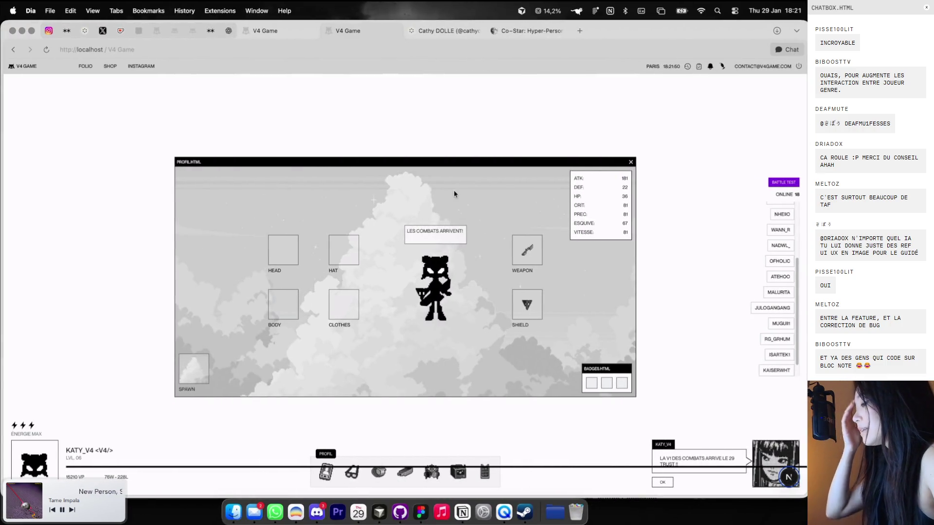
key("super+Tab")
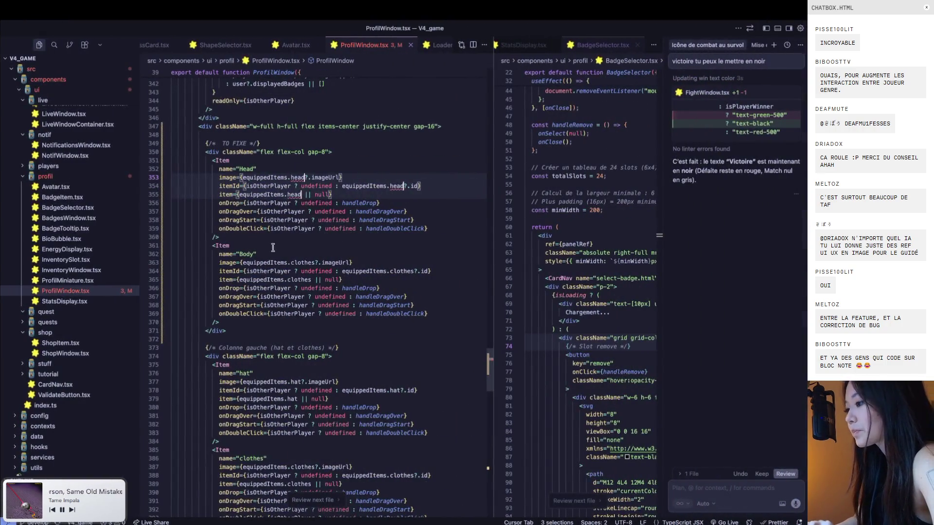
double_click(302, 262)
key("ctrl+d")
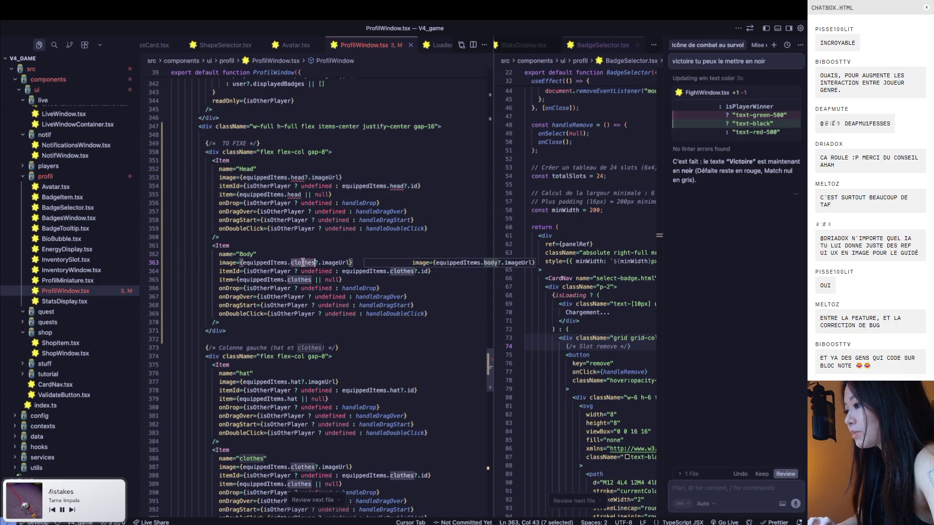
type("body")
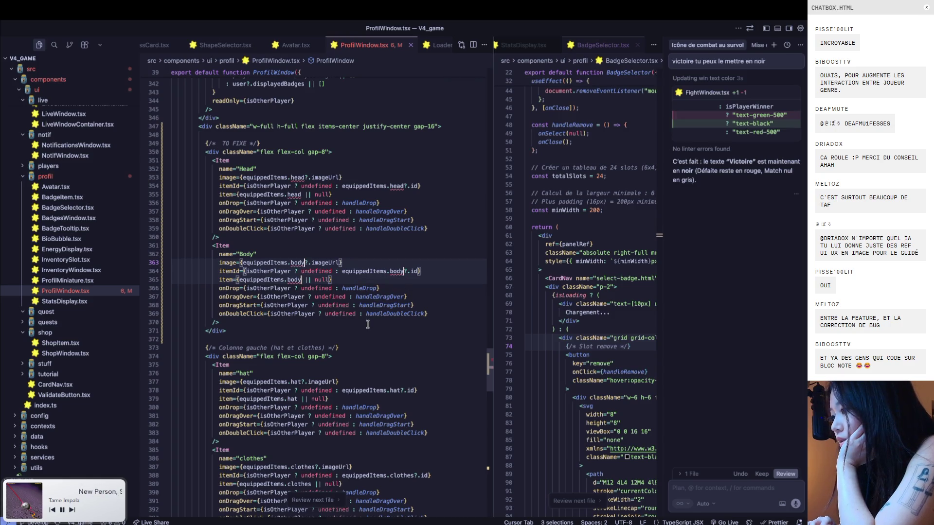
scroll(367, 324, "up", 5)
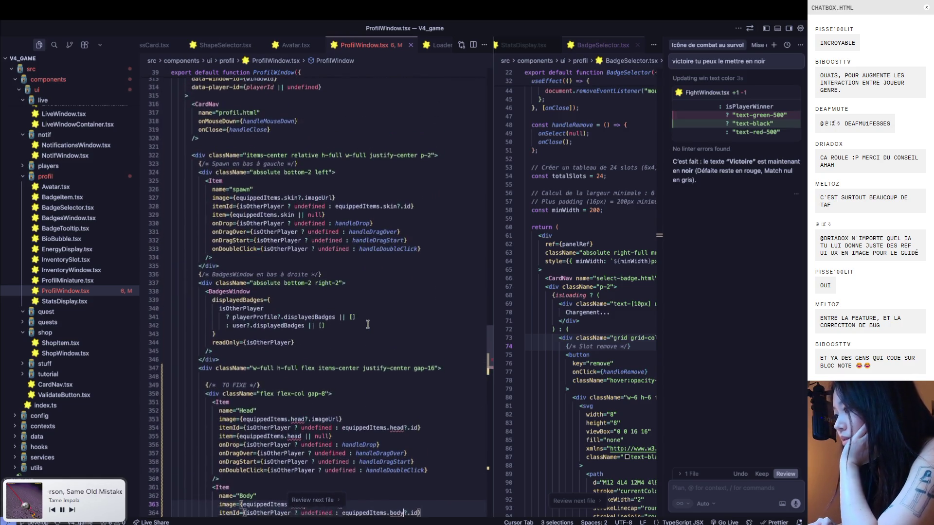
key("ctrl+z")
key("ctrl+z")
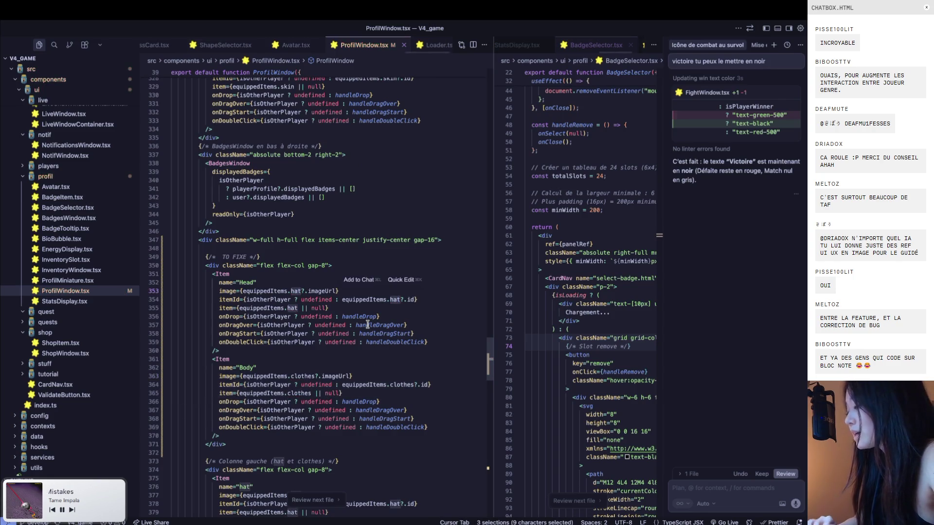
scroll(367, 324, "down", 3)
scroll(368, 324, "down", 2)
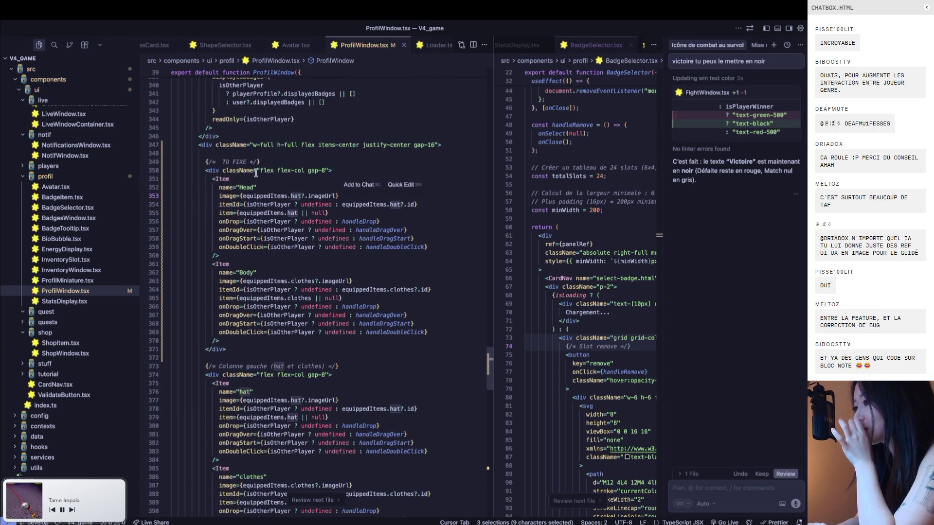
left_click(248, 162)
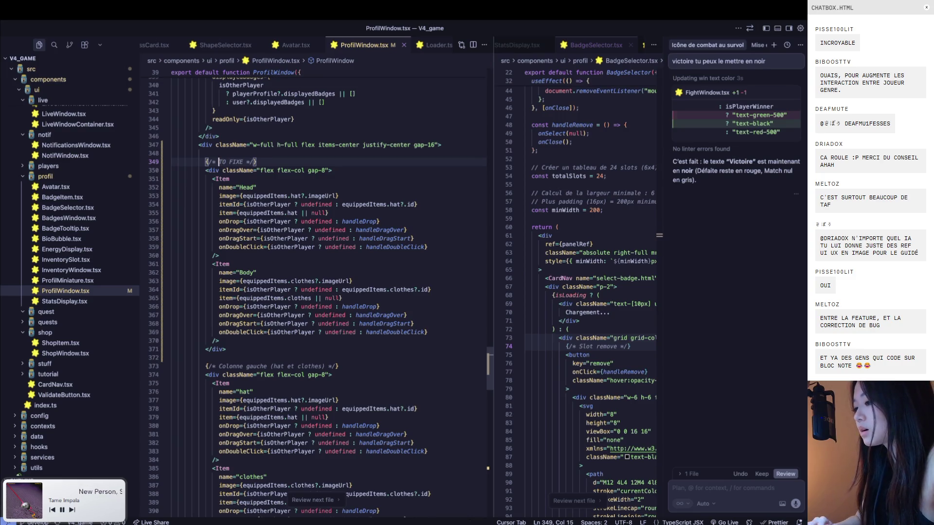
Fold the central character rendering block and select the whole weapon and shield column code
scroll(218, 205, "down", 3)
scroll(217, 233, "down", 2)
scroll(217, 253, "down", 2)
scroll(217, 255, "down", 2)
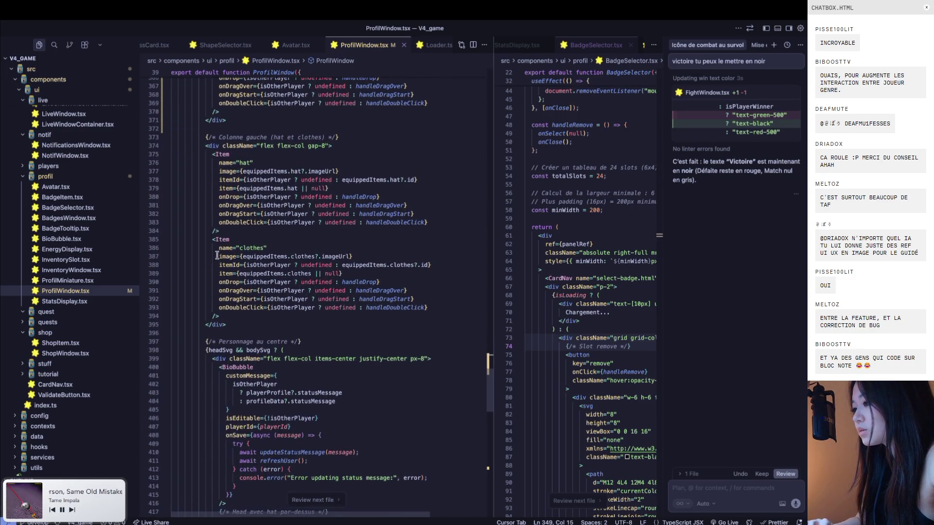
scroll(198, 269, "down", 1)
left_click(214, 127)
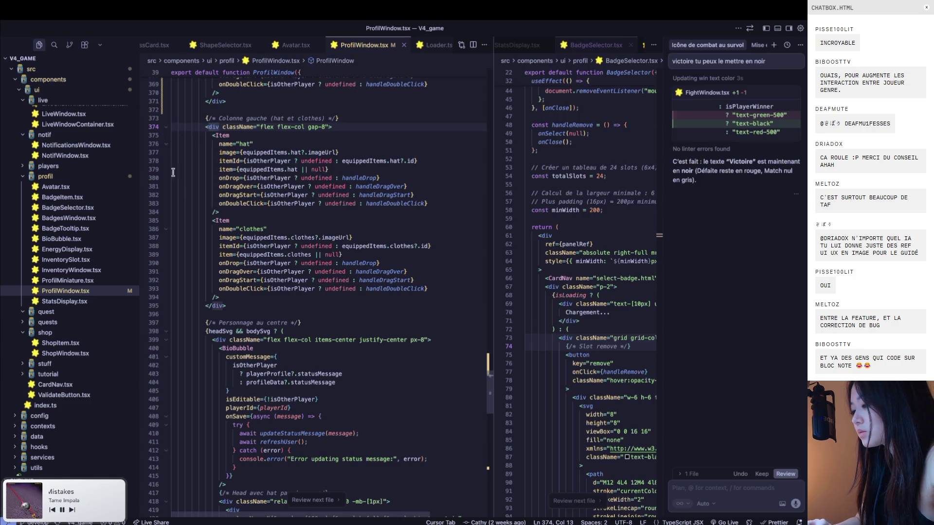
scroll(195, 238, "down", 2)
scroll(195, 238, "down", 2)
scroll(195, 238, "down", 2)
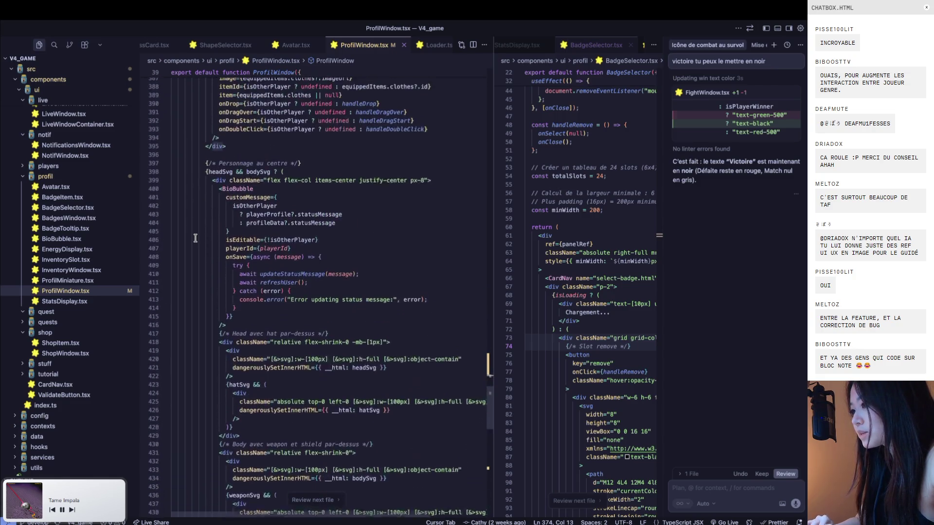
scroll(195, 238, "up", 1)
left_click(166, 190)
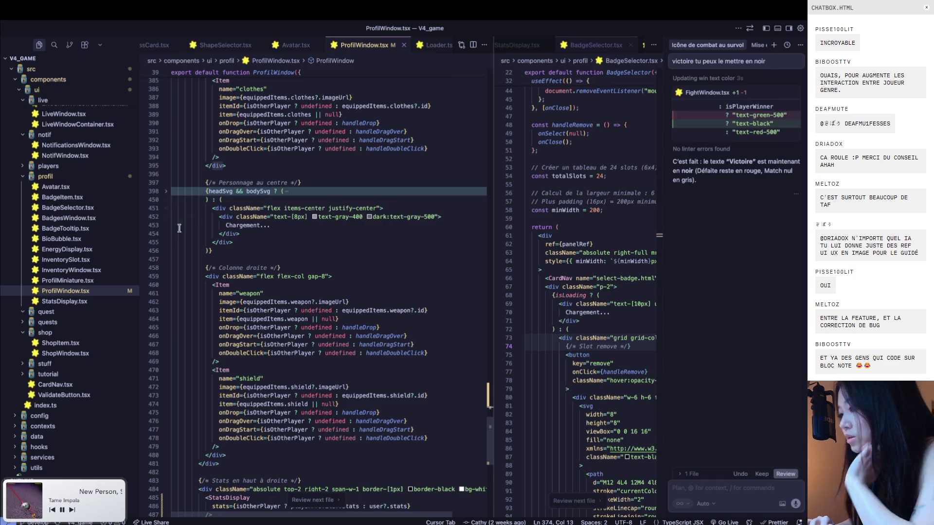
scroll(201, 256, "down", 2)
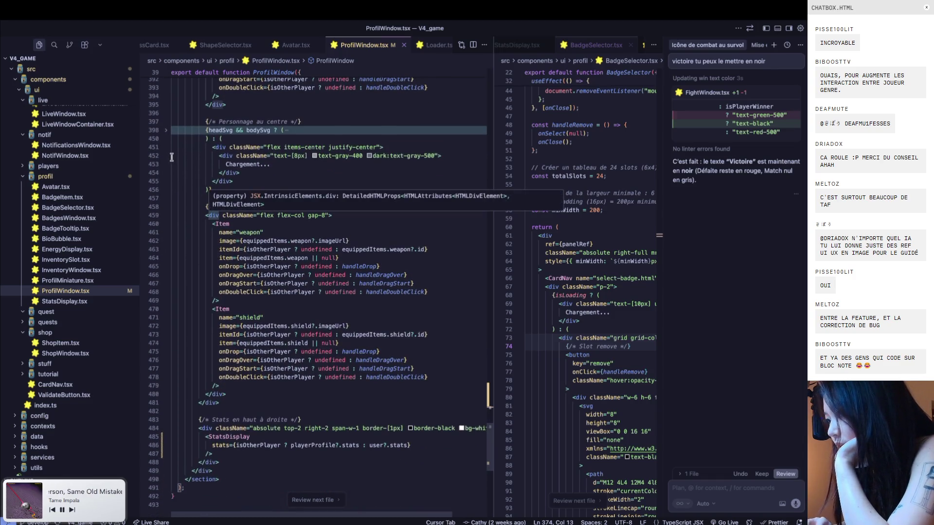
scroll(201, 256, "down", 2)
left_click(244, 342)
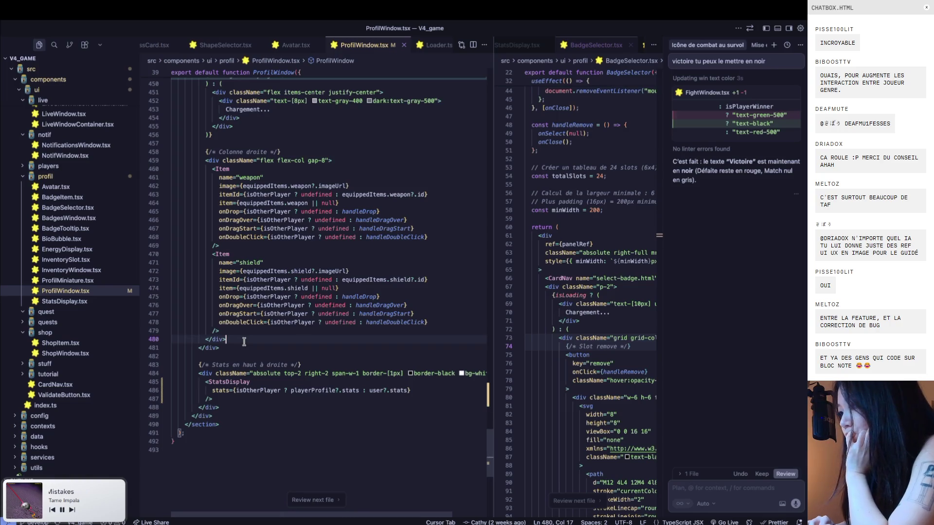
left_click_drag(245, 342, 202, 162)
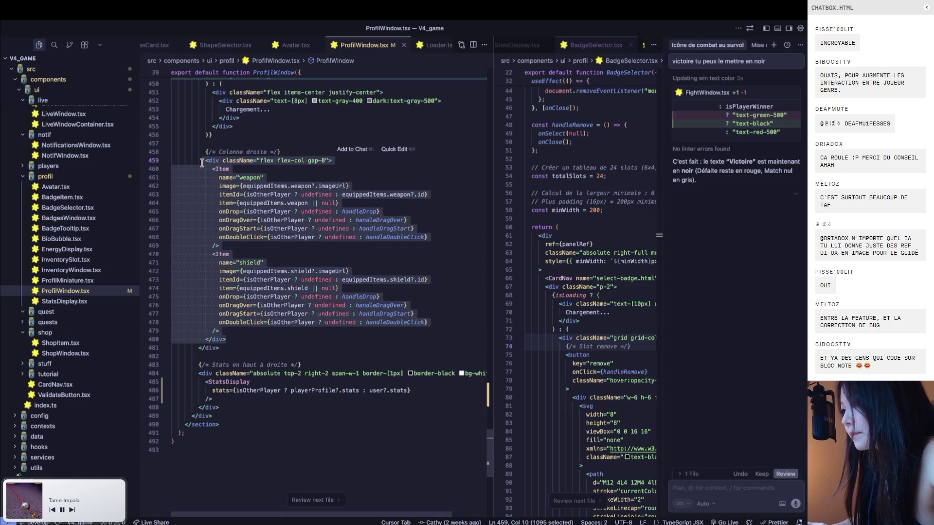
Duplicate the weapon and shield column and check it in the browser
key("super+v")
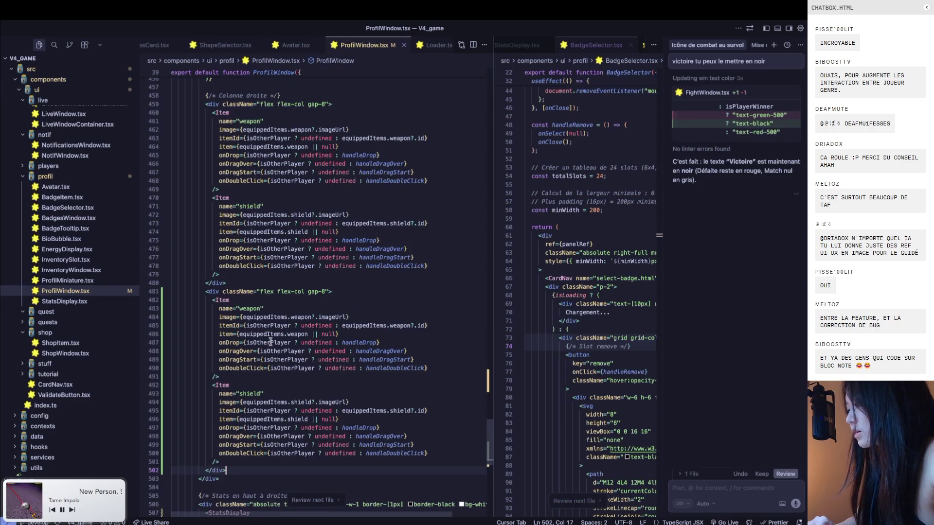
key("super+Tab")
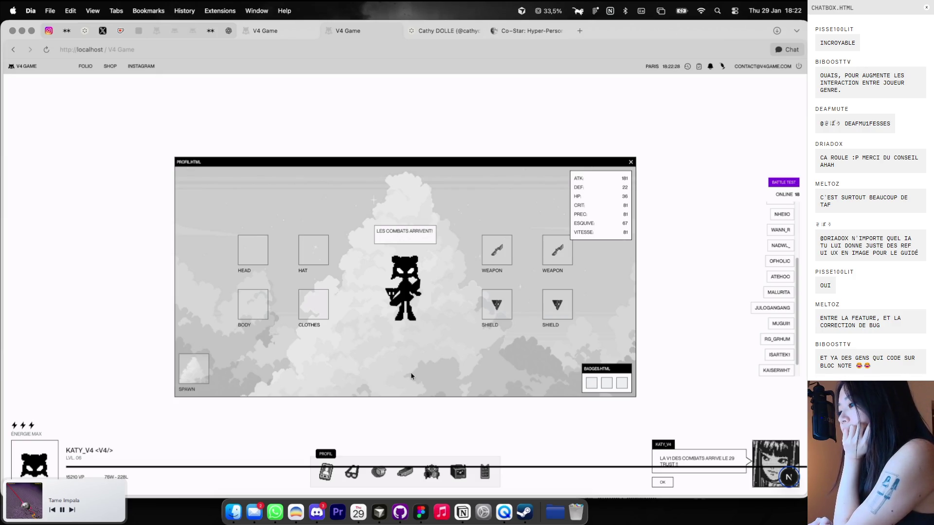
key("super+Tab")
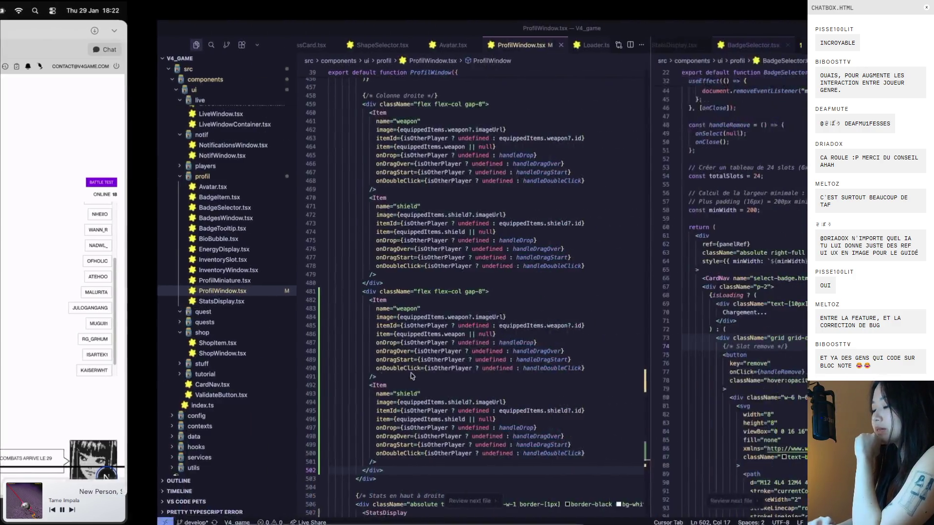
Change the slot row spacing from gap-16 to gap-12, comparing the result in the browser
scroll(358, 274, "up", 5)
scroll(357, 274, "up", 2)
scroll(358, 274, "up", 2)
scroll(357, 274, "up", 2)
scroll(358, 274, "up", 2)
scroll(357, 273, "up", 3)
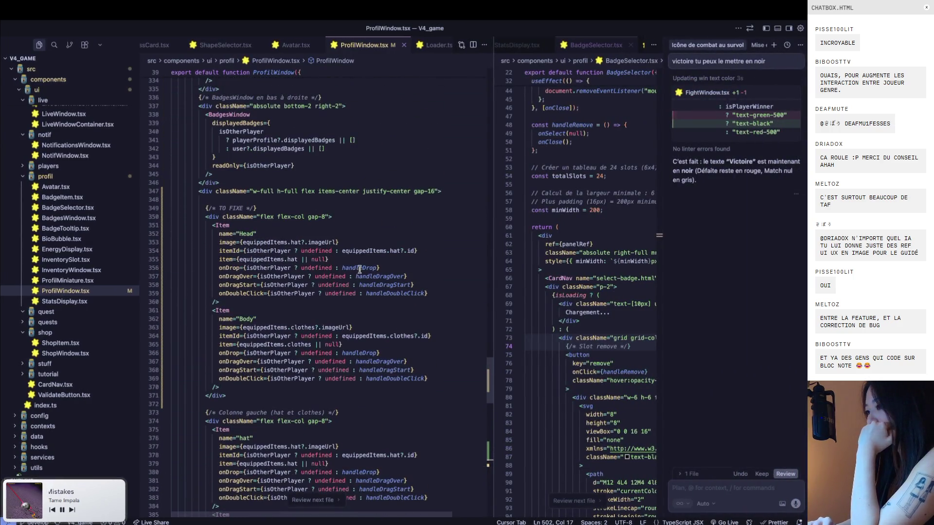
left_click(431, 192)
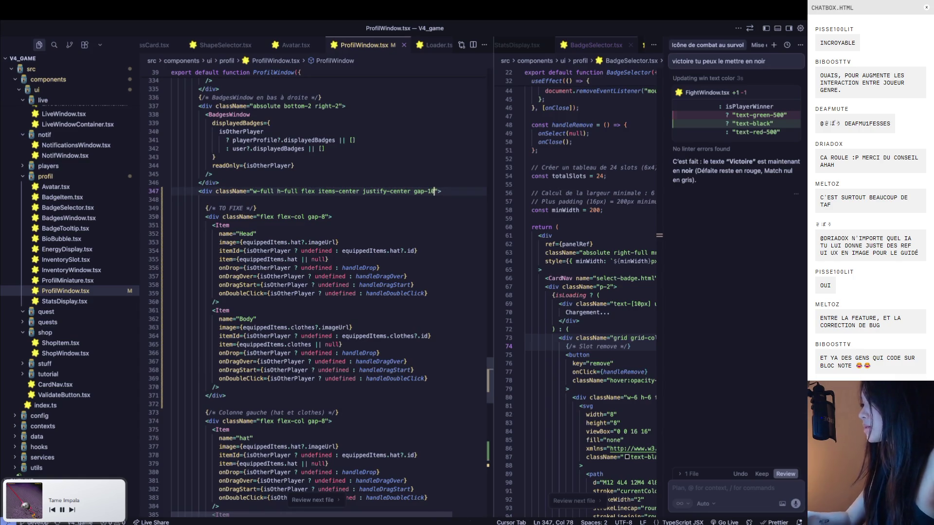
key("super+Tab")
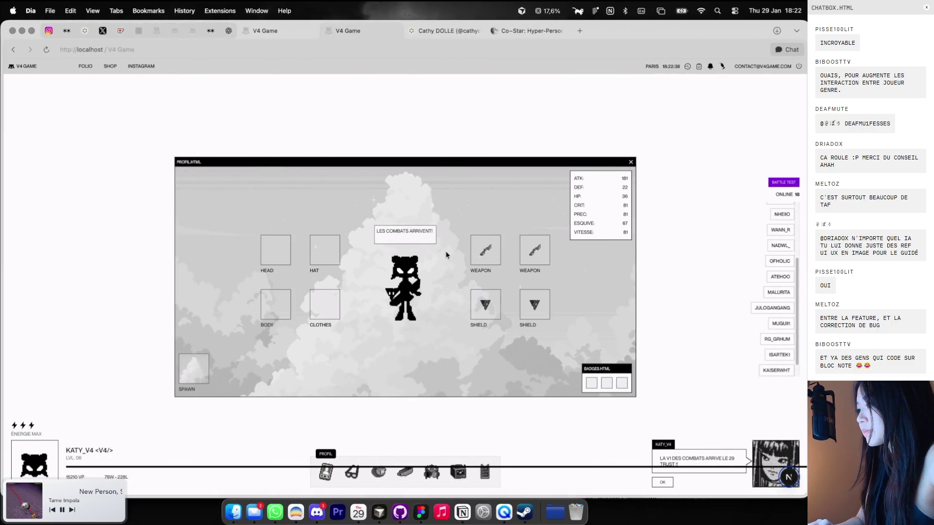
key("super+Tab")
key("super+Tab")
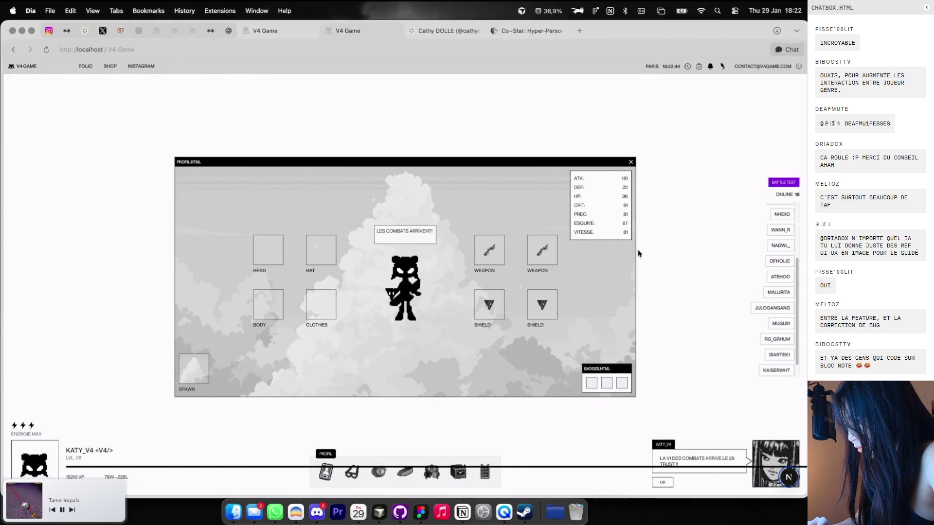
key("super+Tab")
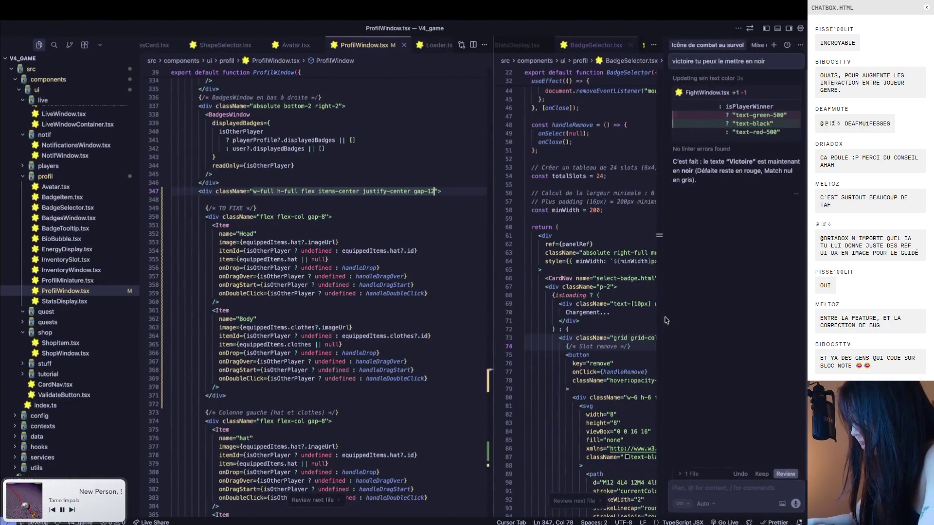
key("super+Tab")
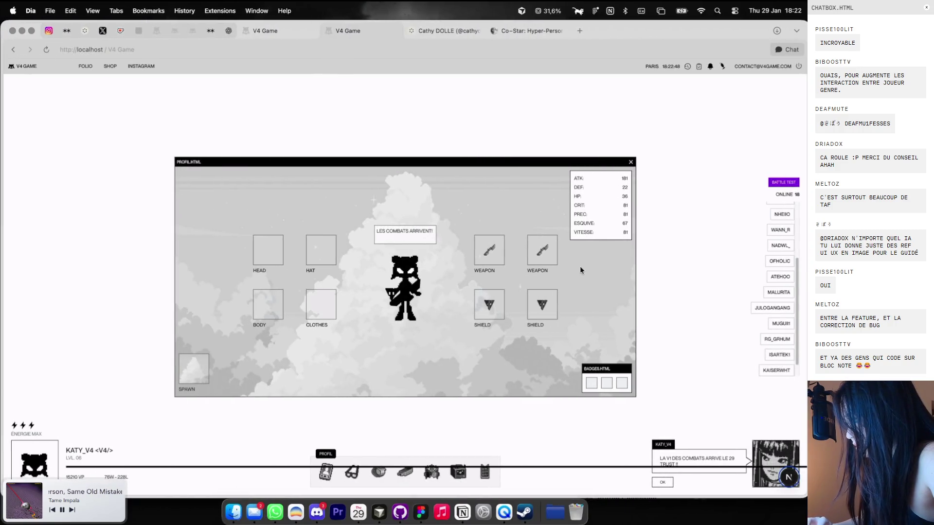
key("super+Tab")
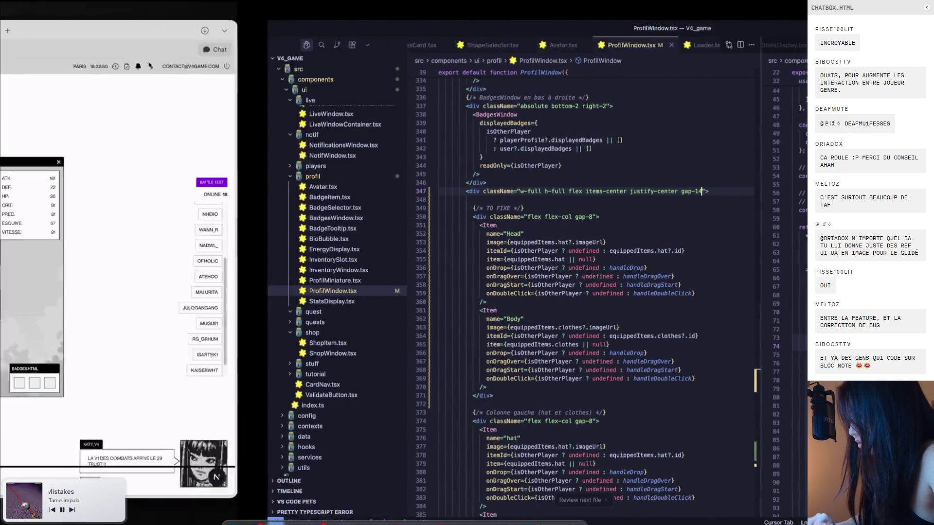
key("super+Tab")
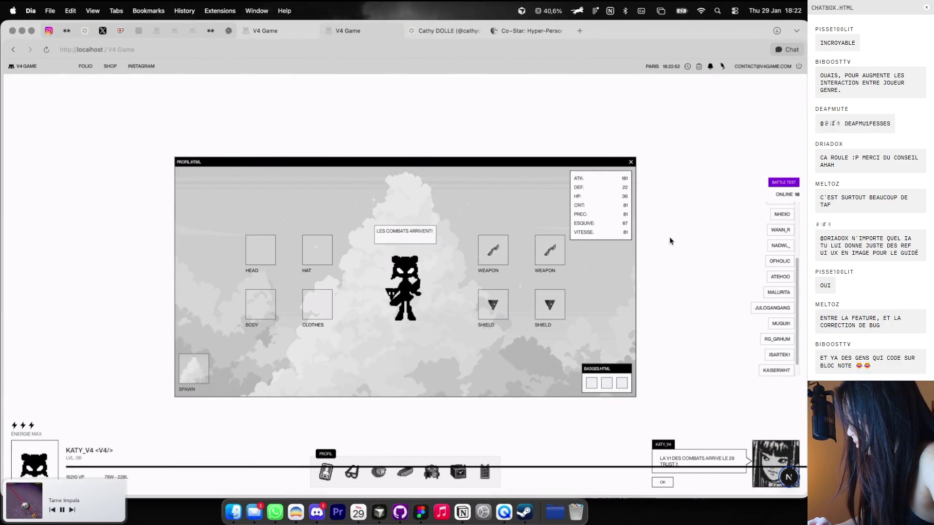
key("super+Tab")
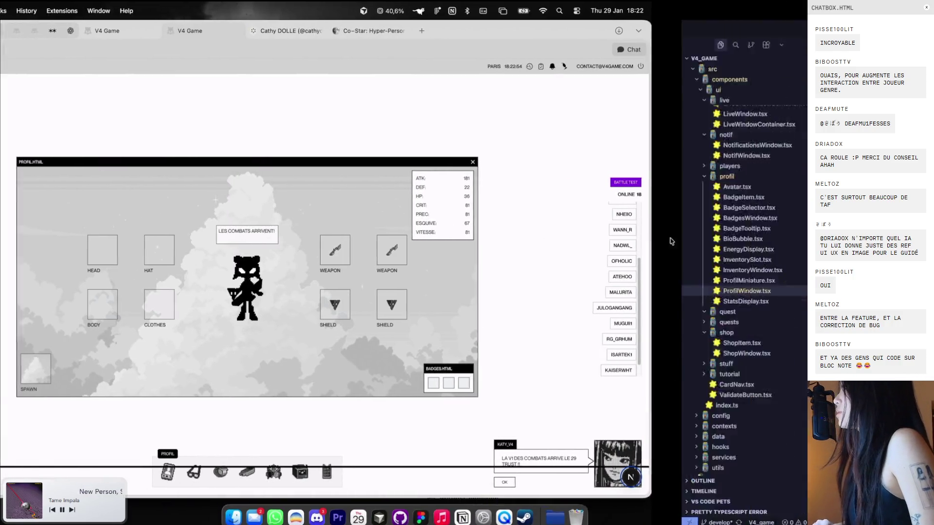
key("BackSpace")
type("2\">")
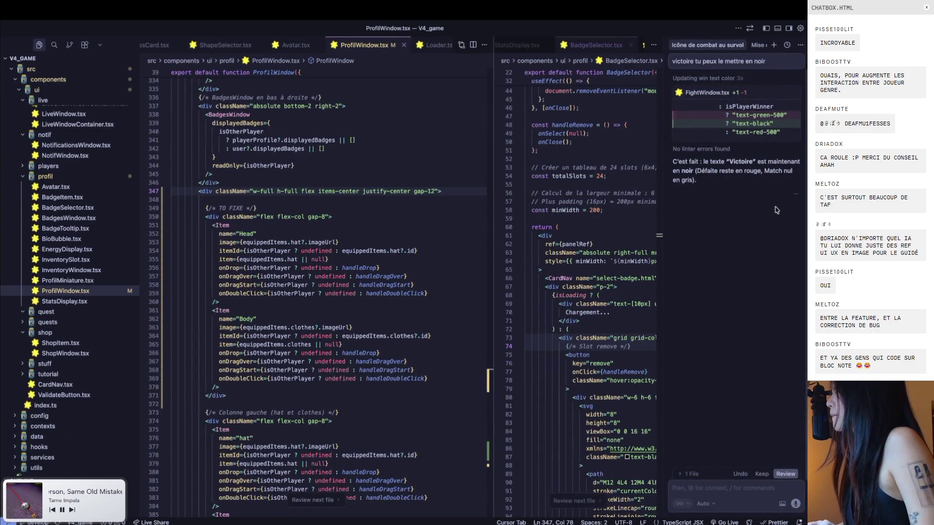
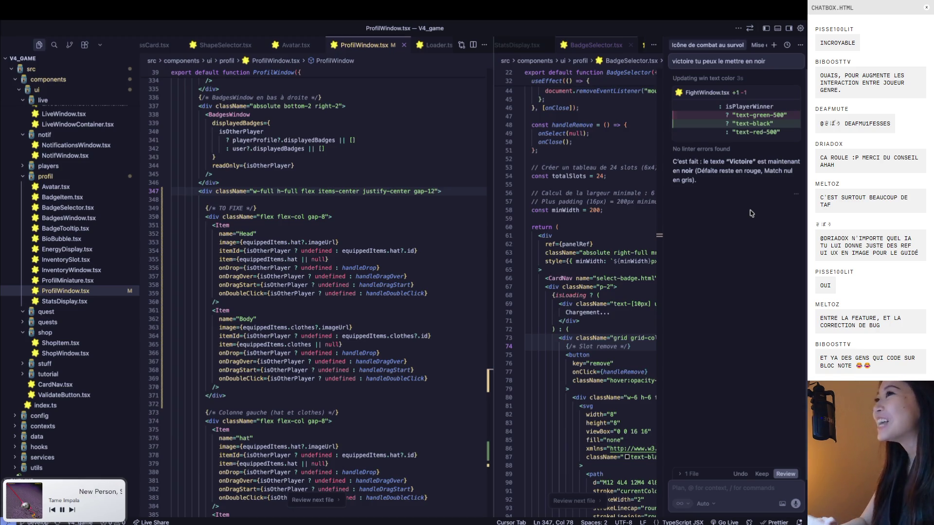
In ProfilWindow.tsx, insert blank lines after the right column's closing div for the new column
key("super+Tab")
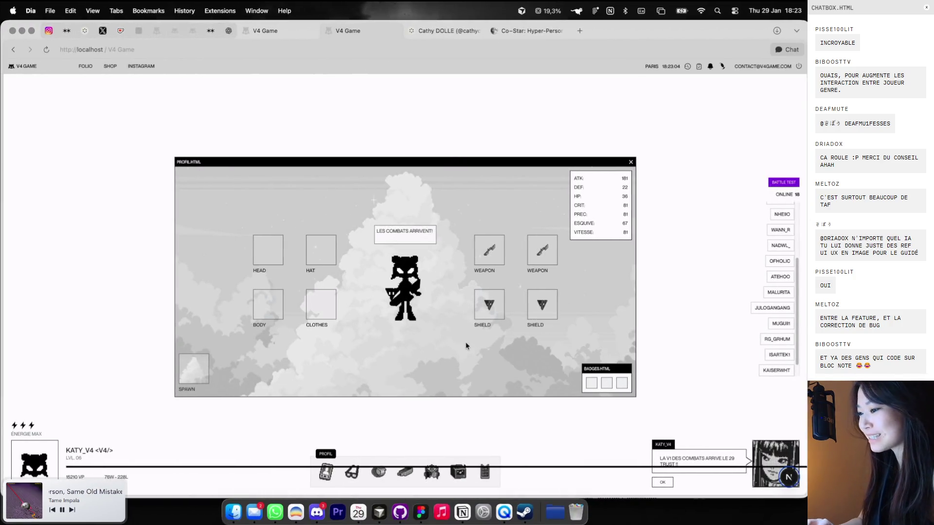
key("super+Tab")
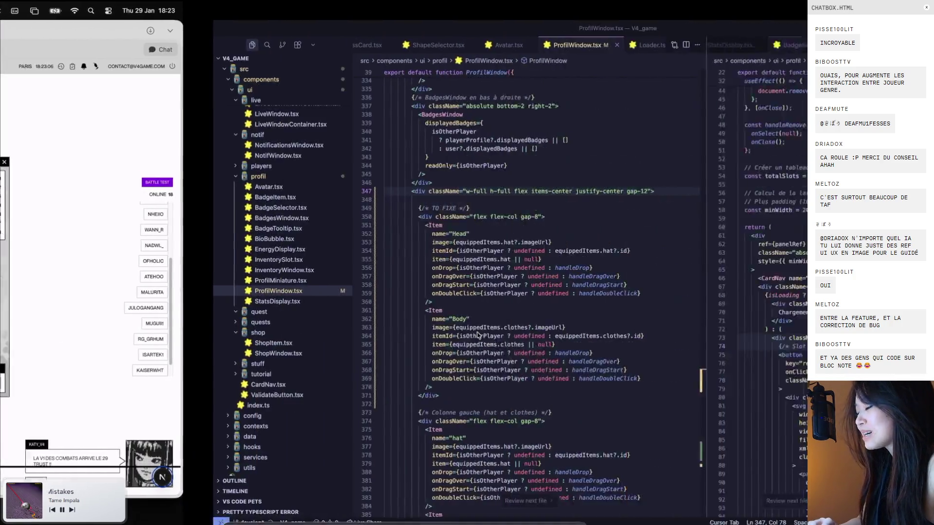
scroll(379, 351, "down", 5)
scroll(378, 352, "down", 5)
scroll(379, 351, "down", 5)
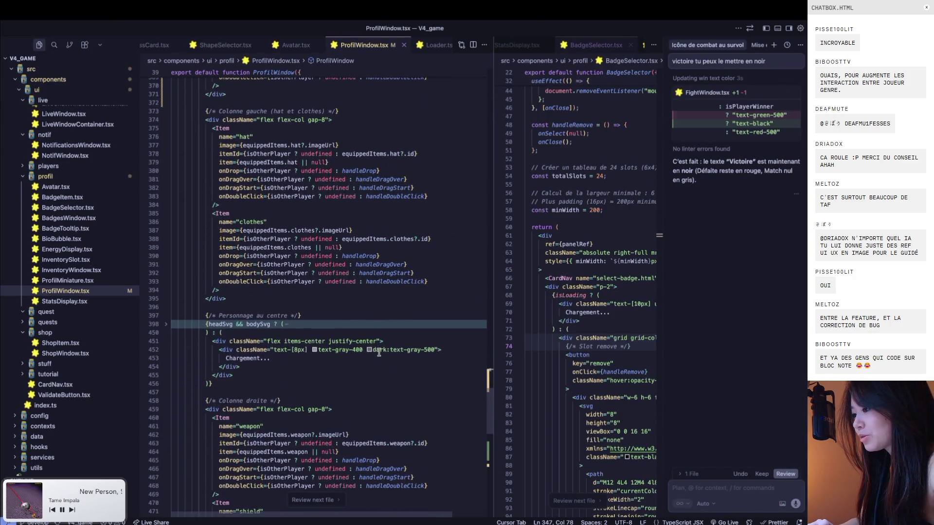
scroll(378, 351, "down", 1)
scroll(379, 351, "down", 4)
scroll(379, 352, "down", 8)
scroll(379, 352, "down", 3)
left_click(280, 181)
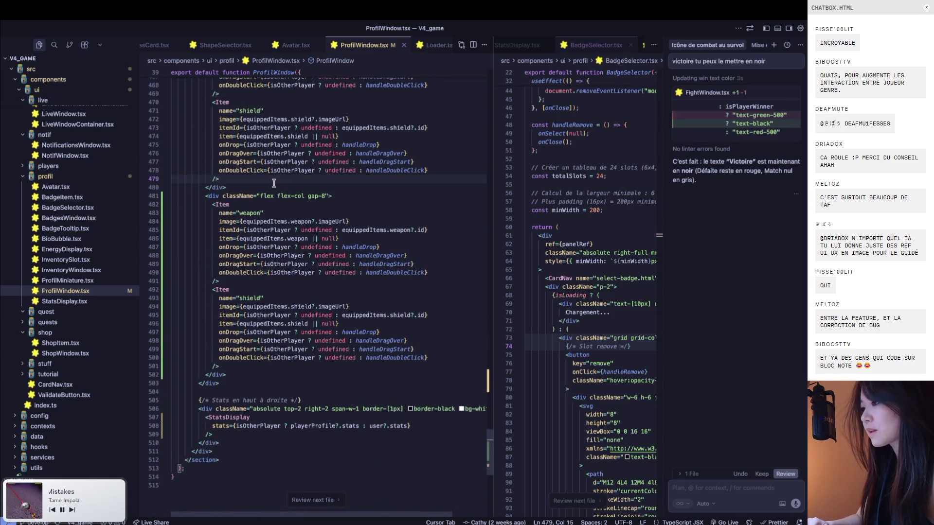
left_click(274, 184)
key("Return")
key("Return")
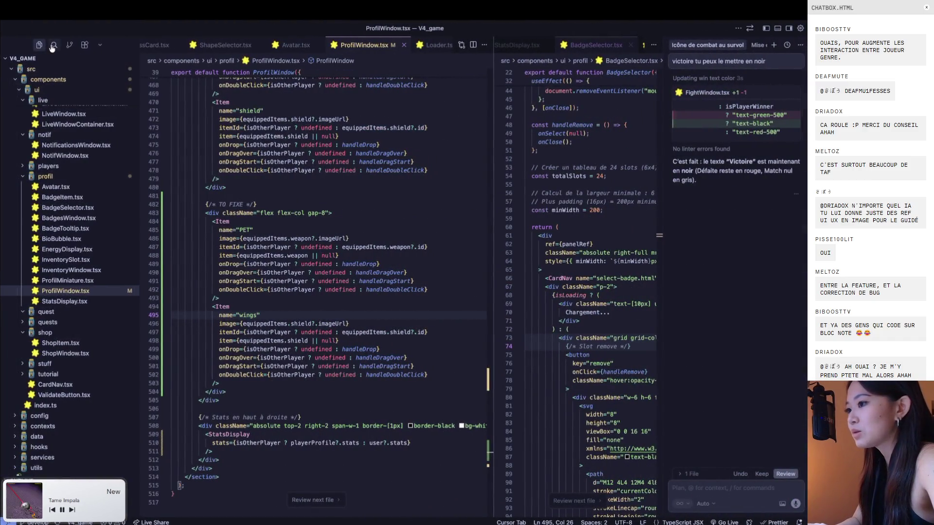
Replace all 6 occurrences of 'loose' with 'lose' across the project
left_click(54, 45)
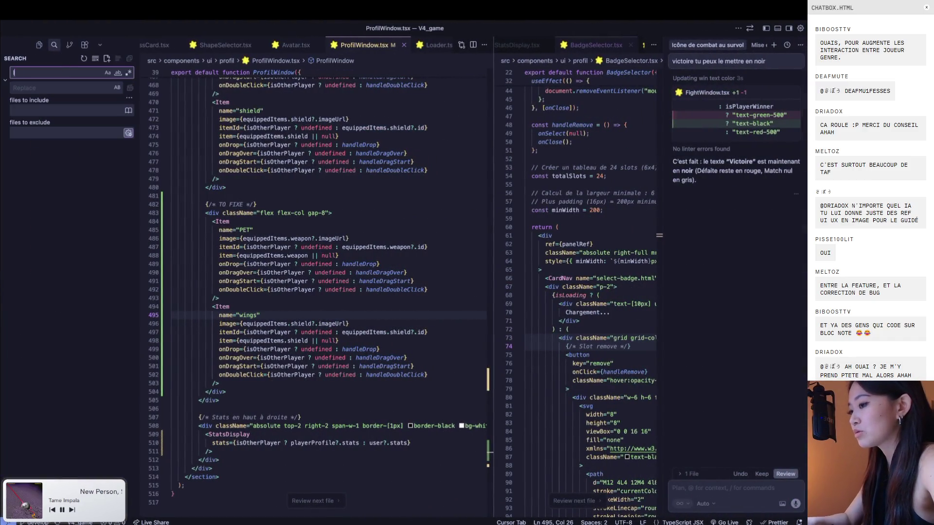
type("loose")
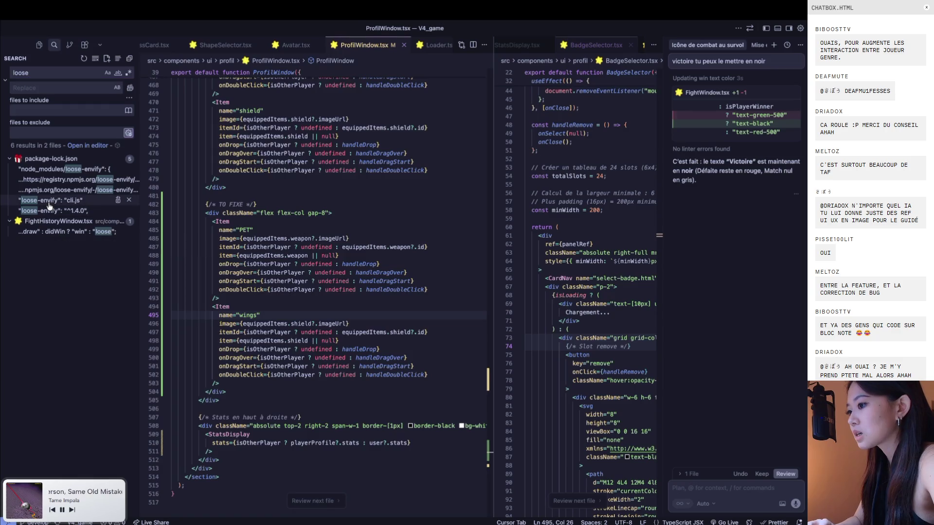
left_click(48, 202)
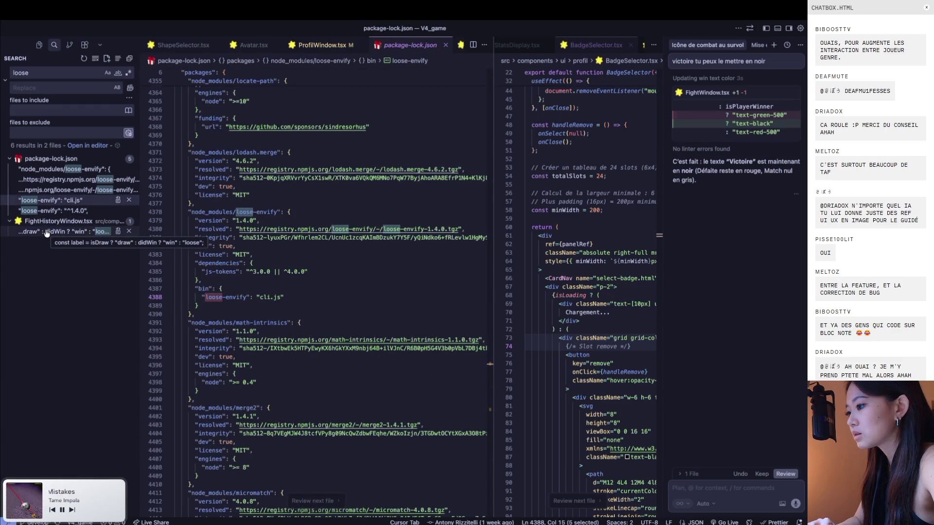
left_click(47, 231)
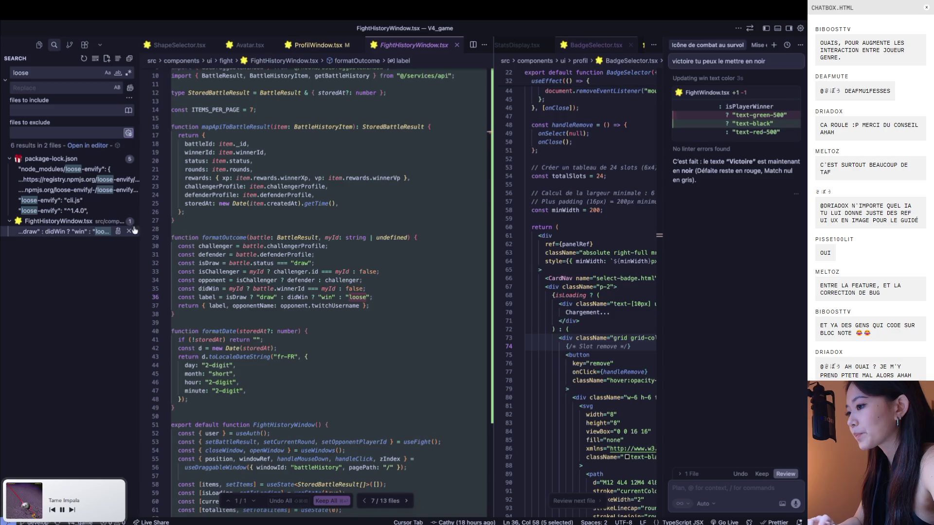
left_click(54, 90)
type("lose")
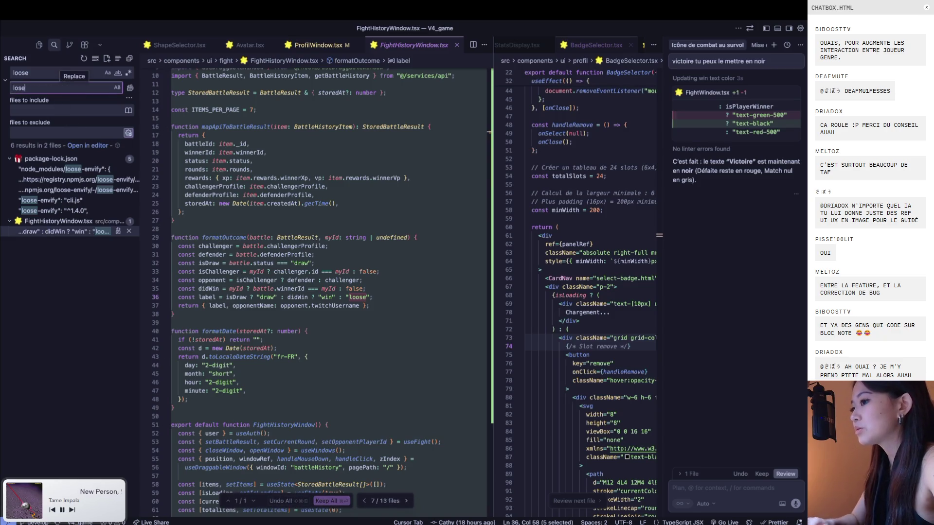
left_click(129, 90)
left_click(419, 287)
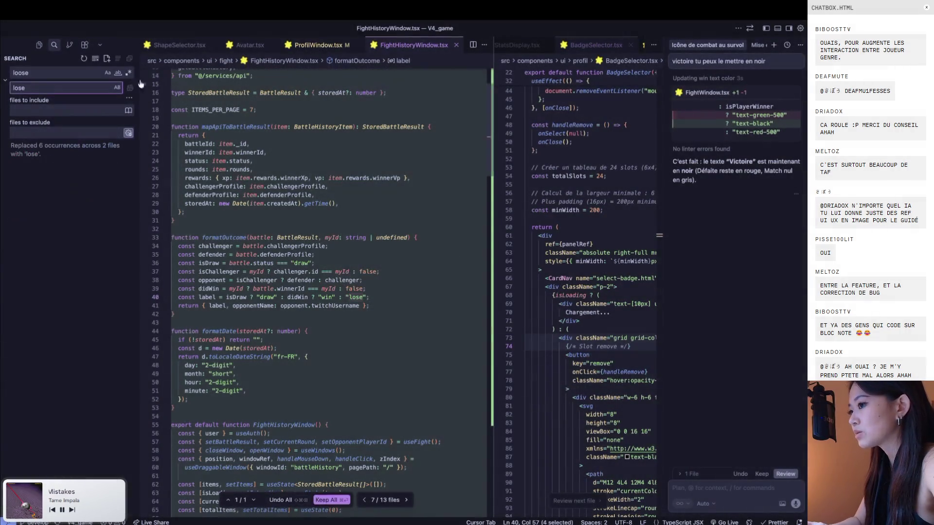
Return to the project file tree and switch over to the game in the browser
left_click(43, 49)
scroll(247, 176, "up", 10)
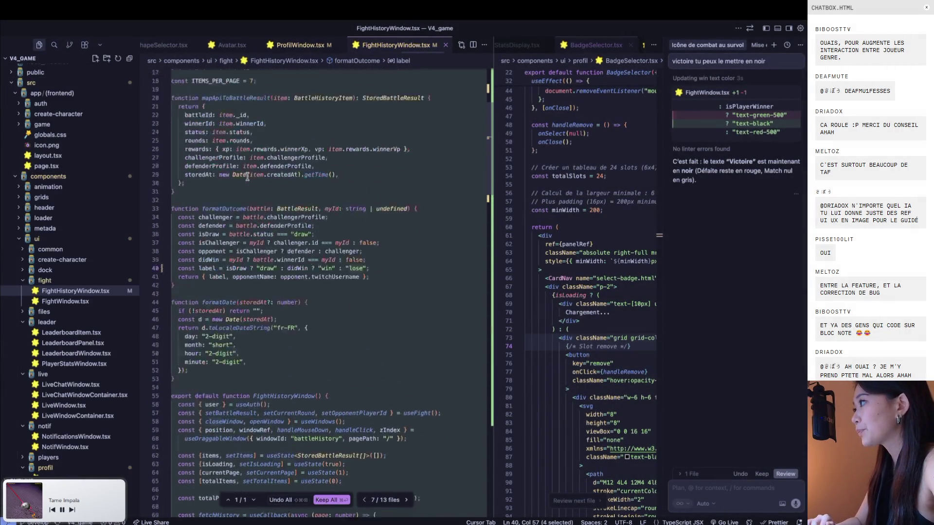
key("ctrl+Left")
key("ctrl+Right")
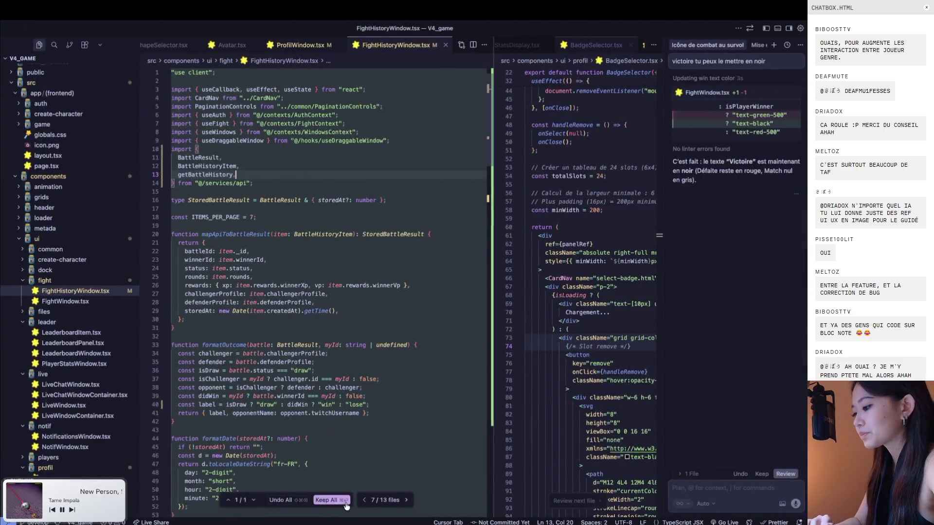
key("ctrl+Left")
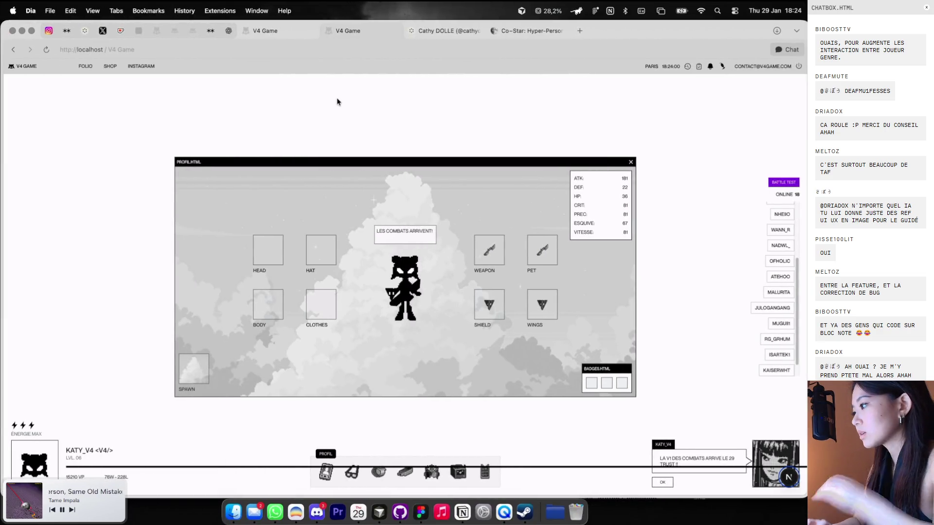
Open the fight history and replay the Meltoz fight through to its final VICTOIRE round
left_click(687, 68)
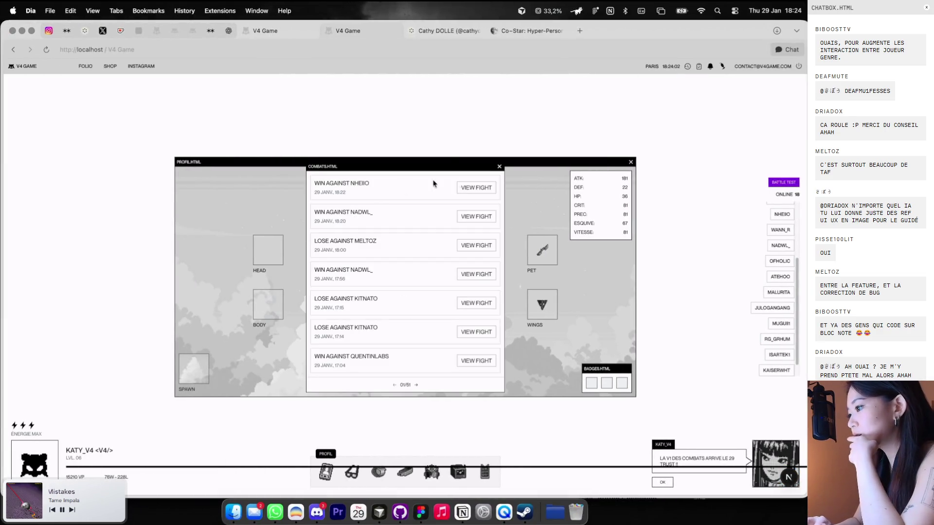
left_click(468, 250)
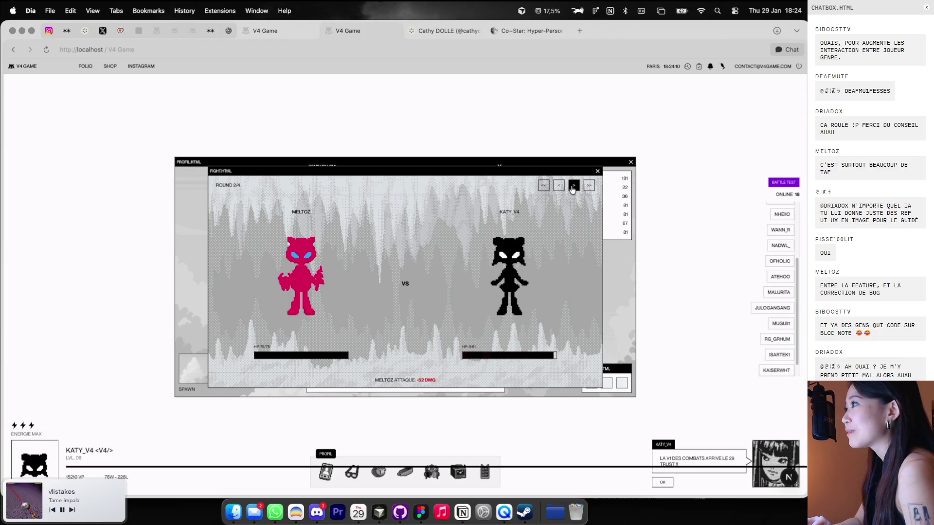
left_click(573, 186)
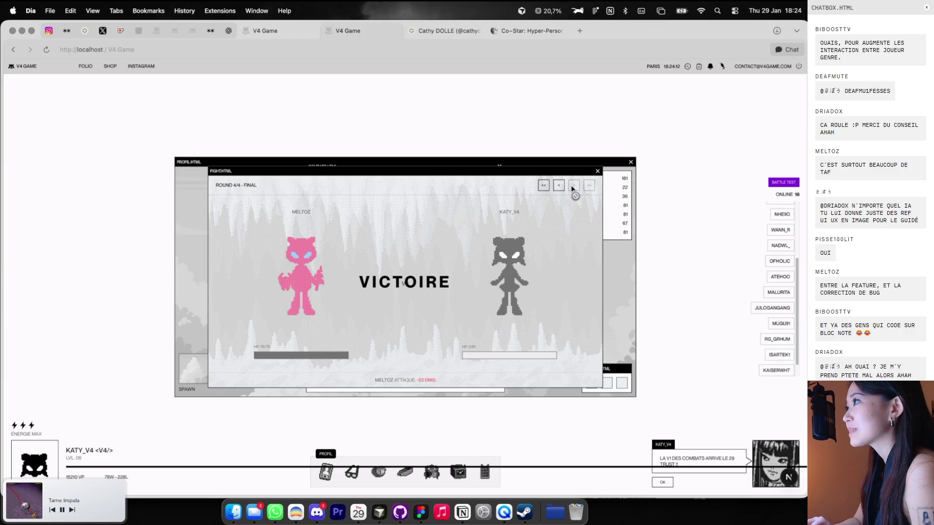
Close the replay and fight list, and move the profile window up and right
left_click(598, 172)
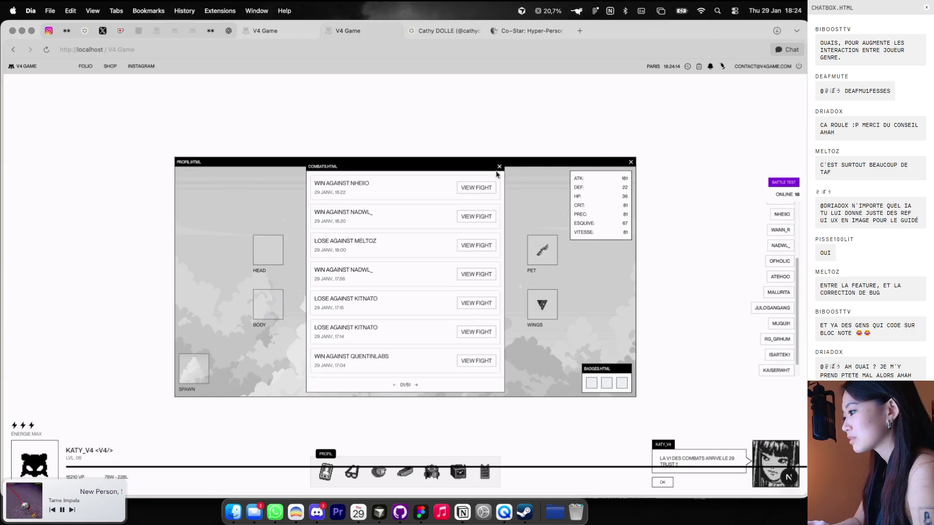
left_click(499, 167)
left_click_drag(559, 166, 609, 139)
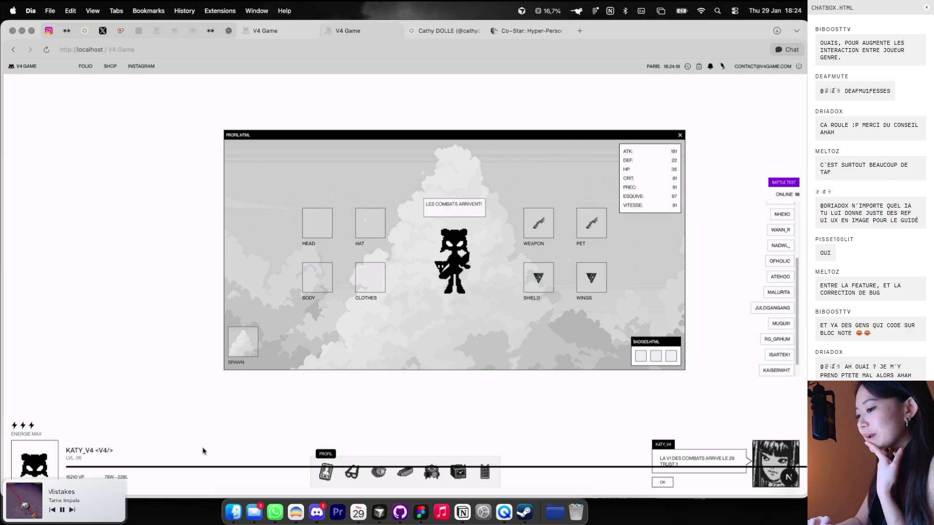
key("super+Tab")
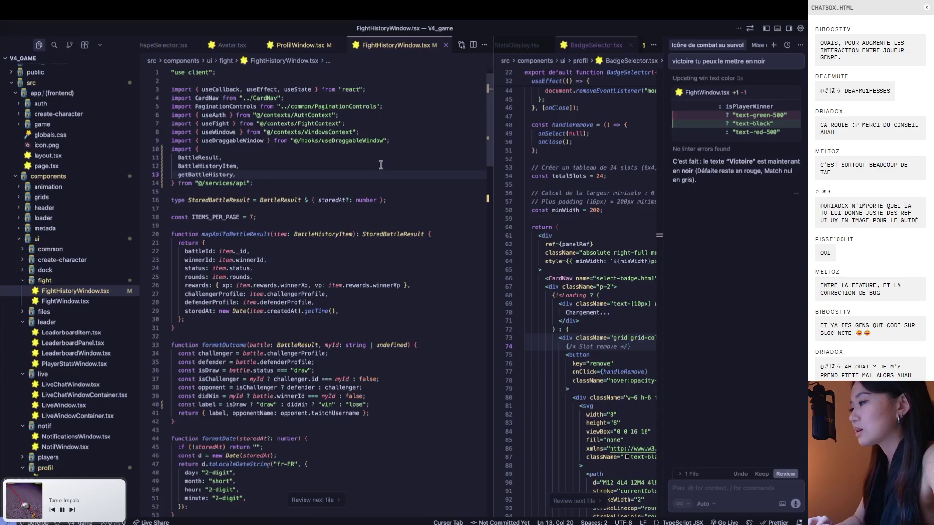
Open ProfilMiniature.tsx by name and search it for 'hplife'
key("super+p")
type("profi")
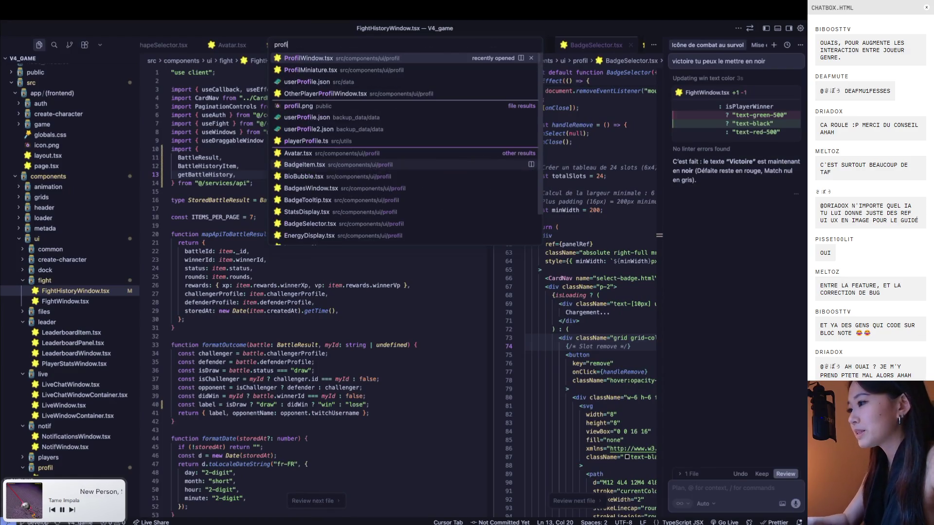
key("Down")
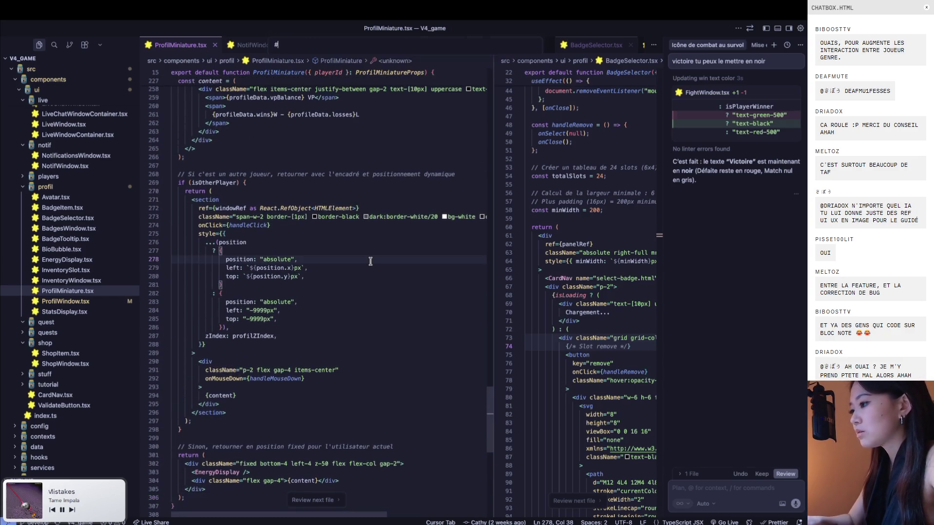
left_click(382, 295)
key("ctrl+f")
type("hplife")
key("Escape")
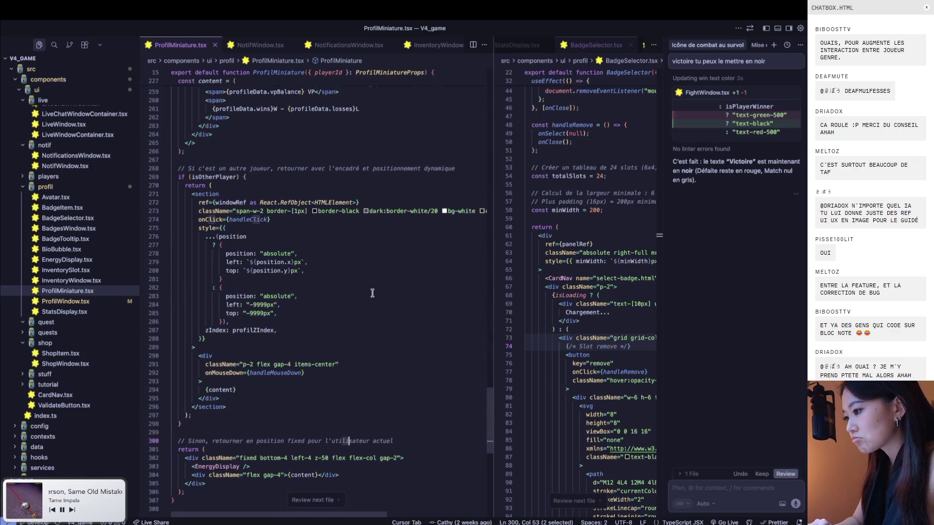
Scroll through the miniature component's code, glancing at the game in the browser
scroll(377, 272, "up", 10)
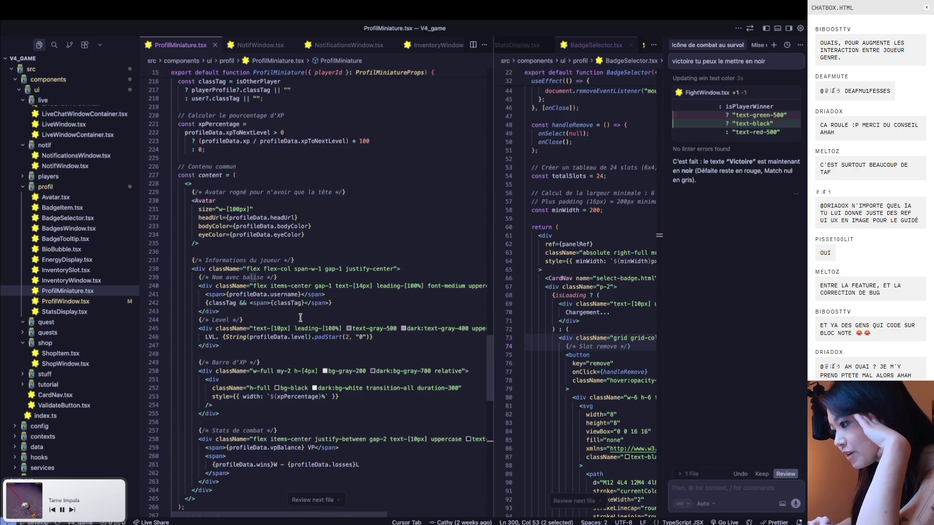
scroll(300, 318, "down", 1)
scroll(275, 325, "down", 1)
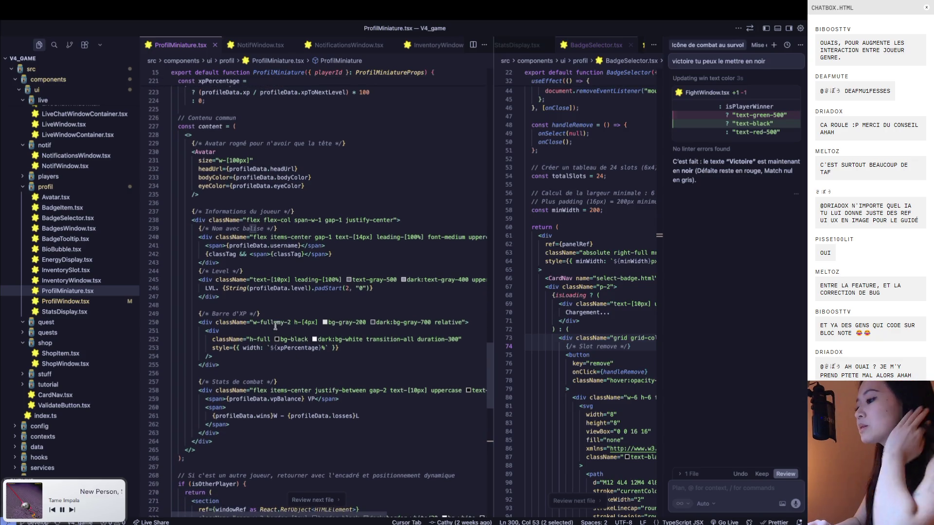
mouse_move(263, 322)
key("ctrl+Left")
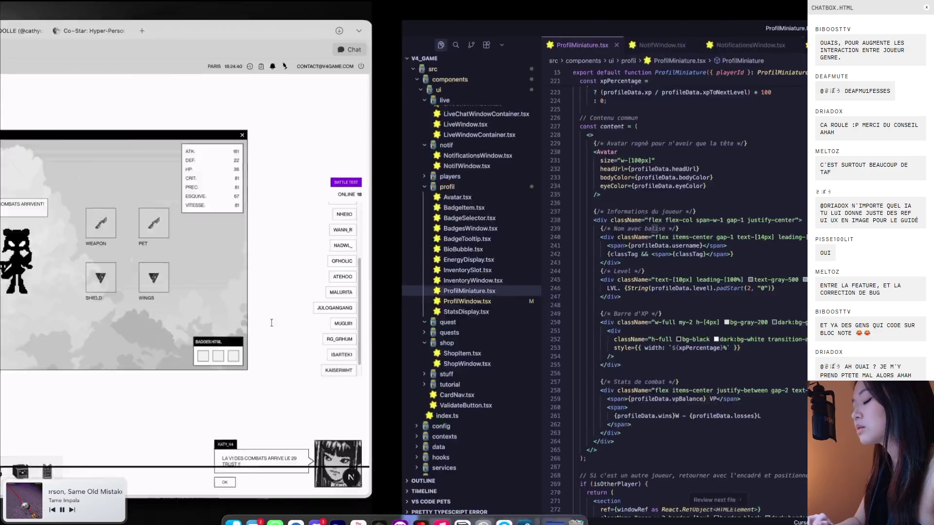
key("ctrl+Right")
scroll(276, 301, "up", 1)
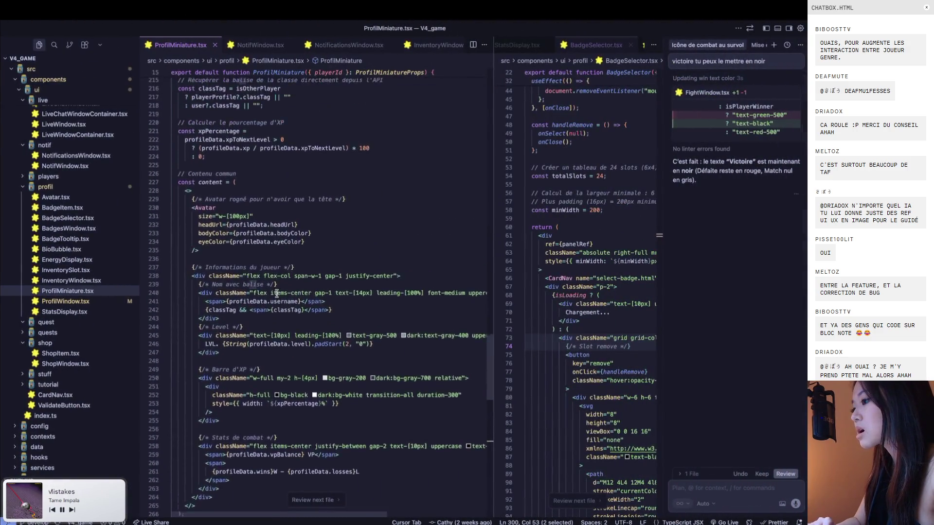
key("ctrl+Left")
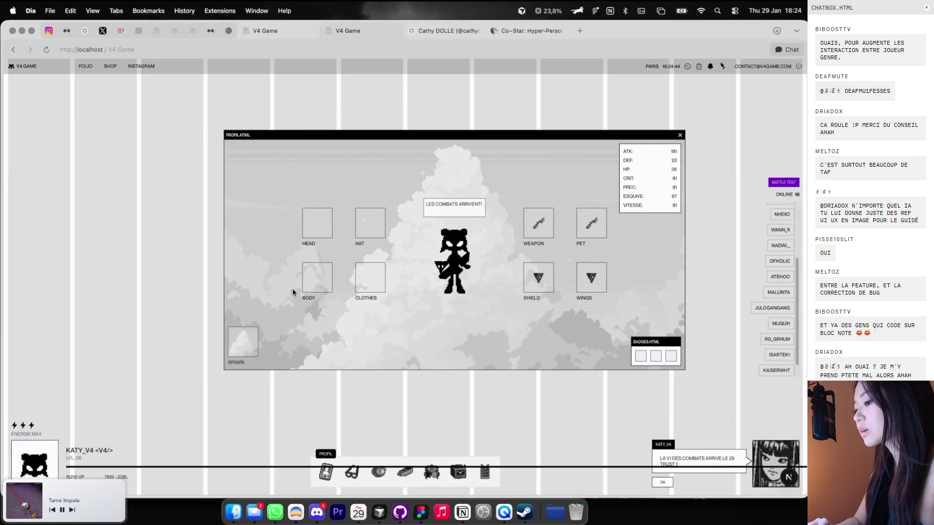
Scroll through ProfilMiniature.tsx to find the XP bar code, comparing with the game
key("ctrl+Right")
scroll(280, 275, "up", 2)
scroll(280, 276, "up", 1)
scroll(280, 275, "up", 1)
scroll(280, 276, "up", 1)
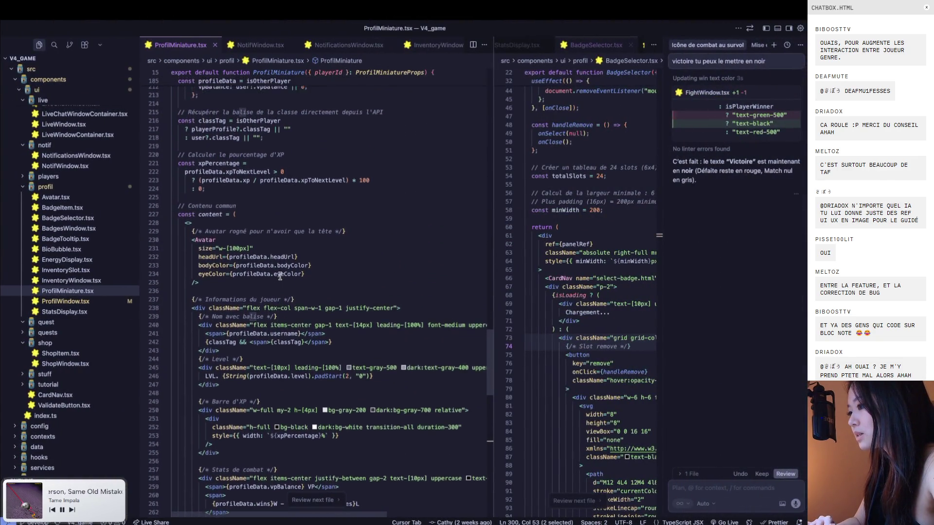
scroll(280, 275, "down", 1)
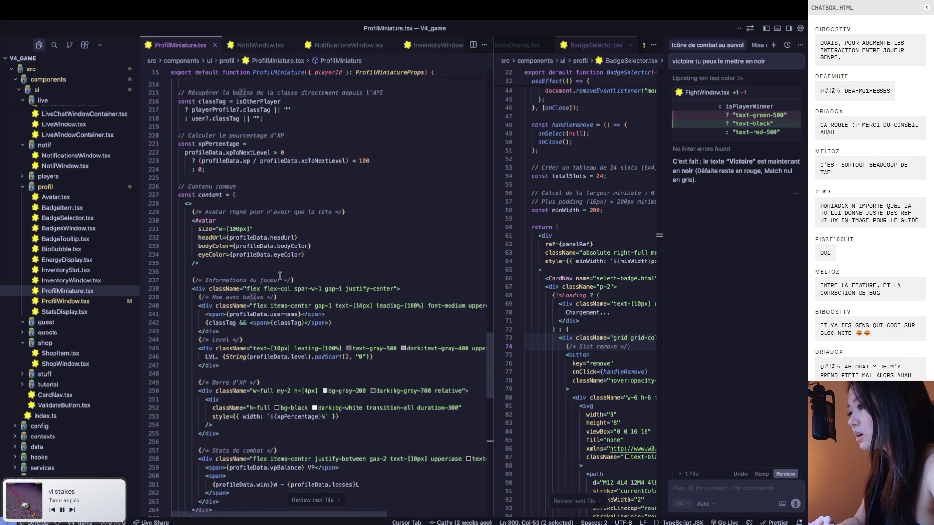
scroll(280, 276, "down", 5)
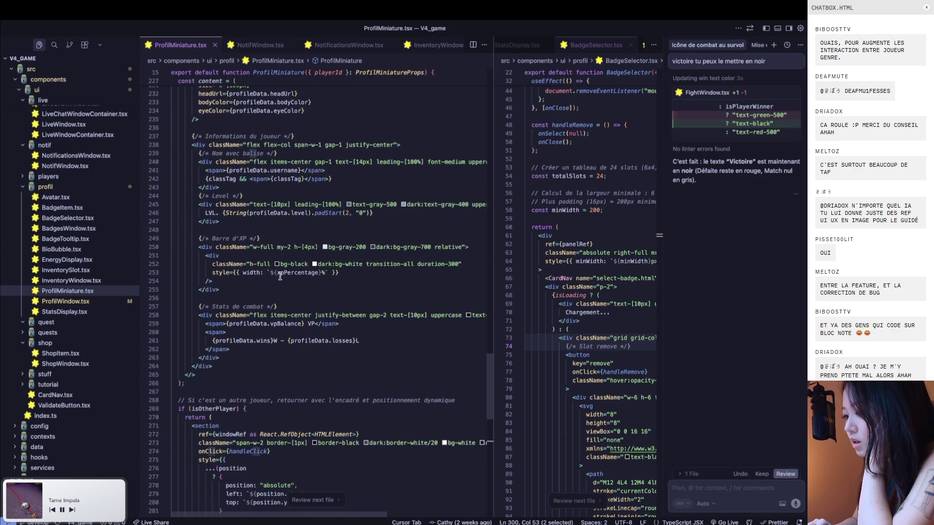
scroll(280, 276, "up", 2)
scroll(280, 276, "up", 1)
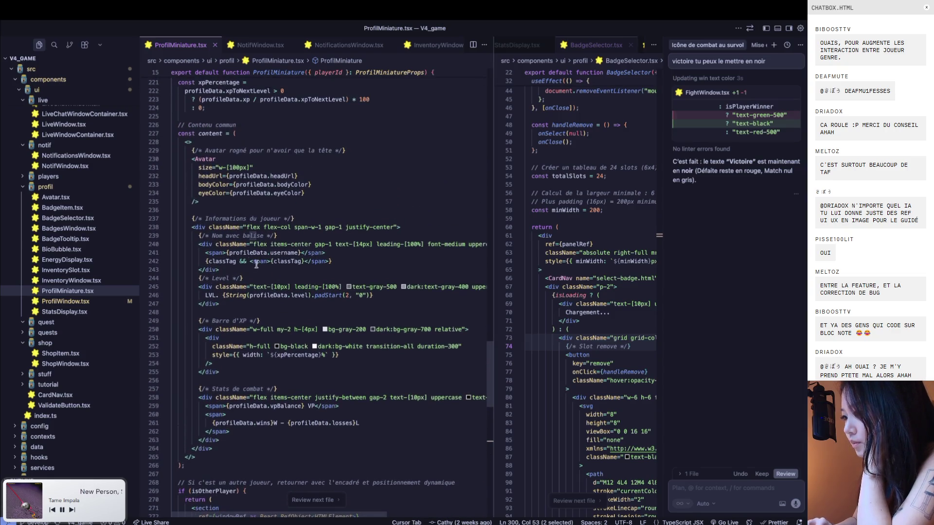
key("ctrl+Left")
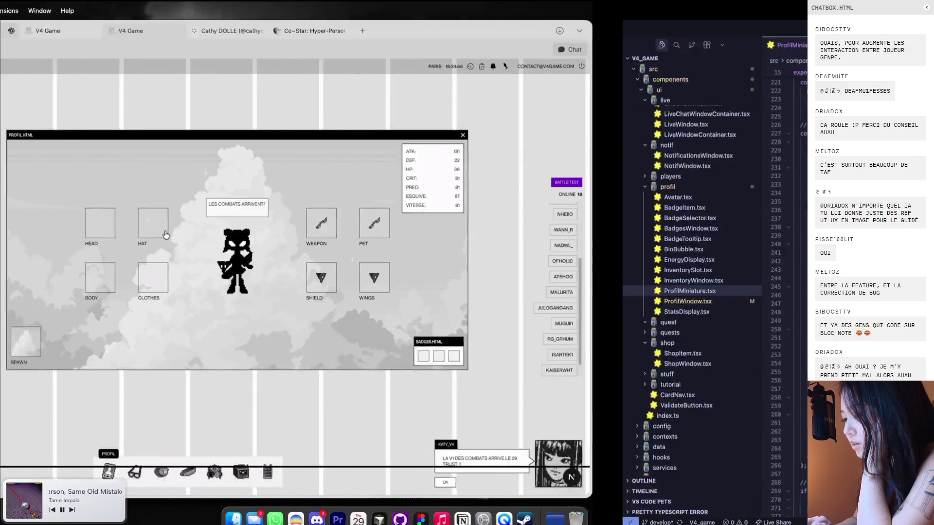
key("ctrl+Right")
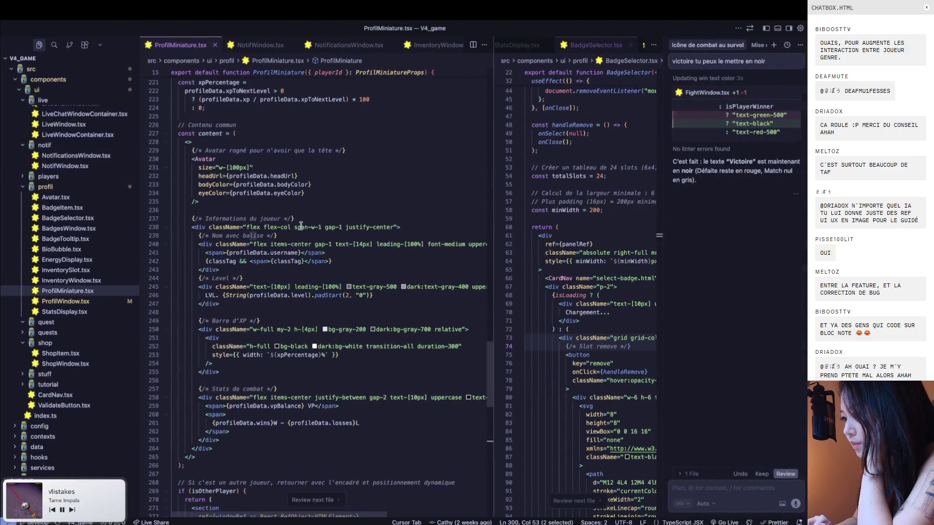
Replace the XP bar container's w-full class with a bracketed w-[ ] width and preview it
left_click(322, 227)
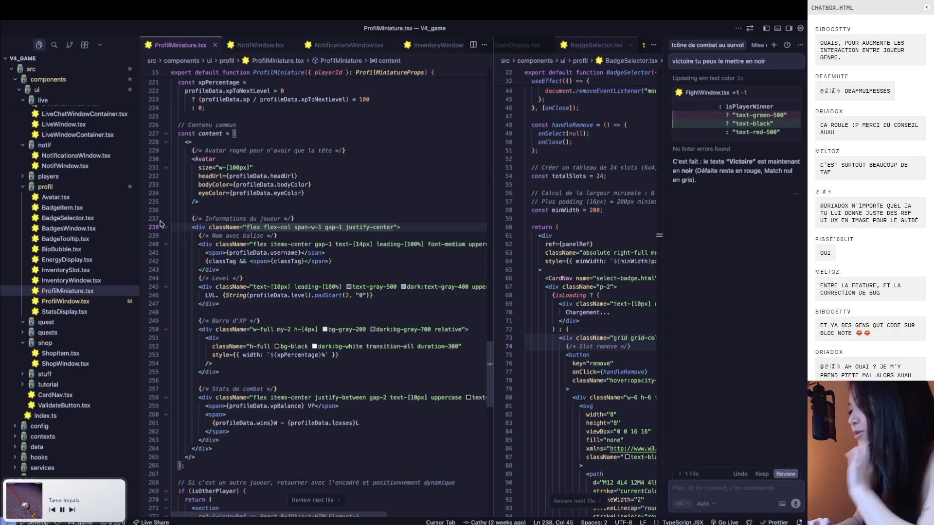
mouse_move(234, 323)
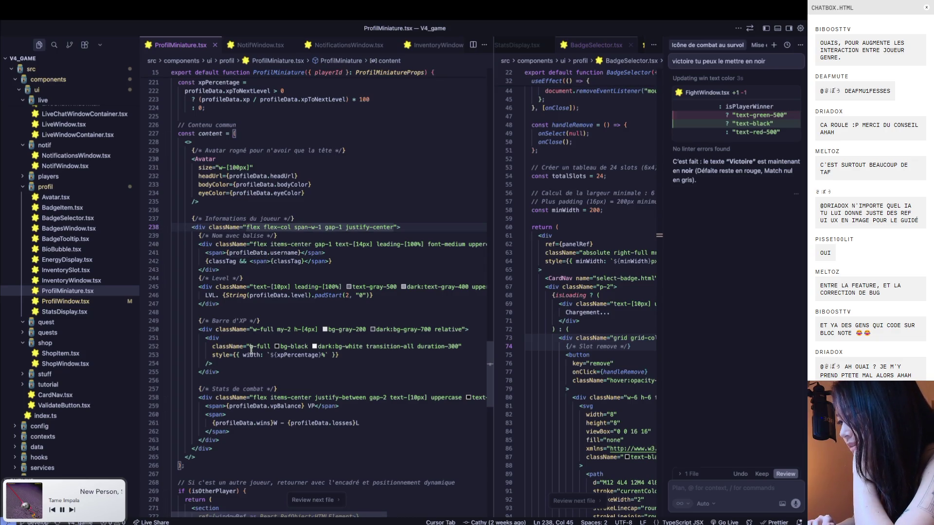
left_click(250, 346)
left_click(273, 330)
key("BackSpace")
key("BackSpace")
key("BackSpace")
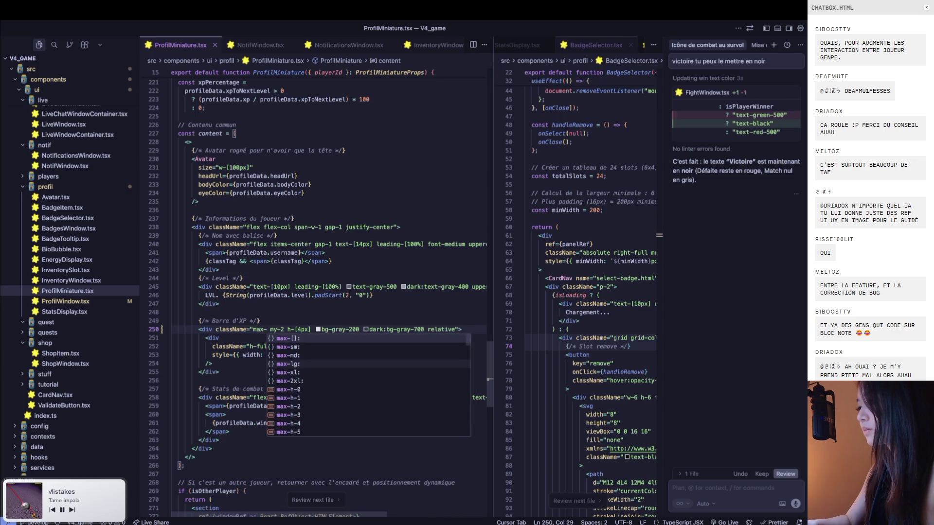
type("w")
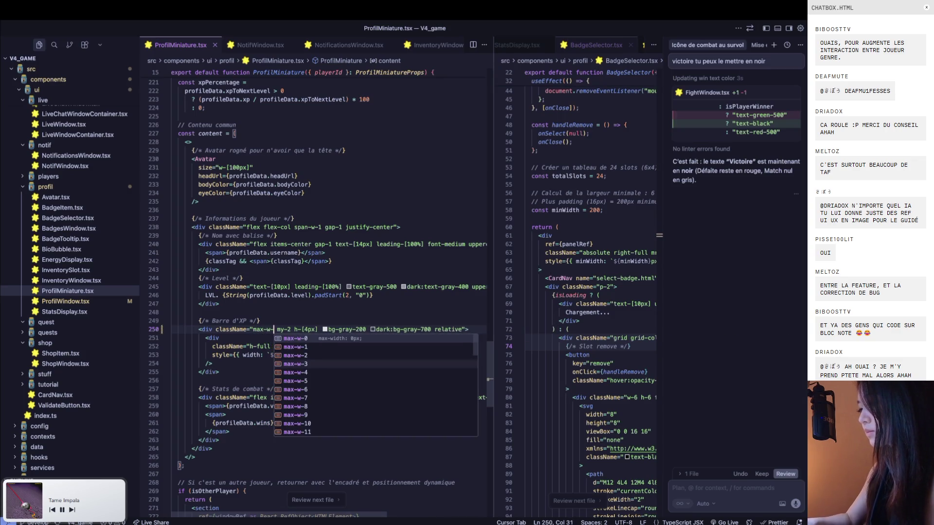
type("-[200px")
key("super+Tab")
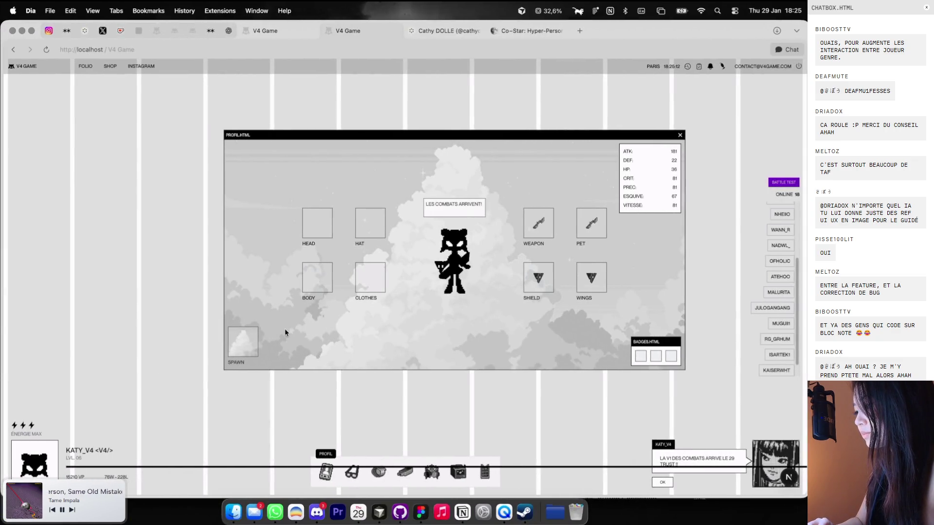
key("super+Tab")
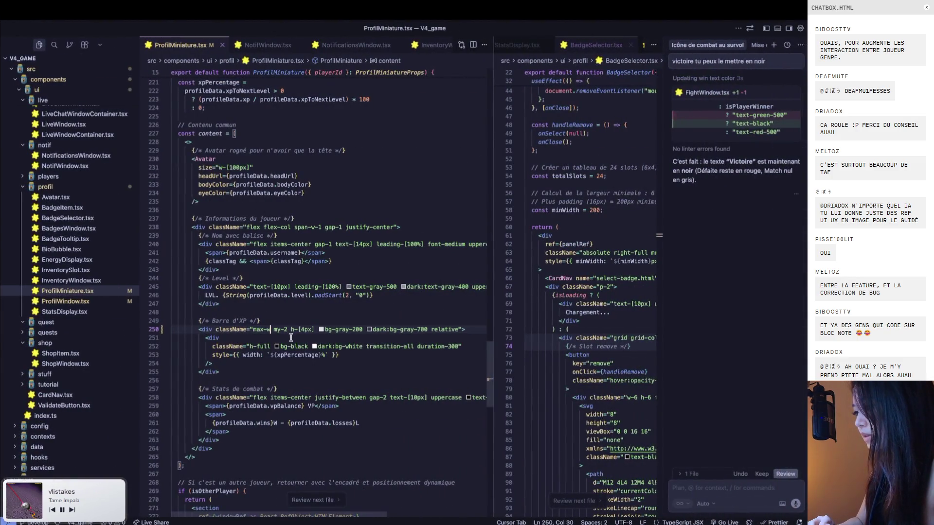
Try a bracketed max-w width on the bar, then restore the w-full class
key("BackSpace")
key("BackSpace")
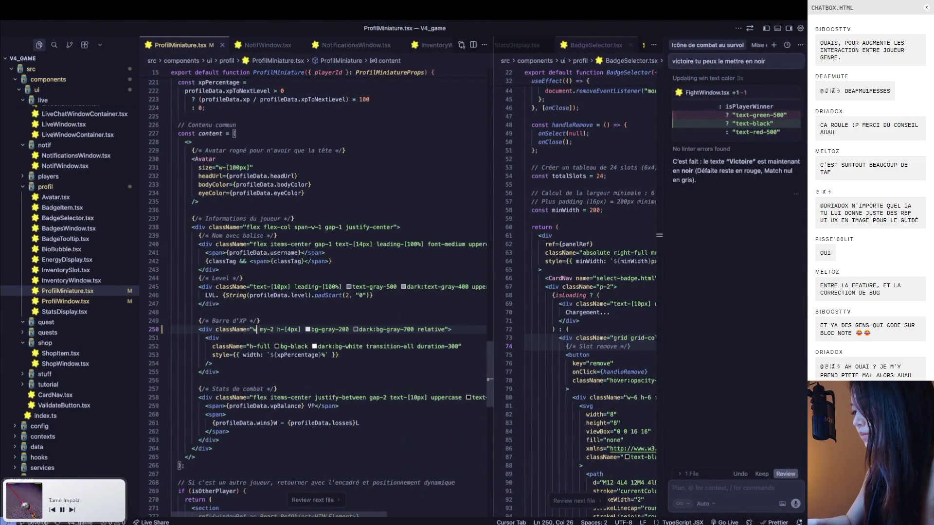
type("-[100px")
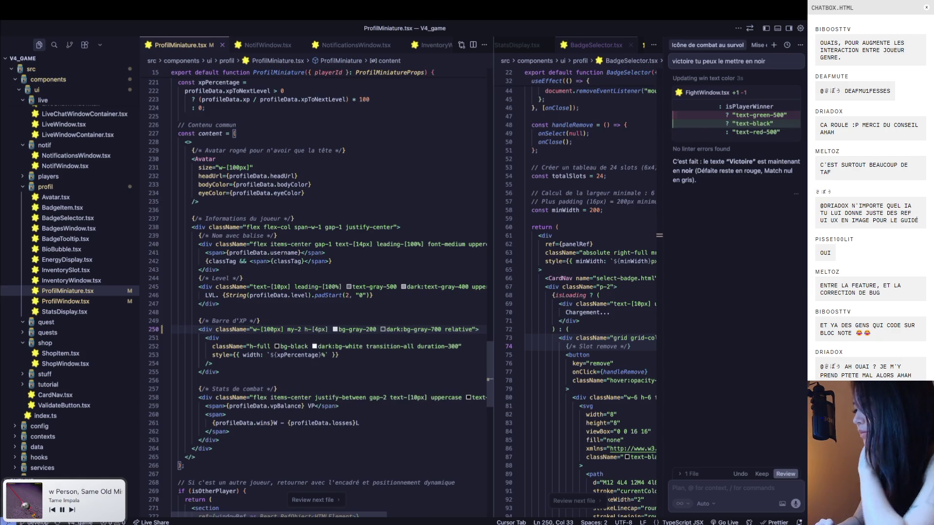
key("super+Tab")
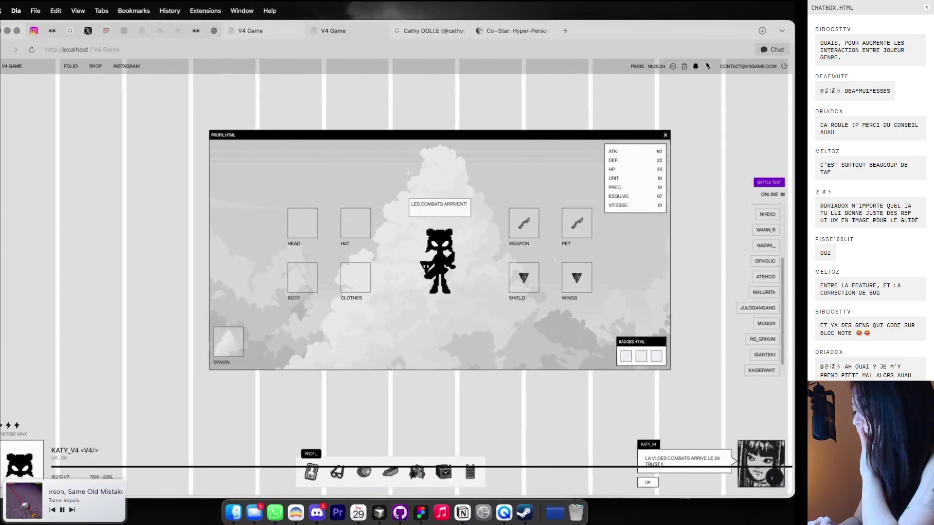
key("super+Tab")
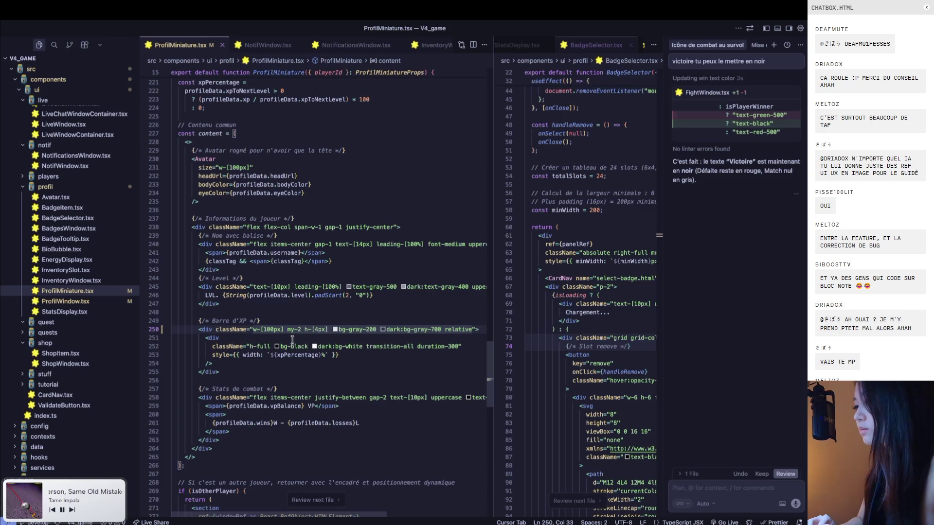
key("BackSpace")
key("BackSpace")
key("BackSpace")
type("full")
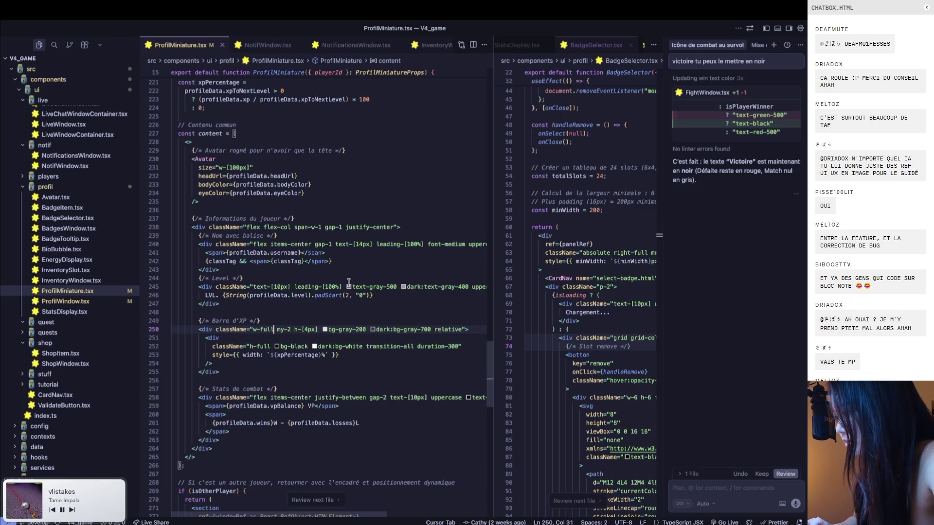
Try a red dark-mode background on the XP bar, save and preview, then revert to gray
left_click(342, 302)
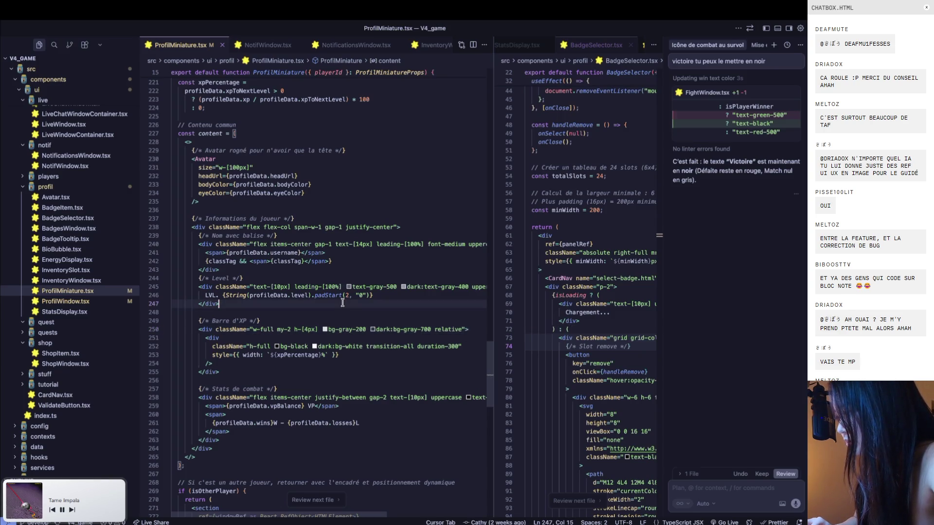
double_click(409, 330)
type("red")
key("ctrl+s")
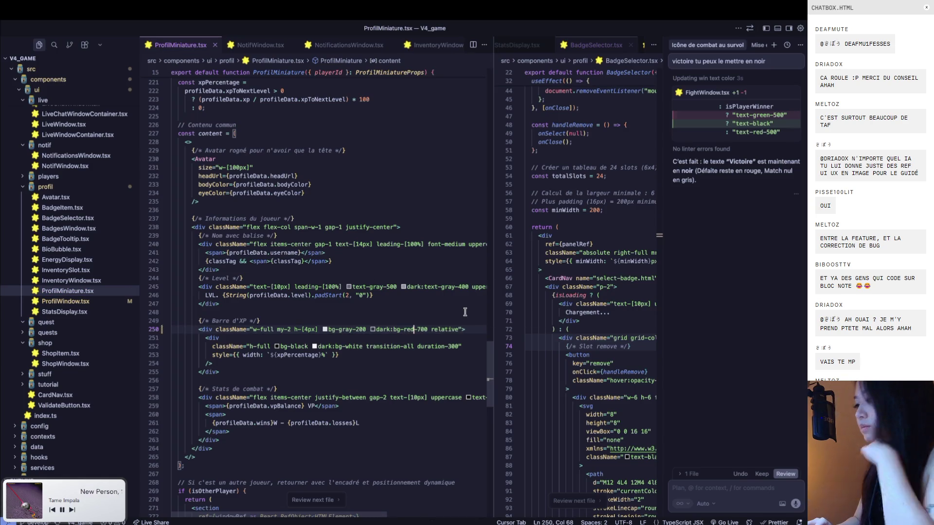
key("super+Tab")
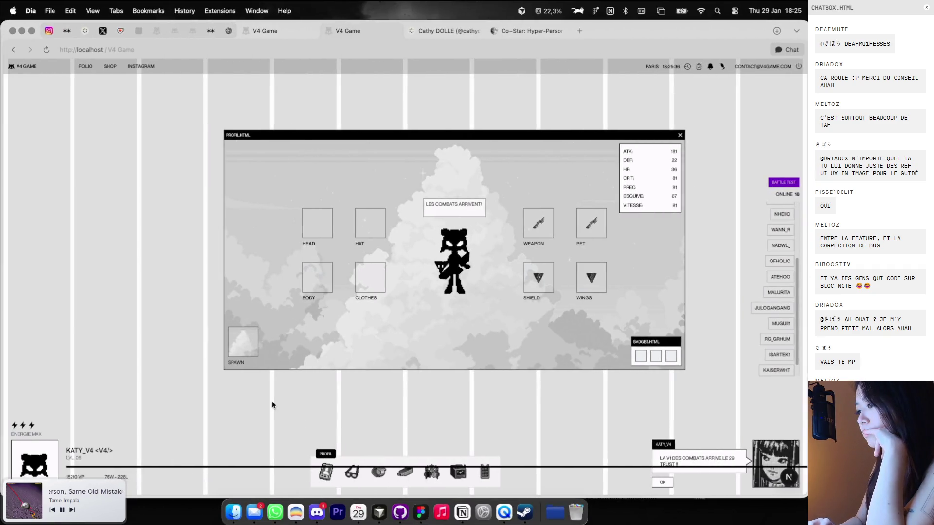
key("super+Tab")
key("ctrl+z")
key("ctrl+z")
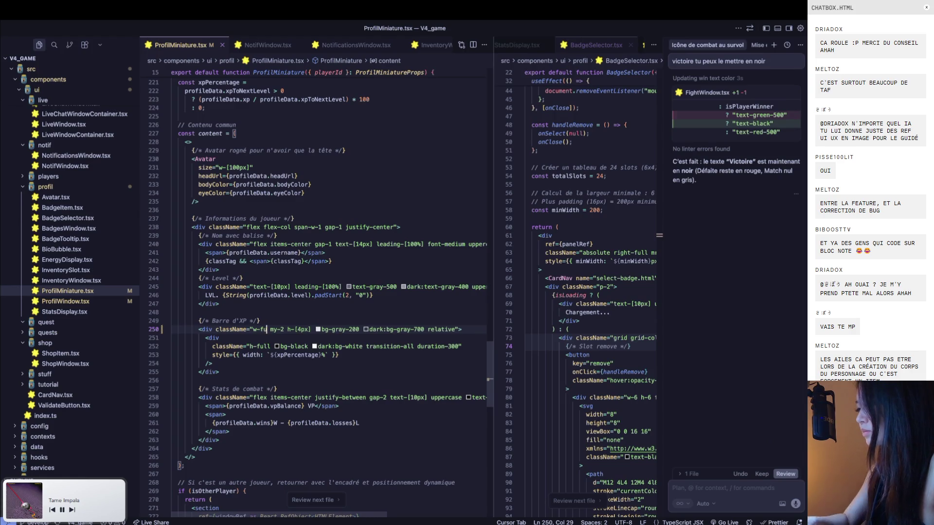
type("ll")
Change the XP bar fill's h-full to h-[100px] and preview the height in the game
left_click(328, 365)
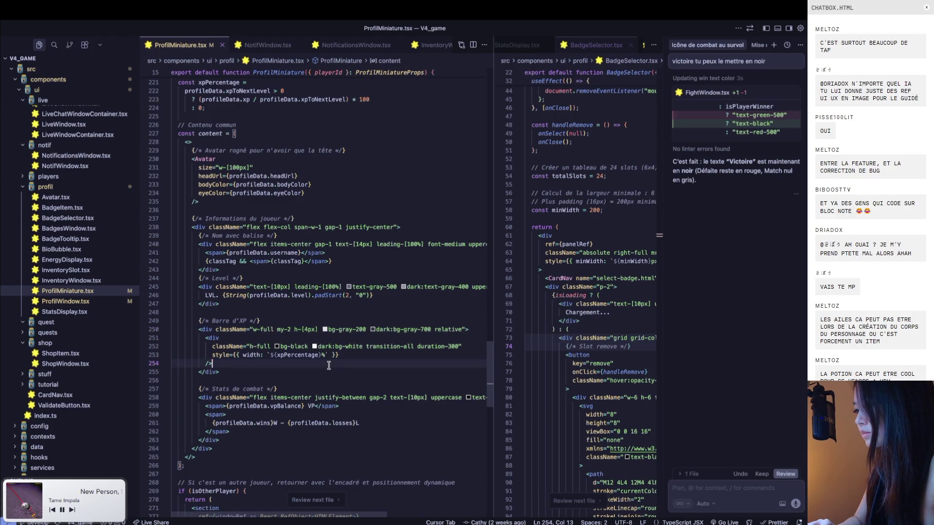
scroll(329, 365, "down", 2)
key("super+Tab")
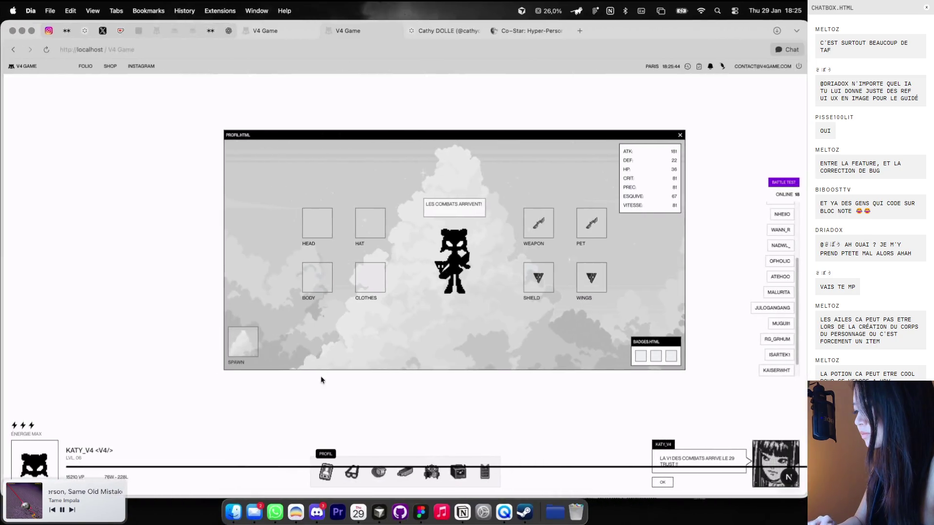
key("super+Tab")
double_click(265, 329)
type("[100")
key("super+Tab")
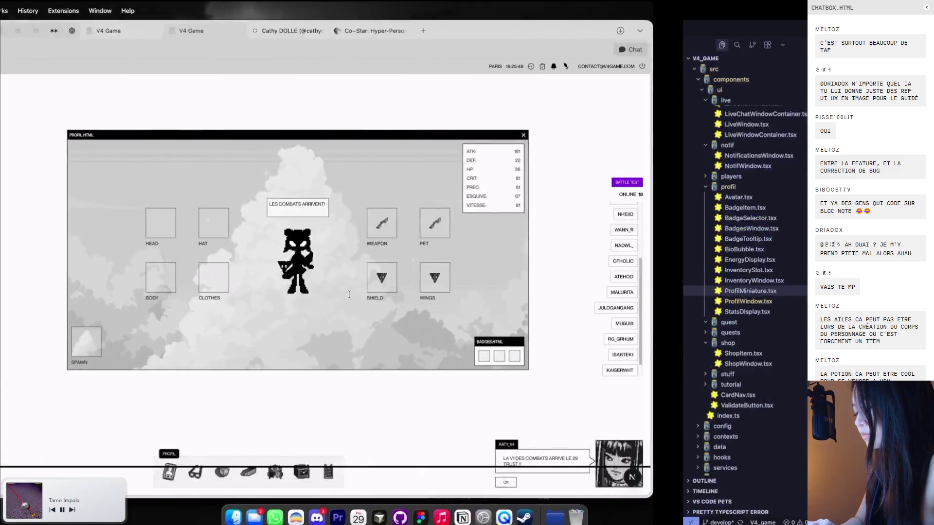
key("super+Tab")
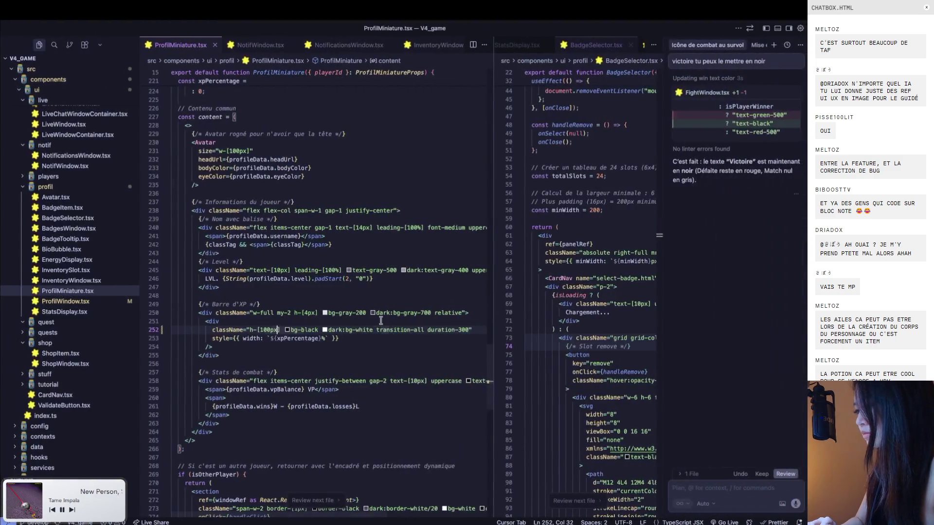
Return to the game page and right-click the profile window to inspect it
key("super+Tab")
key("super+Tab")
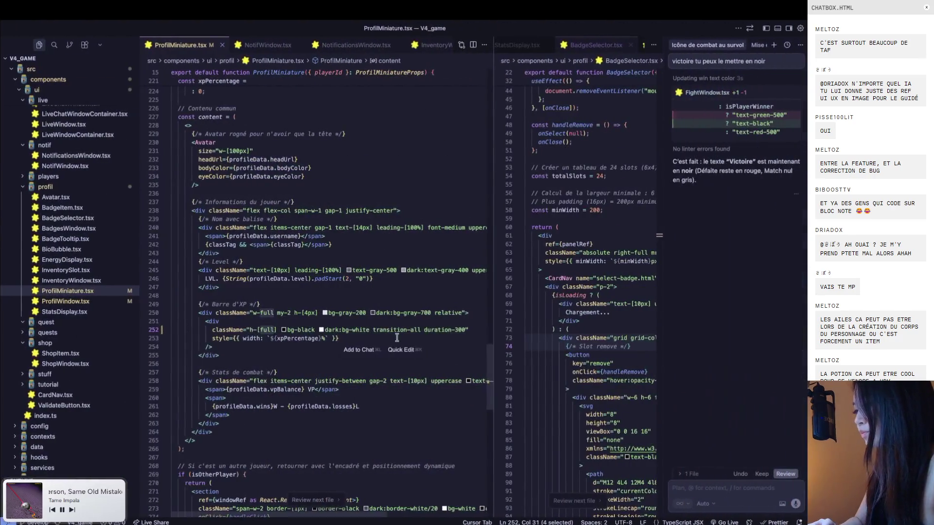
key("super+Tab")
key("super+Tab")
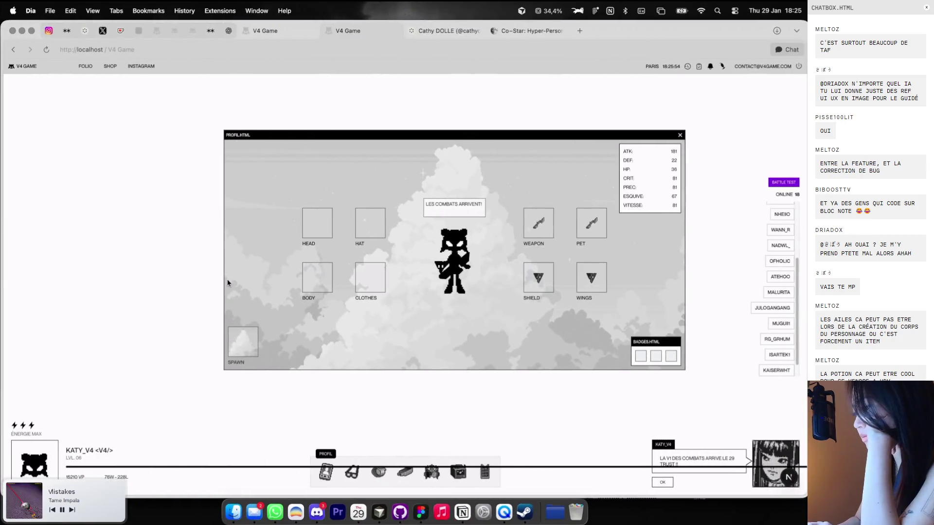
right_click(164, 289)
Inspect the XP bar fill in developer tools and give it inline max-width: 100%
left_click(195, 420)
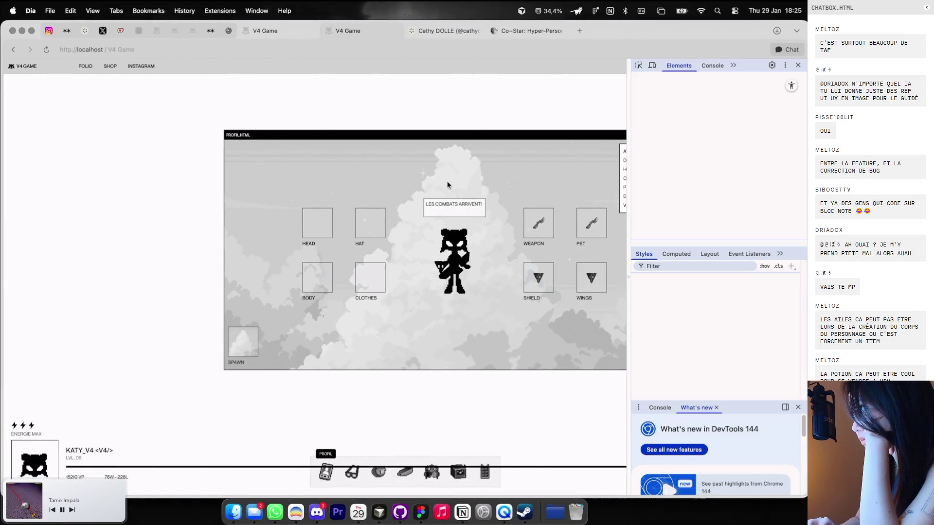
key("super+shift+c")
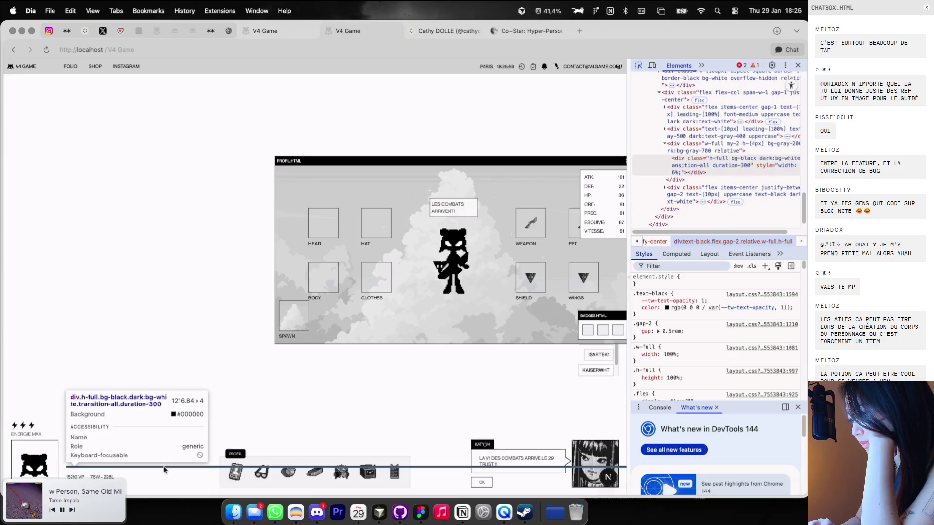
left_click(158, 468)
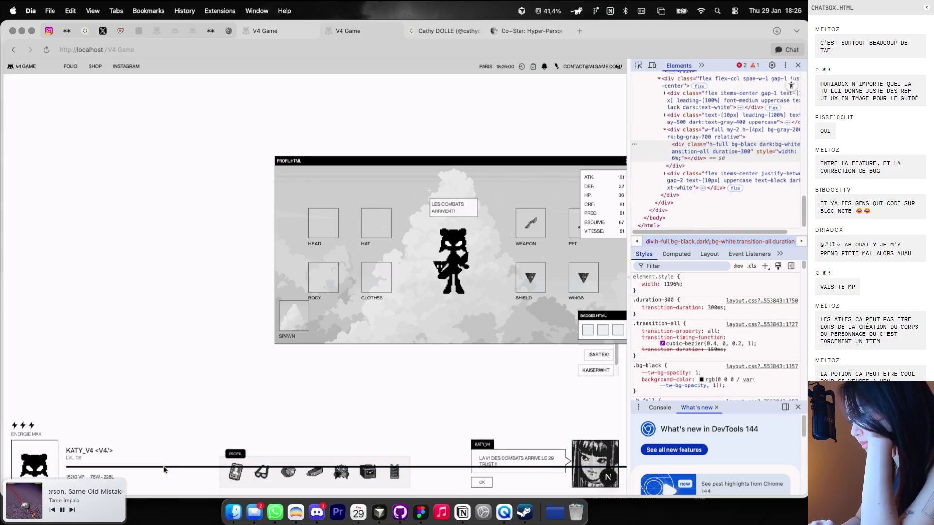
mouse_move(662, 284)
left_click(691, 276)
type("max-width")
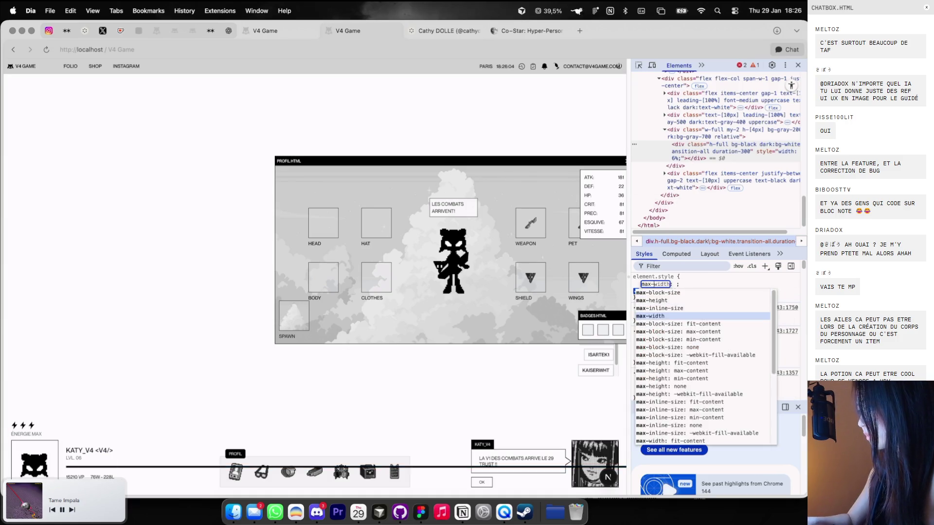
key("Tab")
type("100%")
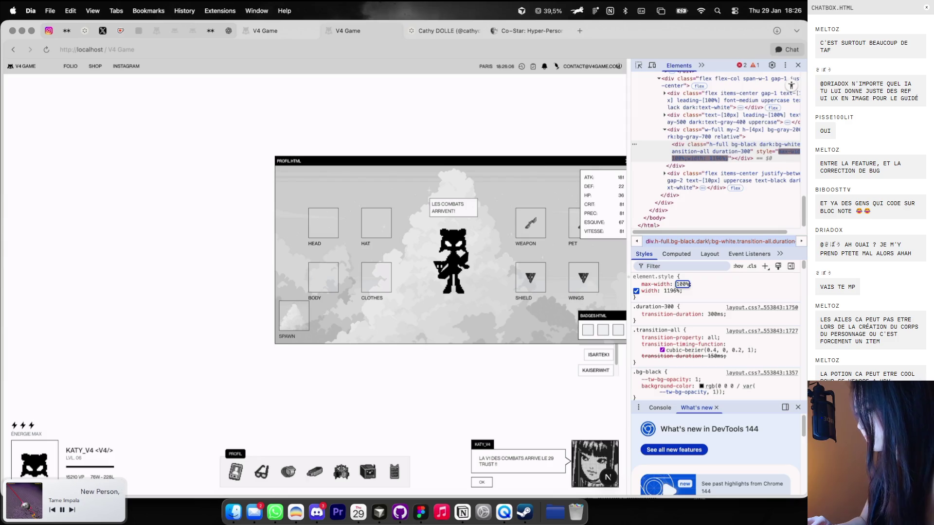
key("Return")
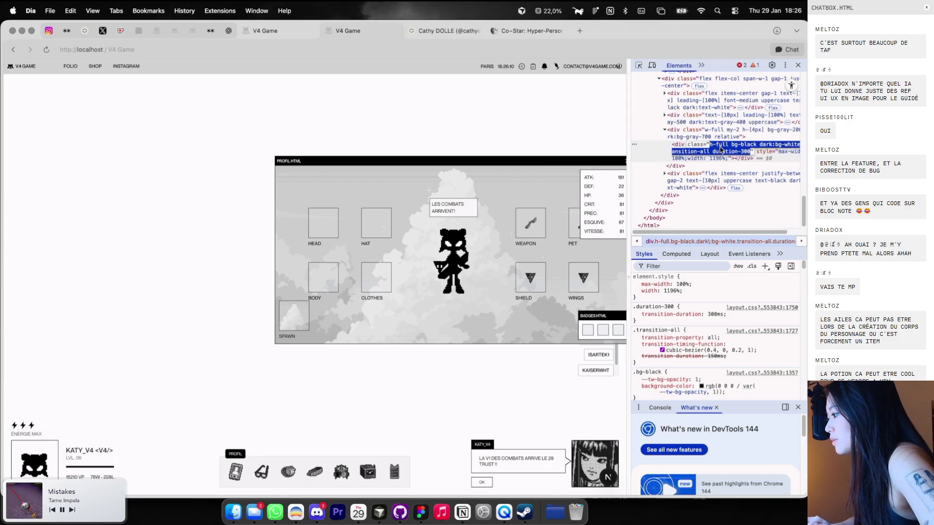
In the editor, search ProfilMiniature.tsx for the copied fill class string
key("super+Tab")
key("super+Tab")
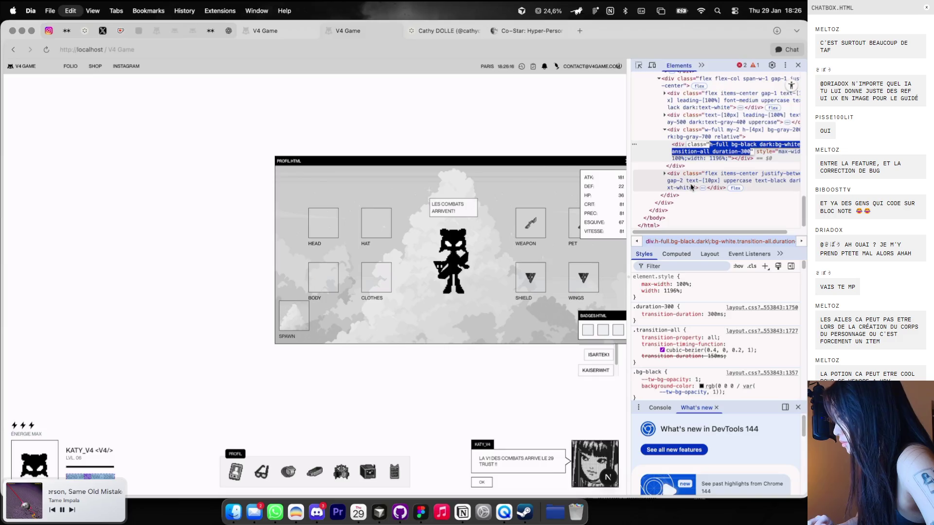
key("super+Tab")
key("super+f")
key("super+v")
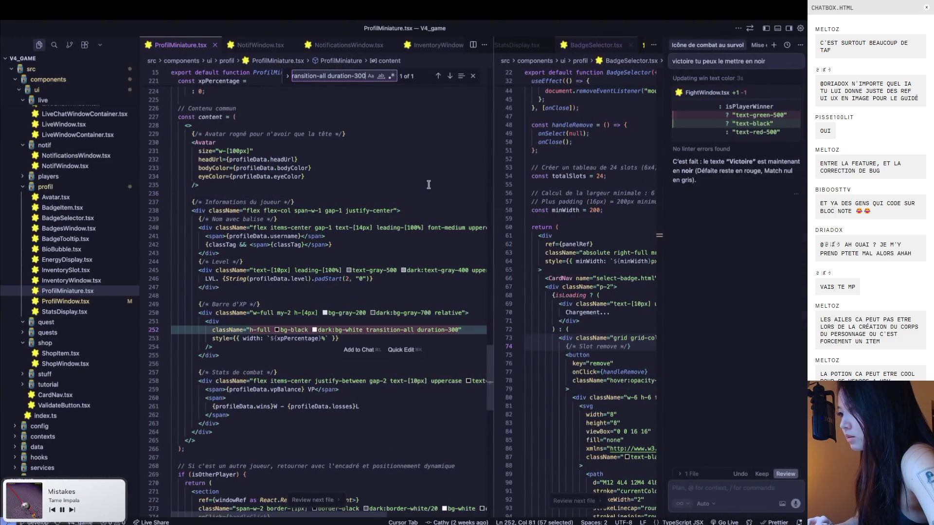
Add max-w-[100%] after bg-black on the fill, close DevTools and recenter the profile window
left_click(306, 331)
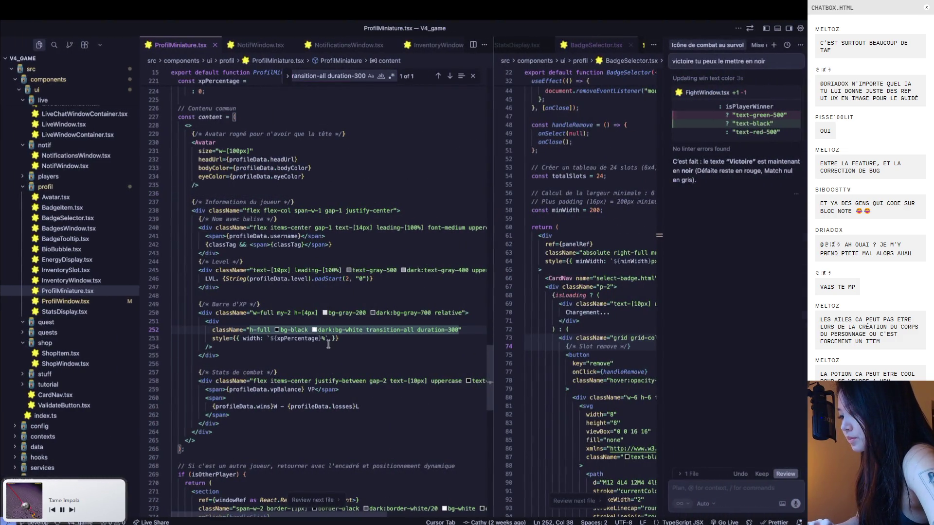
type("max-w-")
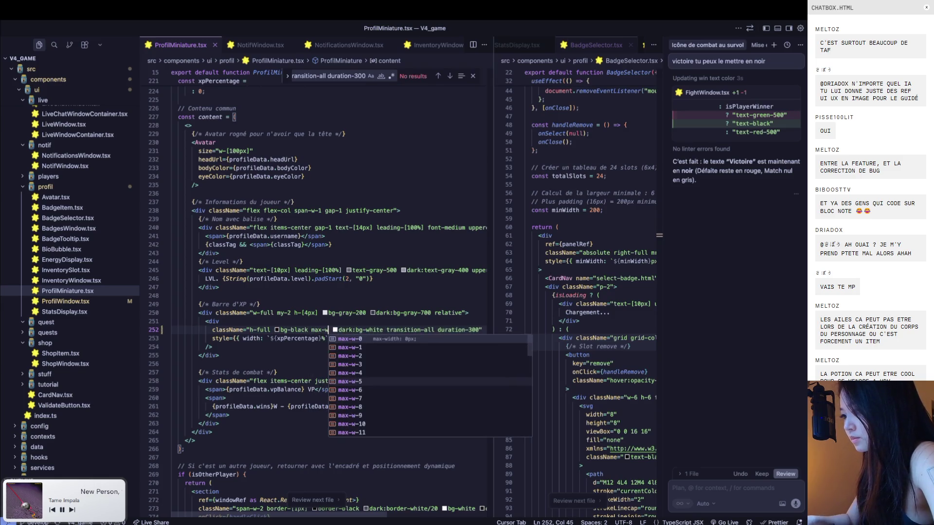
type("[100%")
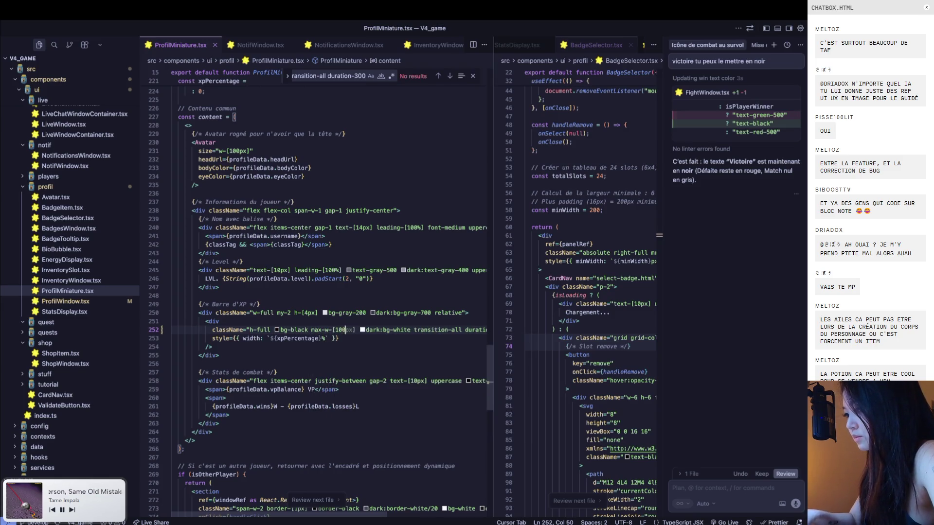
key("ctrl+Left")
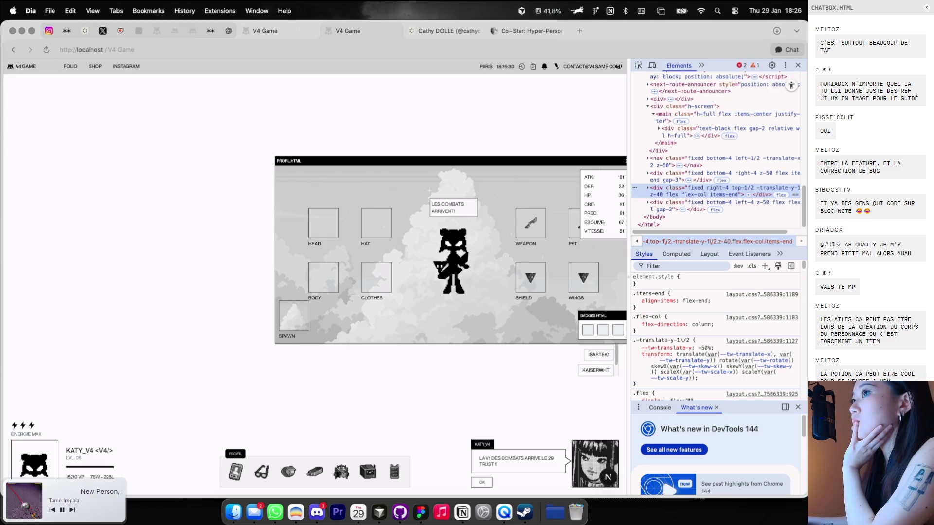
left_click(798, 65)
mouse_move(570, 135)
left_mouse_down()
mouse_move(542, 135)
mouse_move(548, 147)
left_mouse_up()
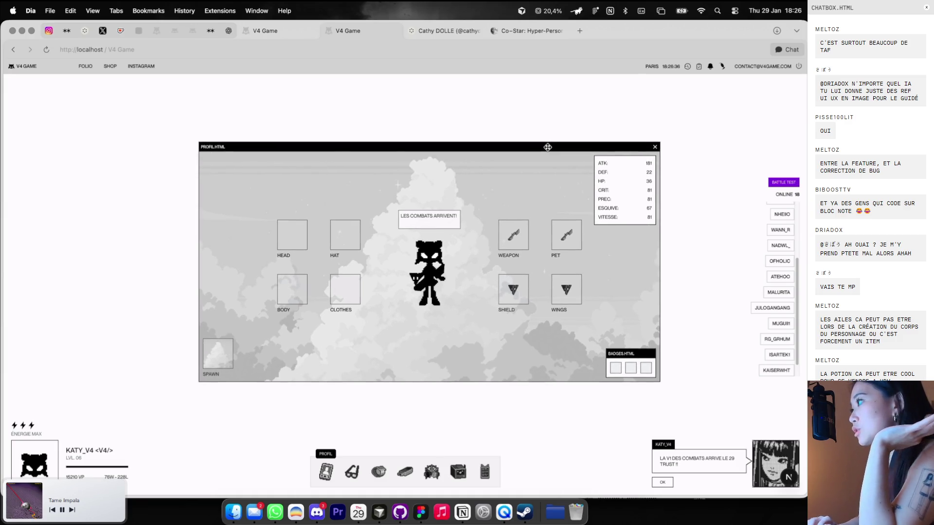
key("ctrl+Right")
key("ctrl+Left")
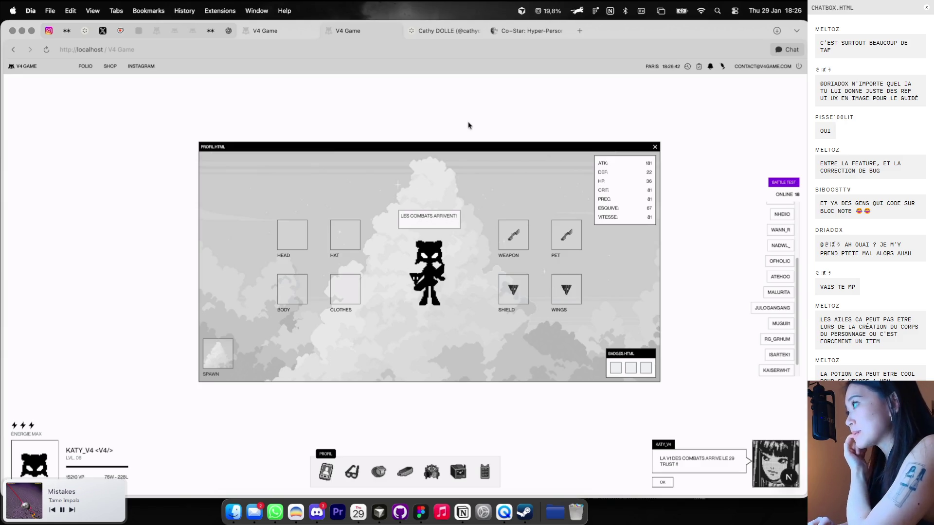
key("ctrl+Right")
Search for the ProfilWindow file by name
key("super+p")
type("window P")
key("BackSpace")
key("BackSpace")
type("P")
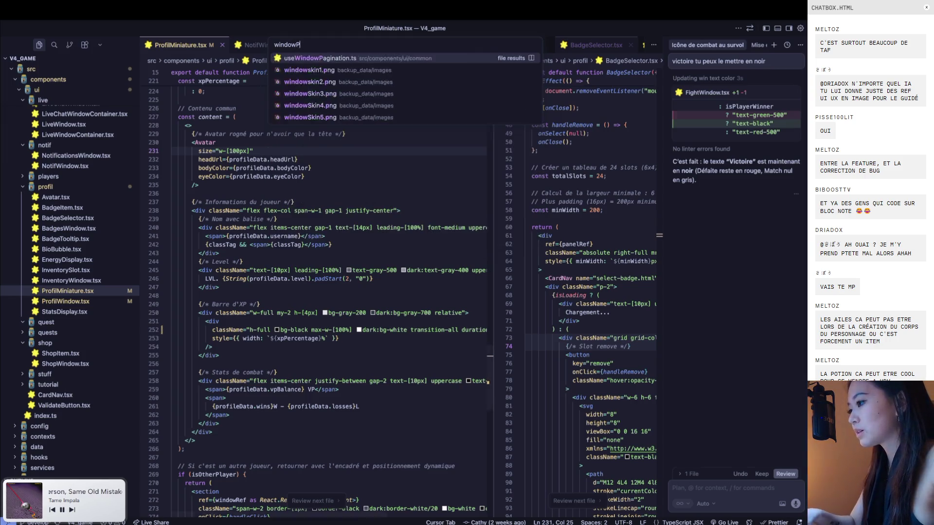
type("ro")
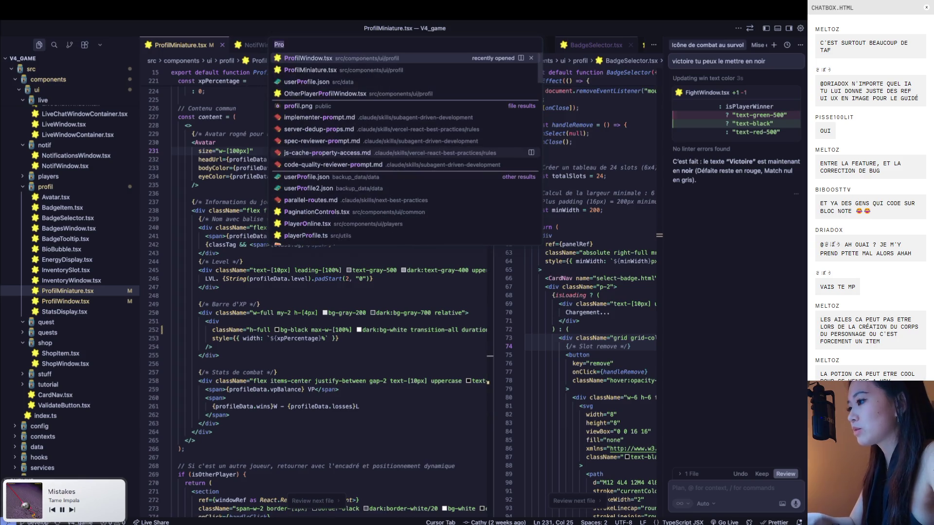
type("window")
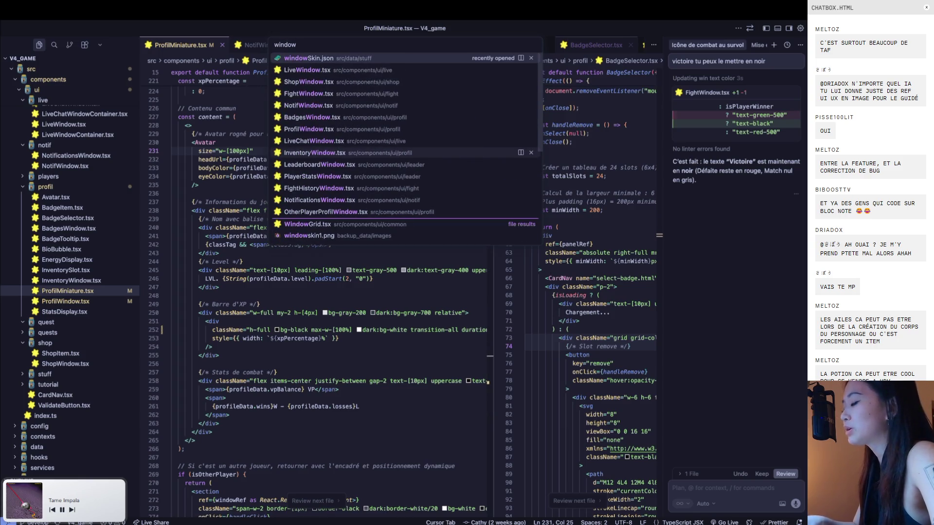
type("rofil")
Open ProfilWindow.tsx and comment out the PET/wings and Head/Body slot columns
key("Return")
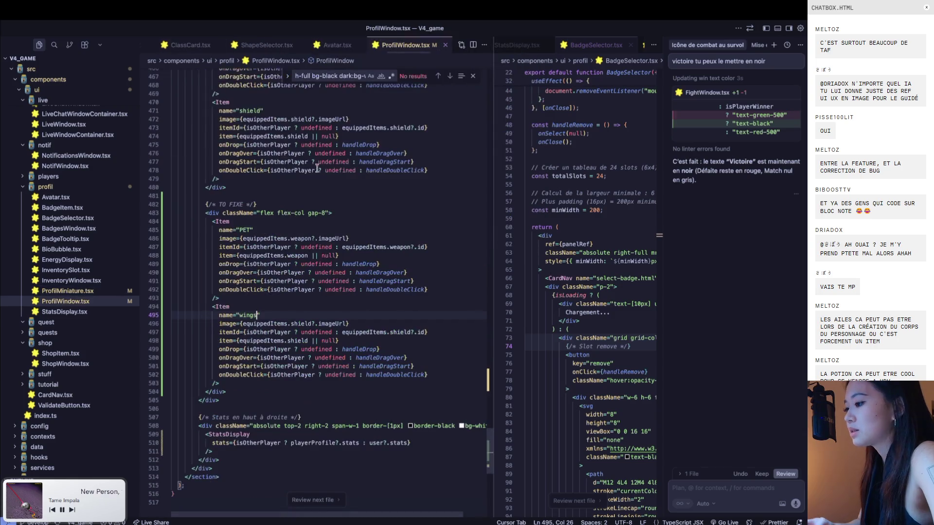
left_click_drag(203, 217, 253, 392)
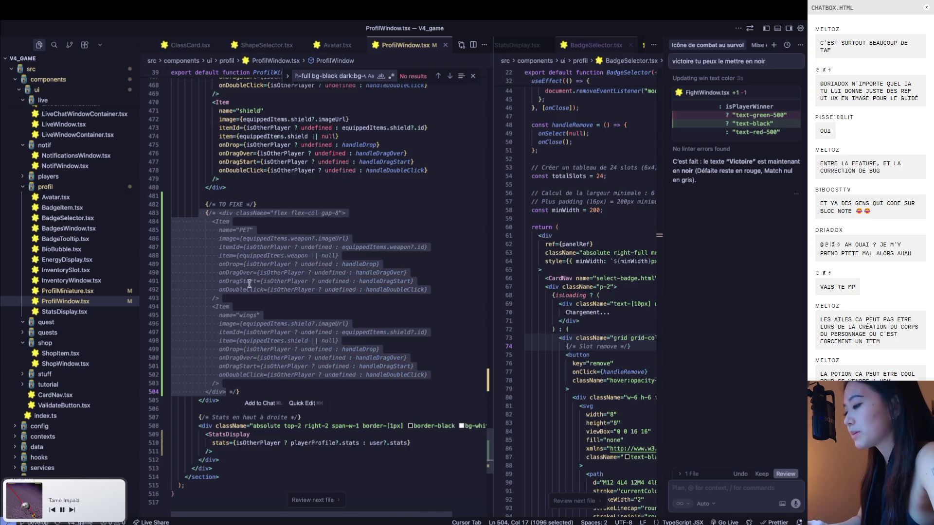
scroll(251, 391, "up", 10)
scroll(249, 283, "up", 2)
scroll(249, 283, "up", 3)
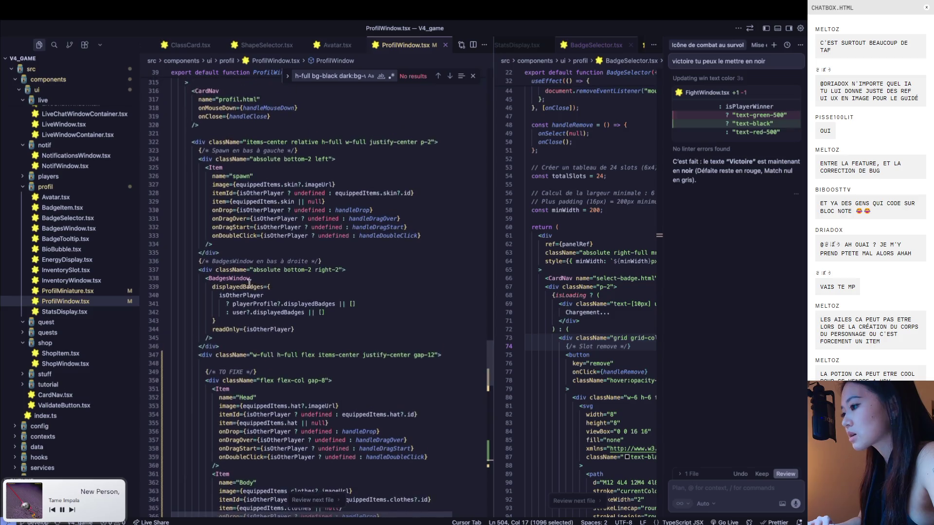
scroll(249, 282, "up", 3)
scroll(249, 283, "up", 2)
scroll(249, 283, "down", 3)
scroll(249, 283, "down", 5)
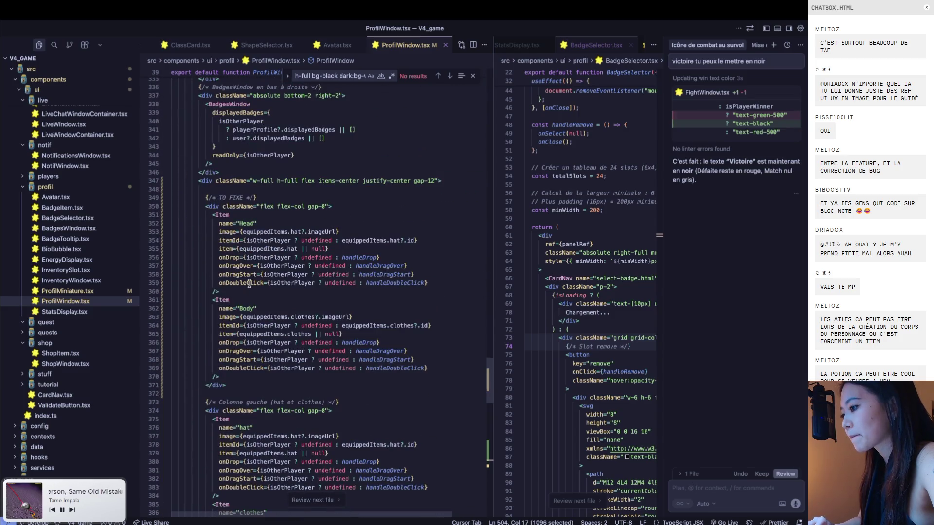
mouse_move(231, 385)
left_mouse_down()
mouse_move(174, 195)
mouse_move(171, 206)
left_mouse_up()
key("ctrl+Left")
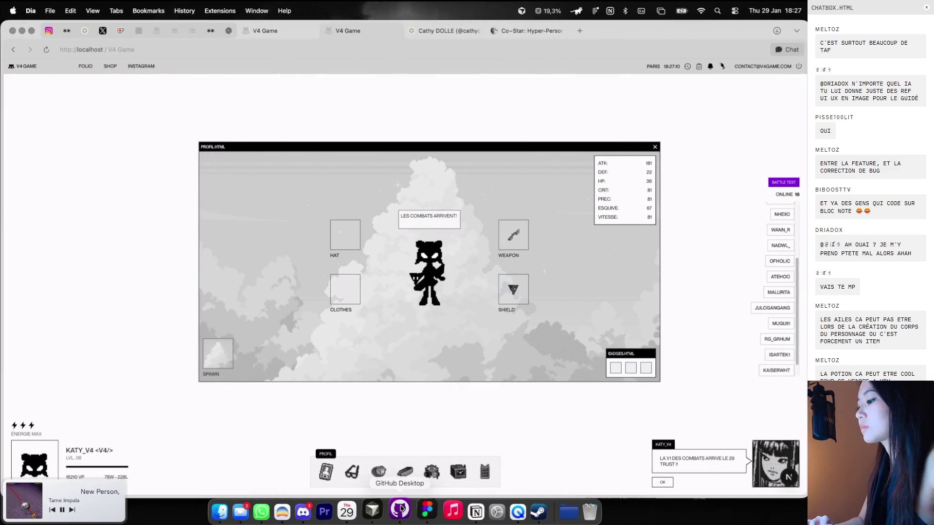
Commit the four changed files to develop as 'HP bar fixed + lose' and push to origin
left_click(399, 512)
type("HP bar fixed + lose")
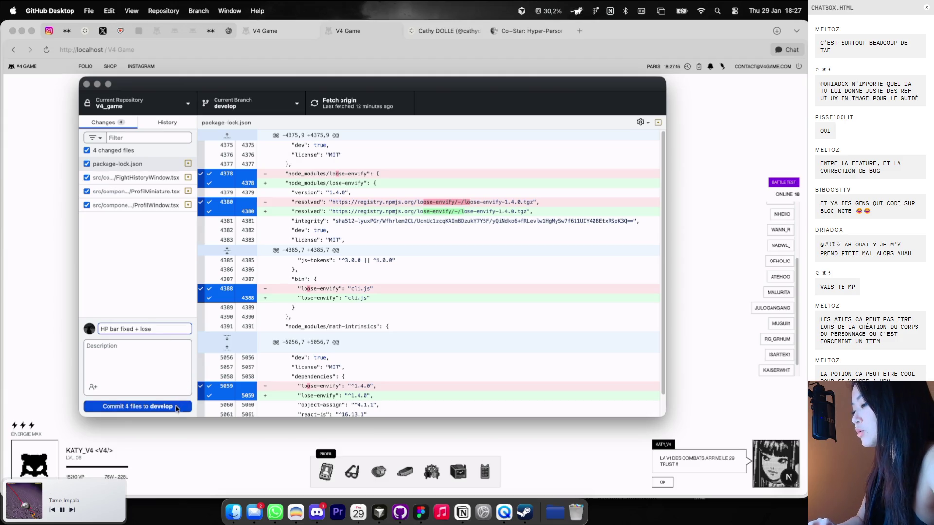
left_click(176, 408)
left_click(346, 106)
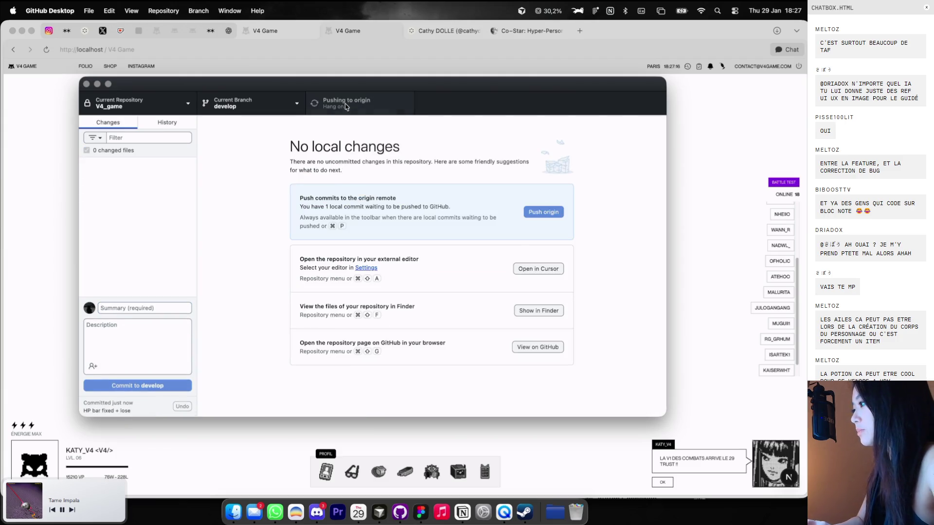
left_click(742, 178)
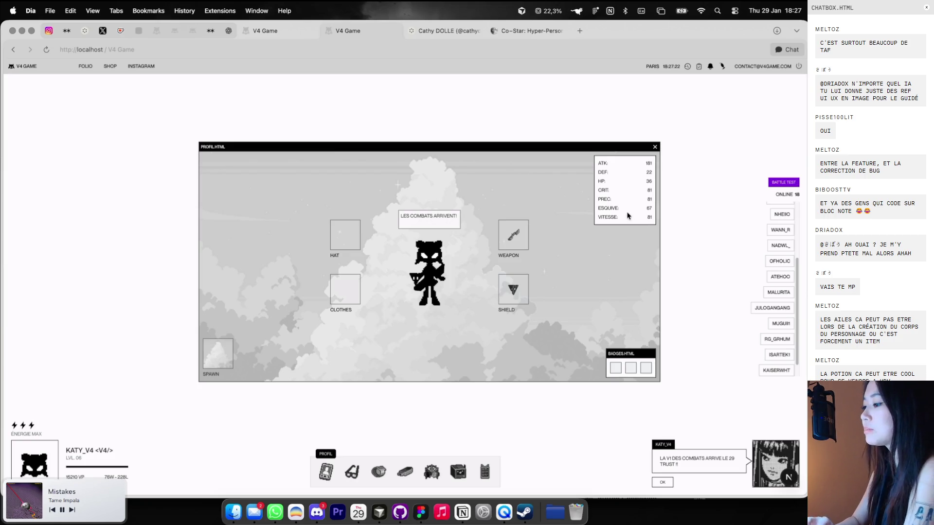
Open the game's shop window from its dock
left_click(403, 479)
left_click(403, 479)
left_click(383, 477)
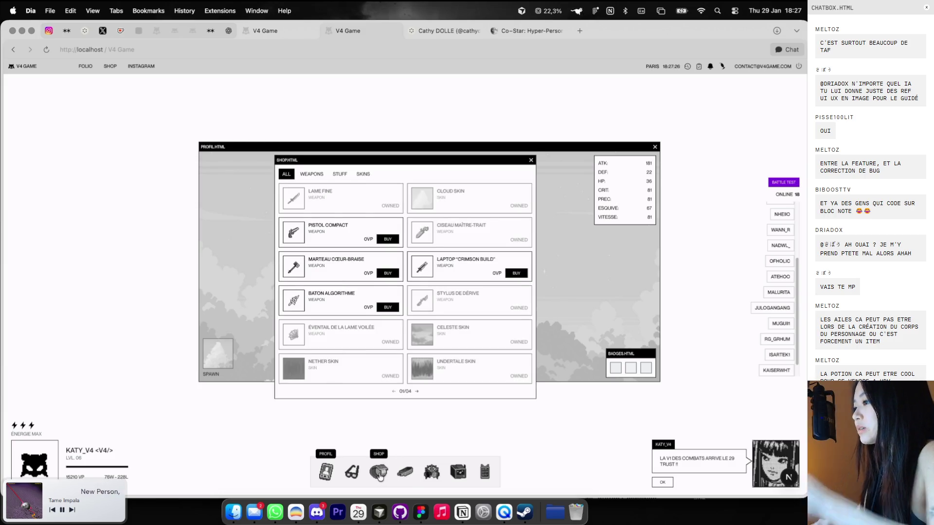
Open ShopWindow.tsx in the editor by searching 'shopWi'
key("super+Tab")
left_click(373, 245)
key("ctrl+p")
type("shopWi")
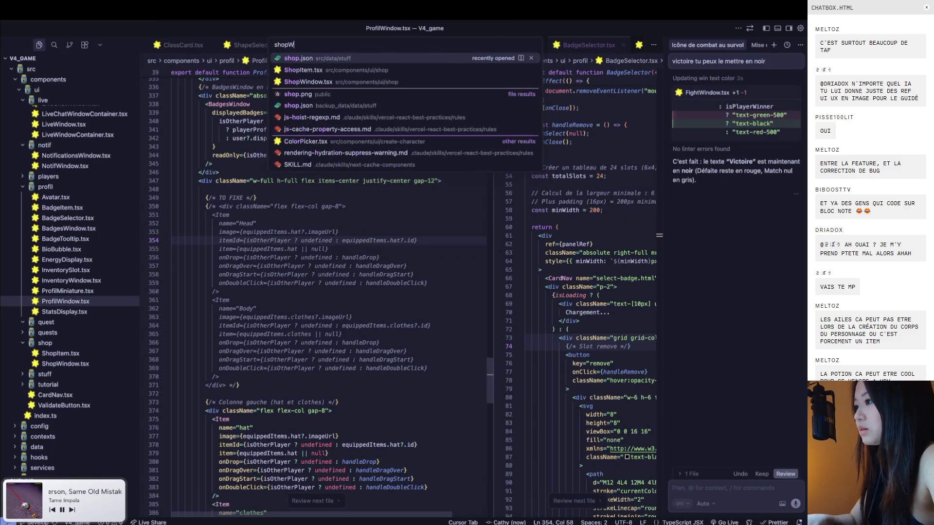
key("Return")
scroll(382, 237, "up", 5)
Scroll through ShopWindow.tsx and search it for the h-full class
scroll(382, 237, "down", 5)
scroll(382, 236, "down", 4)
scroll(382, 237, "down", 4)
scroll(382, 236, "down", 2)
left_click(381, 238)
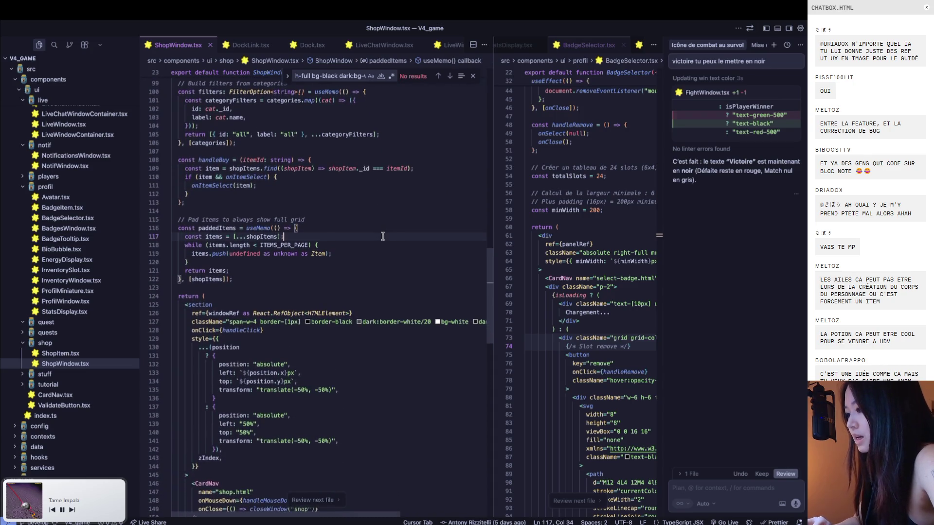
scroll(382, 237, "down", 1)
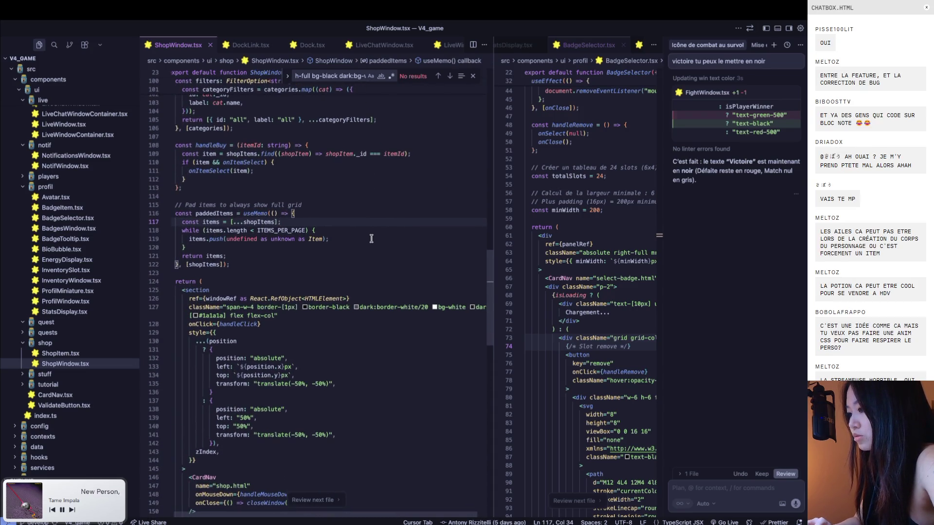
scroll(379, 238, "down", 1)
left_click(252, 235)
key("ctrl+f")
type("h-full\">")
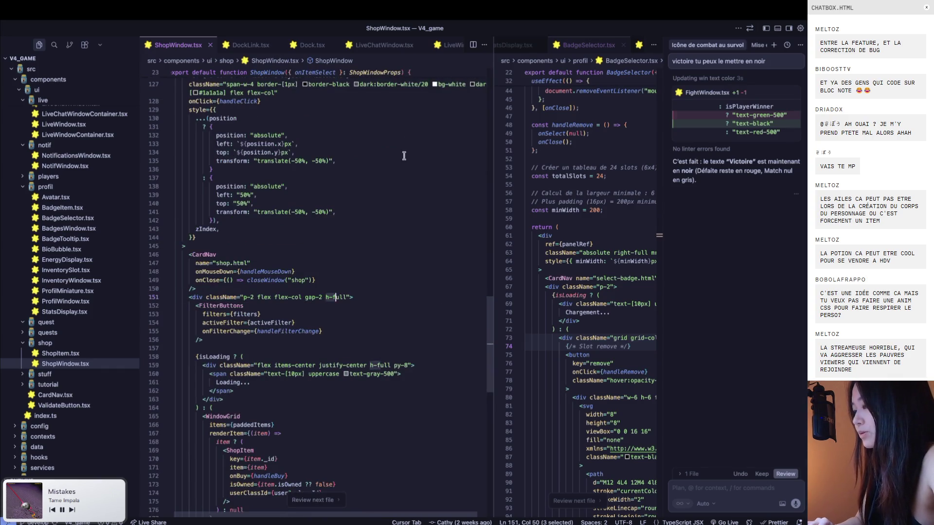
Add h-[300px] after border-[1px] on line 127 and view the shorter shop in the browser
key("super+Tab")
key("super+Tab")
scroll(390, 166, "down", 1)
left_click(300, 241)
type("h-")
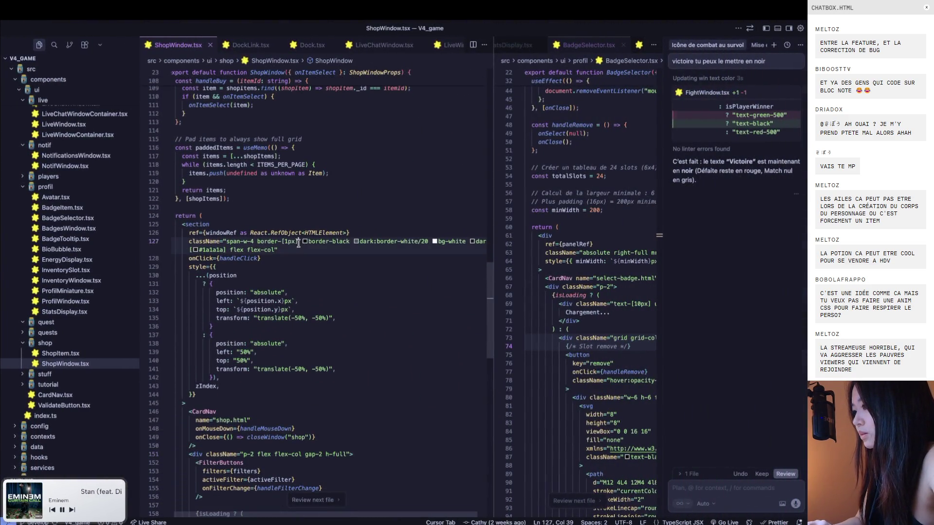
type("[")
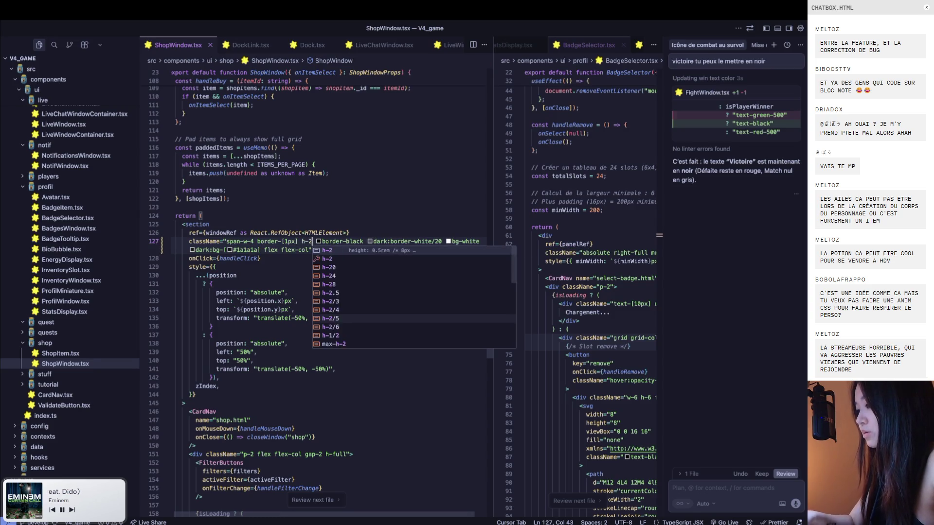
type("300px")
key("super+Tab")
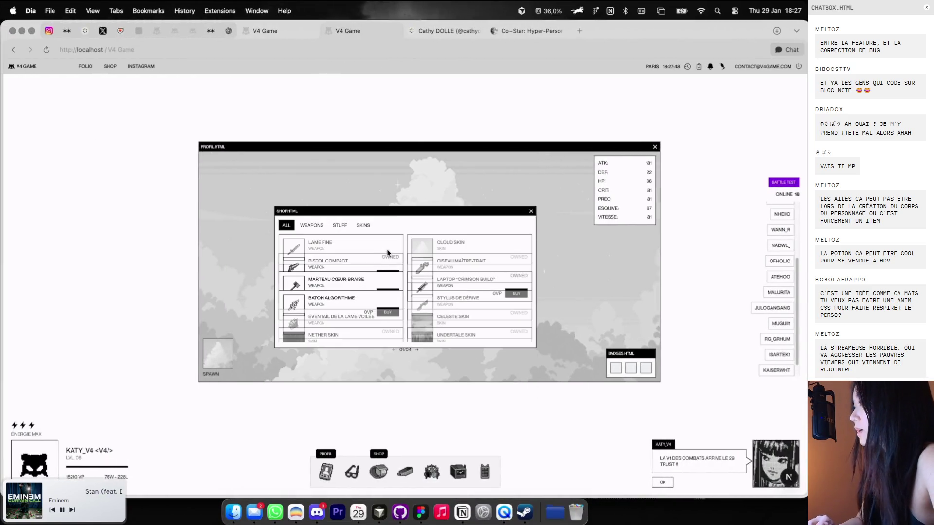
Toggle the shop and files windows in the game to compare their sizes
key("super+Tab")
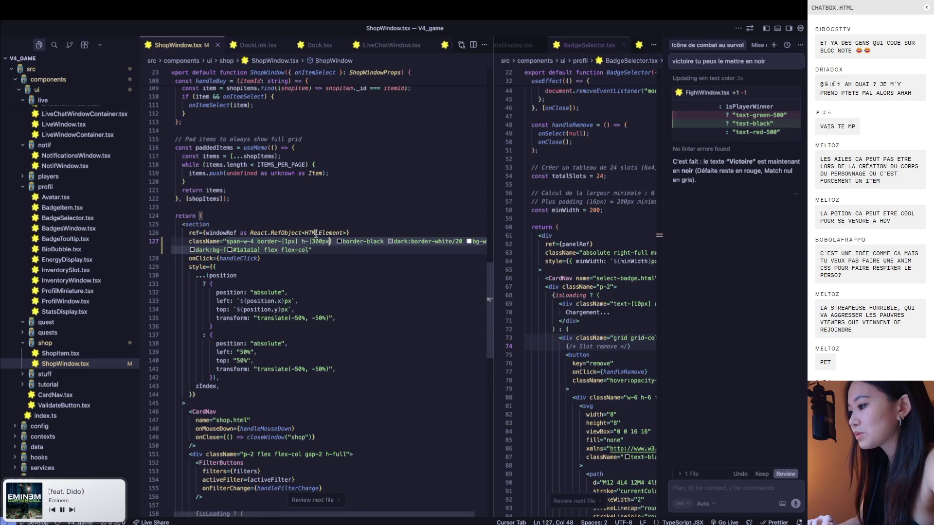
key("super+Tab")
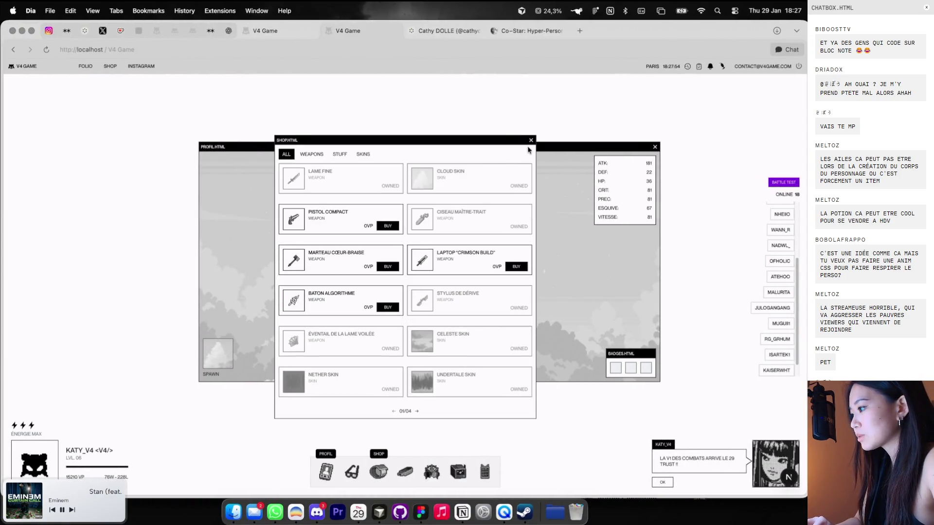
left_click(372, 471)
left_click(375, 471)
left_click(374, 471)
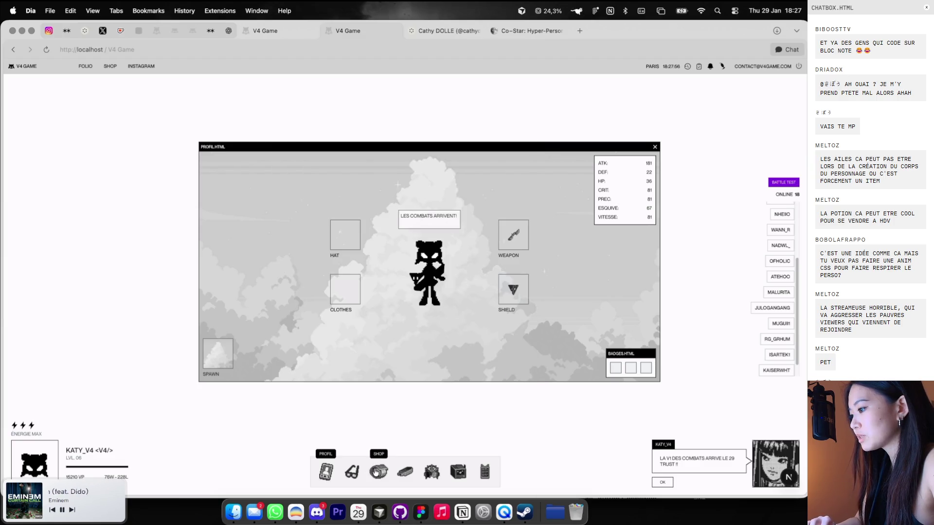
left_click(374, 471)
left_click(374, 471)
left_click(410, 470)
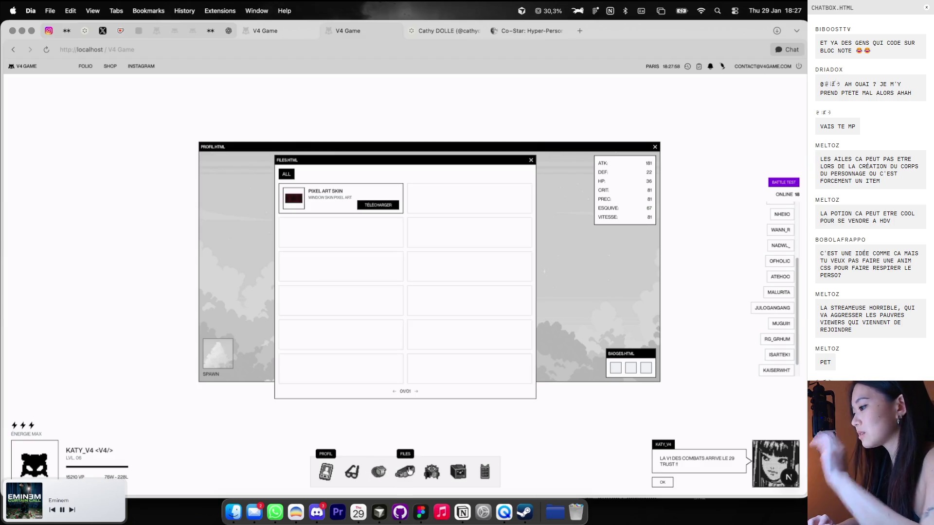
left_click(409, 470)
left_click(409, 471)
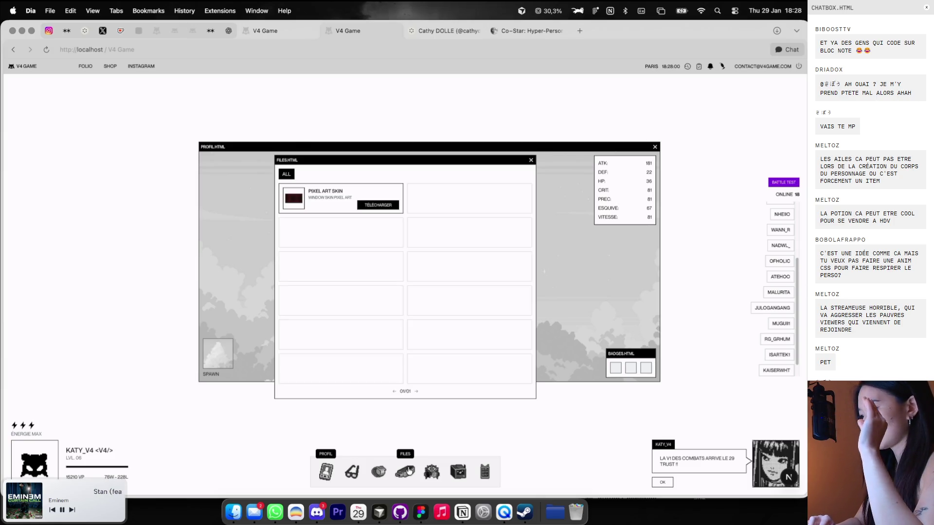
left_click(378, 470)
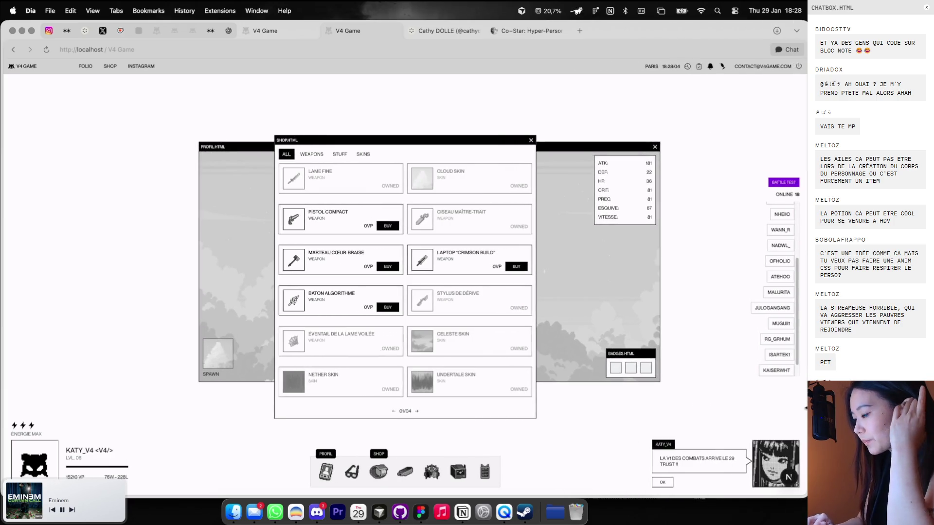
Compare code and game, reopen the files window and measure its on-screen height
key("ctrl+Right")
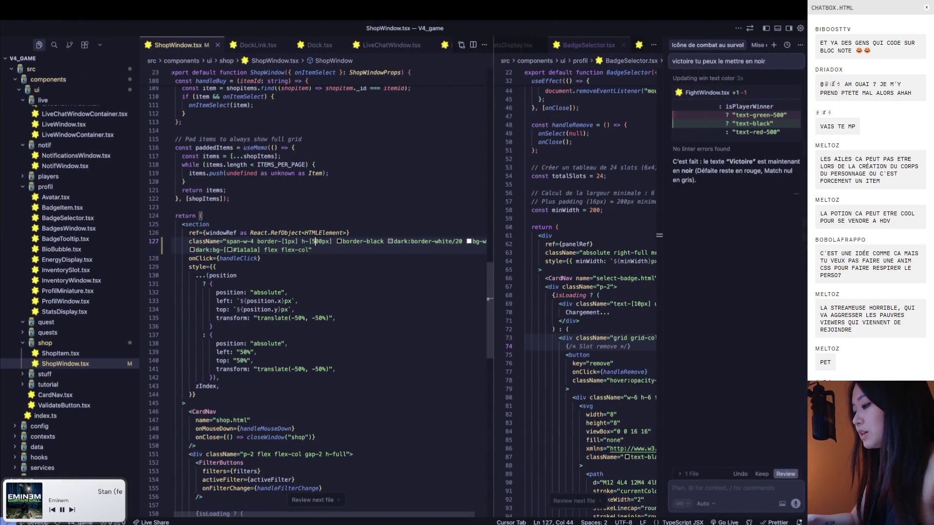
key("ctrl+Left")
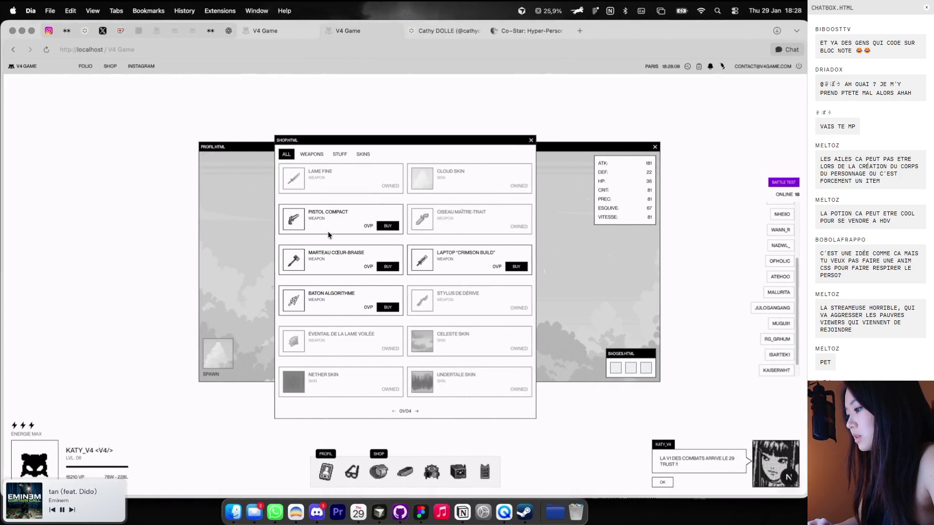
key("ctrl+Right")
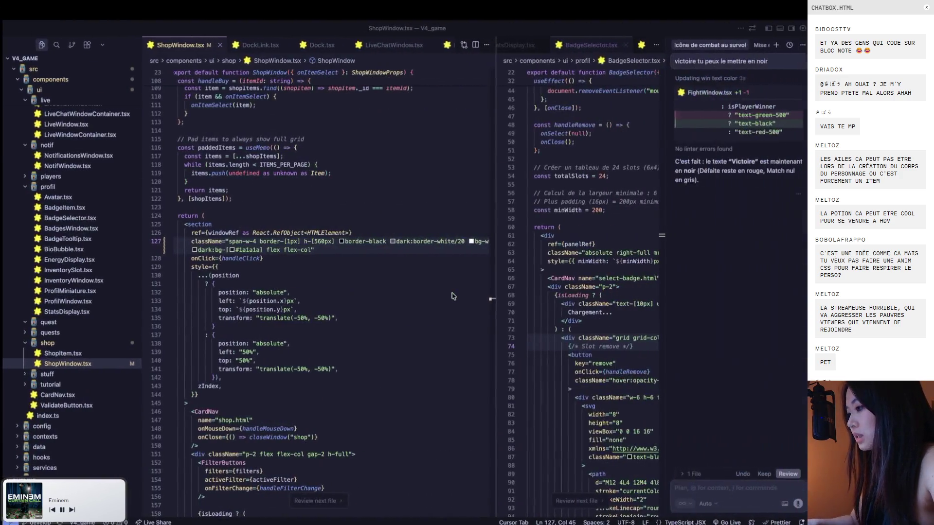
key("ctrl+Left")
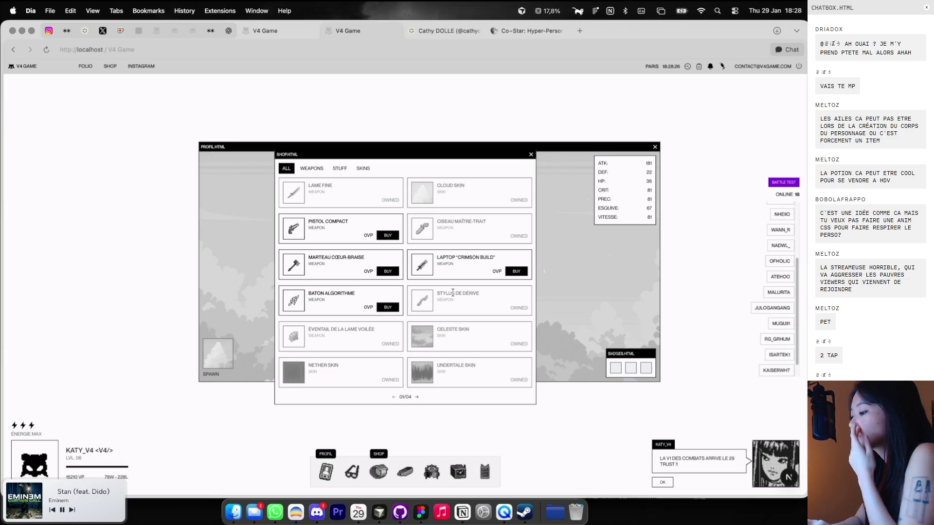
left_click(401, 474)
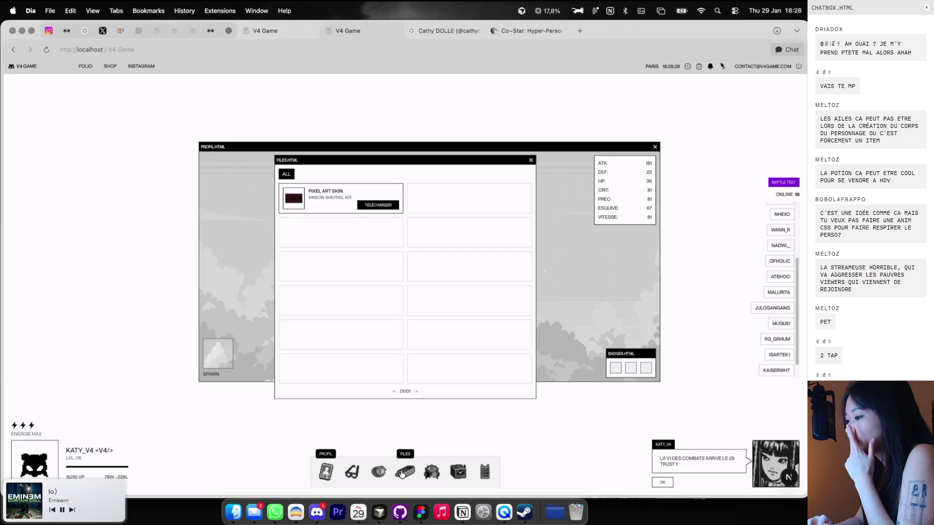
left_click(401, 474)
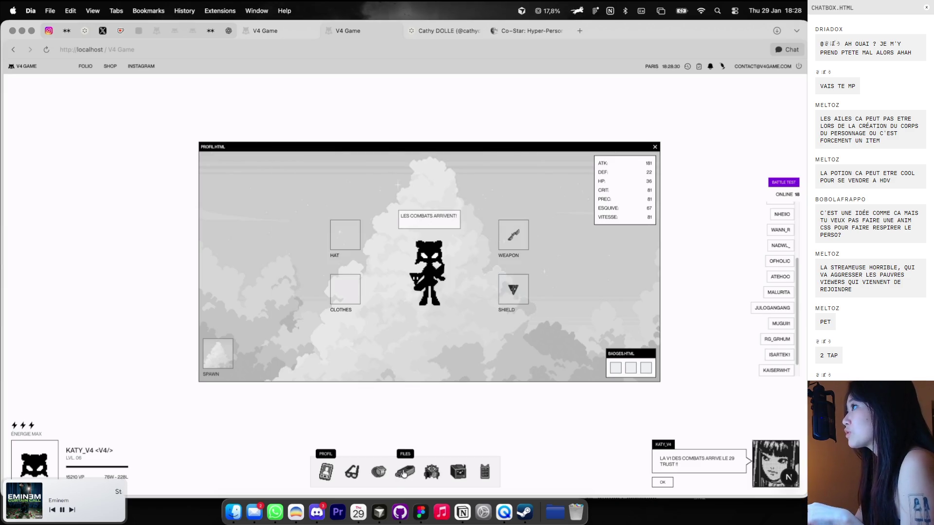
left_click(403, 474)
left_click(403, 474)
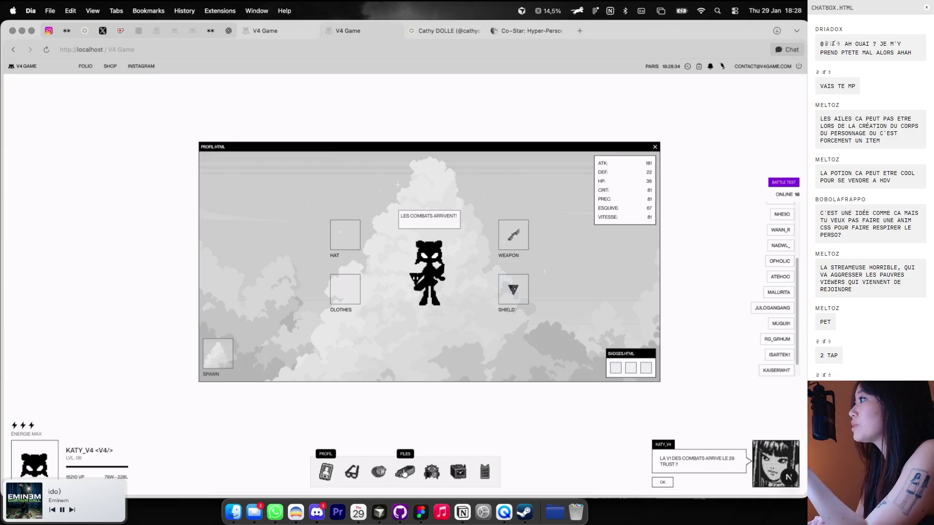
left_click(403, 474)
left_click(403, 474)
left_click(403, 474)
left_click(377, 472)
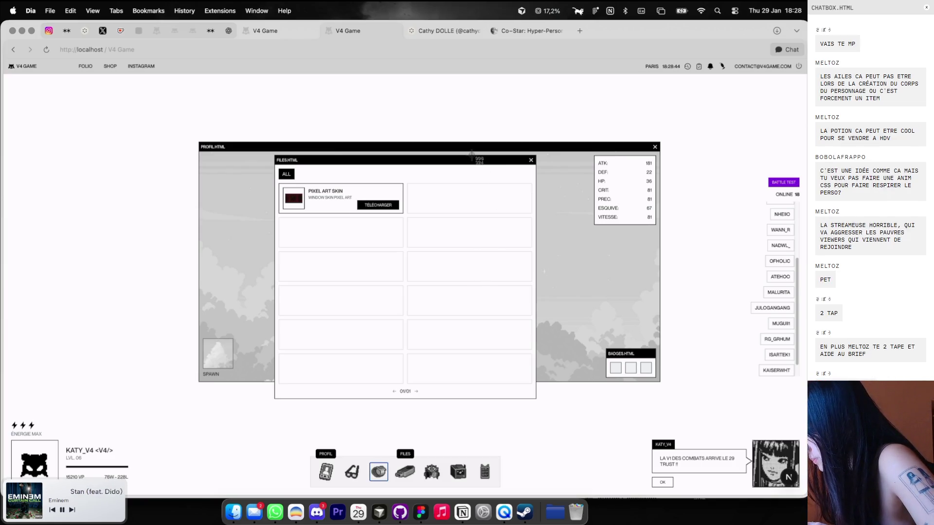
left_click_drag(478, 208, 516, 399)
Bring the shop window back, filter it to STUFF, then close it
left_click(386, 470)
key("super+Tab")
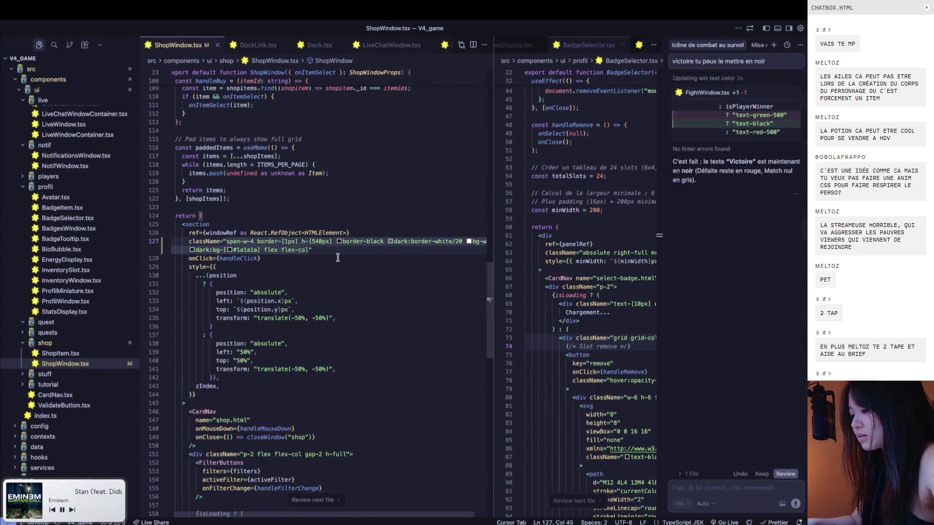
key("super+Tab")
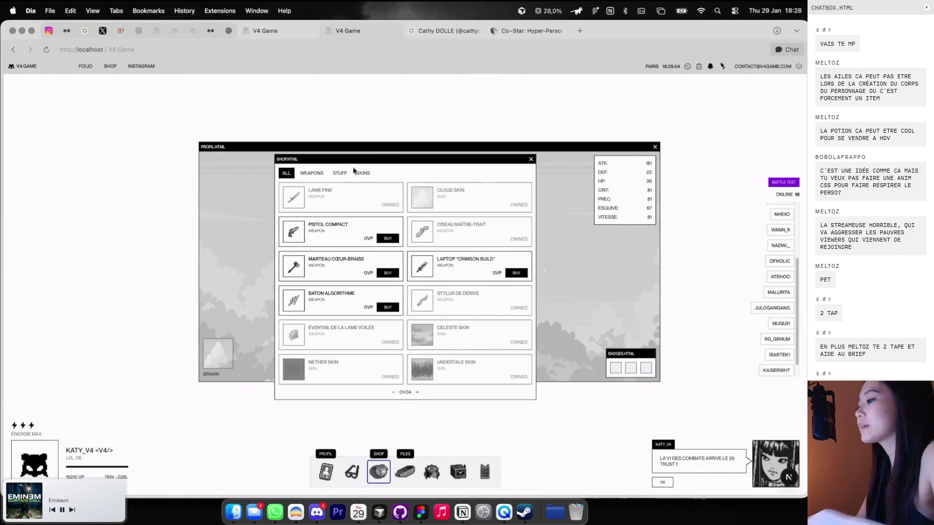
left_click(339, 173)
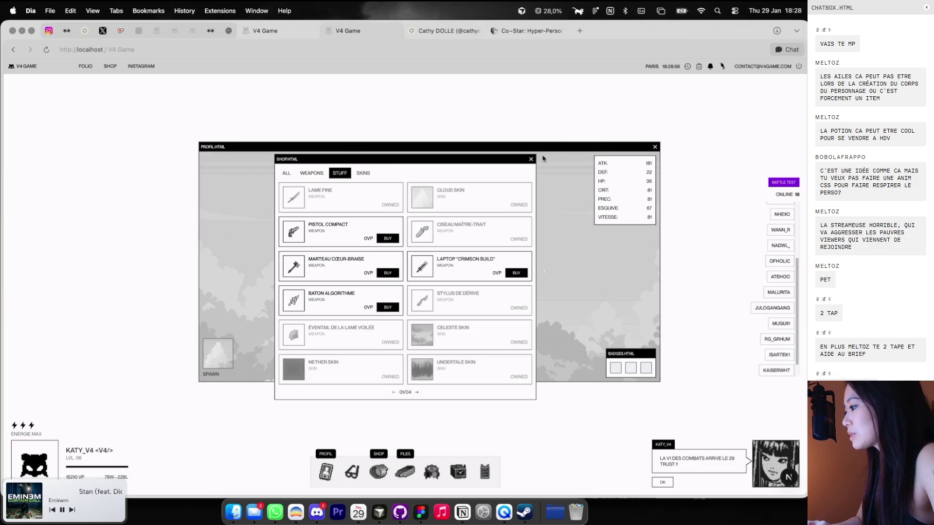
left_click(531, 161)
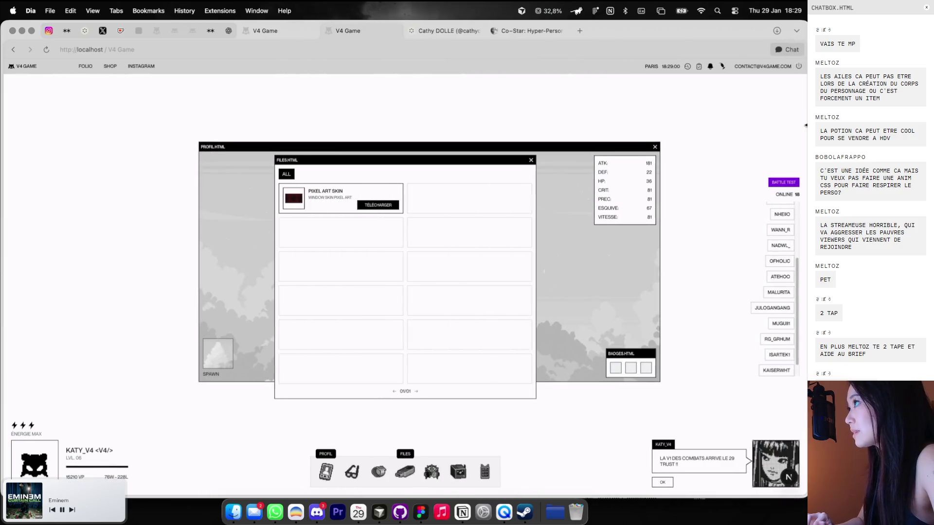
Compare files and shop window heights, then select h-[520px] on line 127 of ShopWindow.tsx
left_click(531, 161)
left_click(407, 477)
left_click(406, 477)
left_click(379, 474)
double_click(381, 477)
left_click(382, 474)
left_click(383, 474)
left_click(383, 474)
left_click(382, 476)
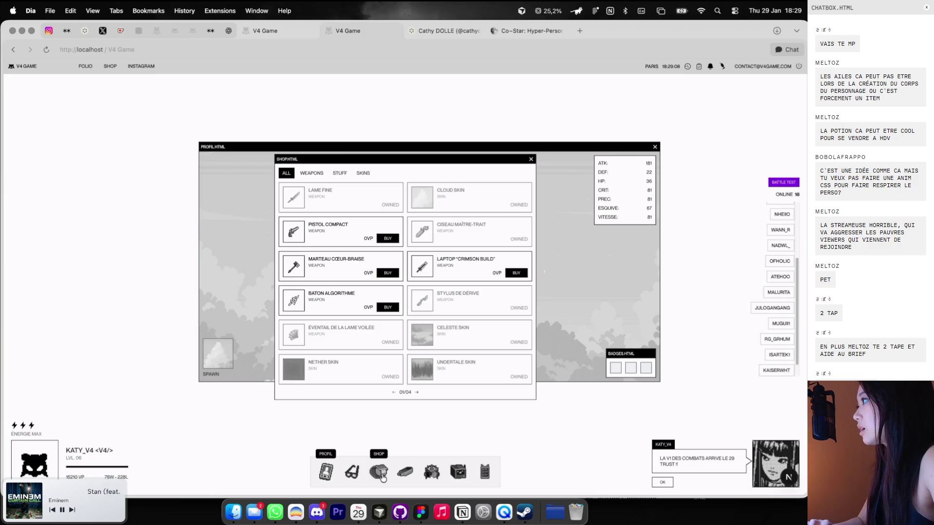
double_click(383, 476)
key("super+Tab")
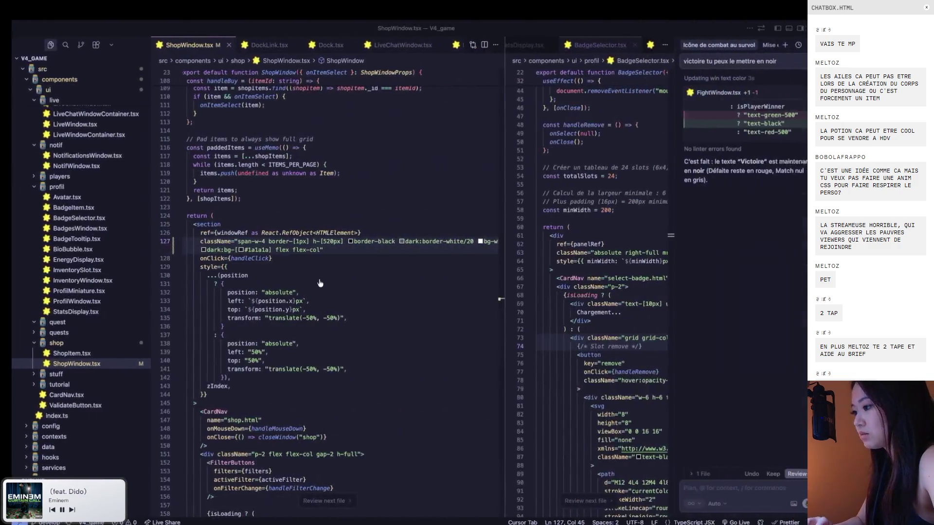
left_click_drag(302, 241, 341, 241)
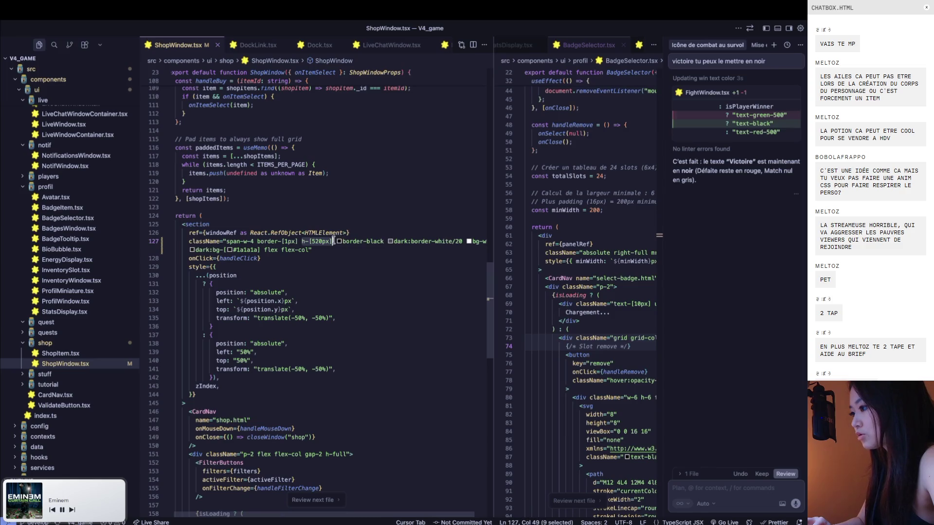
Open FilesWindow.tsx, accept all its pending edits, and go to the section's class list
key("ctrl+p")
type("file")
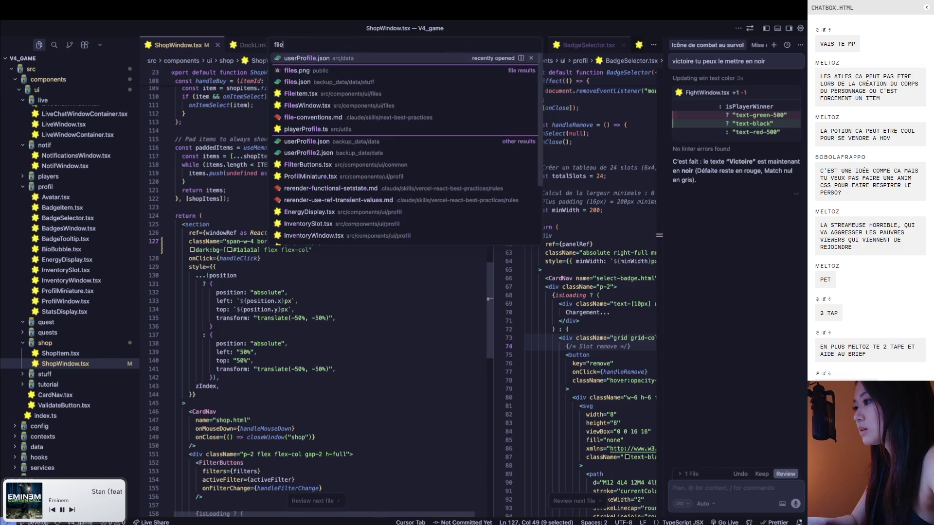
key("Down")
key("Down")
key("Down")
key("Down")
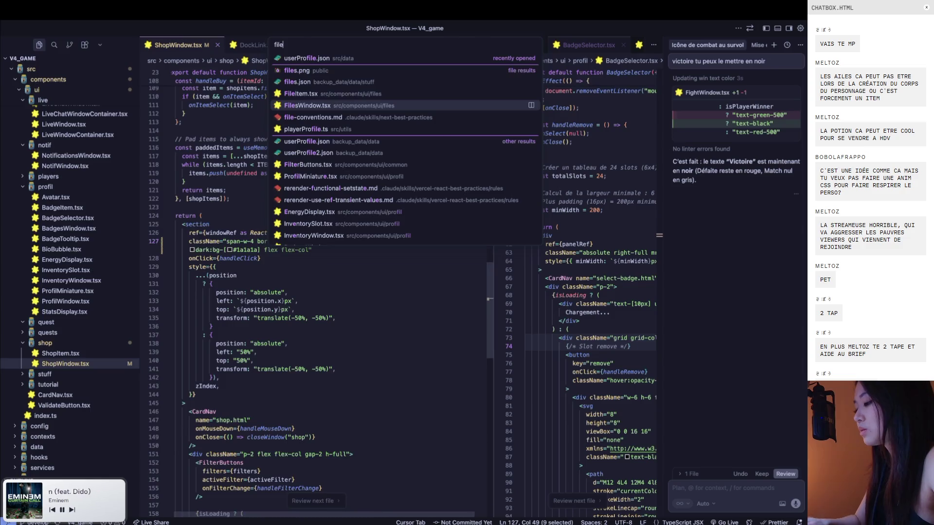
key("Return")
scroll(311, 350, "down", 8)
scroll(341, 389, "down", 7)
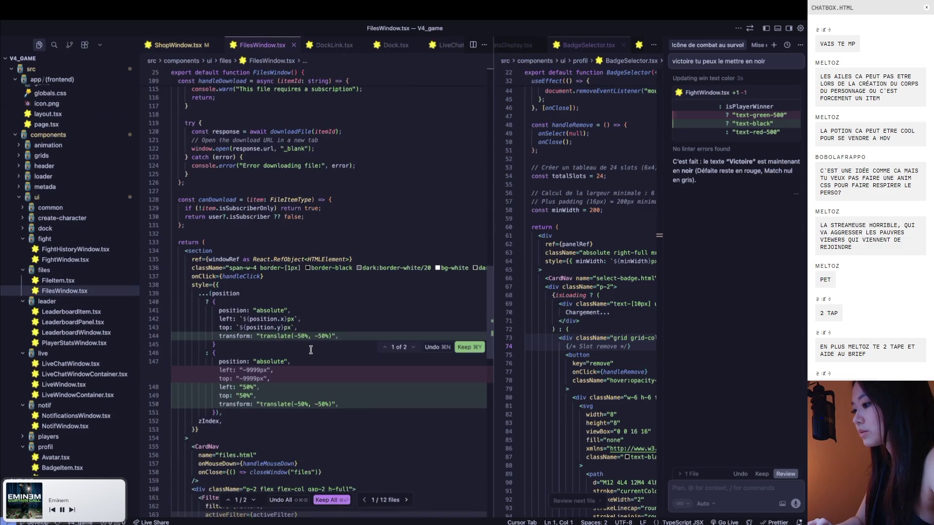
left_click(330, 502)
scroll(343, 428, "down", 6)
scroll(343, 428, "up", 2)
scroll(322, 204, "up", 5)
left_click(340, 196)
left_click(356, 170)
Open the inventory window in the game and measure its height with the screenshot crosshair
key("ctrl+Left")
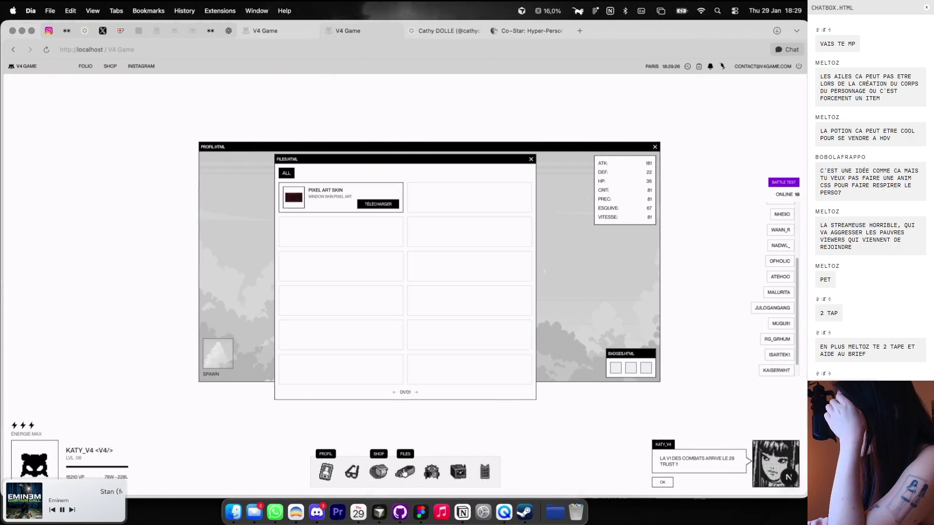
left_click(379, 472)
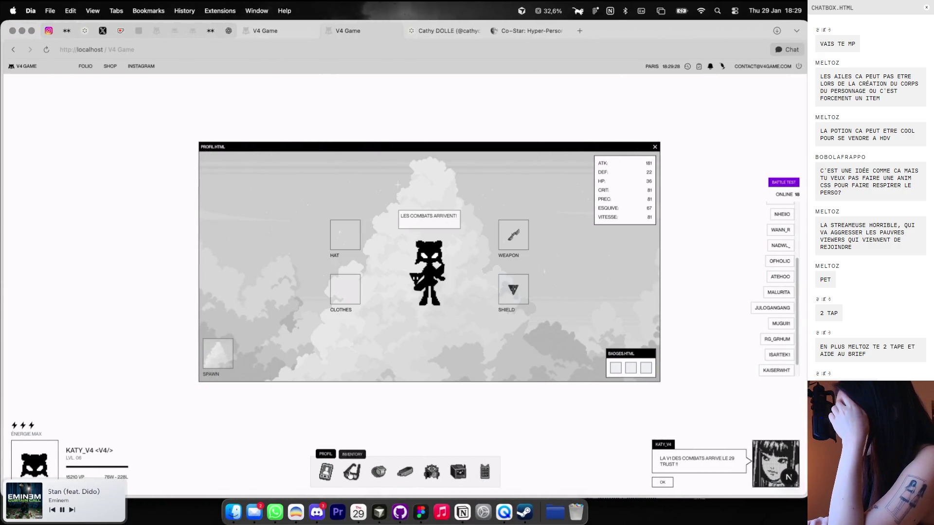
left_click(351, 472)
left_click(352, 474)
left_click(351, 474)
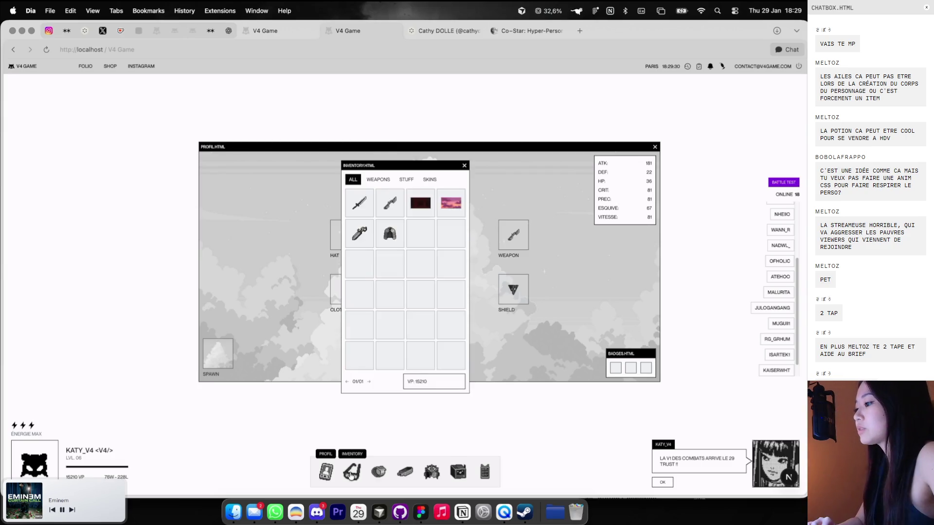
key("super+shift+4")
left_click_drag(424, 160, 471, 394)
key("super+Tab")
key("super+p")
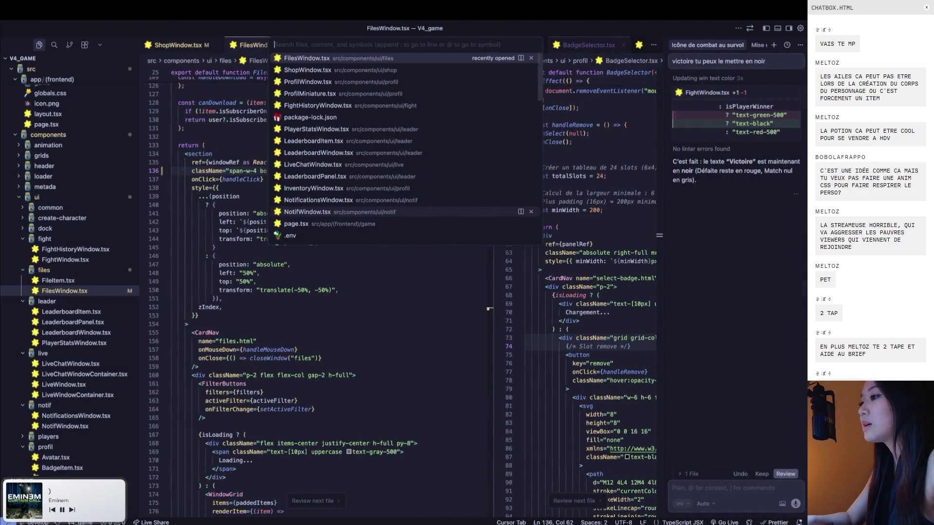
In InventoryWindow.tsx, accept pending edits, replace h-fit with h-[500px], and save
type("inventory")
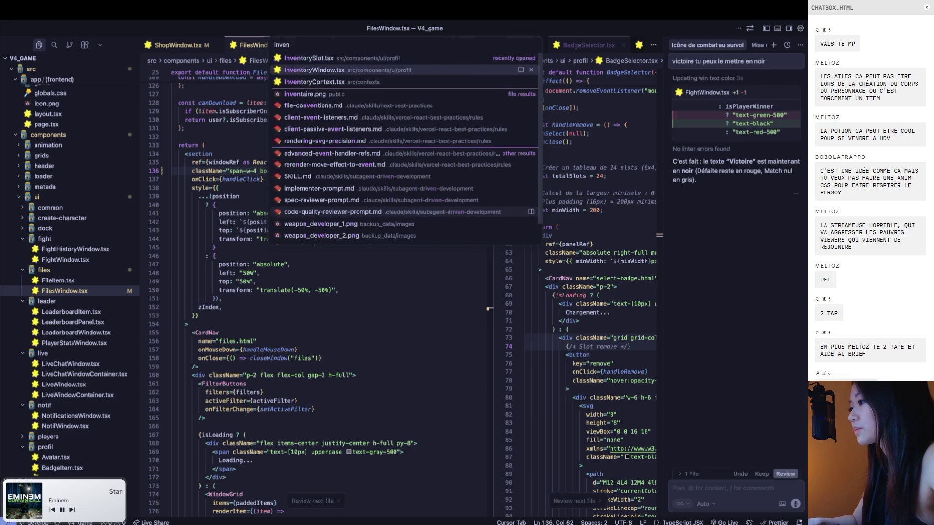
key("Return")
scroll(338, 445, "down", 2)
left_click(339, 501)
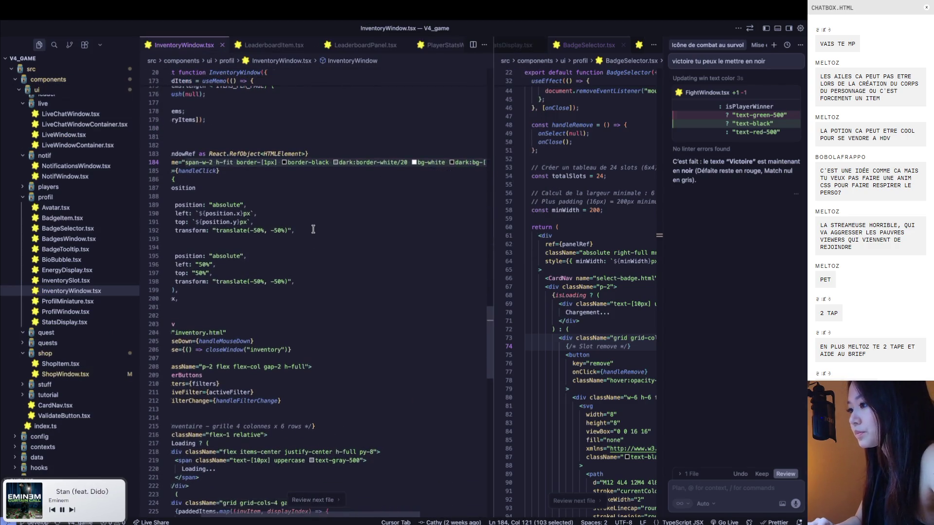
left_click(320, 166)
type("h-[500px")
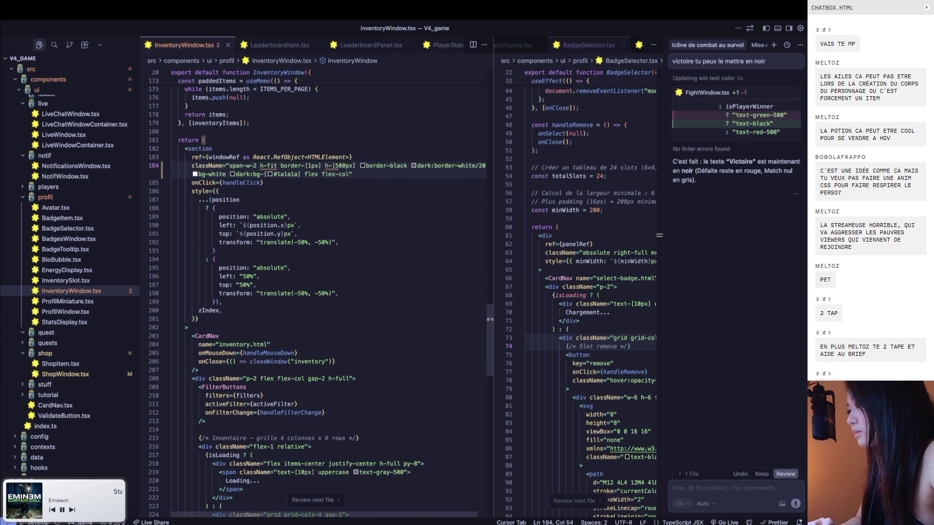
left_click(276, 166)
key("BackSpace")
key("BackSpace")
key("BackSpace")
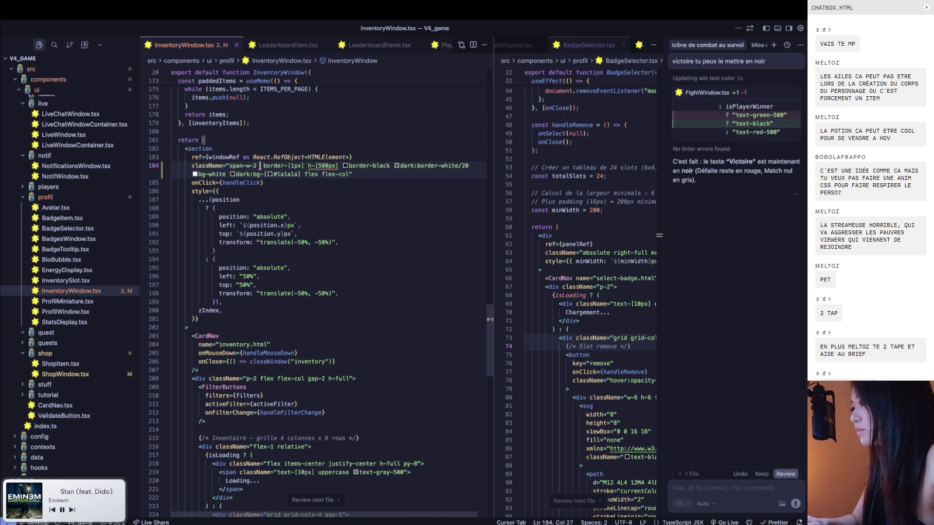
key("super+s")
Reopen the profile and inventory windows in the game to check the 500px height
key("super+Tab")
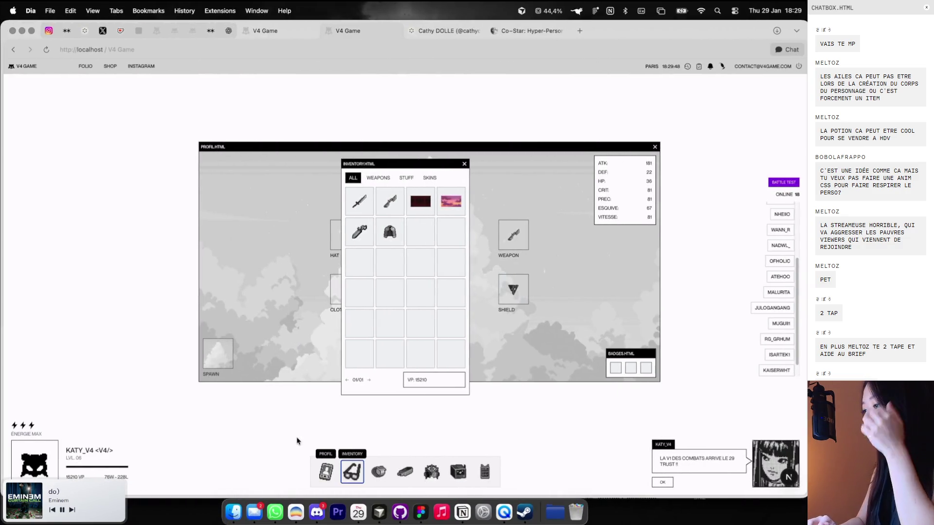
left_click(335, 465)
left_click(335, 465)
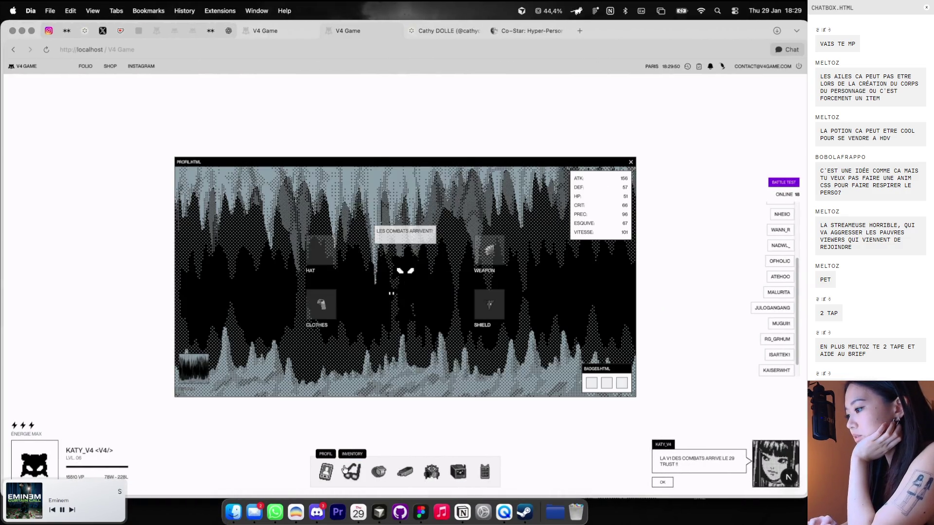
left_click(343, 468)
left_click(343, 468)
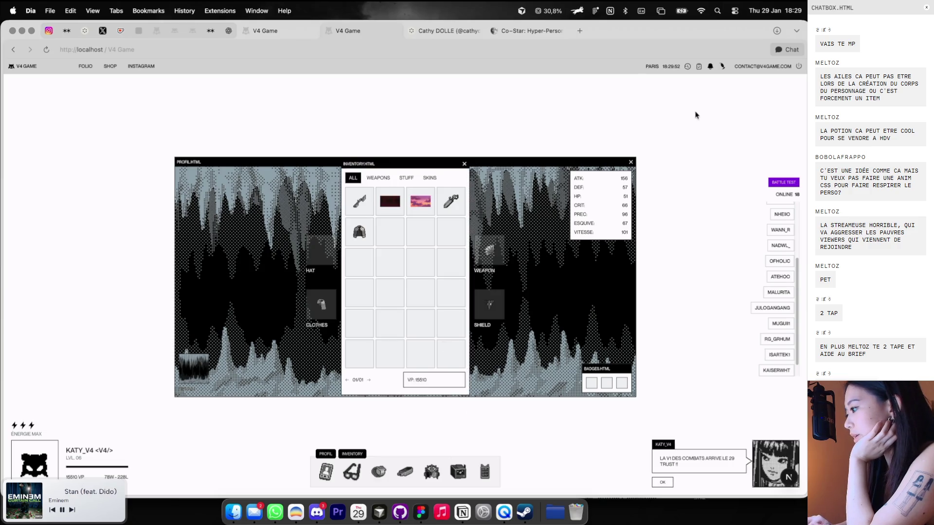
left_click(630, 162)
left_click(357, 465)
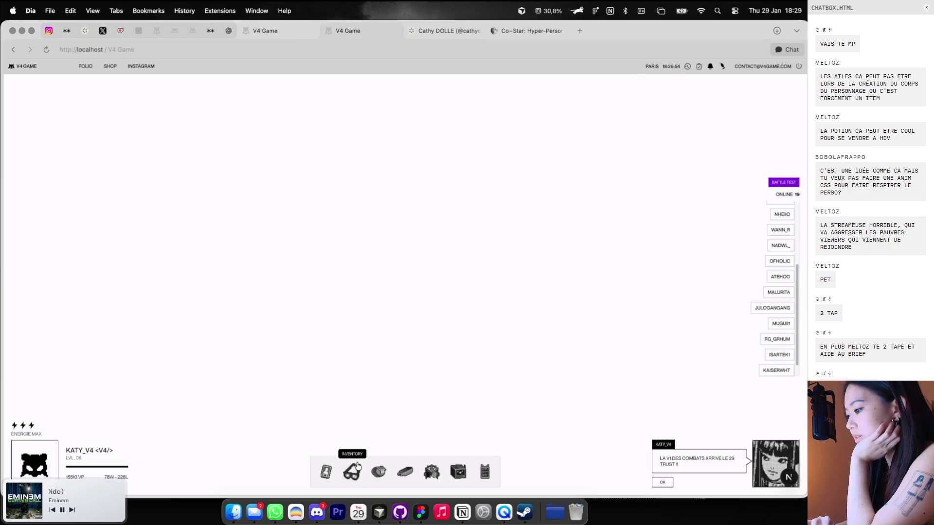
Close the files and shop windows, open the leaderboard, and capture its right half
left_click(383, 473)
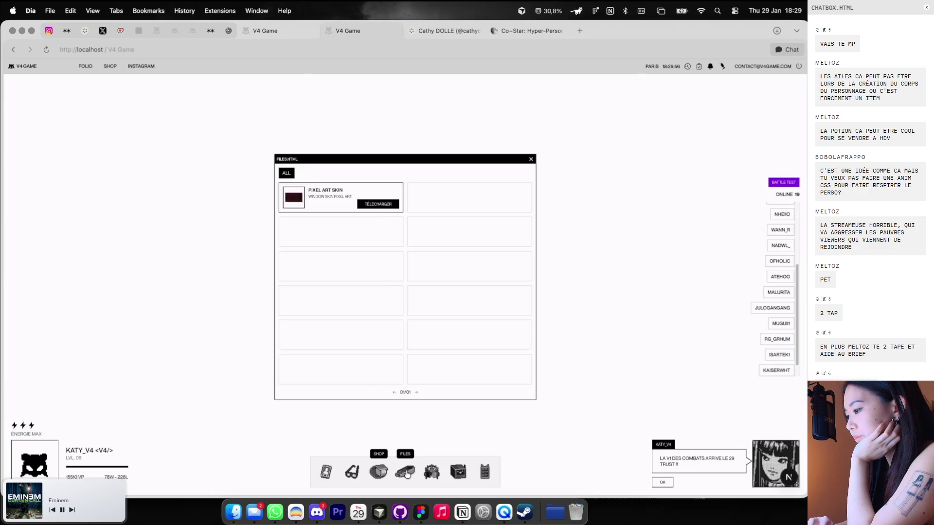
left_click(406, 474)
left_click(428, 473)
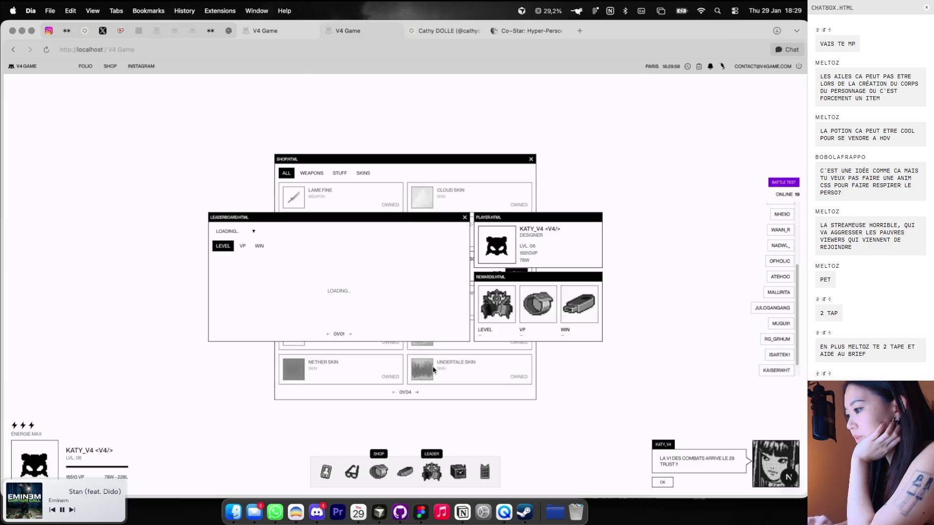
left_click(530, 159)
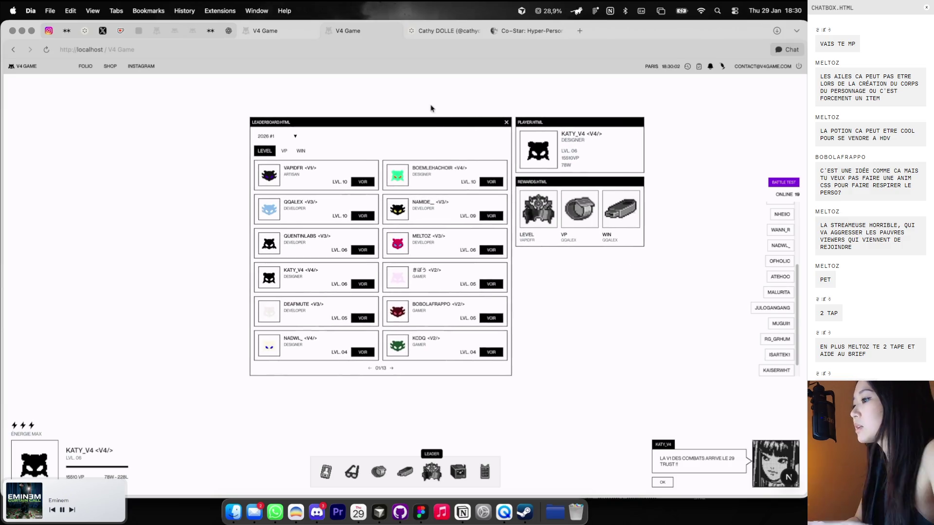
key("super+shift+4")
left_click_drag(434, 117, 523, 376)
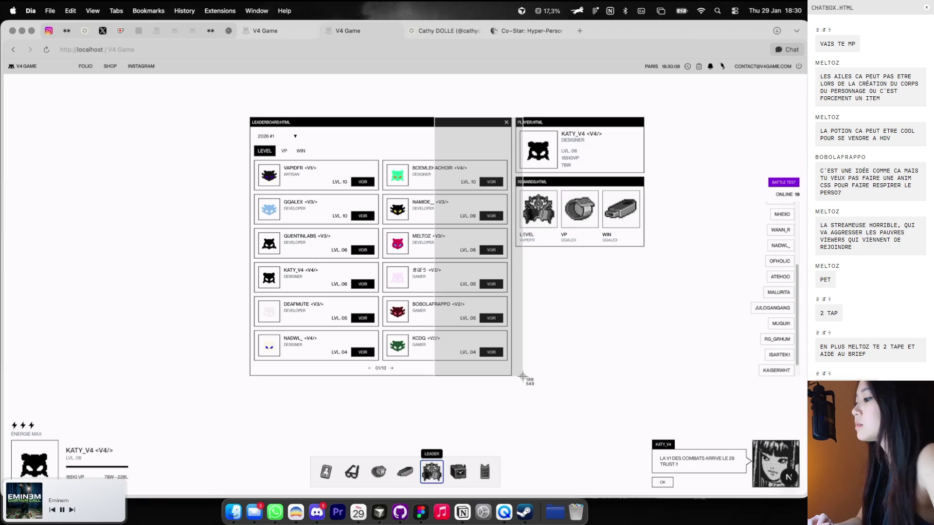
left_click_drag(523, 377, 523, 377)
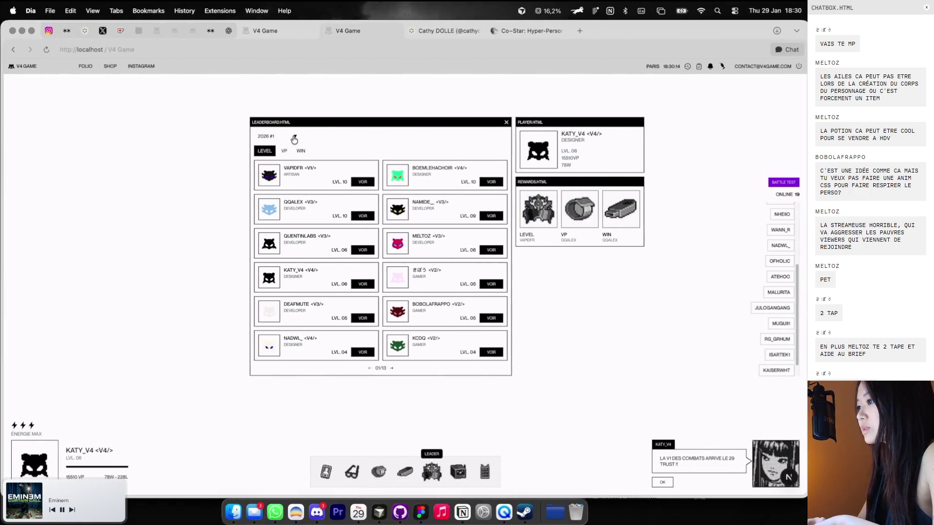
Open LeaderboardWindow.tsx in Cursor via quick open, searching 'leade'
key("ctrl+Right")
key("super+p")
type("leade")
key("Down")
key("Down")
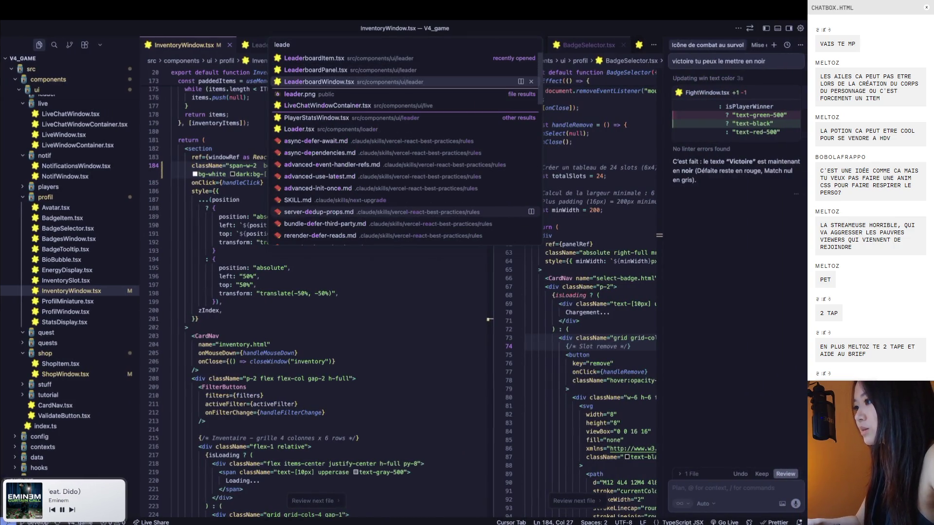
key("Return")
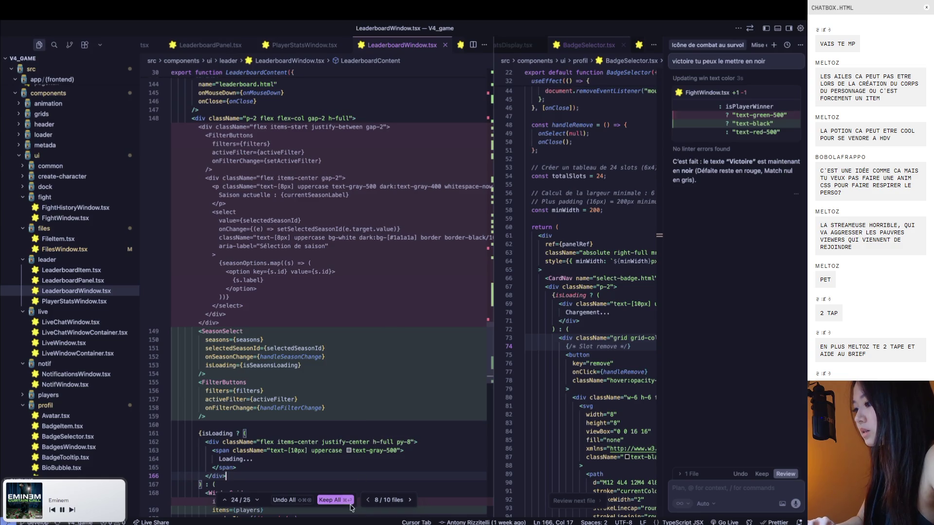
Accept all pending edits in LeaderboardWindow.tsx and search it for 'season'
left_click(347, 503)
scroll(376, 318, "up", 5)
scroll(376, 318, "up", 5)
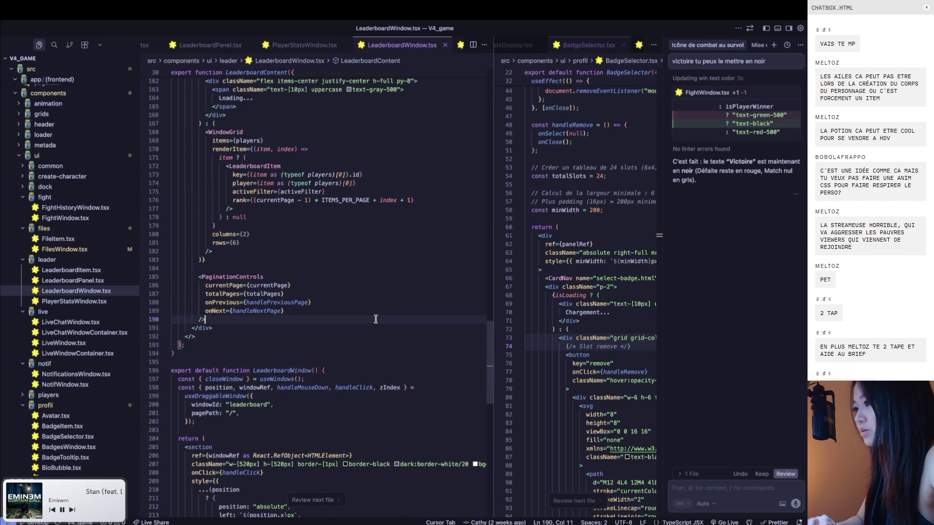
key("ctrl+f")
type("season")
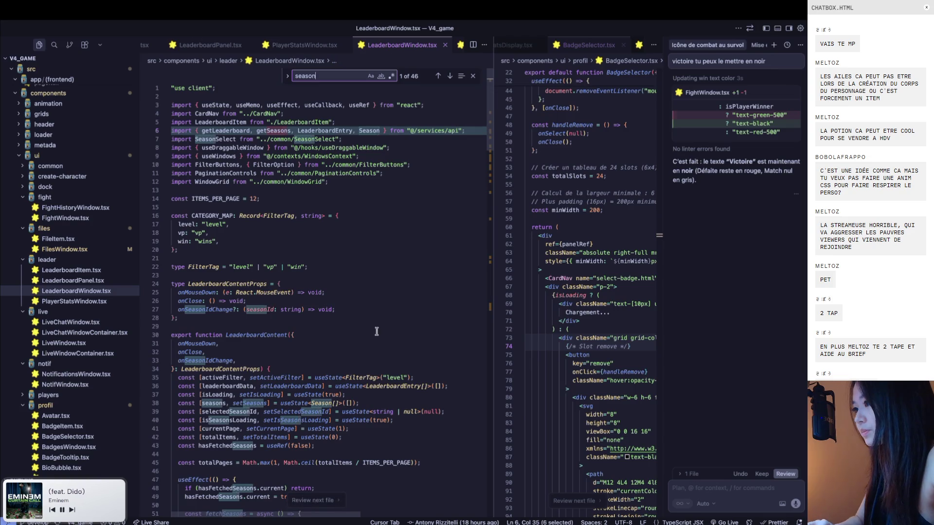
scroll(377, 346, "down", 3)
scroll(378, 346, "down", 2)
left_click(450, 83)
Locate the SeasonSelect block and compare it with the leaderboard in the game
scroll(345, 352, "down", 5)
scroll(345, 352, "down", 5)
scroll(346, 352, "down", 5)
scroll(345, 352, "down", 5)
left_click(374, 307)
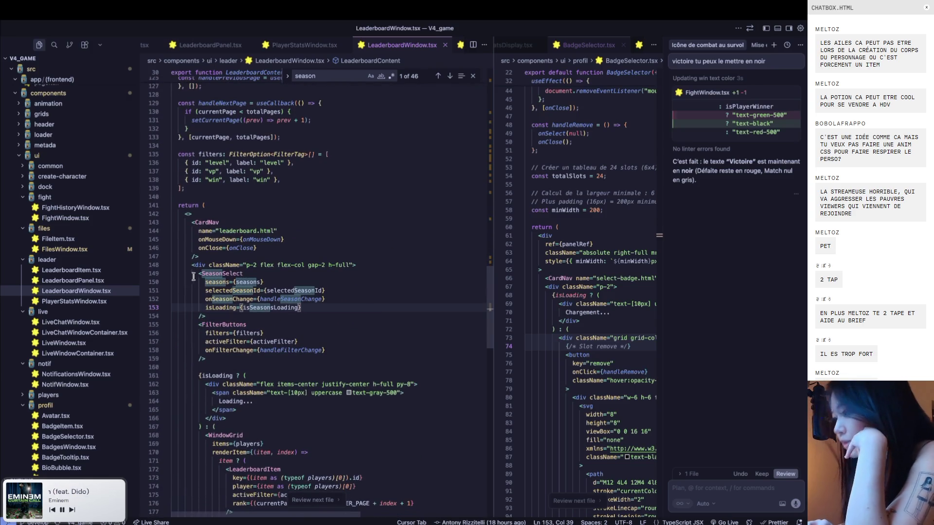
left_click(208, 315)
key("ctrl+Left")
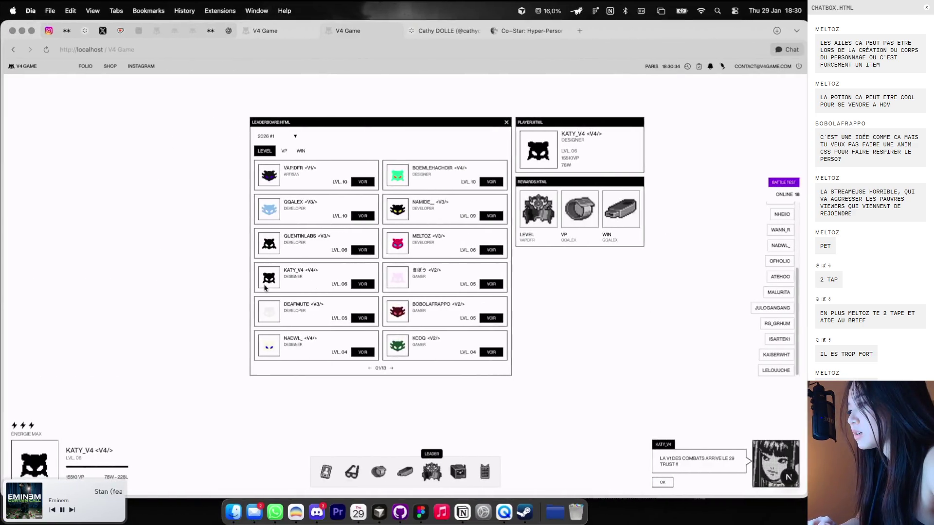
key("ctrl+Right")
Start a new line above SeasonSelect in the content container for the empty div
left_click(278, 270)
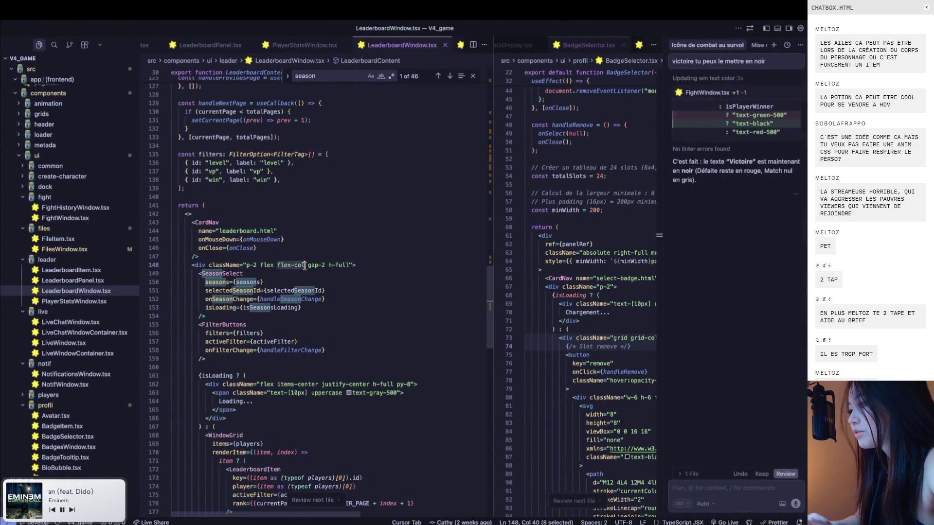
key("ctrl+Left")
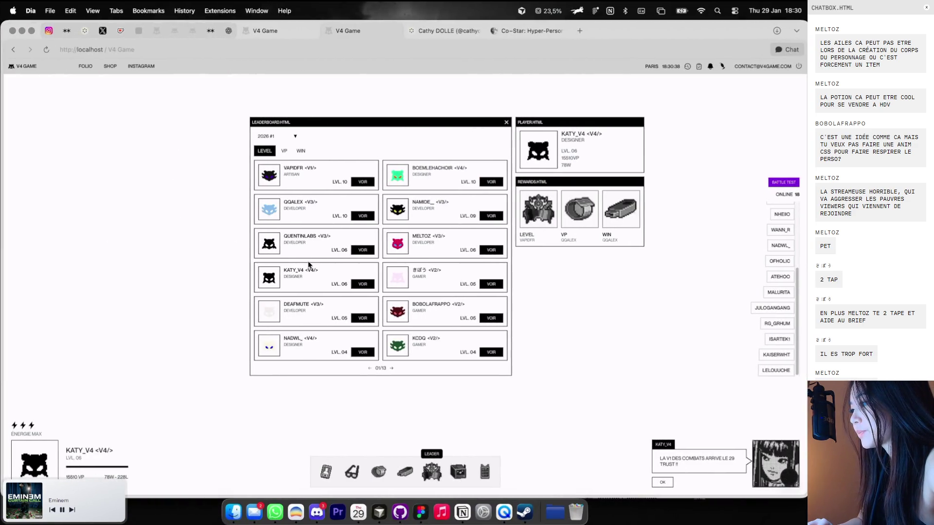
key("ctrl+Right")
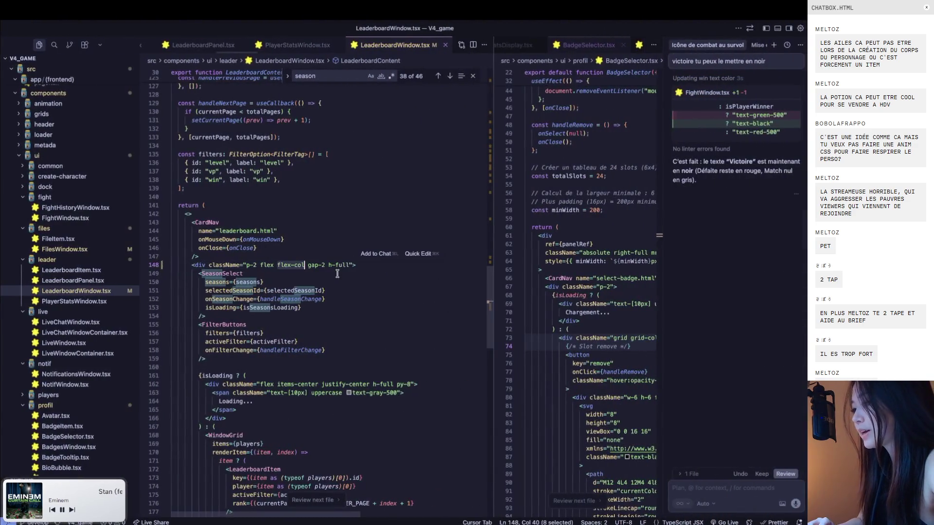
mouse_move(270, 308)
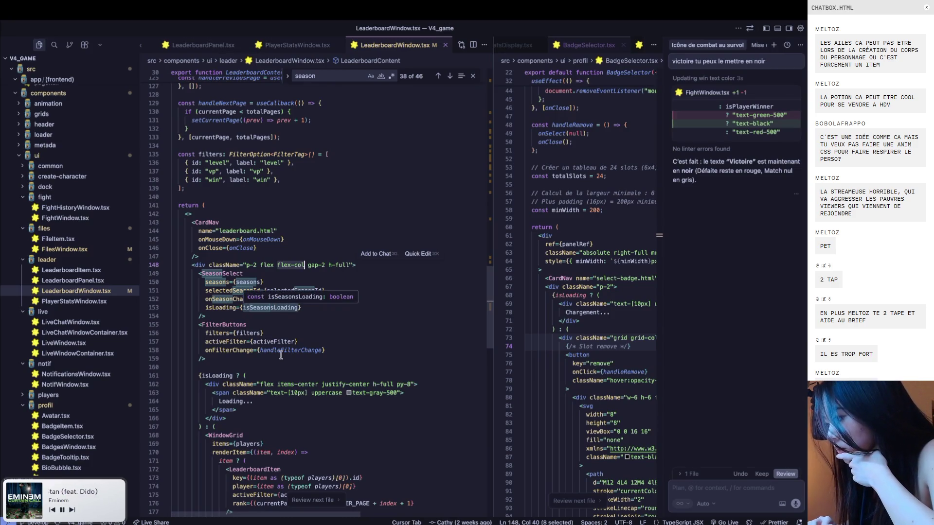
key("ctrl+Left")
key("ctrl+Right")
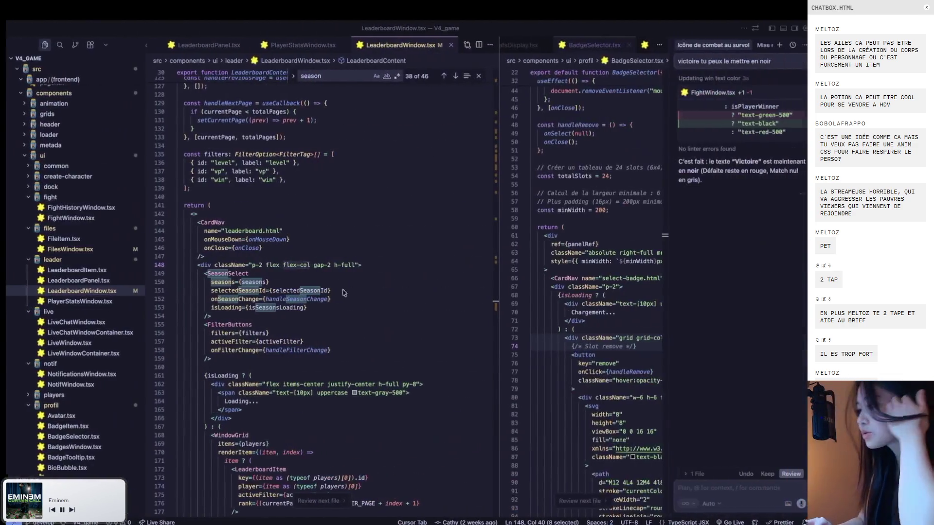
key("Return")
key("Return")
Start a new className div and select the container's opening and closing tags to change them to section
type("<div className=\"\"></div>")
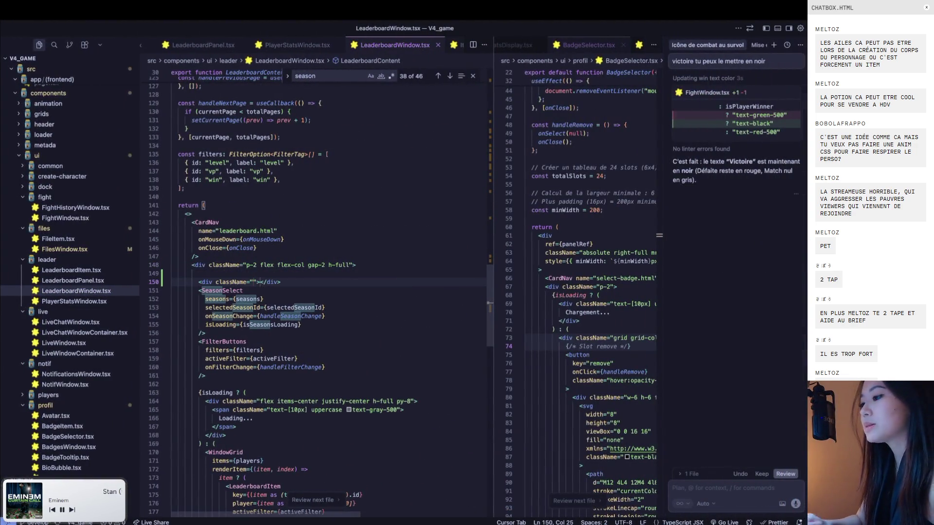
left_click(205, 265)
scroll(213, 342, "down", 6)
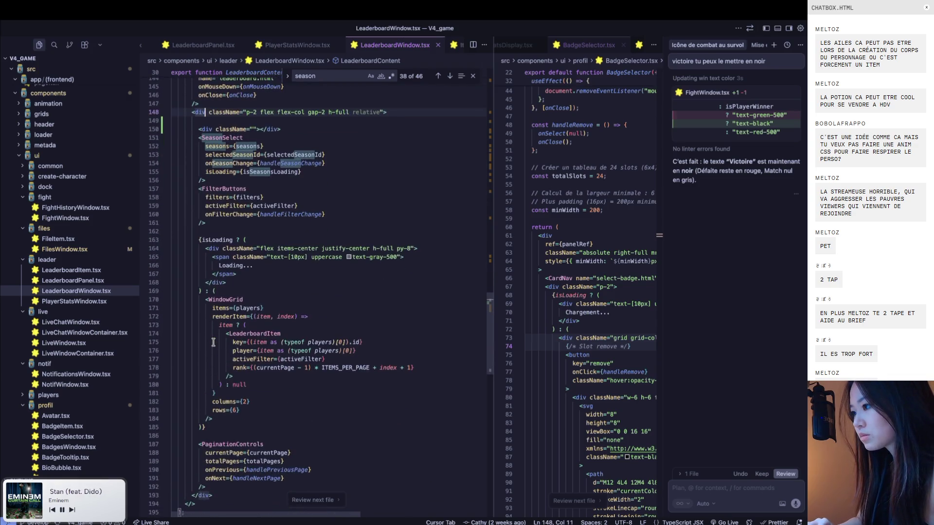
scroll(213, 342, "down", 7)
left_click(208, 321, "alt")
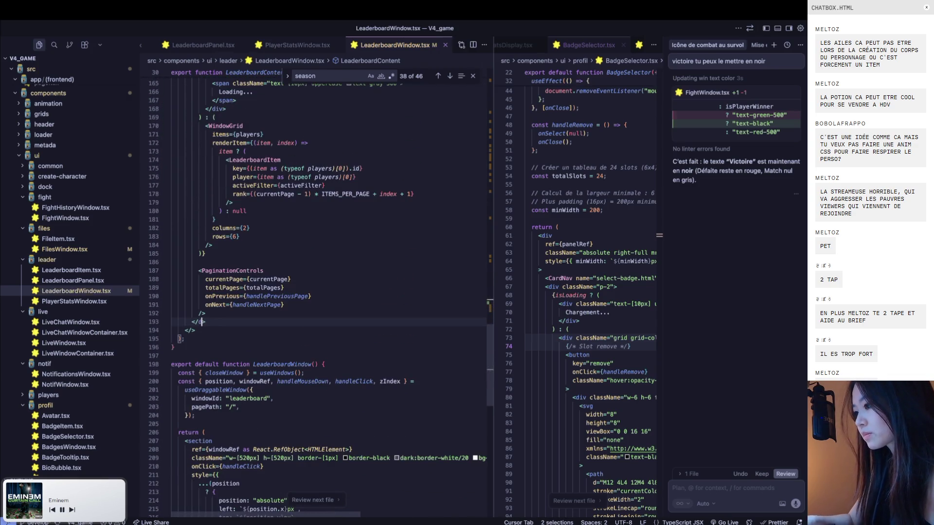
type("section>")
key("super+Tab")
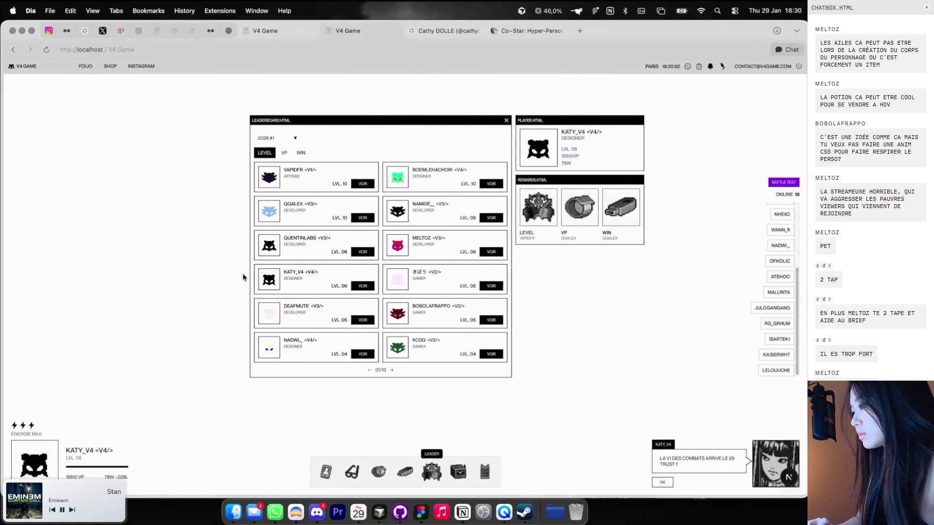
key("super+Tab")
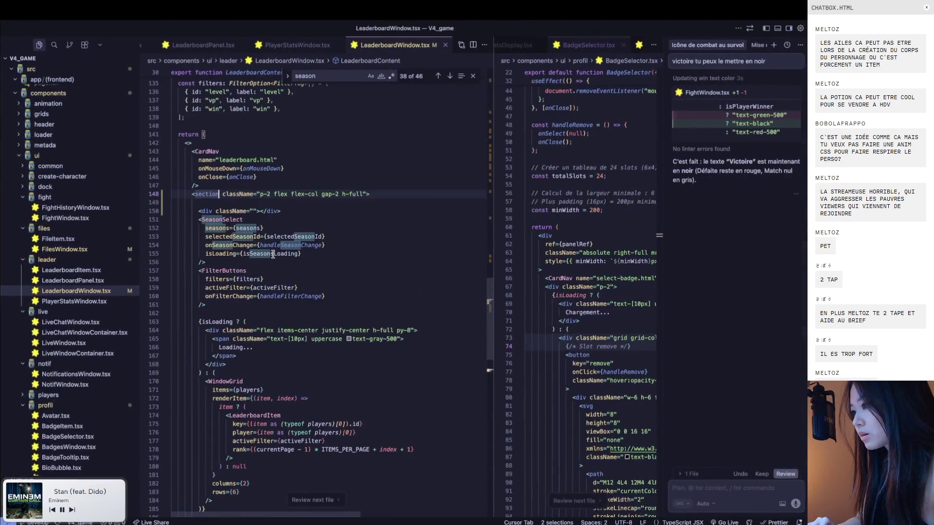
Move the SeasonSelect and FilterButtons blocks inside the new empty div
left_click(278, 222)
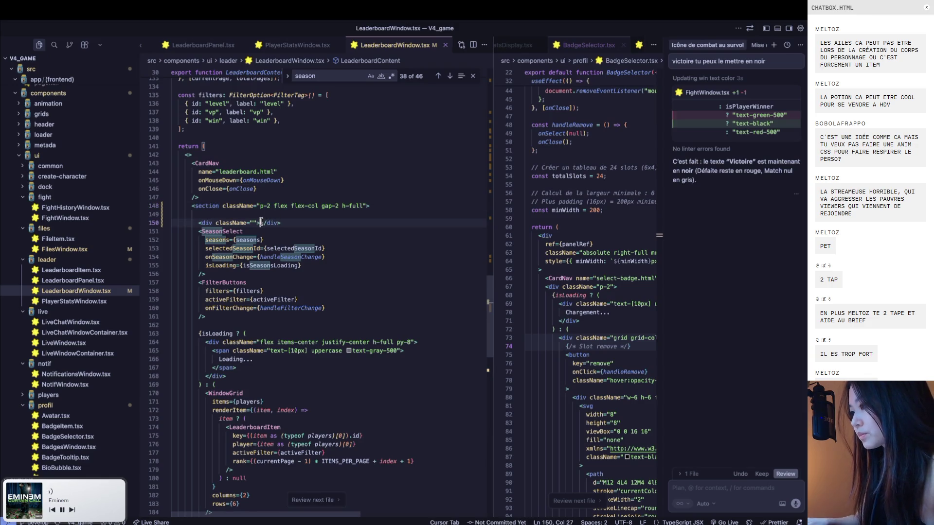
key("Return")
left_click_drag(198, 249, 206, 334)
key("ctrl+x")
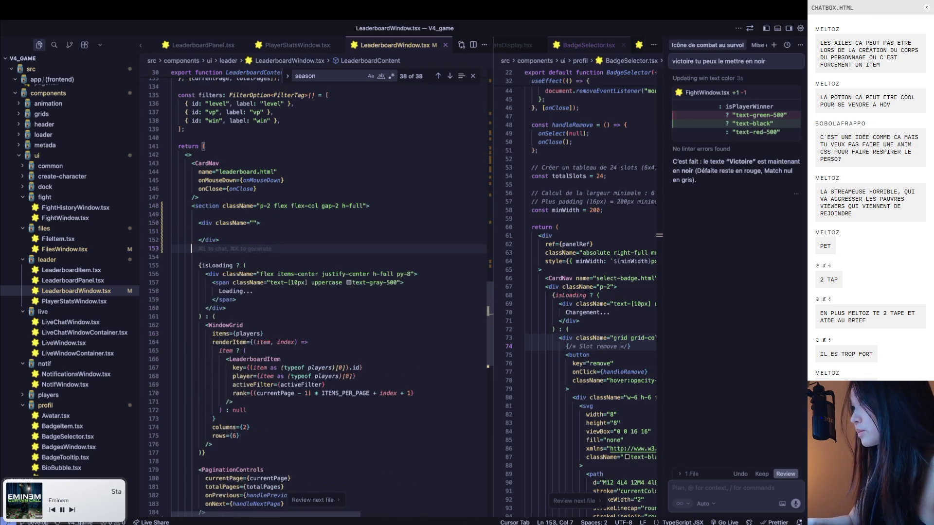
key("BackSpace")
key("BackSpace")
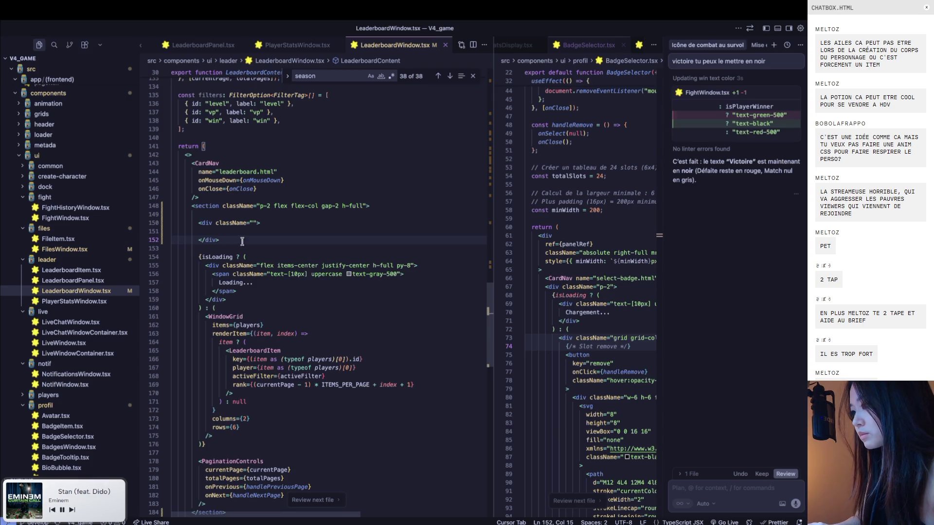
left_click(245, 233)
key("Tab")
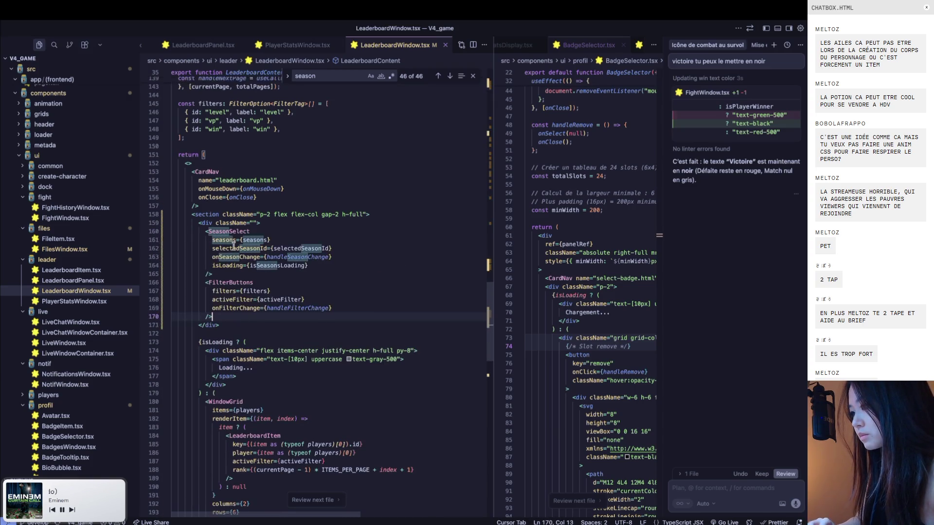
Give the wrapper div the classes flex items-center justify-between
key("super+Tab")
key("super+Tab")
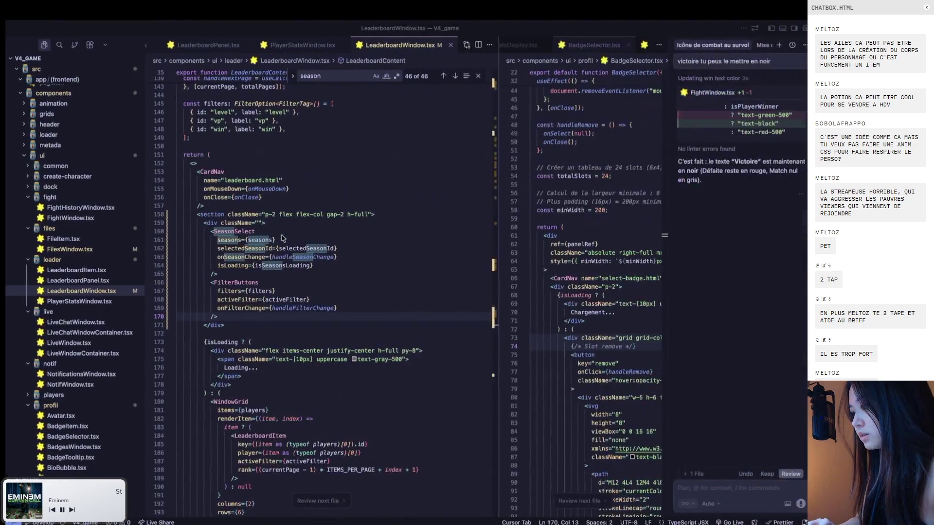
left_click(267, 223)
key("super+Tab")
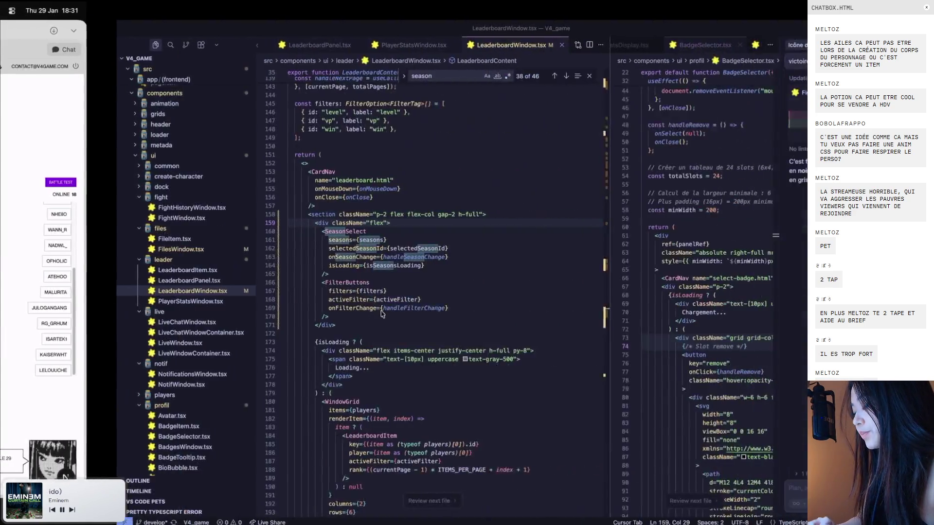
key("super+Tab")
type("items center ju")
key("BackSpace")
key("BackSpace")
key("BackSpace")
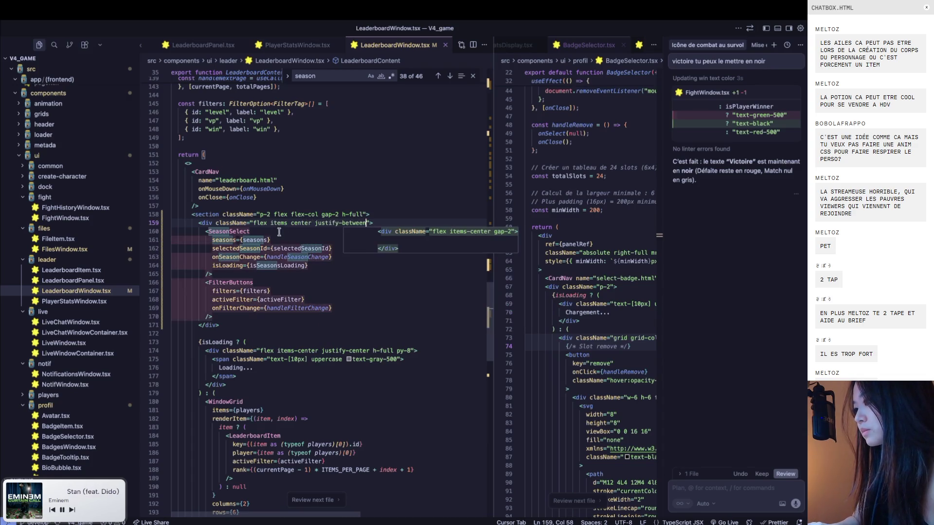
type("-")
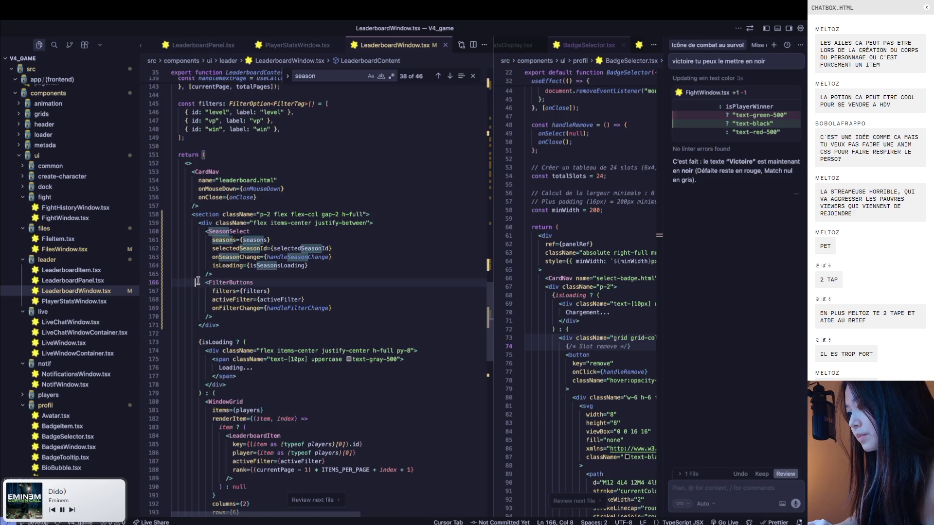
Move FilterButtons above SeasonSelect and check the leaderboard layout in the browser
left_click_drag(194, 281, 213, 317)
key("BackSpace")
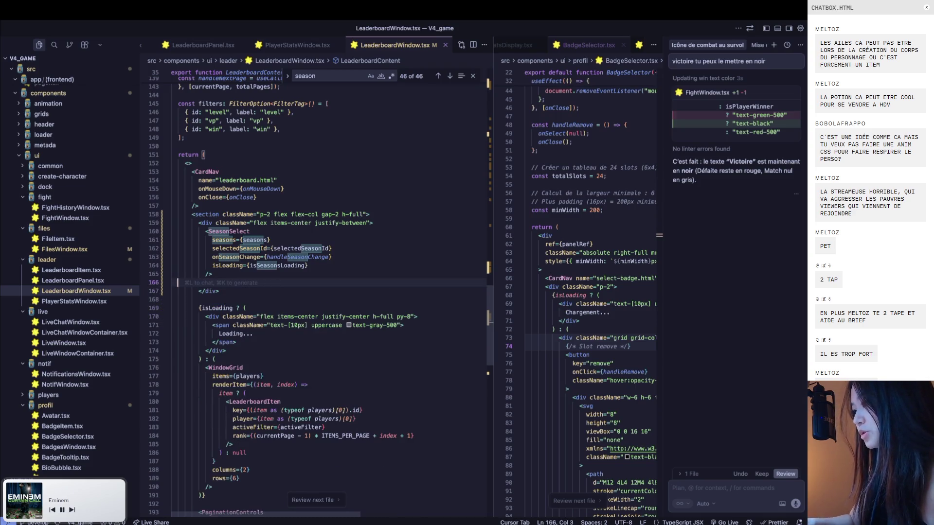
key("BackSpace")
key("BackSpace")
left_click(384, 223)
key("ctrl+v")
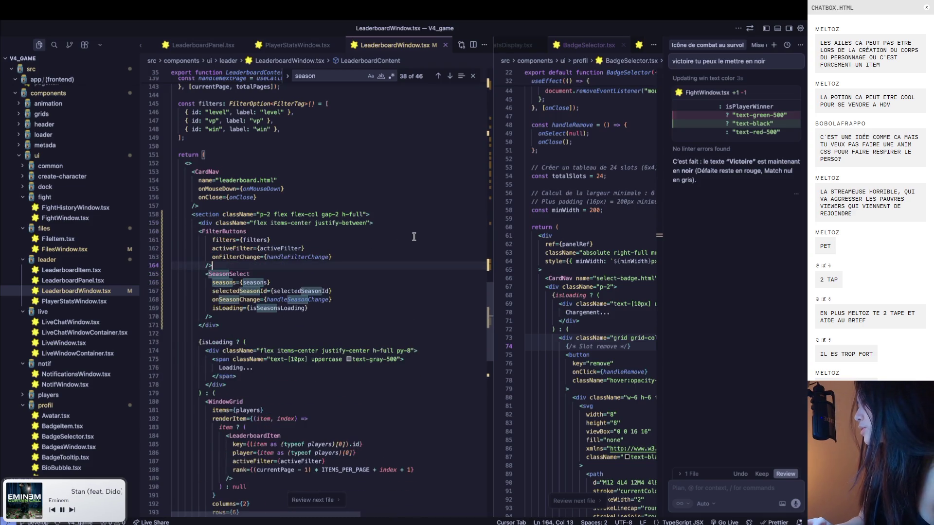
key("super+Tab")
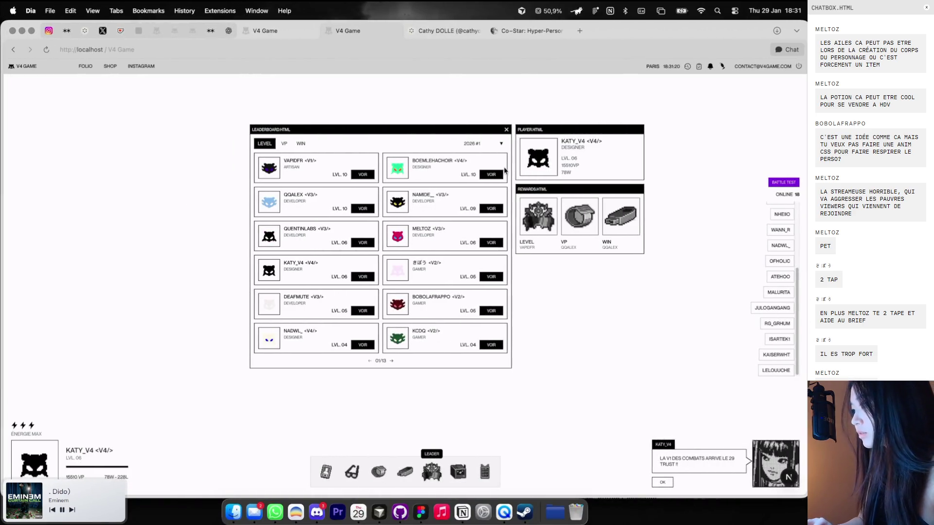
Open the season selector and screenshot the leaderboard's right column
left_click(501, 146)
left_click(488, 152)
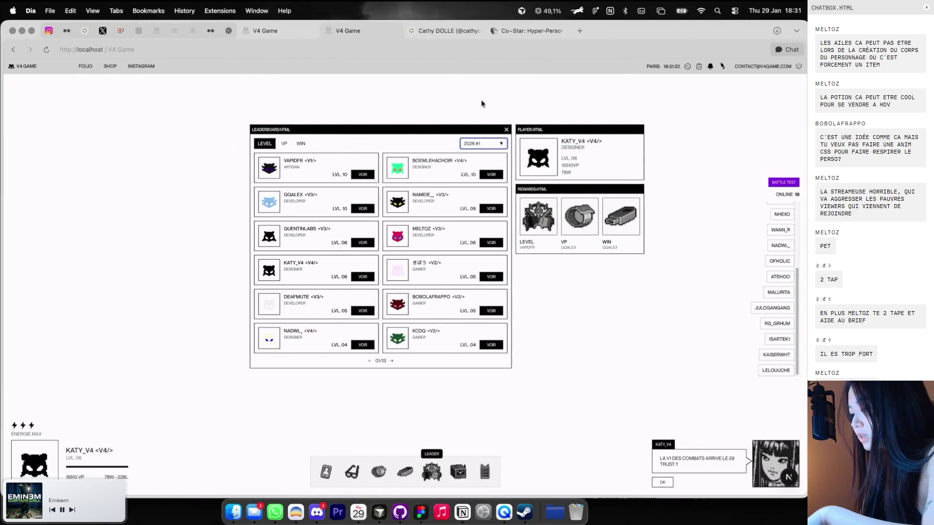
key("super+shift+4")
left_click_drag(429, 125, 517, 369)
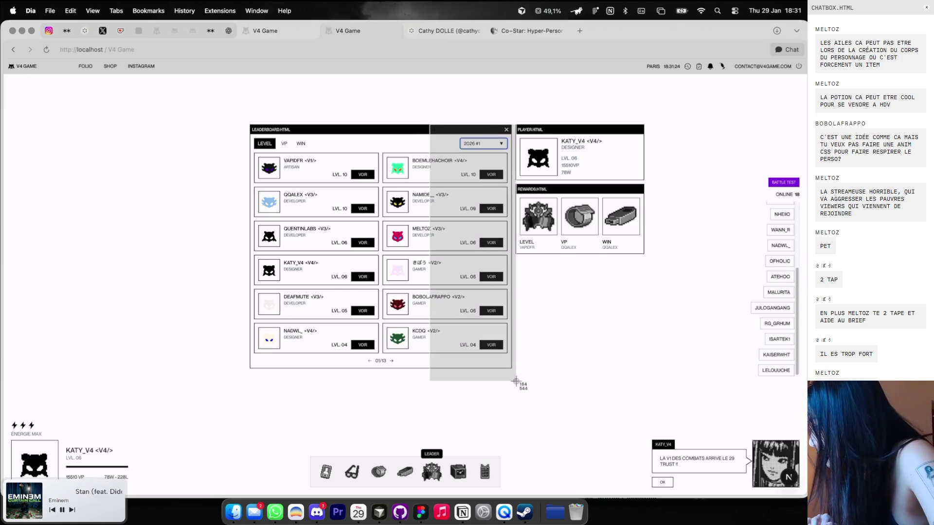
Back in Cursor, scroll up the file list and open LeaderboardPanel.tsx
key("super+Tab")
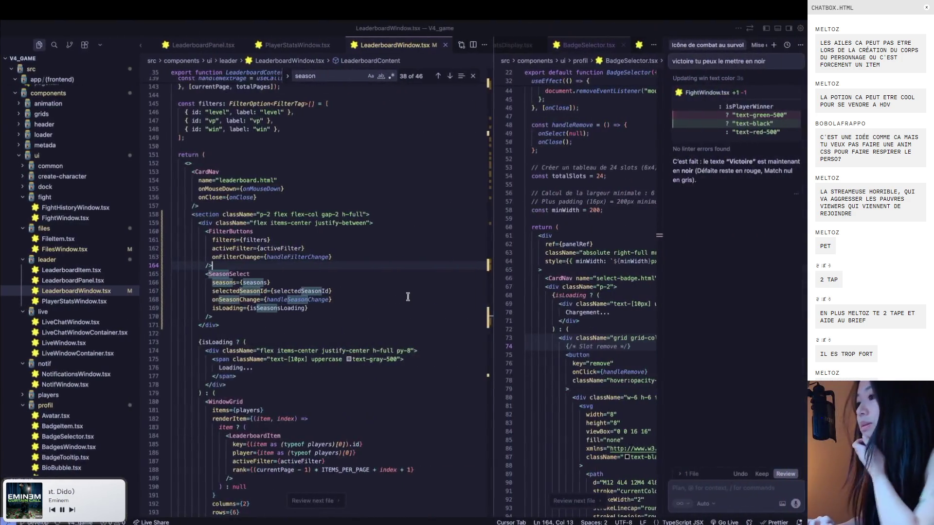
scroll(406, 299, "up", 3)
scroll(394, 287, "up", 3)
scroll(389, 275, "up", 3)
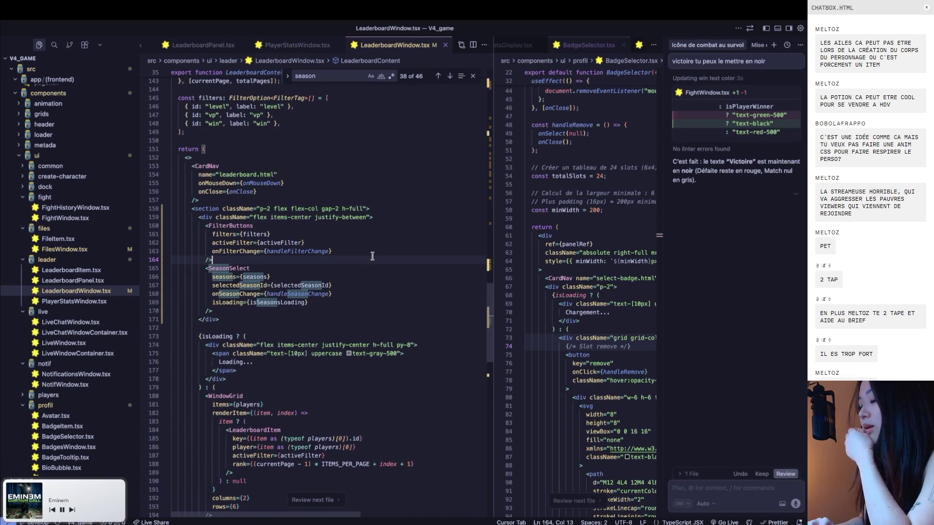
scroll(375, 256, "up", 3)
scroll(373, 243, "up", 1)
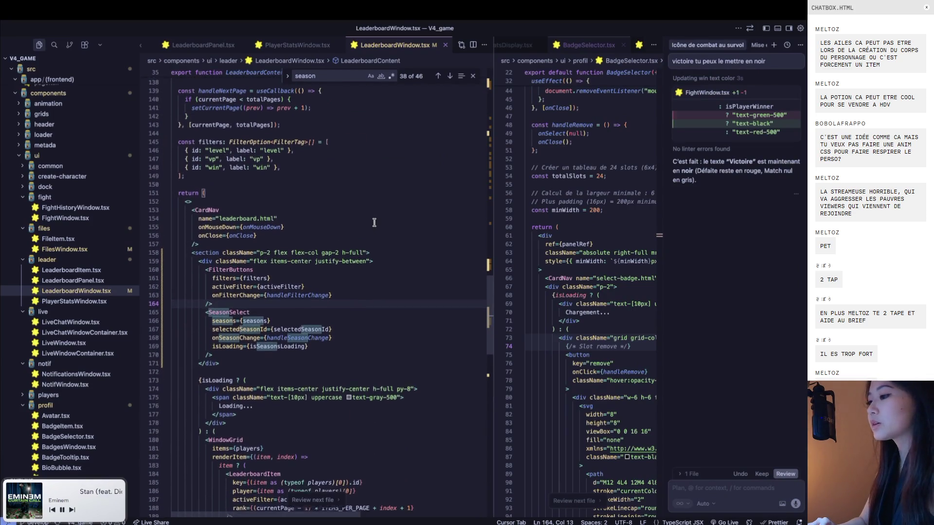
left_click(103, 283)
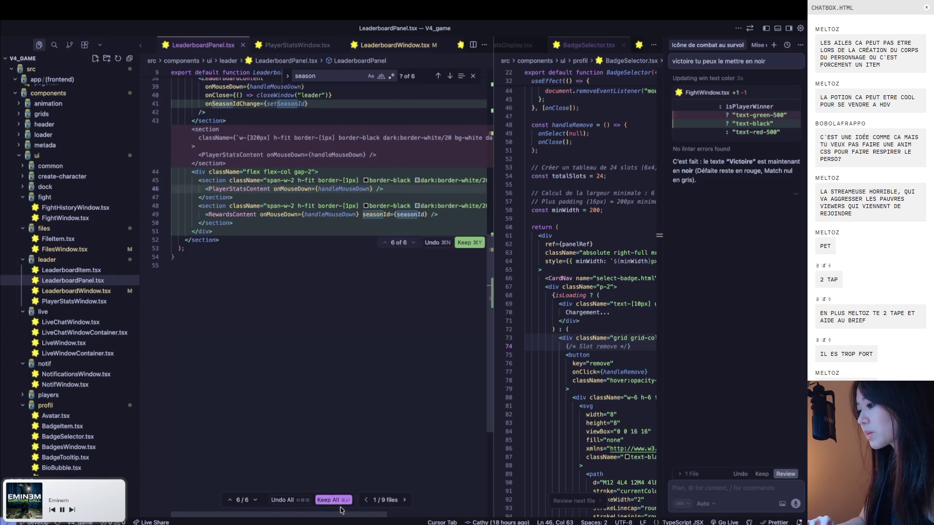
Keep all pending LeaderboardPanel.tsx changes and begin an h-[520px height class after gap-2
left_click(339, 500)
scroll(348, 339, "up", 3)
scroll(348, 339, "up", 3)
scroll(347, 339, "up", 3)
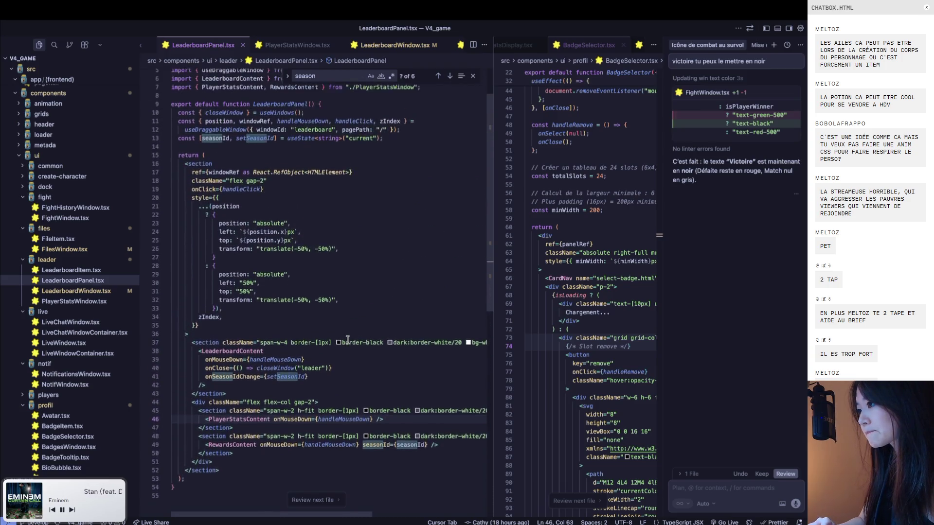
scroll(348, 339, "up", 1)
left_click(286, 208)
left_click(262, 203)
type("h-[520px")
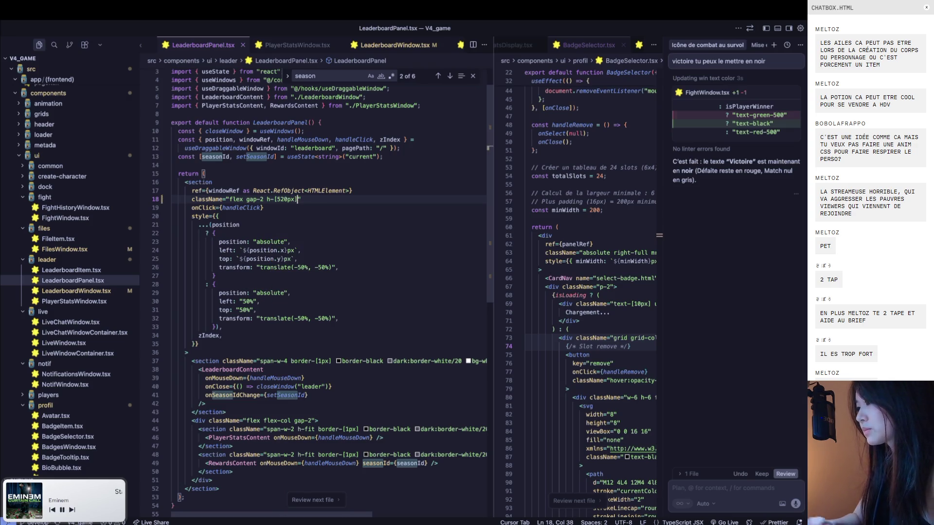
In the game, close and reopen the leaderboard window to see the change
key("super+Tab")
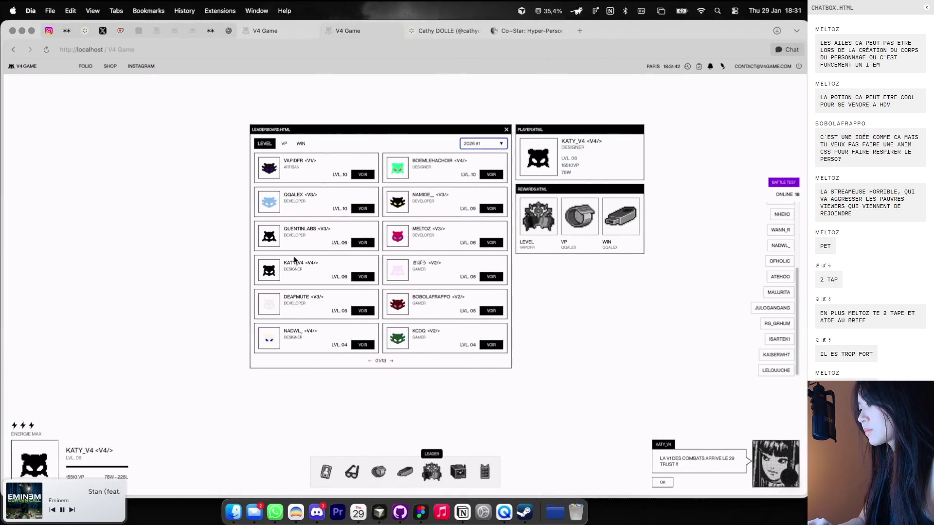
left_click(428, 475)
left_click(429, 475)
Toggle the leaderboard closed and open several times, then shift it slightly up and right
left_click(430, 475)
left_click(432, 476)
left_click(432, 477)
left_click(432, 477)
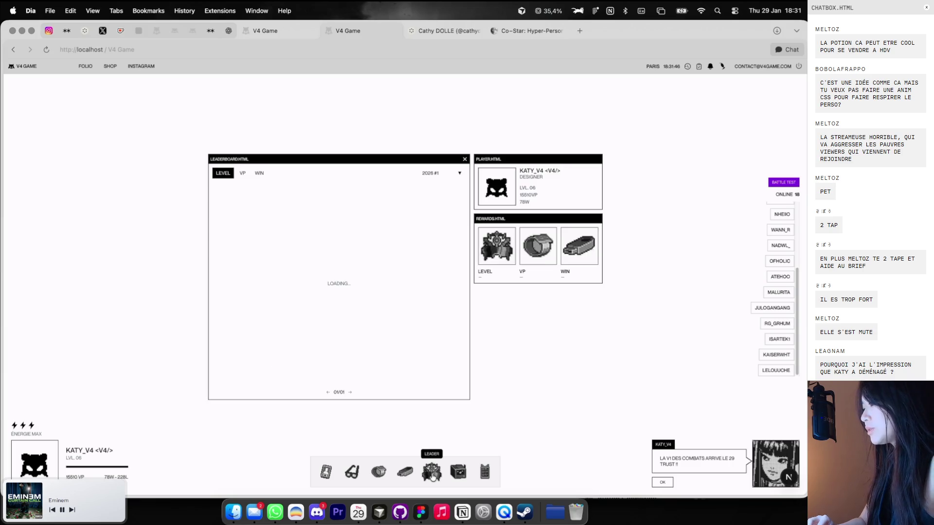
left_click(432, 476)
left_click(433, 476)
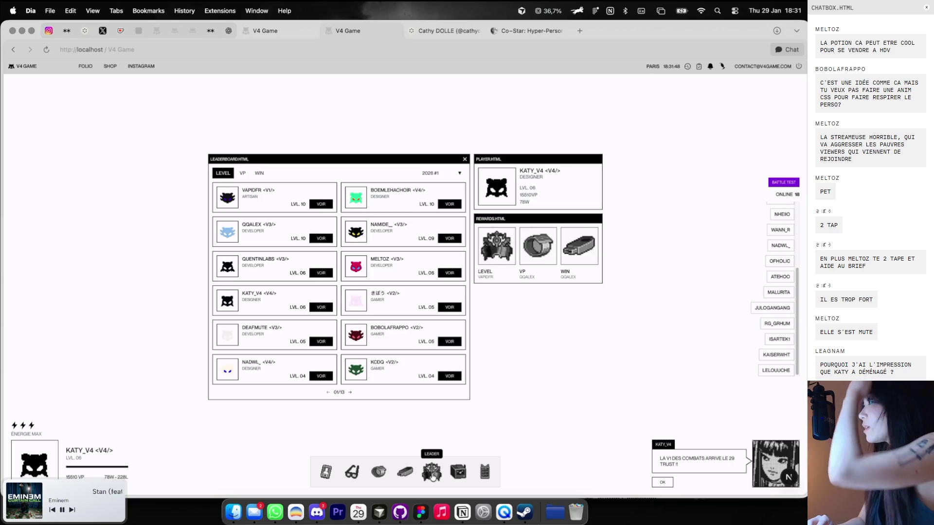
left_click(432, 477)
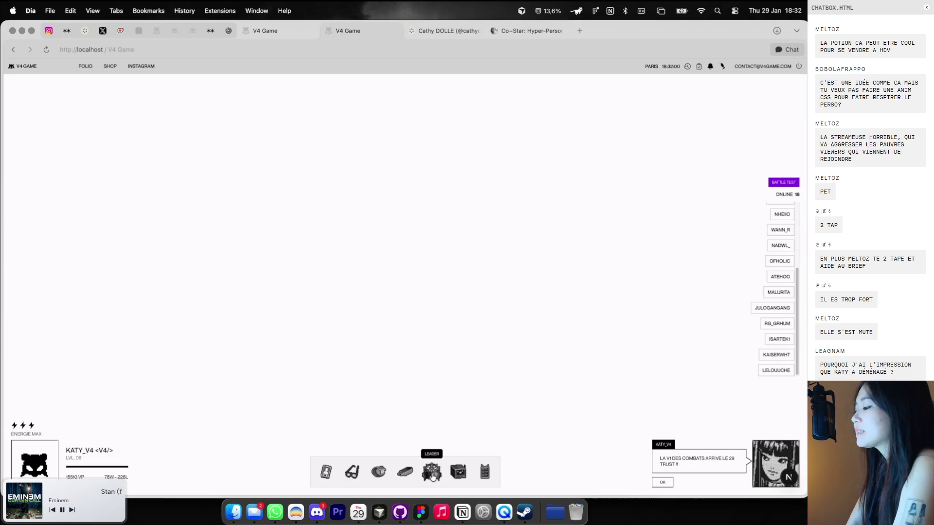
left_click(432, 476)
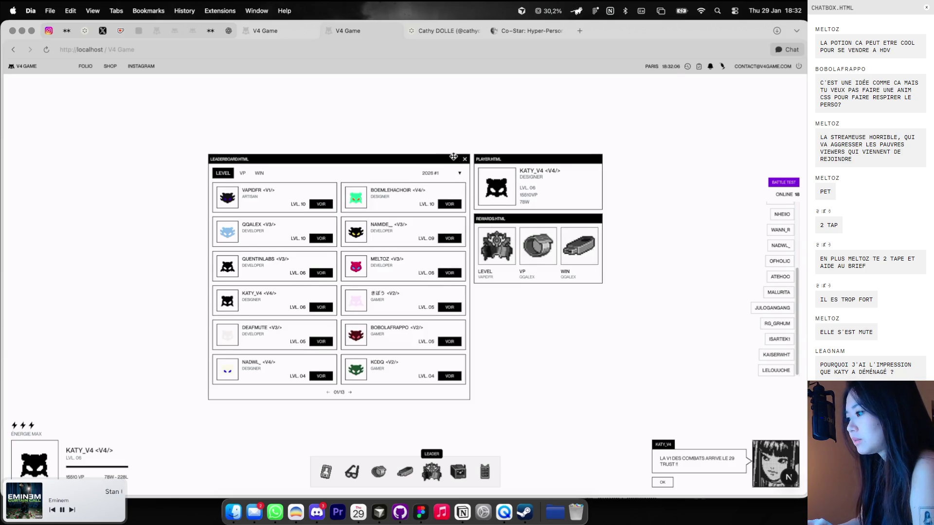
left_click_drag(453, 156, 470, 143)
Rank the leaderboard by VP, re-sort it, then close the leaderboard windows
left_click(275, 160)
left_click(259, 160)
left_click(241, 160)
left_click(481, 145)
Open and close each dock window: chat, video, leaderboard, garage, shop, inventory and profile
left_click(483, 472)
left_click(481, 471)
left_click(457, 472)
left_click(431, 471)
left_click(430, 472)
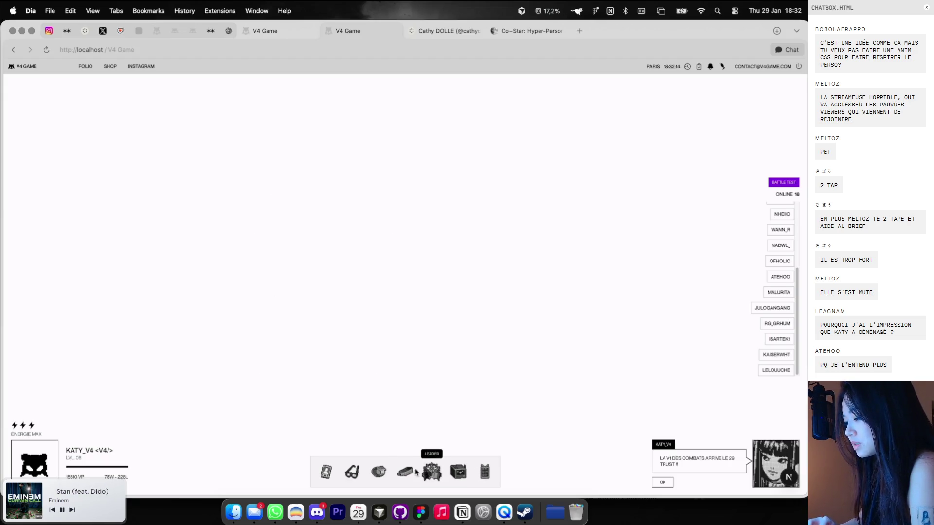
left_click(405, 471)
left_click(405, 471)
left_click(379, 472)
left_click(381, 473)
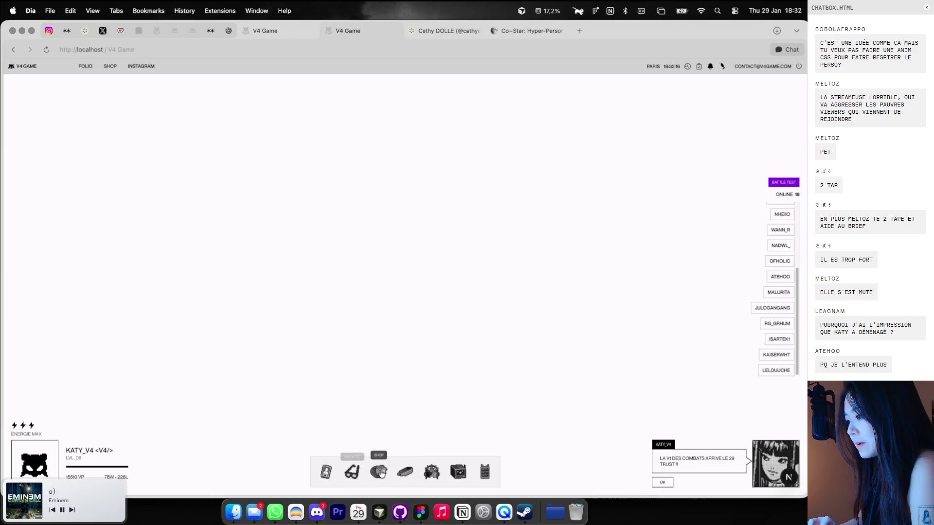
left_click(351, 471)
left_click(352, 472)
left_click(326, 470)
left_click(778, 276)
Open an online player's profile, start a fight, then close the profile and fight window
left_click(779, 276)
left_click(790, 276)
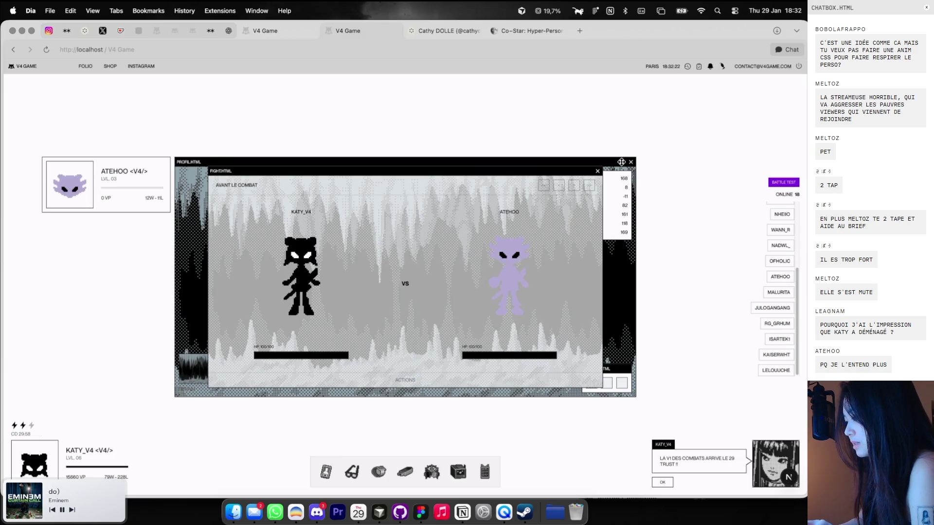
left_click_drag(595, 166, 646, 132)
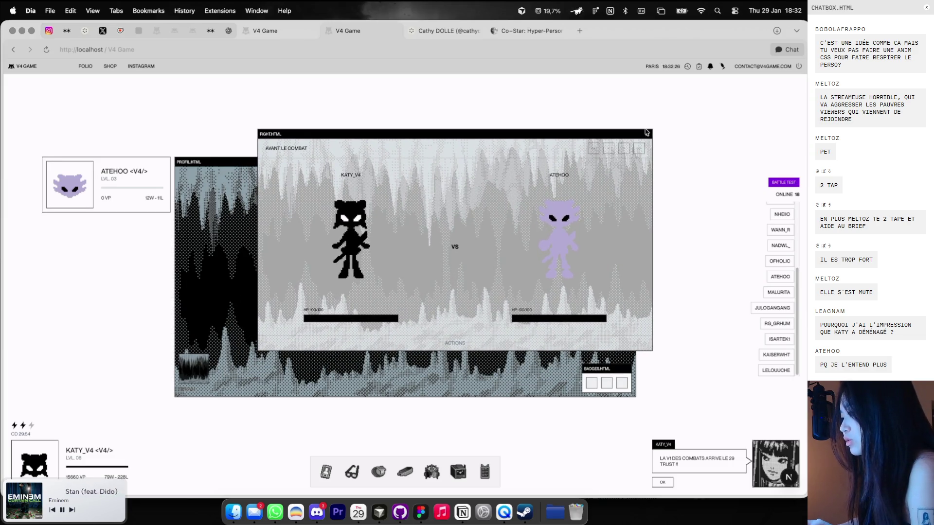
left_click(387, 353)
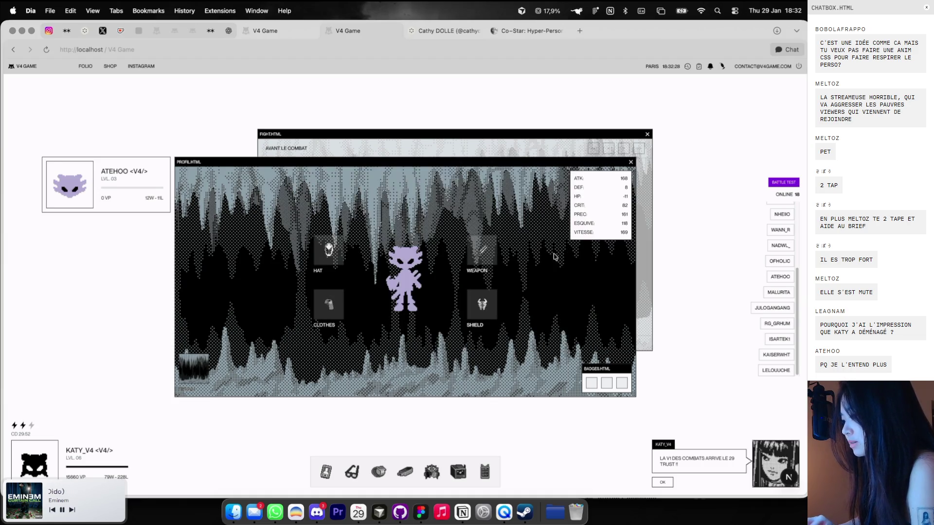
left_click(630, 160)
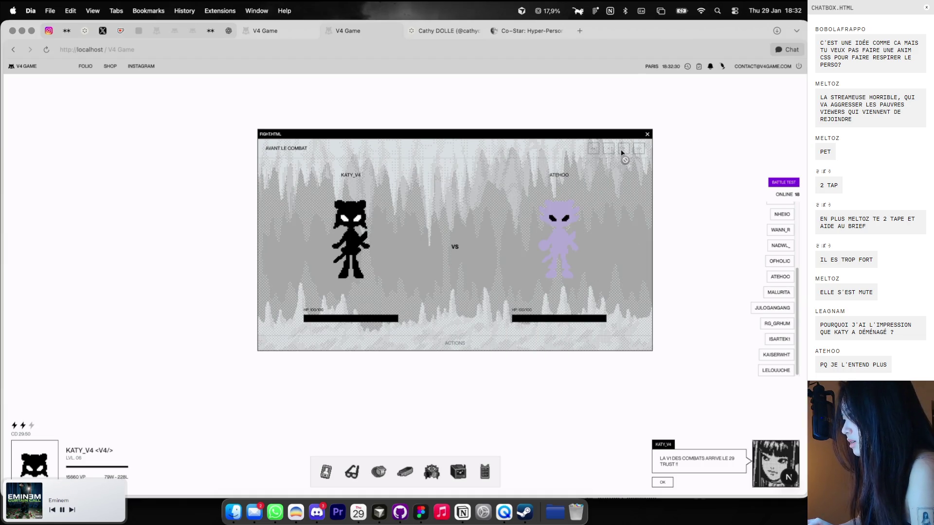
left_click(647, 134)
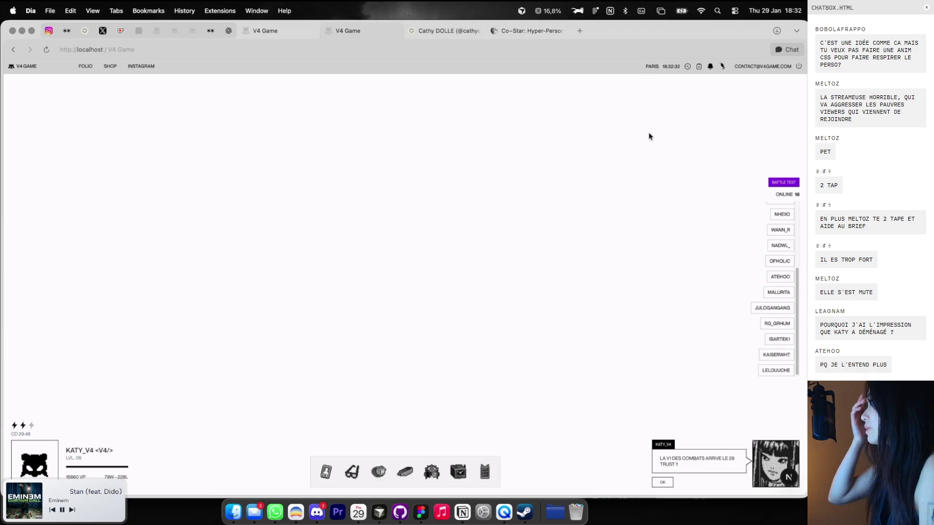
Open Profil and Inventory side by side, then view other online players' profiles
left_click(334, 468)
left_click(351, 471)
left_click_drag(441, 159, 313, 141)
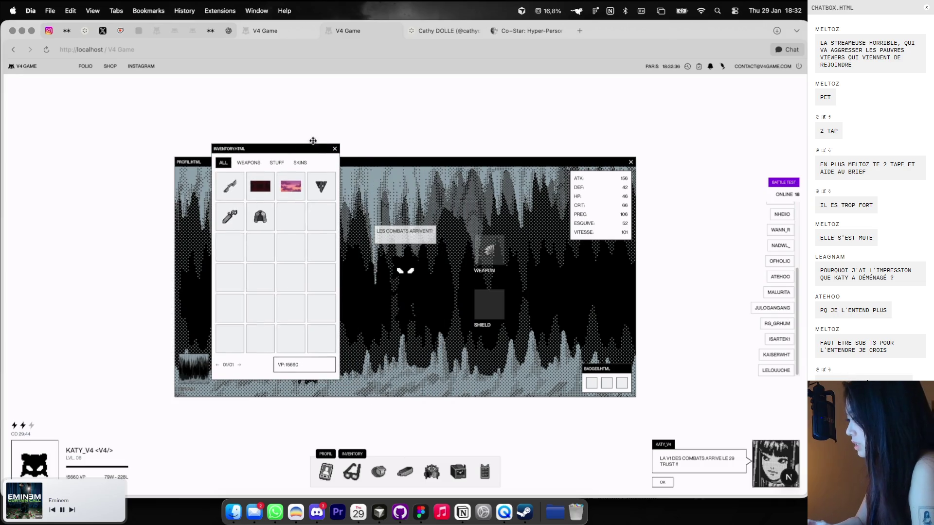
left_click(780, 229)
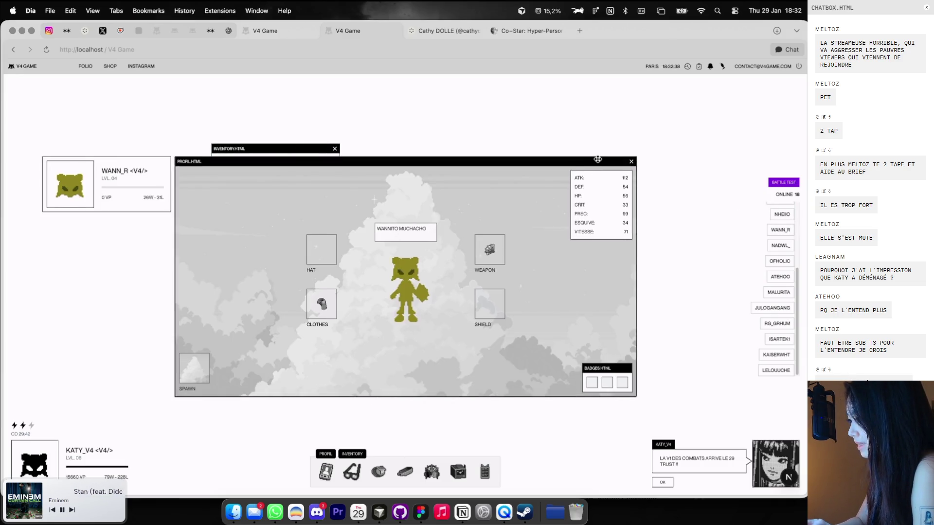
left_click_drag(597, 160, 676, 159)
left_click(771, 307)
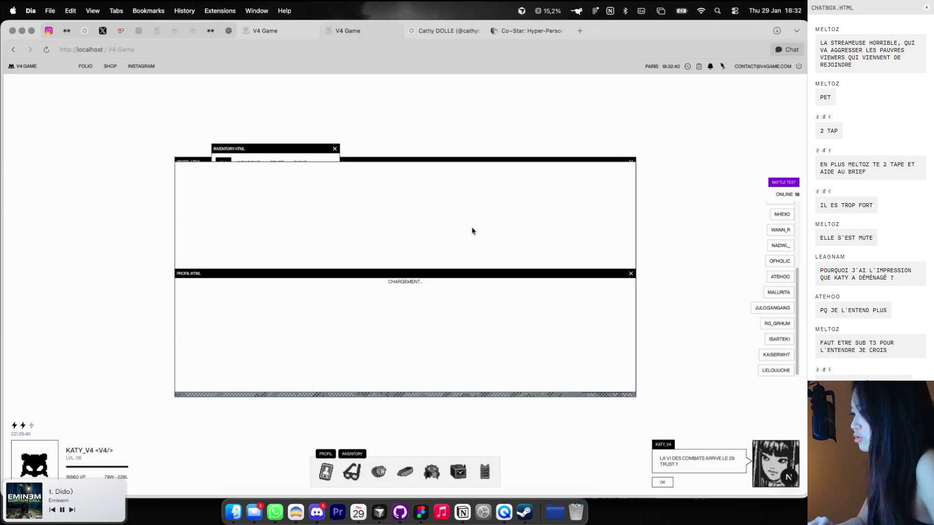
Open ProfilWindow.tsx in Cursor via Quick Open
key("super+Tab")
key("super+p")
type("windo")
key("BackSpace")
key("BackSpace")
key("BackSpace")
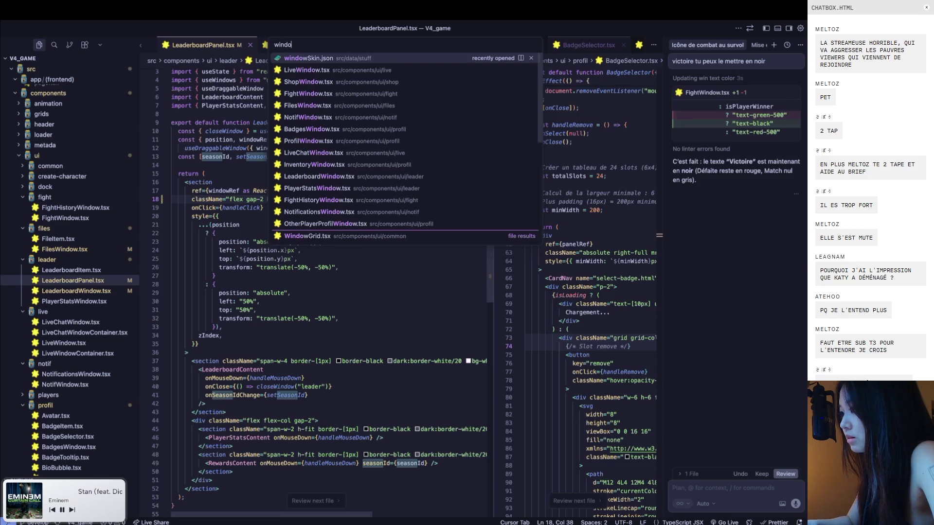
type("Profu")
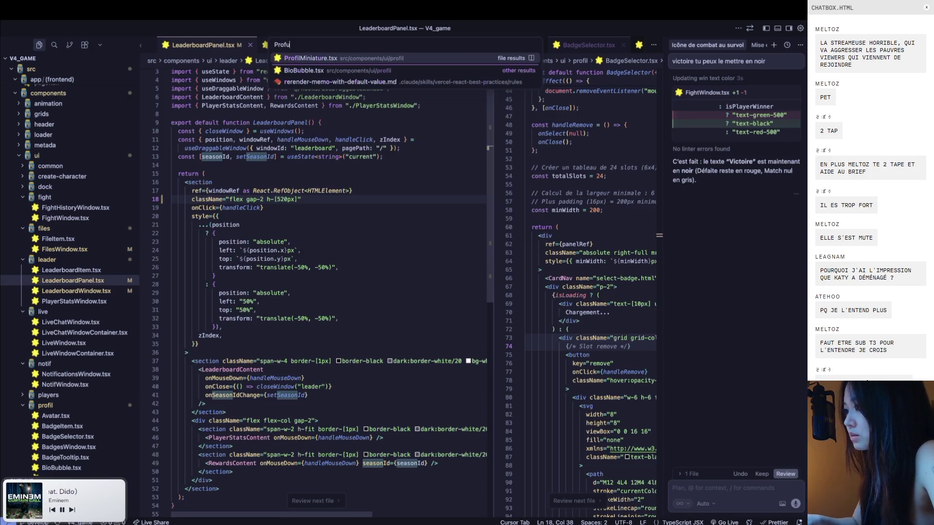
key("BackSpace")
key("Return")
Search ProfilWindow.tsx for 'card' to reach the CardNav usage at line 216
left_click(406, 325)
left_click(410, 216)
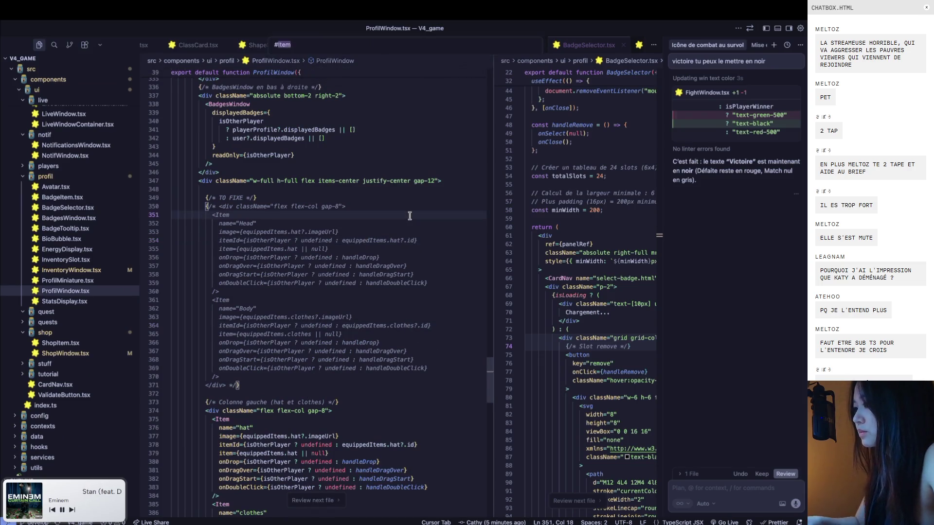
key("ctrl+p")
left_click(413, 228)
key("ctrl+f")
type("navB")
key("ctrl+a")
type("c")
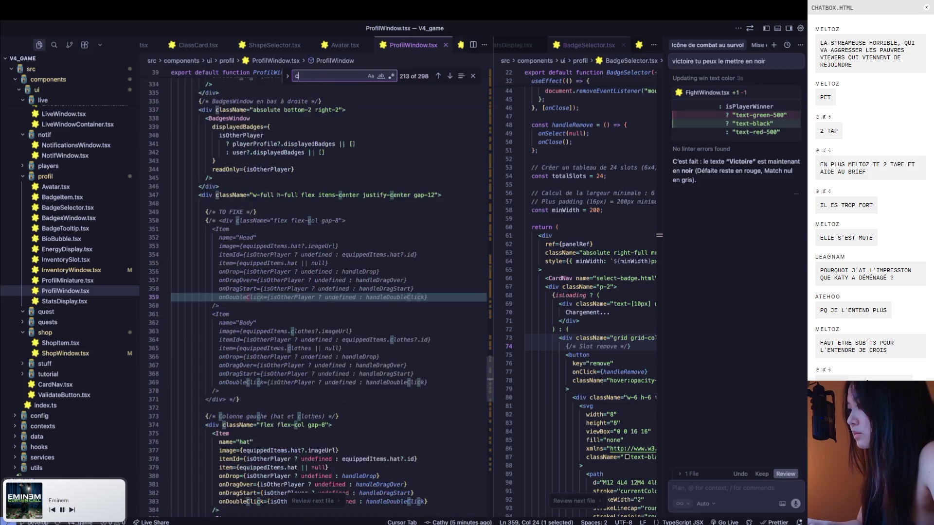
type("ardNav")
left_click(450, 76)
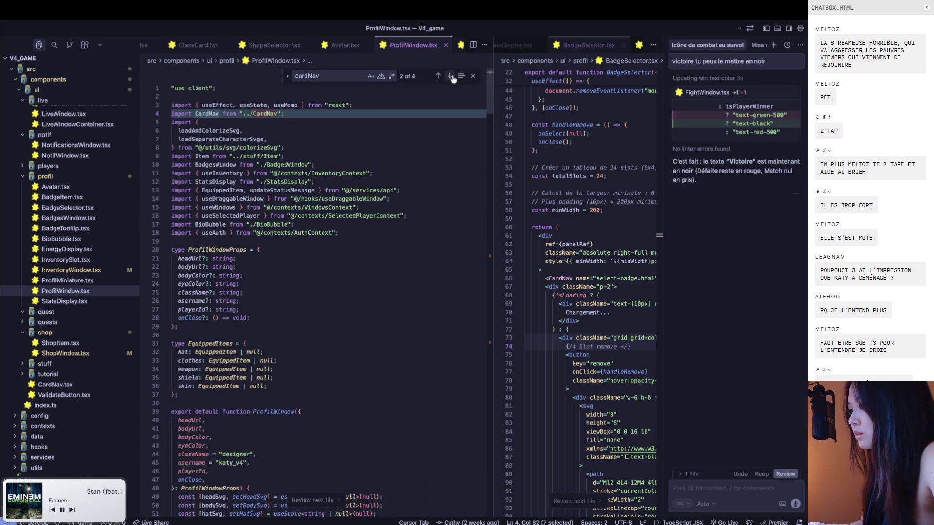
left_click(450, 76)
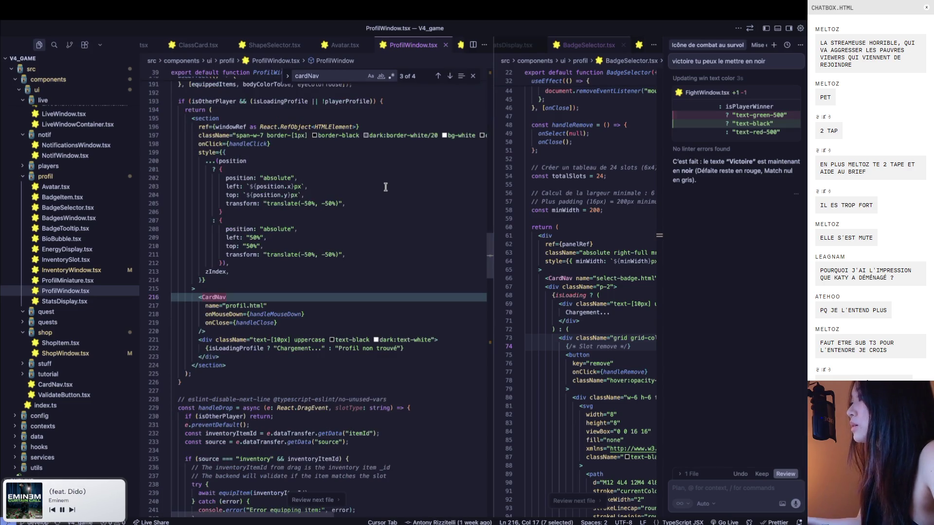
left_click(262, 337)
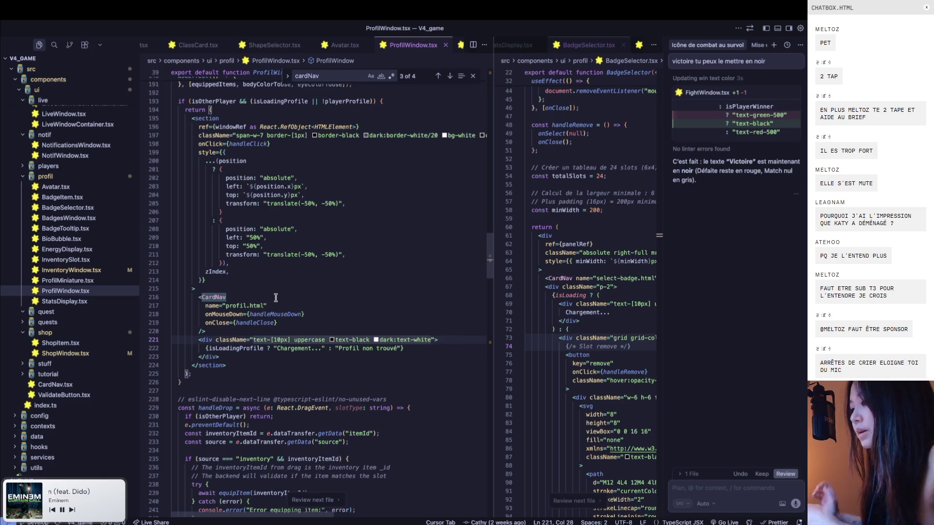
Open CardNav.tsx, keep its suggested edit, and show it widened in the right editor group
key("ctrl+Left")
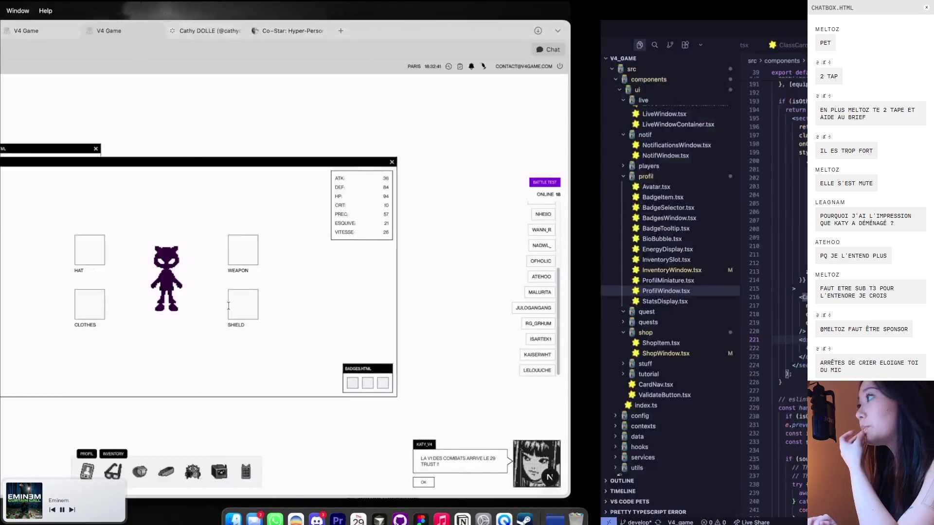
key("ctrl+Right")
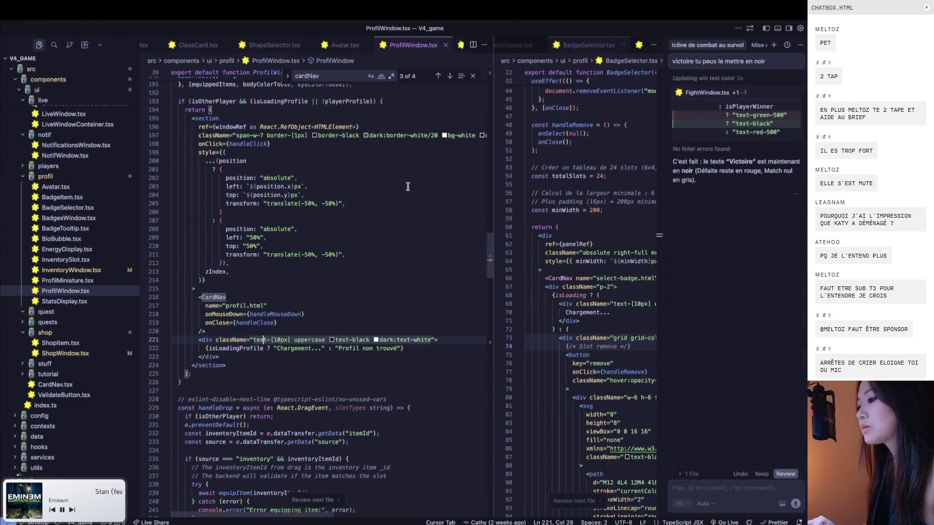
key("ctrl+p")
type("cardN")
key("Return")
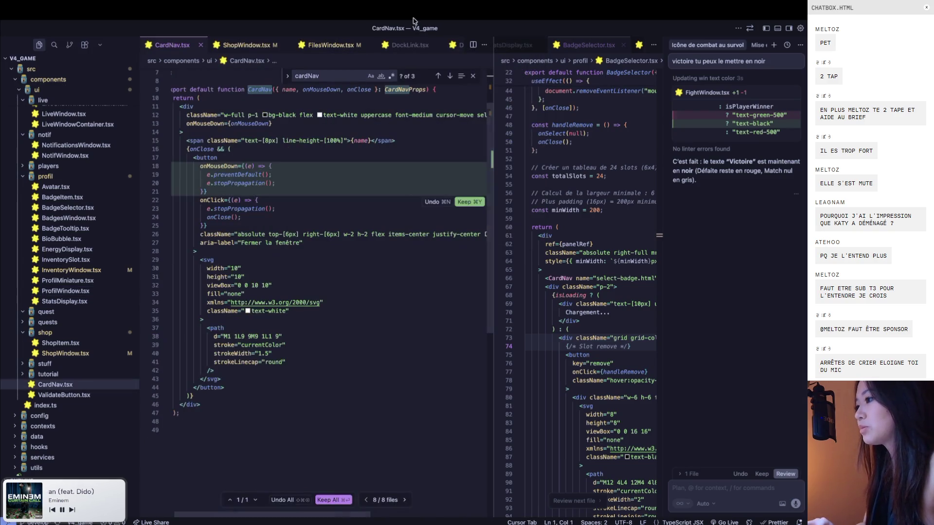
left_click(333, 500)
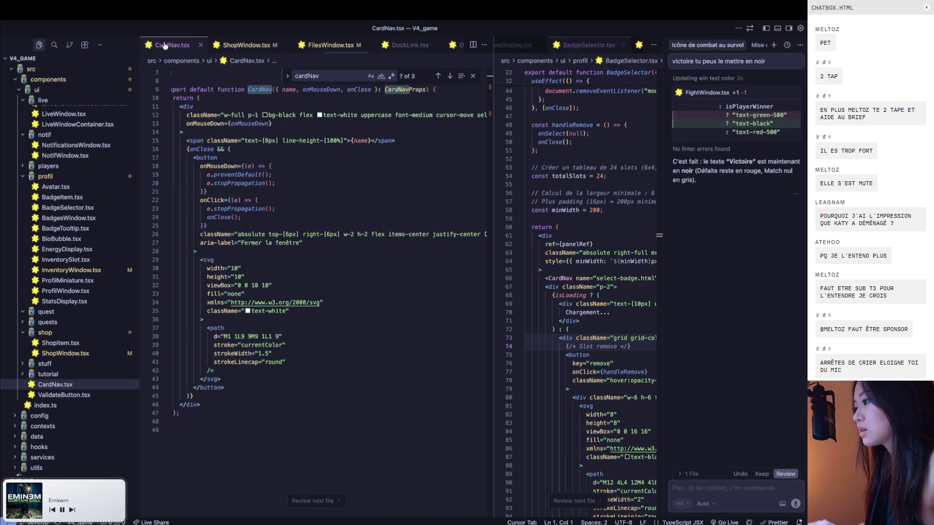
left_click_drag(546, 45, 547, 44)
key("ctrl+alt+b")
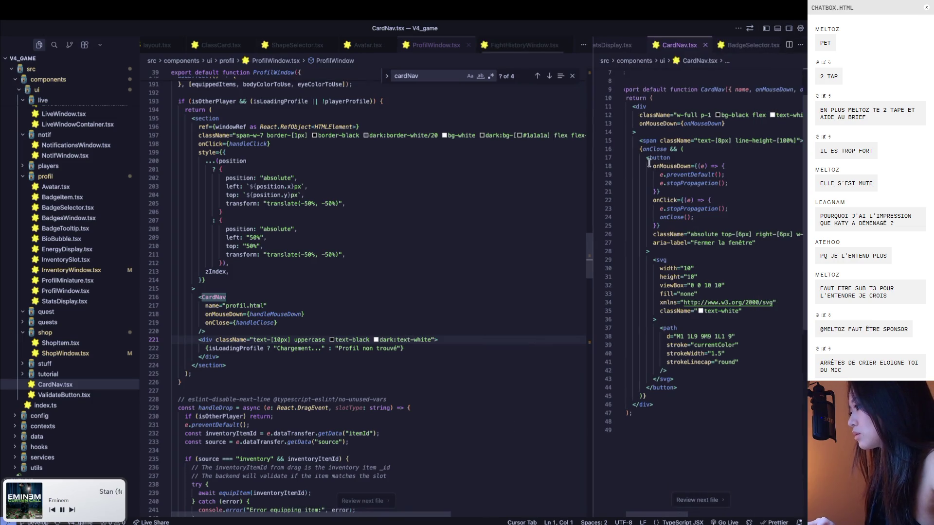
left_click_drag(593, 68, 443, 69)
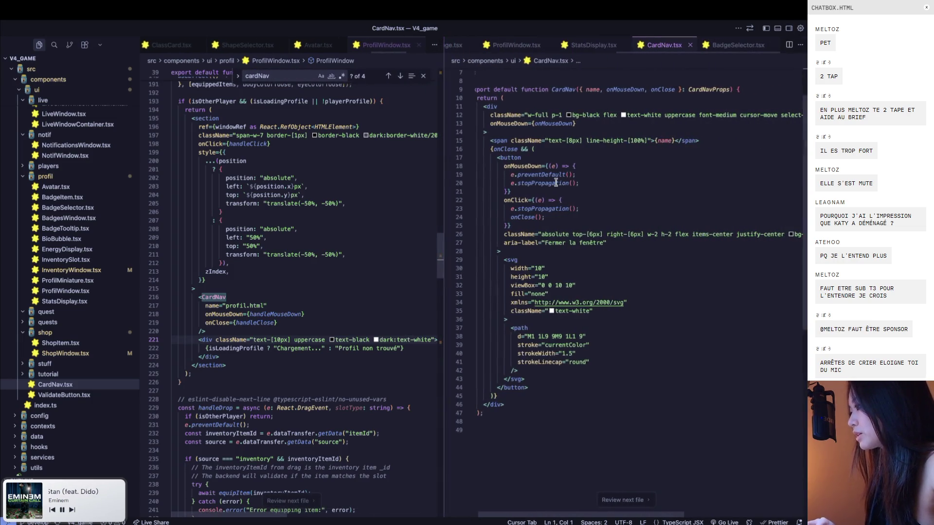
left_click(607, 165)
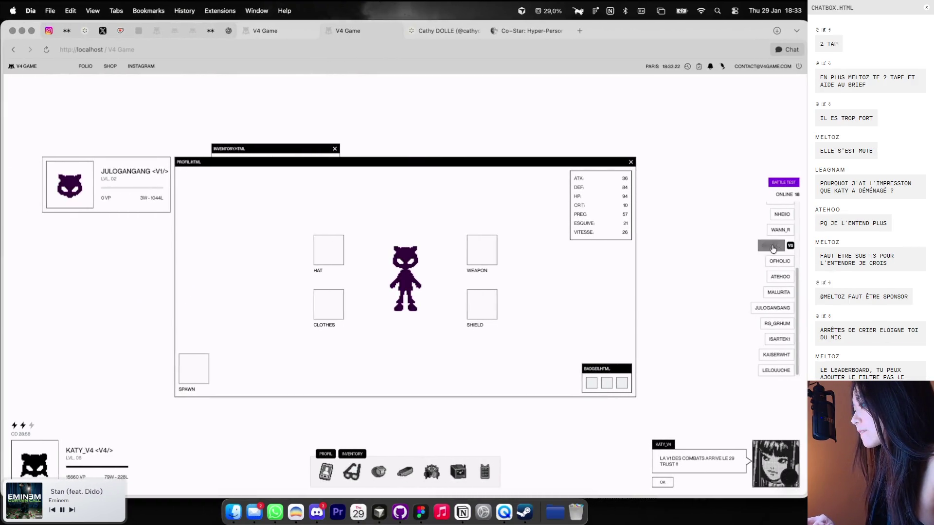
left_click(772, 247)
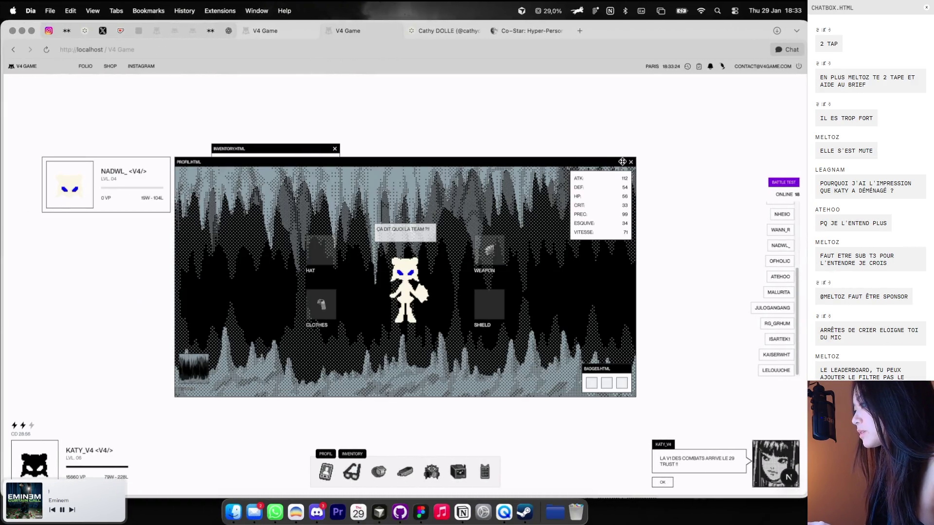
left_click(780, 230)
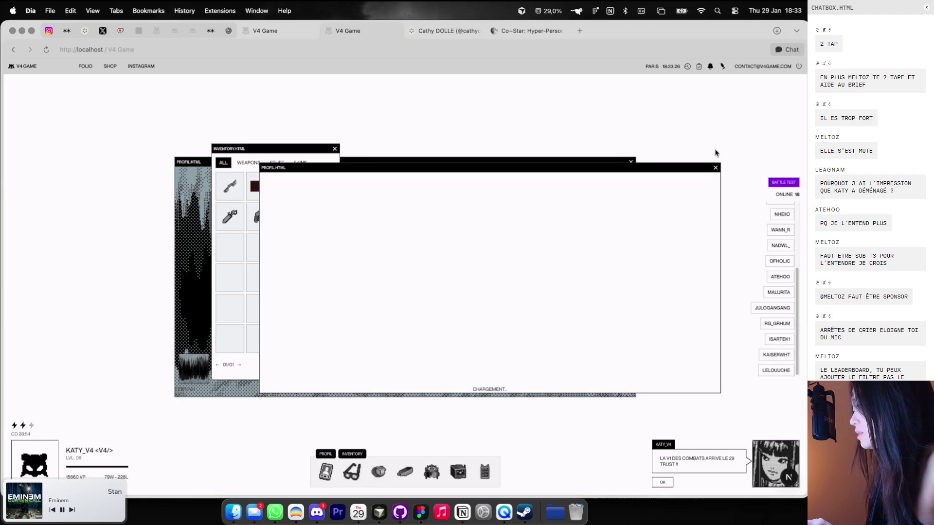
left_click(776, 324)
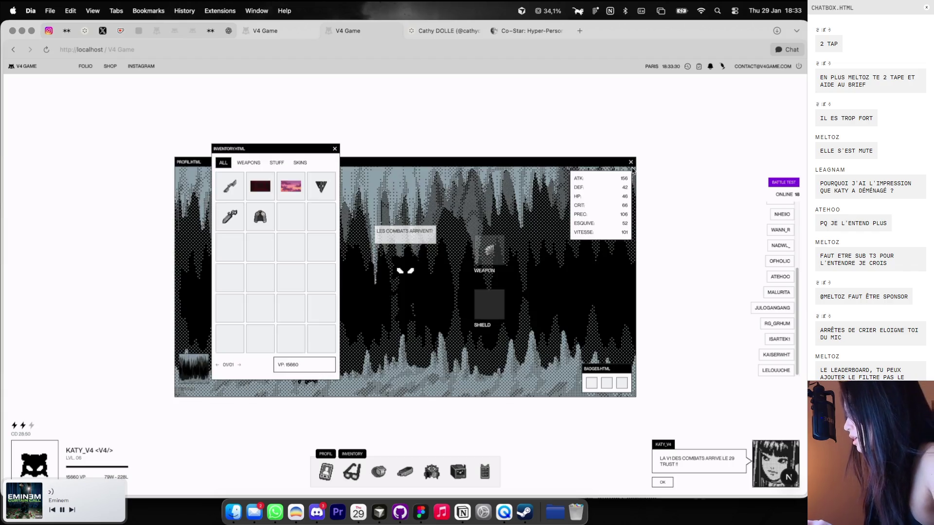
left_click(630, 168)
left_click(334, 148)
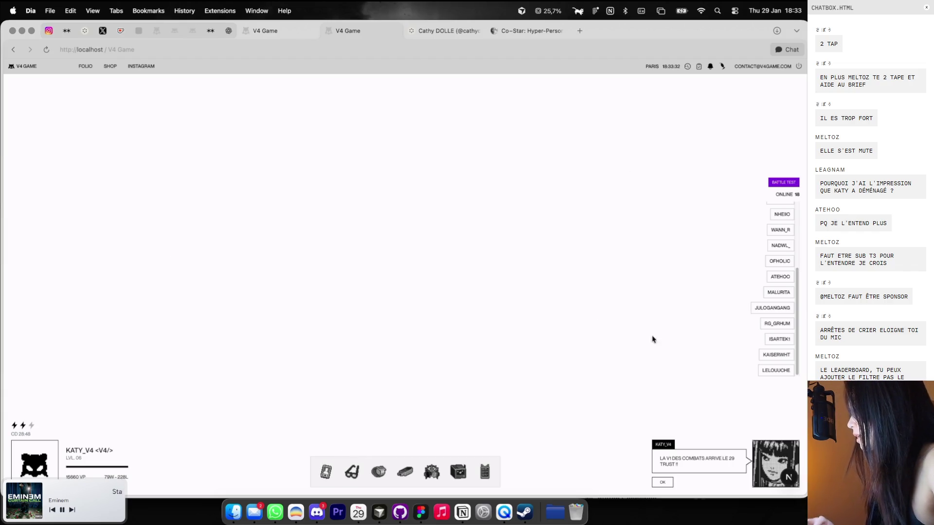
Open and close the LELOUUCHE, JULOGANGANG and WANN_R profile windows in turn
left_click(776, 370)
left_click(629, 169)
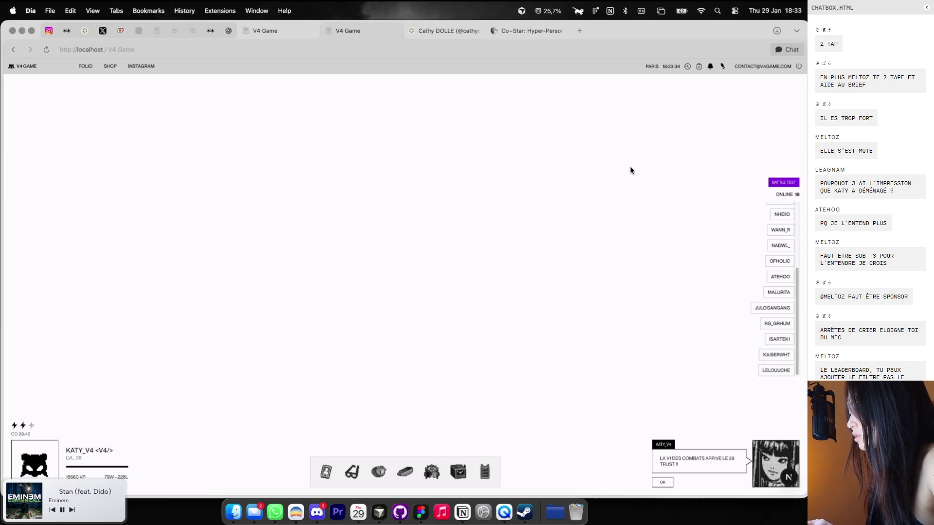
left_click(765, 311)
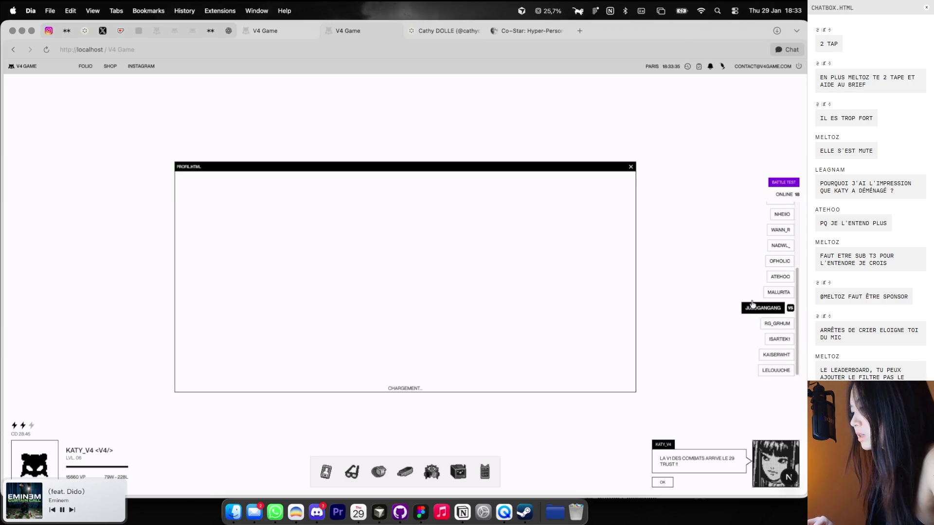
left_click(630, 164)
left_click(779, 229)
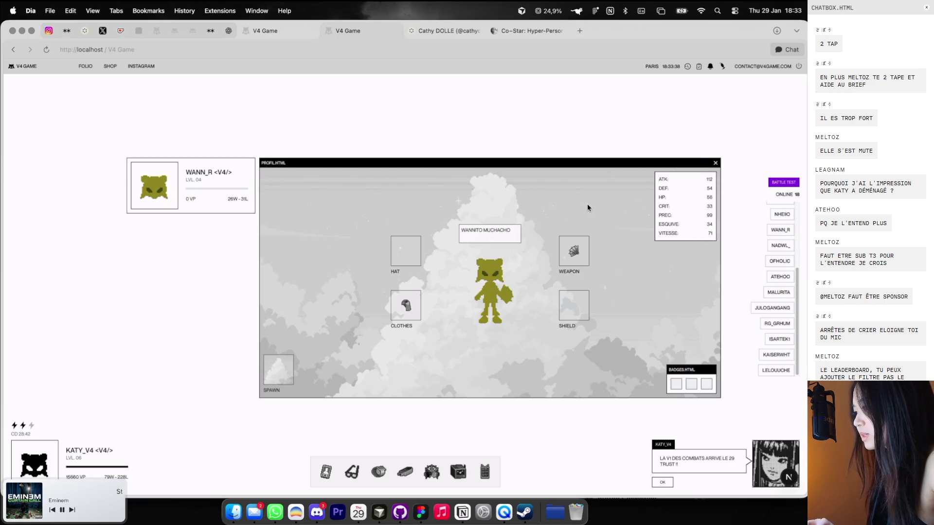
left_click(715, 164)
Open NHEIIO's profile window, move it up and right, and close it
left_click(781, 214)
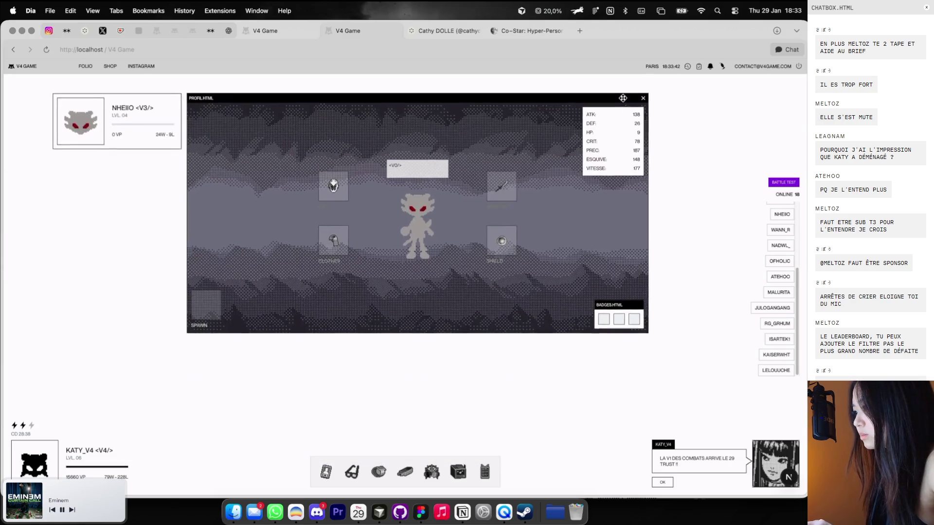
left_click_drag(632, 159, 639, 114)
left_click(663, 111)
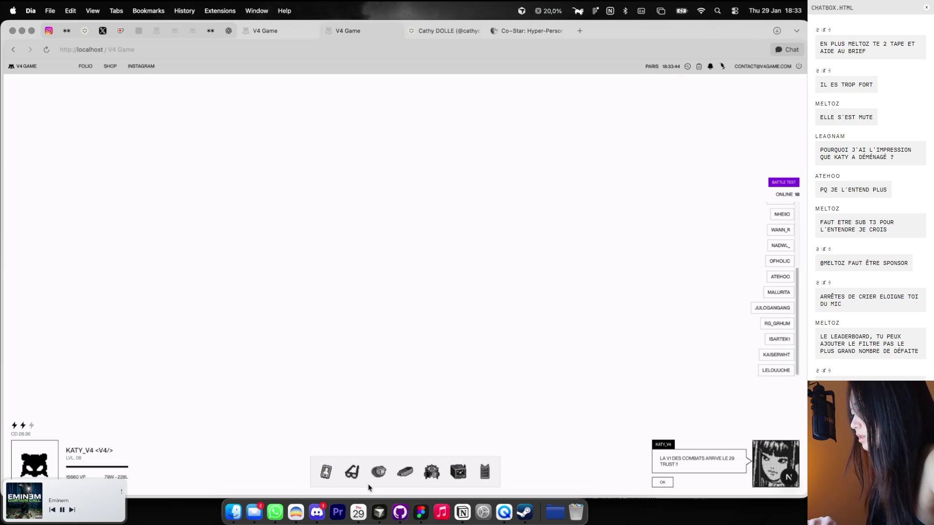
Open your own profile and each dock window in turn, through to the livestream window
left_click(326, 472)
left_click(350, 471)
left_click(379, 472)
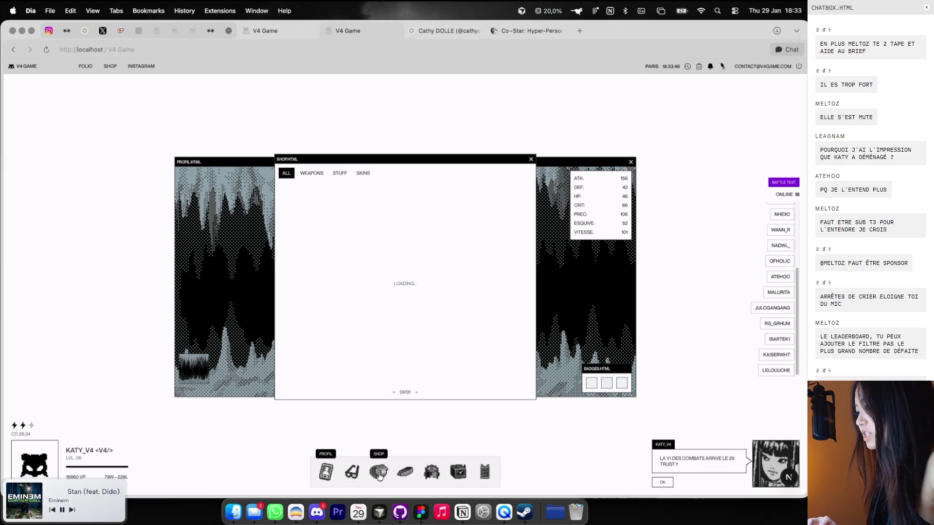
left_click(405, 472)
left_click(431, 471)
left_click(431, 472)
left_click(432, 471)
left_click(458, 471)
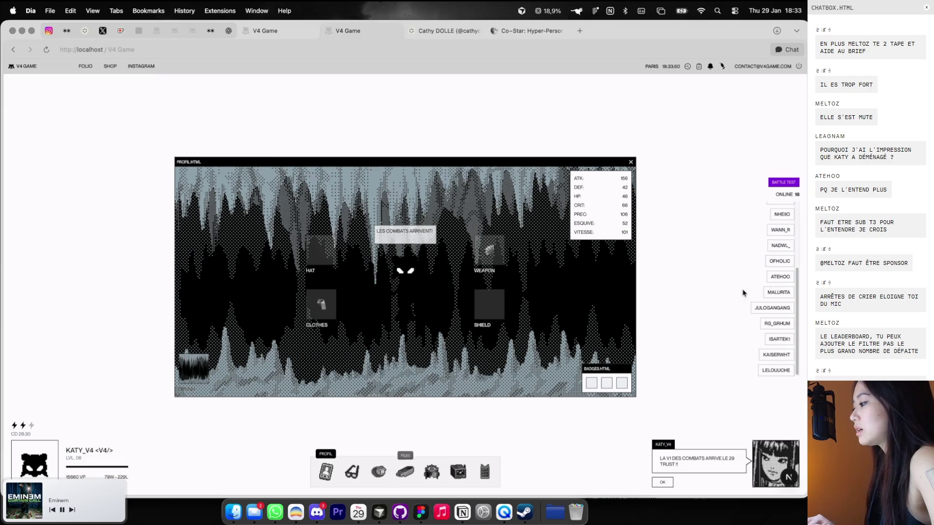
left_click(779, 245)
left_click_drag(527, 163, 583, 126)
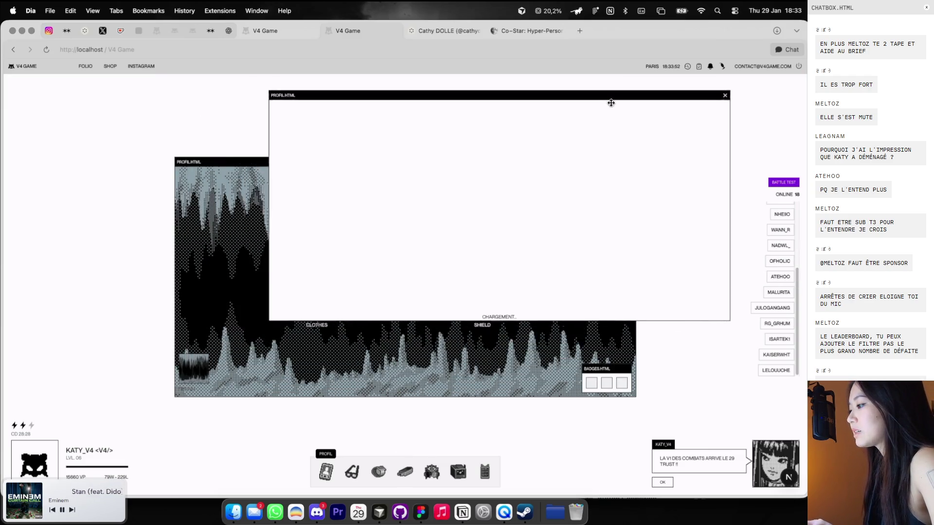
left_click(691, 119)
left_click(631, 163)
left_click(779, 229)
left_click(715, 163)
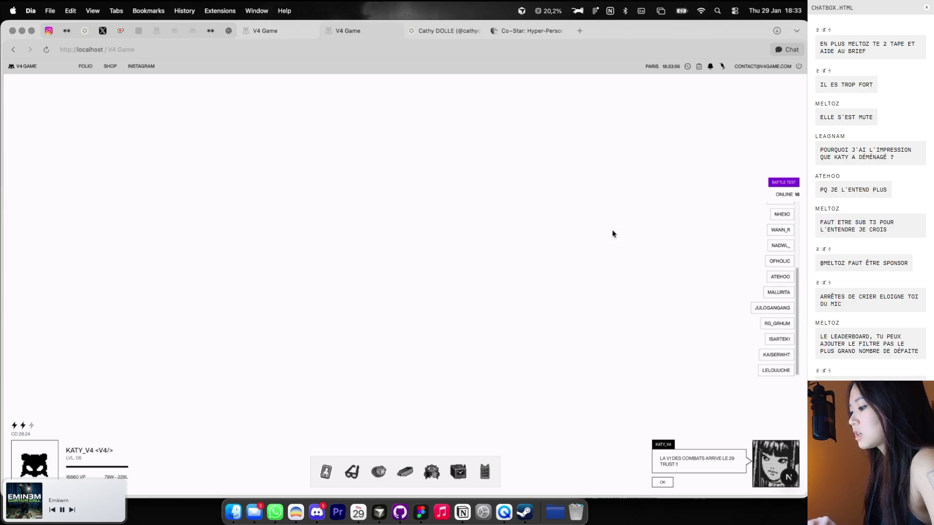
left_click(399, 511)
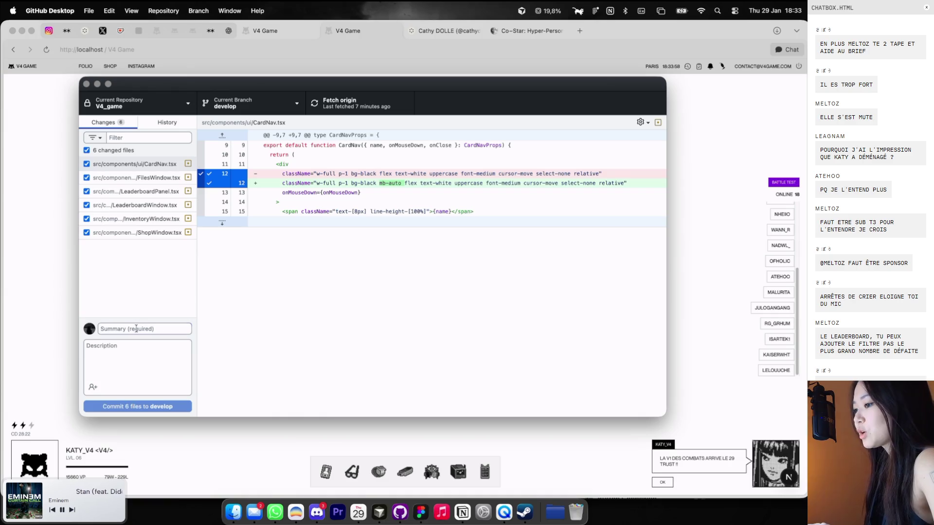
Commit the six files to develop as 'window size fixed', push to origin, and reopen your game profile
type("window size fixed")
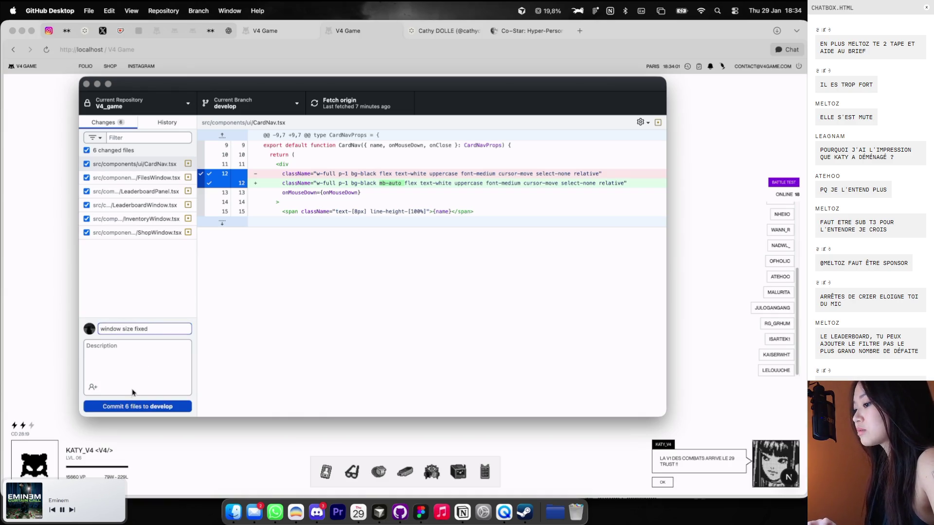
left_click(138, 406)
left_click(544, 212)
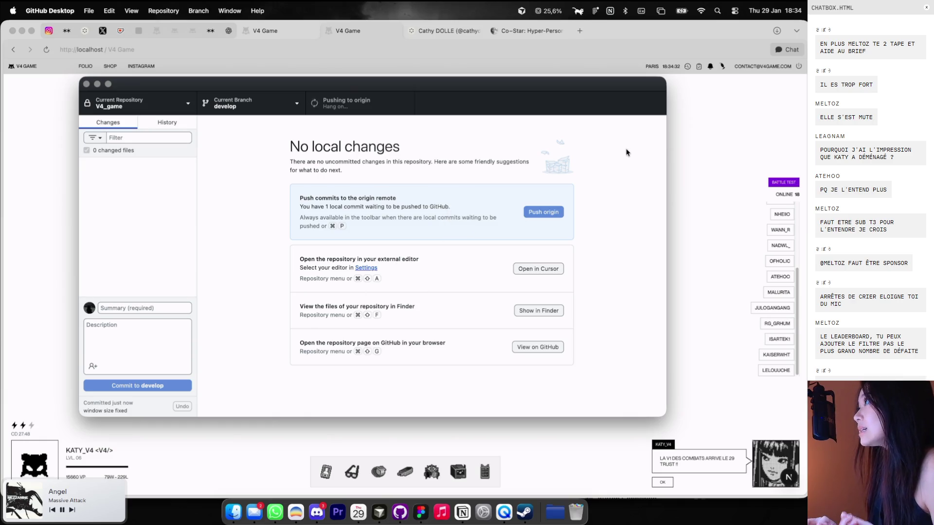
left_click(729, 160)
left_click(326, 471)
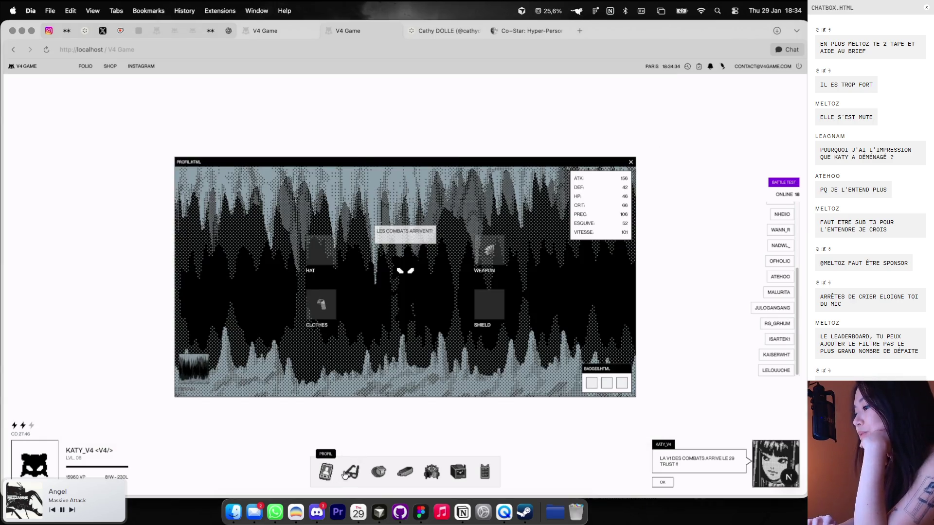
Open the inventory and move it to the far left, then reposition and close the profile window
left_click(352, 472)
left_click_drag(411, 170, 127, 147)
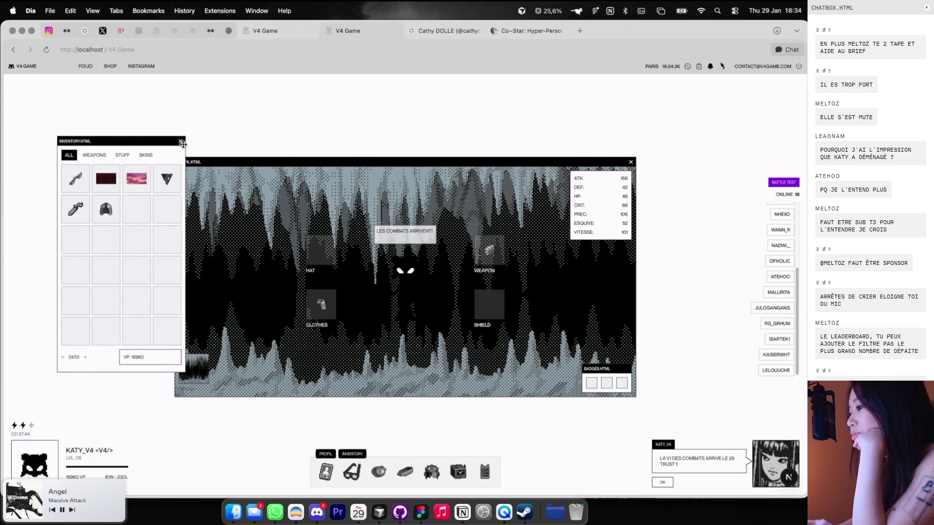
left_click_drag(259, 158, 305, 120)
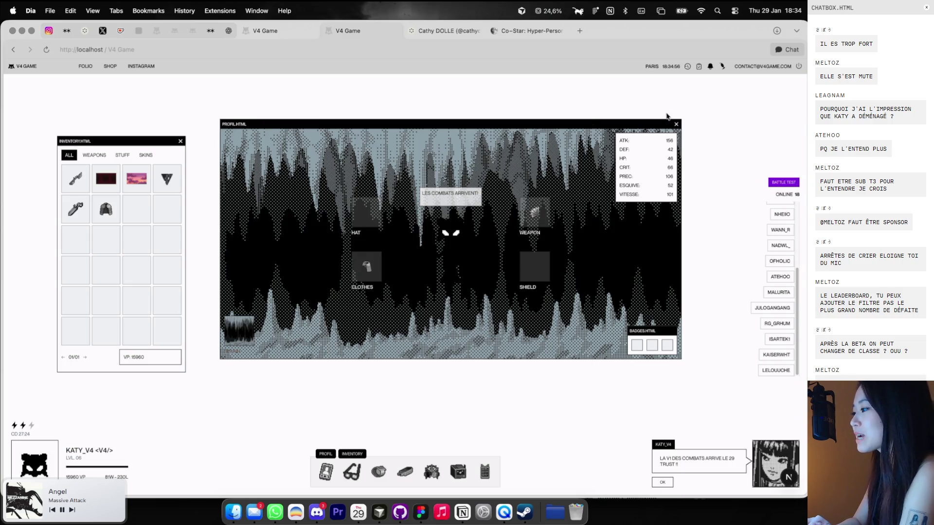
left_click(675, 124)
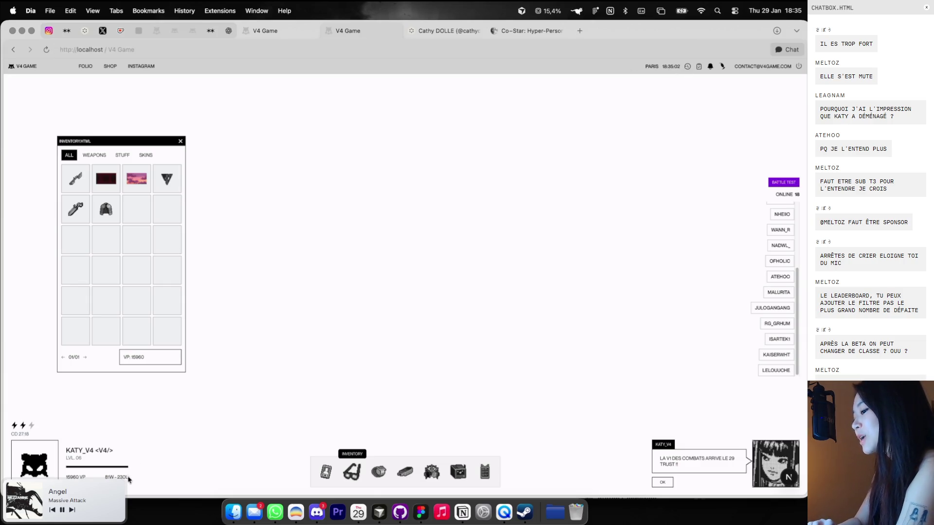
Open the fight history window, reposition it, and capture a screenshot of its fight list
left_click(686, 67)
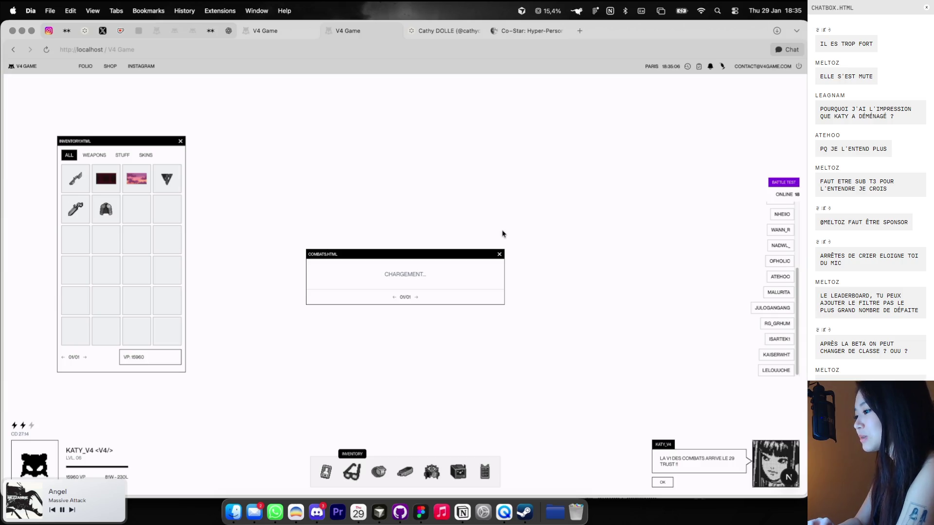
left_click_drag(475, 254, 559, 142)
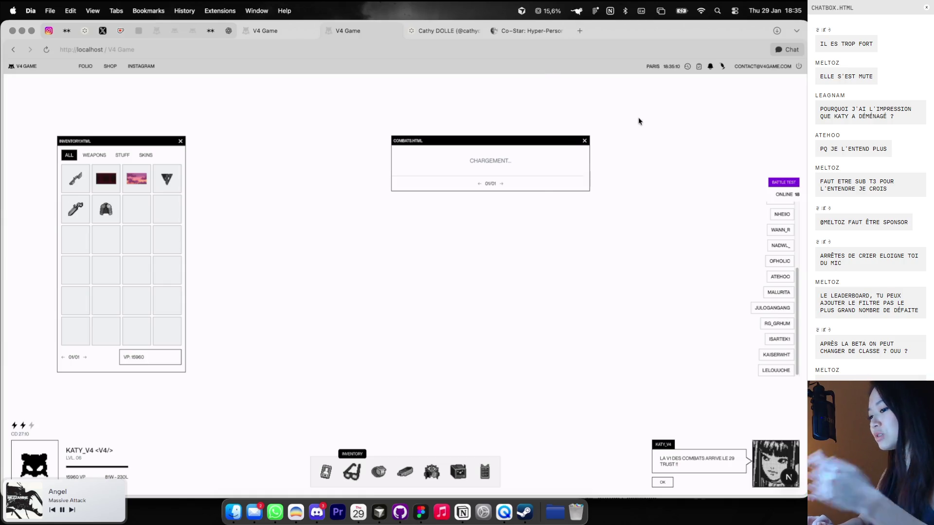
left_click_drag(512, 189, 524, 263)
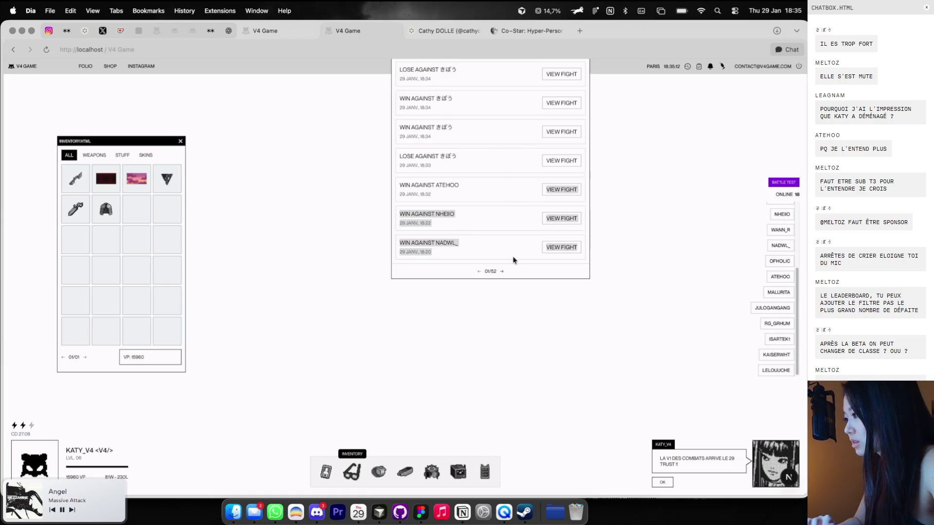
left_click(687, 67)
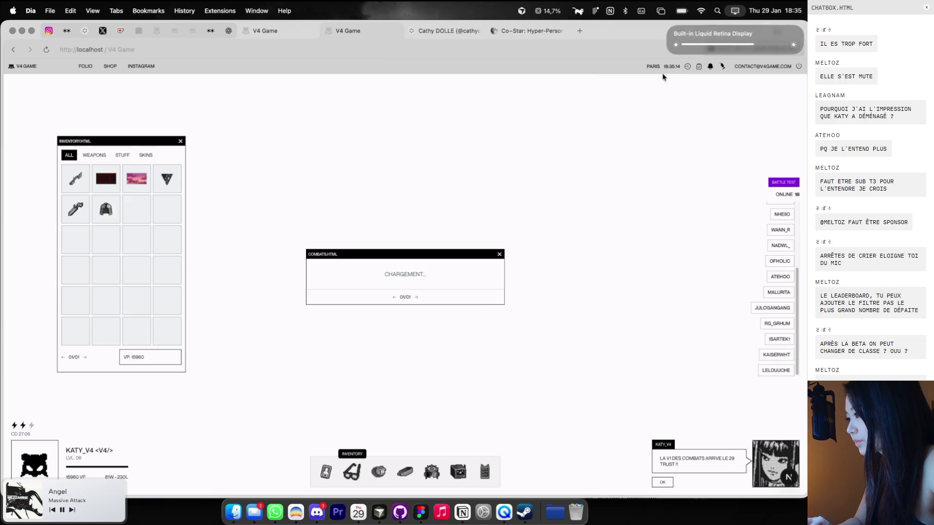
left_click_drag(462, 165, 470, 148)
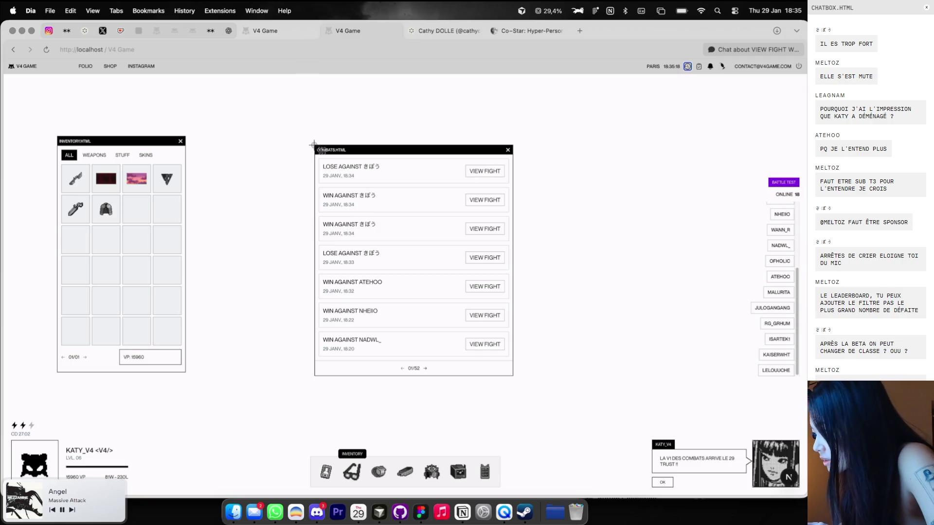
left_click_drag(314, 145, 380, 378)
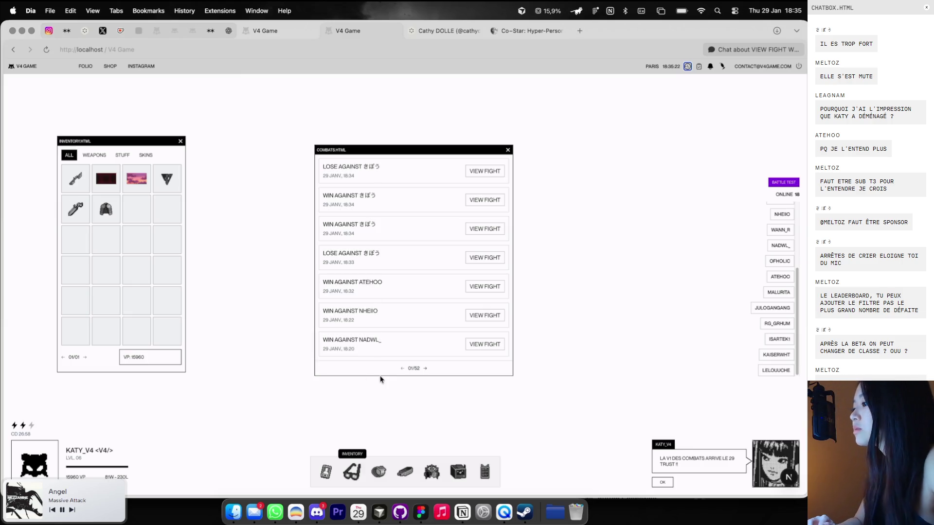
key("super+Tab")
Open FightWindow.tsx and FightHistoryWindow.tsx via Cmd+P, placing FightHistoryWindow.tsx in the left pane
key("super+p")
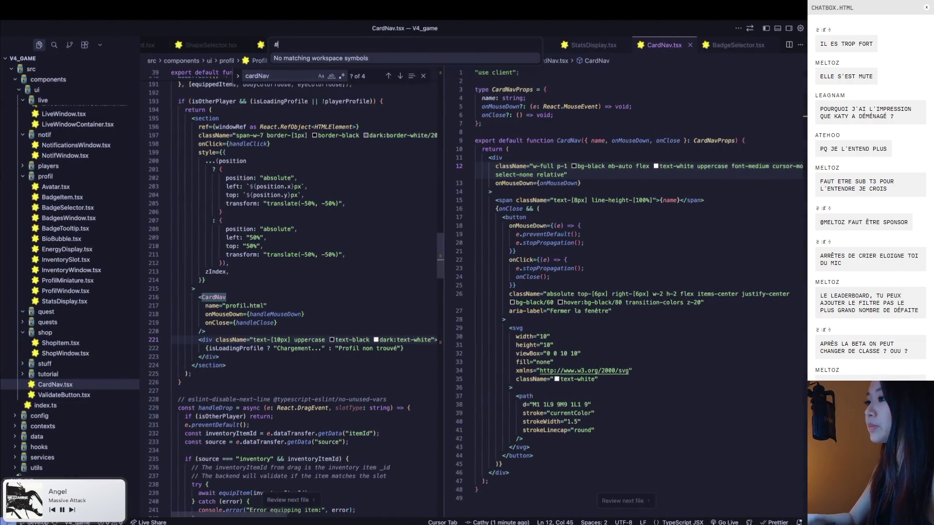
type("fight")
key("Return")
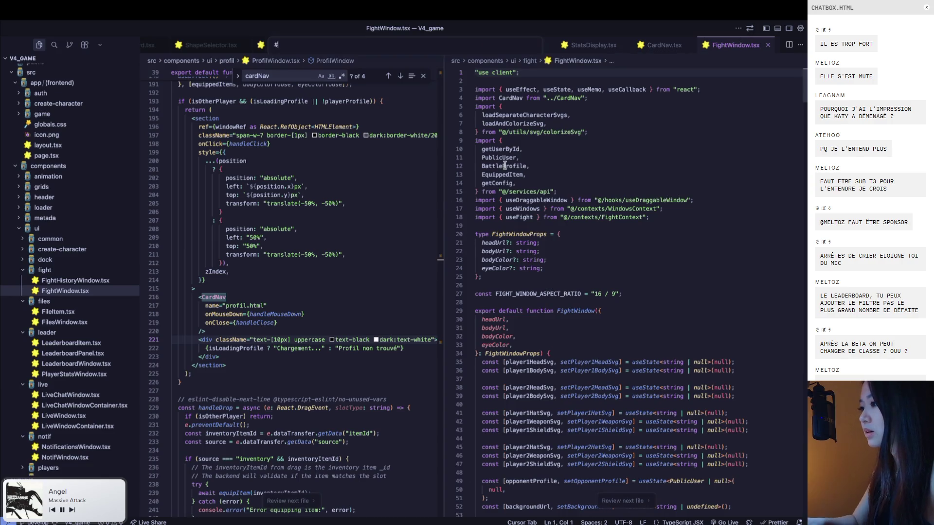
key("super+p")
type("fight")
key("Down")
key("Return")
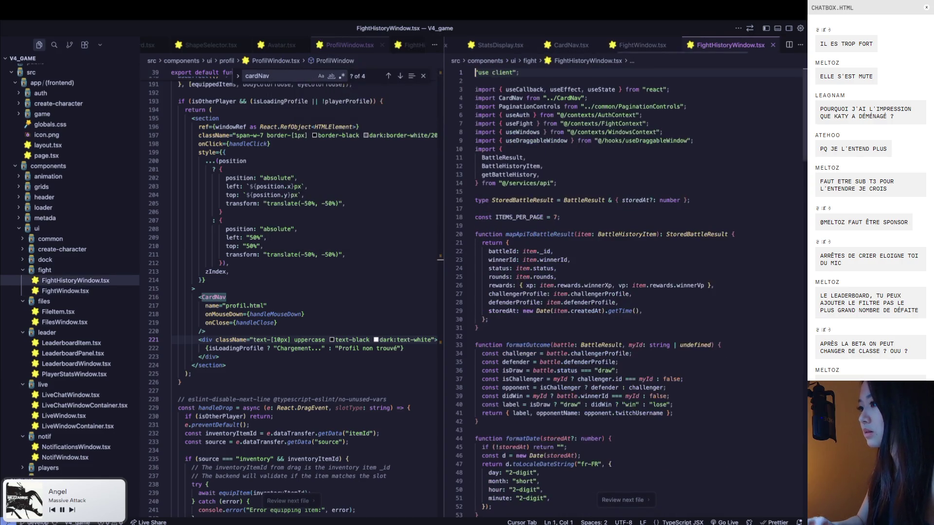
left_click_drag(729, 44, 301, 46)
Change the max-h height class on line 166 to a fixed h- height
scroll(350, 328, "down", 8)
scroll(350, 328, "down", 8)
scroll(350, 328, "down", 8)
scroll(351, 328, "down", 10)
scroll(350, 328, "down", 10)
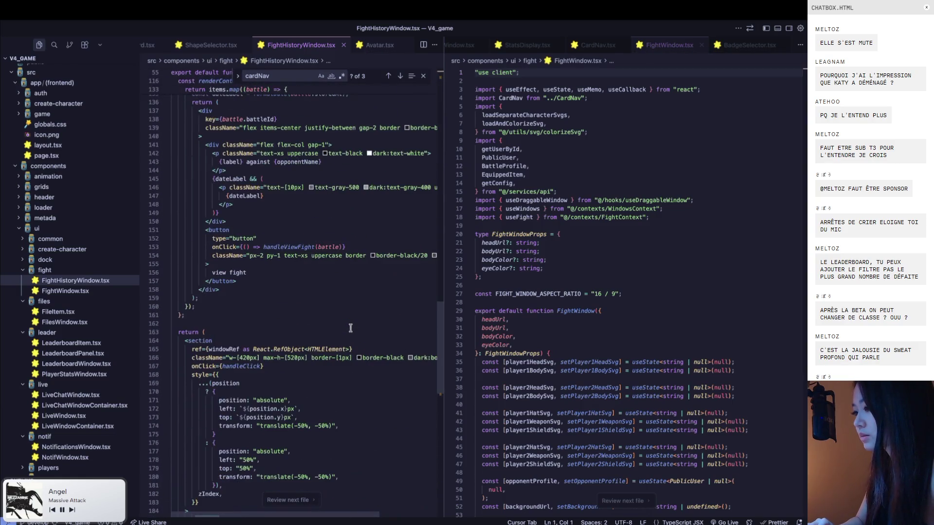
left_click(304, 368)
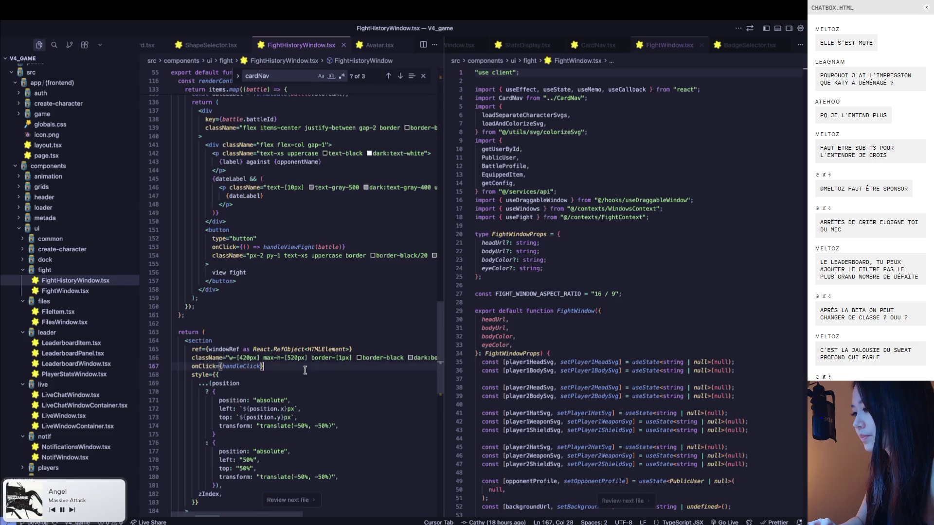
scroll(306, 370, "down", 1)
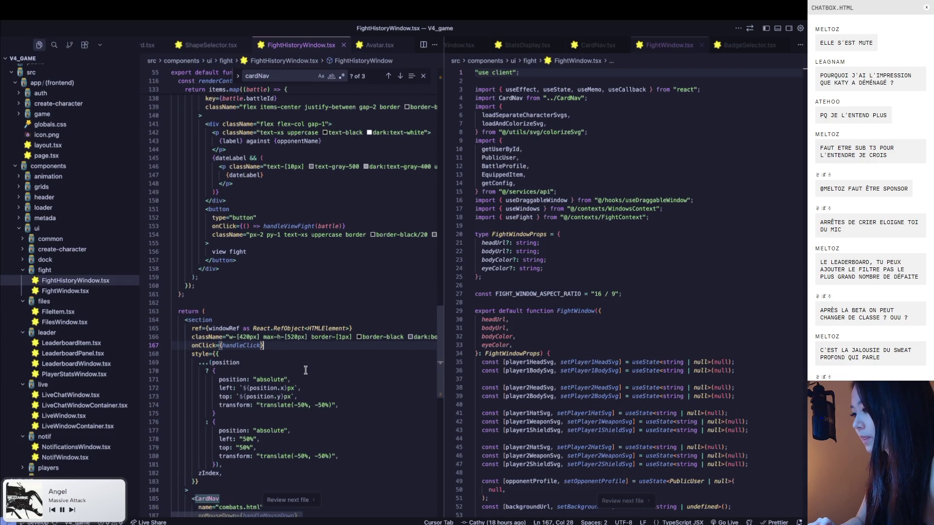
scroll(305, 370, "down", 1)
left_click(278, 325)
key("BackSpace")
key("BackSpace")
key("BackSpace")
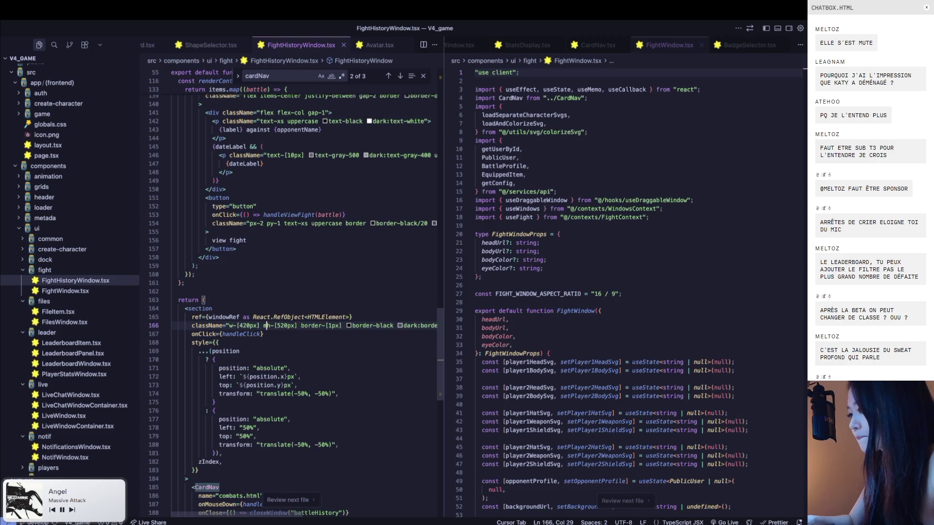
Check the fixed-height combats window in the game, repositioning it
key("super+Tab")
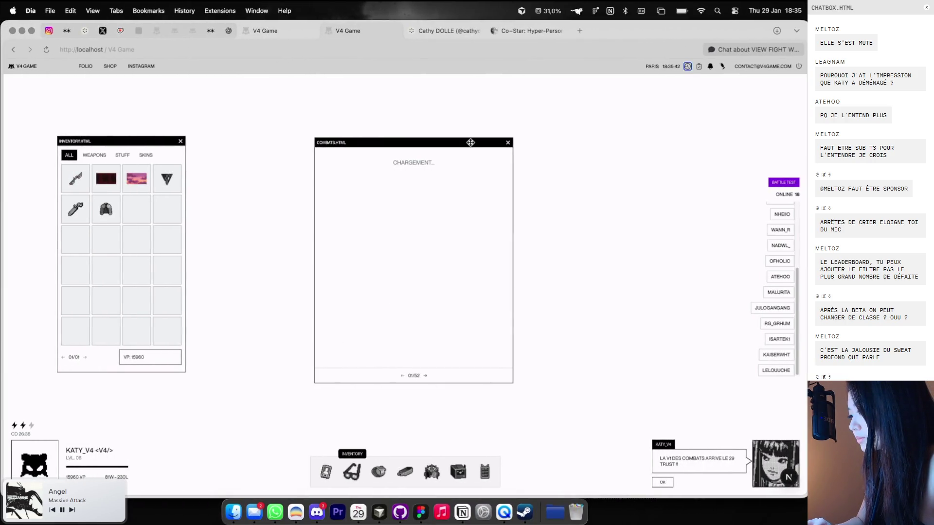
left_click_drag(470, 142, 500, 140)
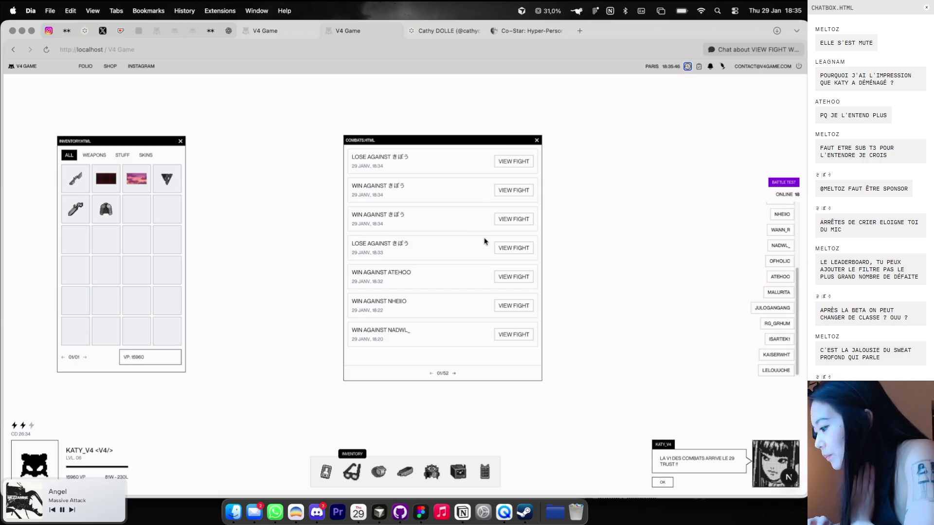
key("super+Tab")
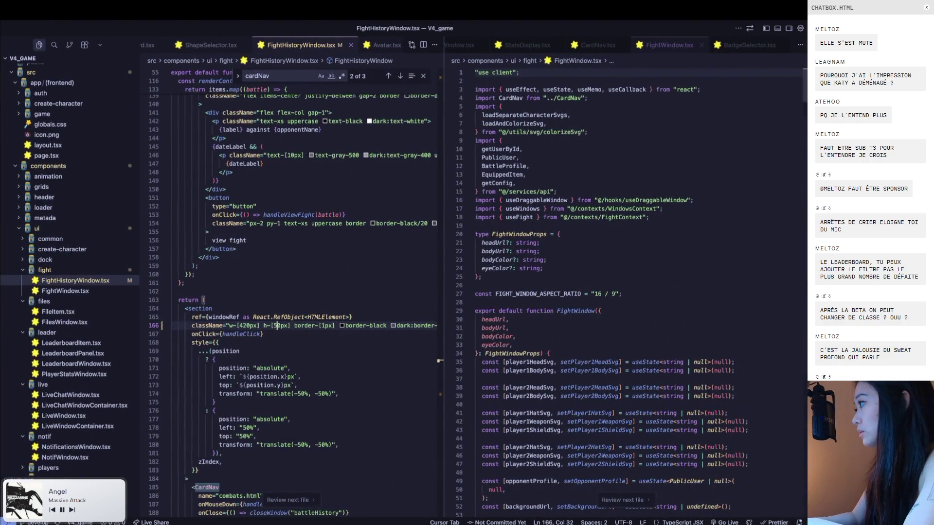
key("super+Tab")
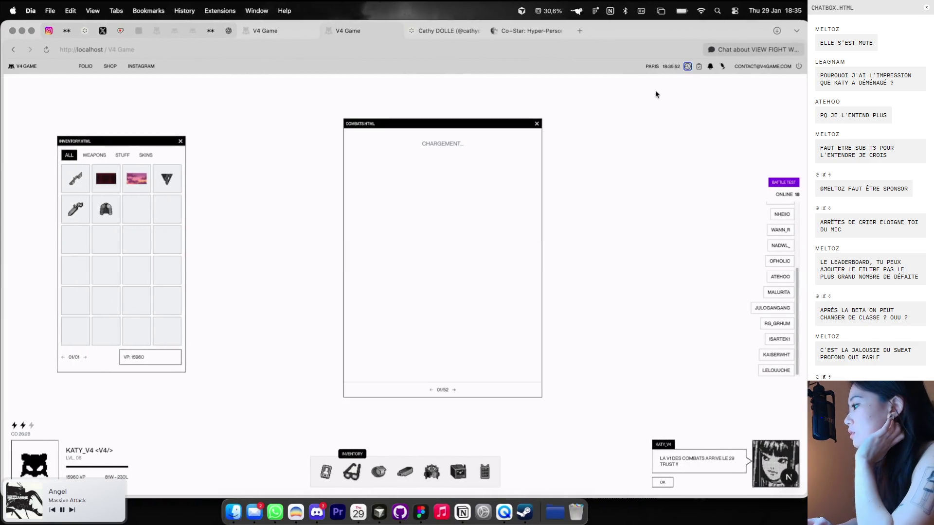
left_click_drag(508, 122, 520, 114)
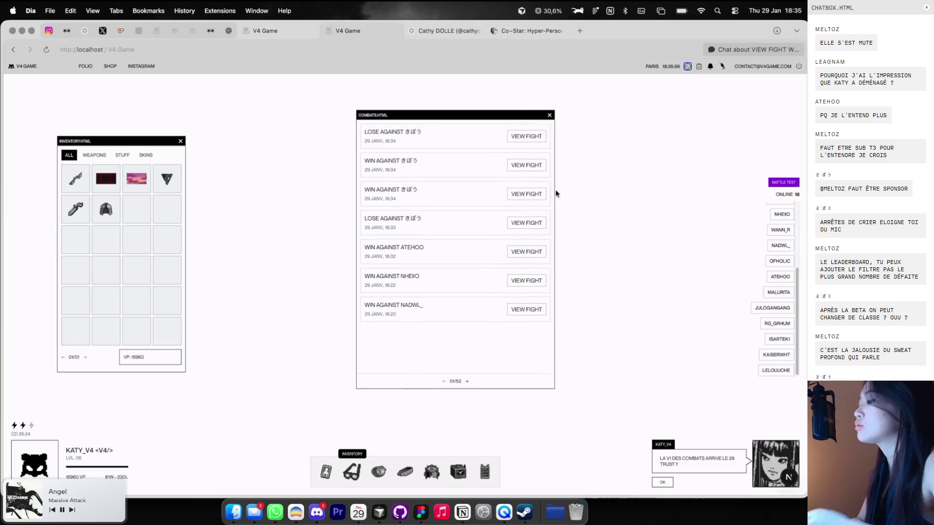
key("super+Tab")
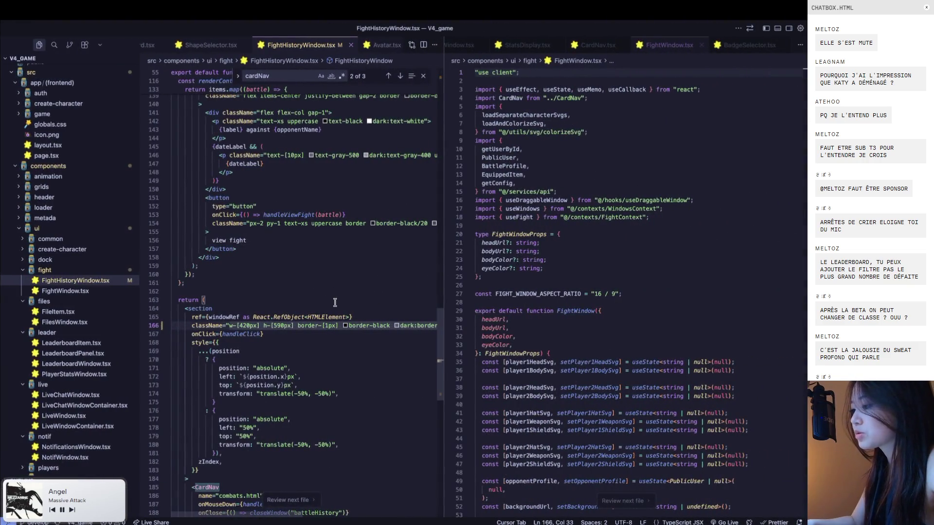
key("ctrl+Left")
key("ctrl+Right")
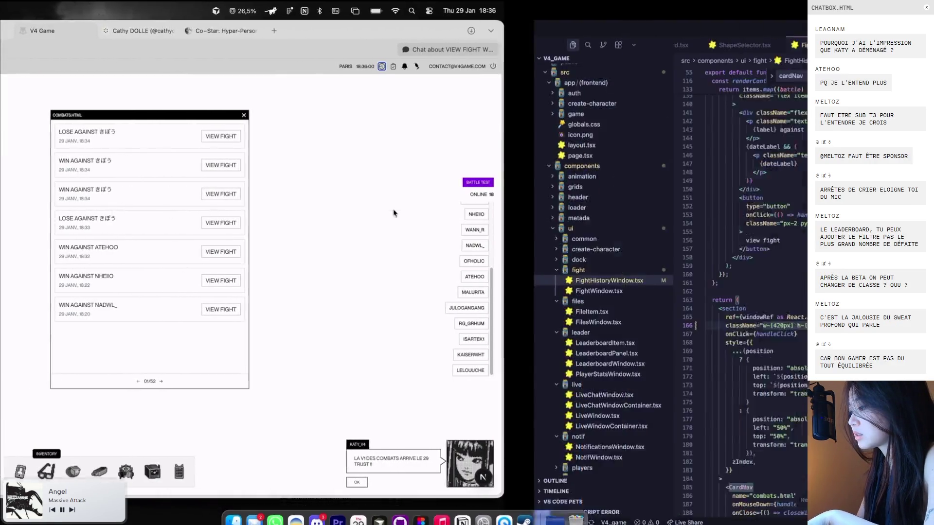
Change the window height from 590px to 480px and check it in the game
key("BackSpace")
key("BackSpace")
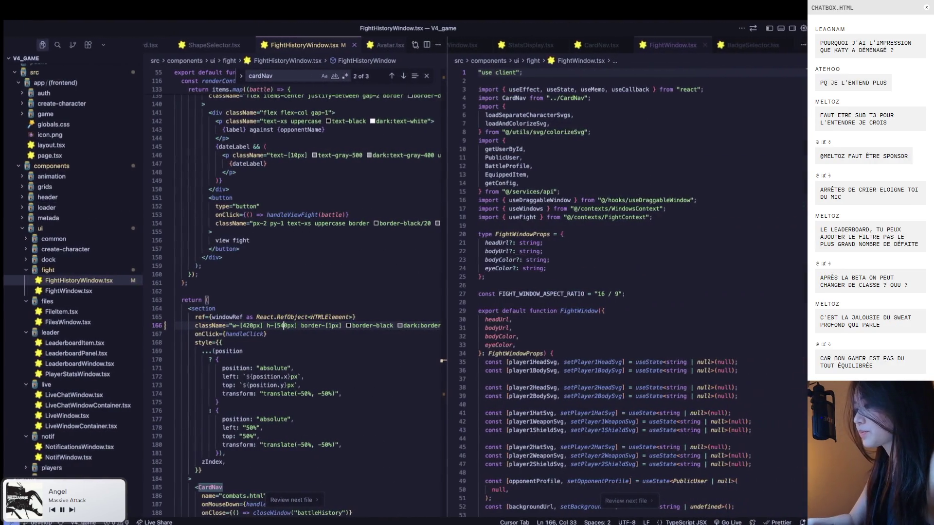
type("50")
key("ctrl+Left")
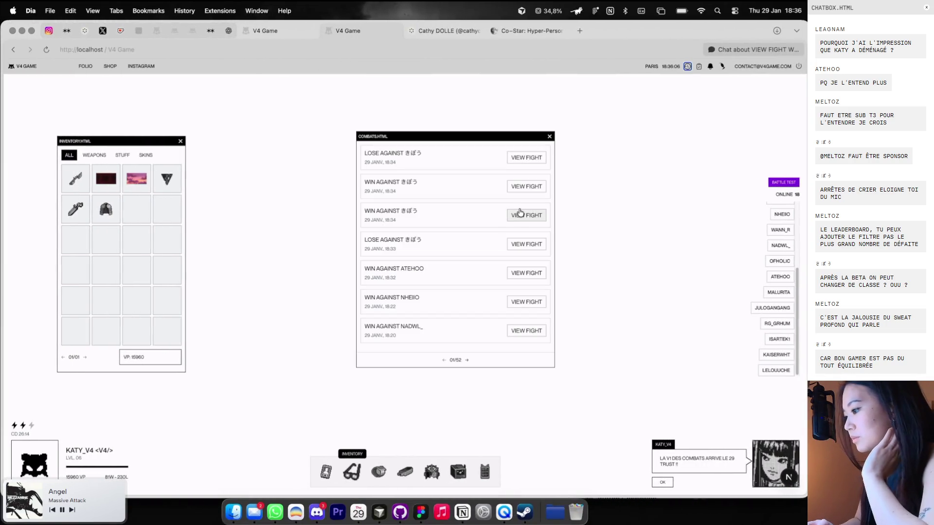
key("ctrl+Right")
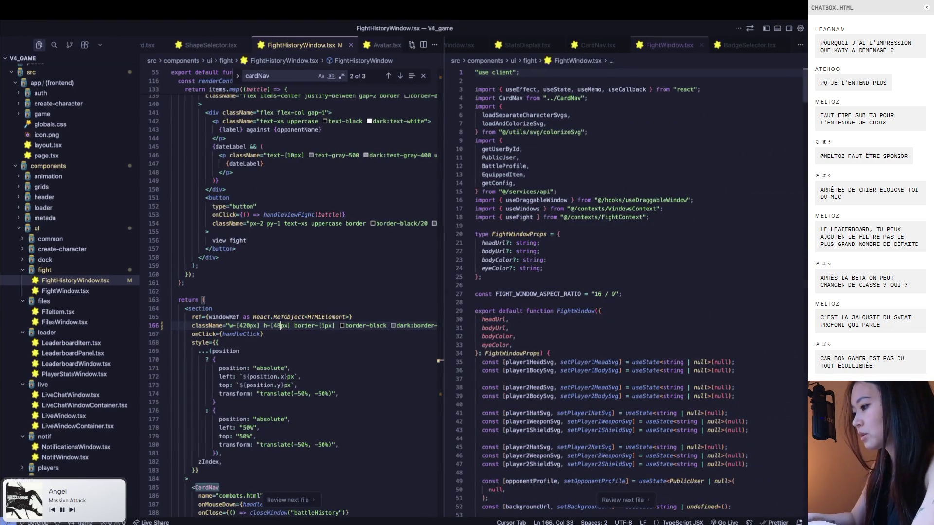
key("ctrl+Left")
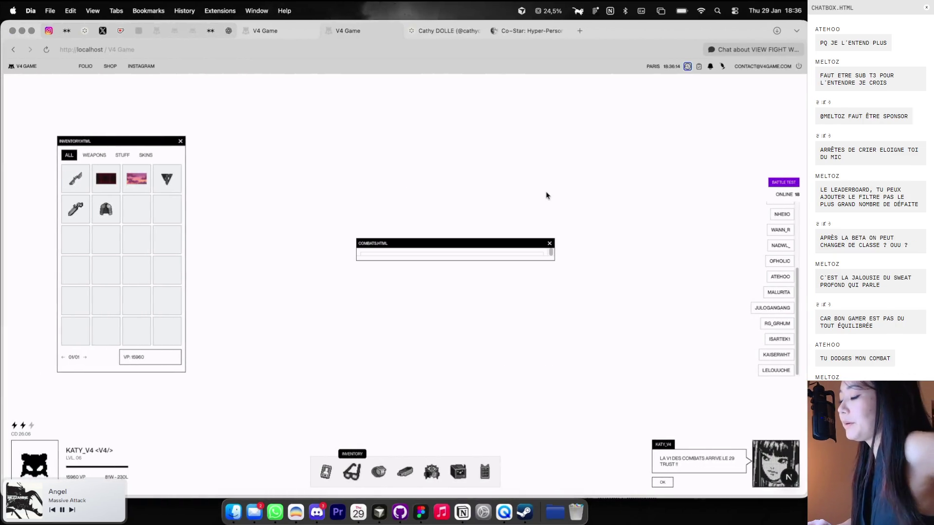
key("ctrl+Right")
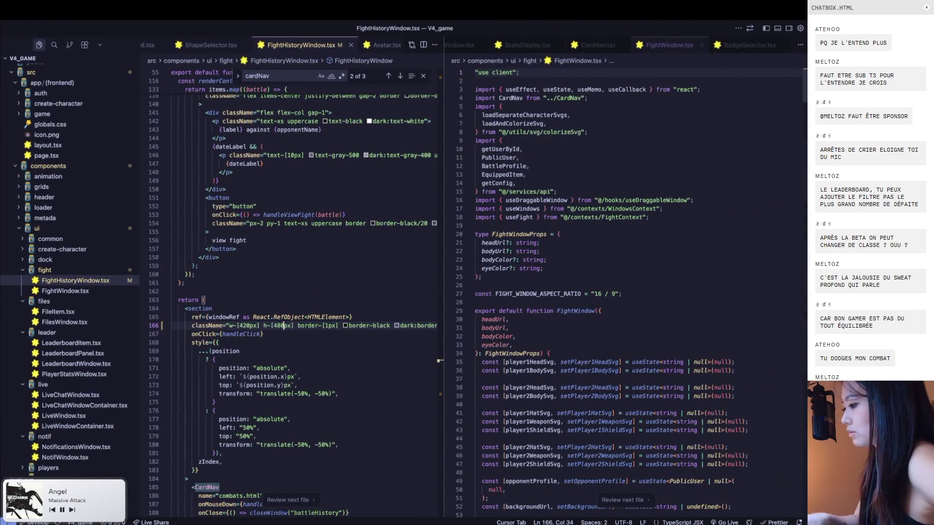
key("ctrl+Left")
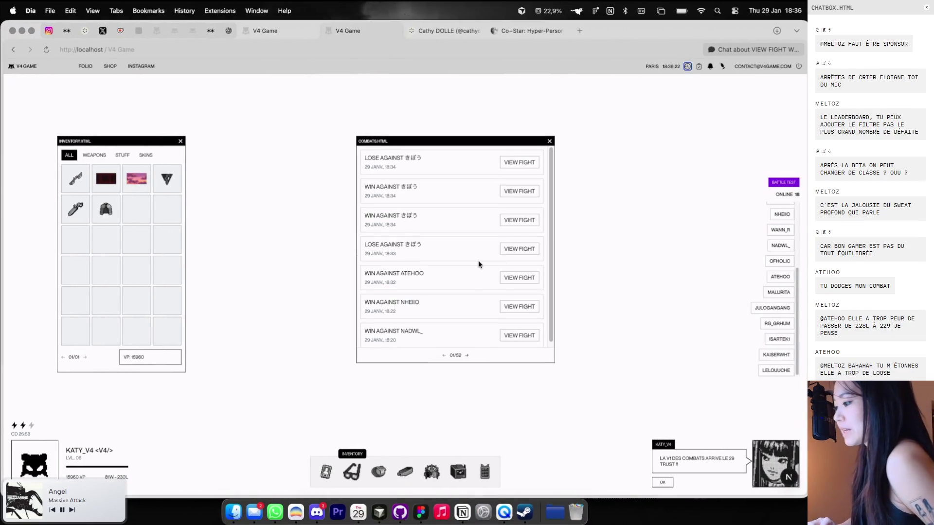
key("ctrl+Right")
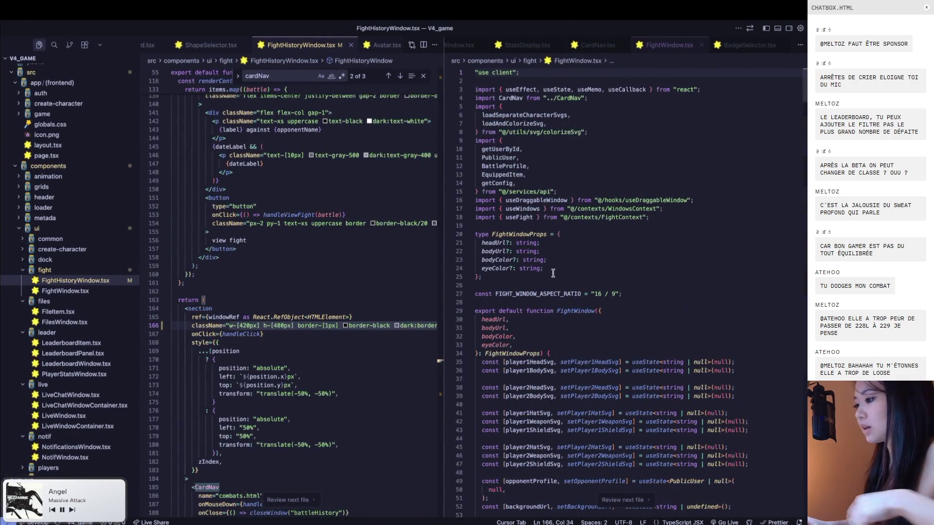
Set the fight history height to h-[490px] and test the combats window in the game
key("Left")
key("BackSpace")
type("9")
key("ctrl+Left")
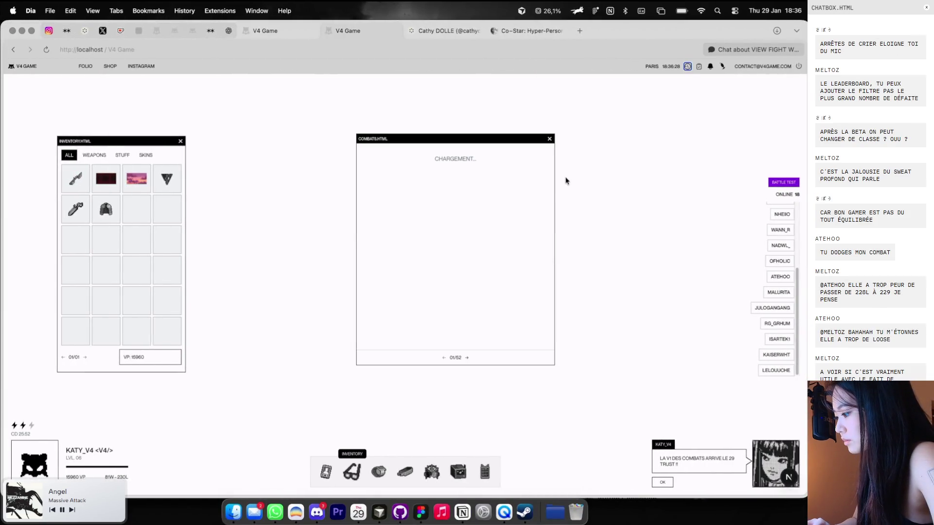
left_click_drag(511, 142, 498, 129)
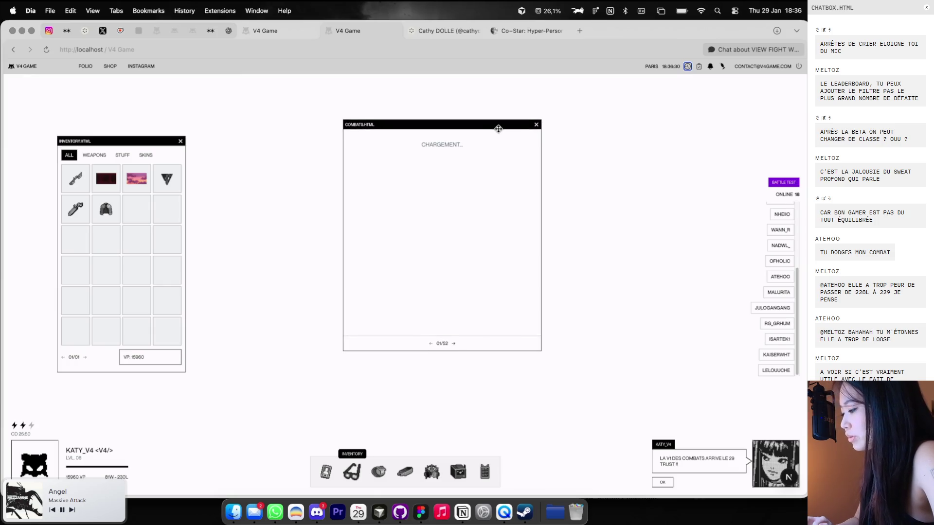
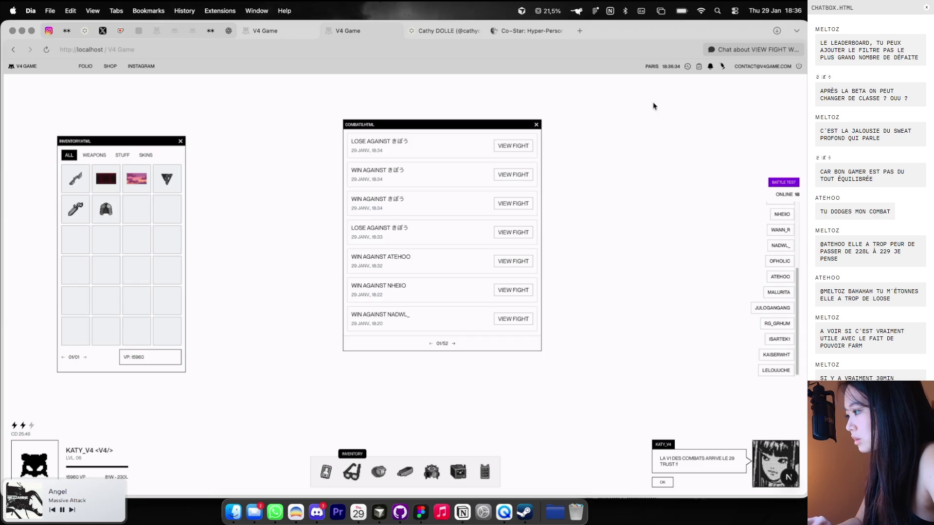
Open the V4 Game notifications list and scroll through its entries
left_click(711, 67)
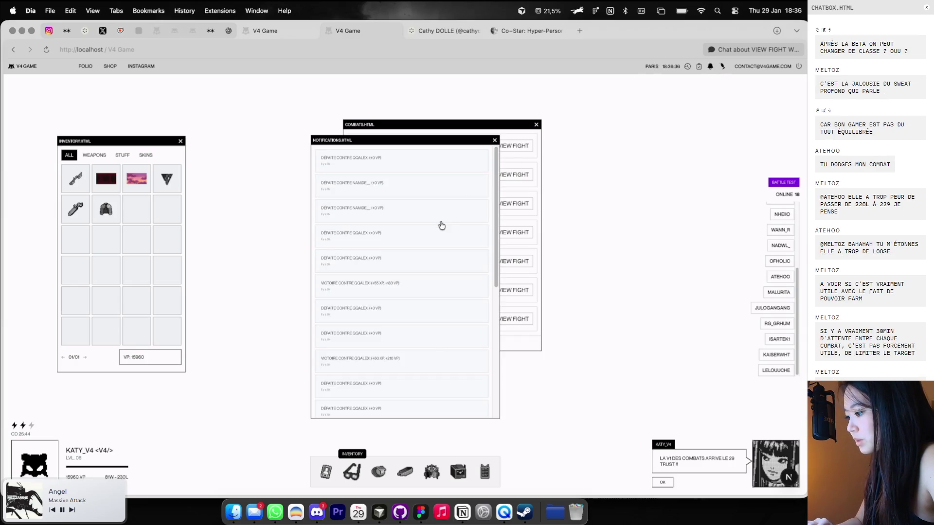
scroll(487, 253, "down", 5)
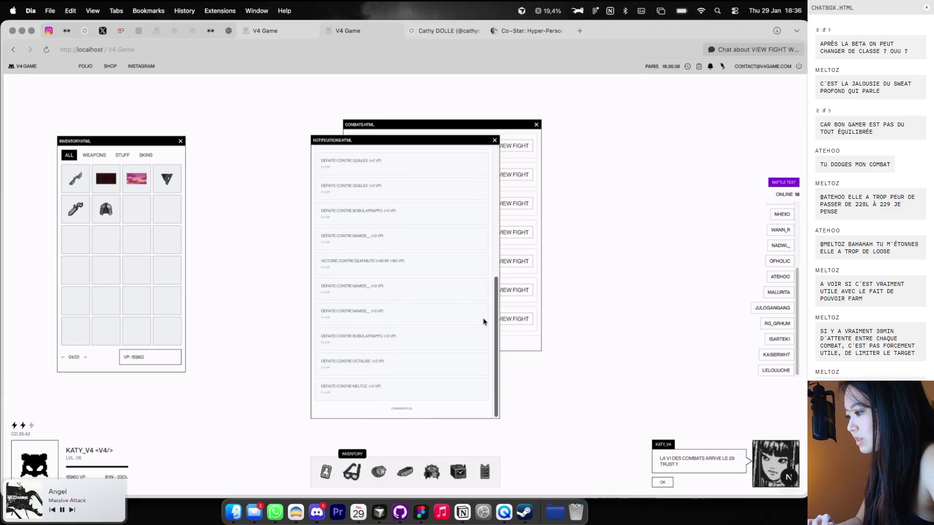
scroll(487, 287, "up", 5)
scroll(491, 204, "up", 5)
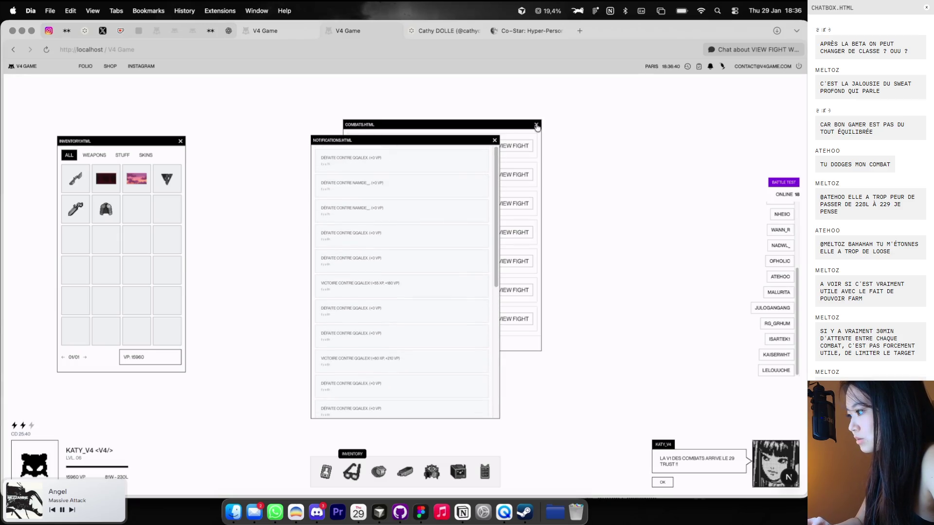
Close the COMBATS.HTML window, then hide and reshow the notifications list
left_click(537, 126)
left_click(494, 140)
left_click(690, 70)
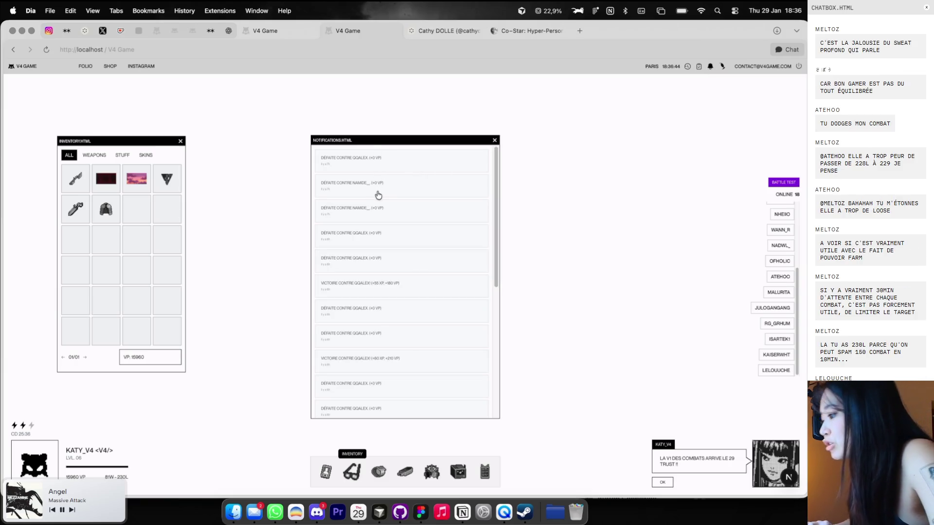
key("super+Tab")
Open NotifWindow.tsx and turn on word wrap for its long lines
type("notif")
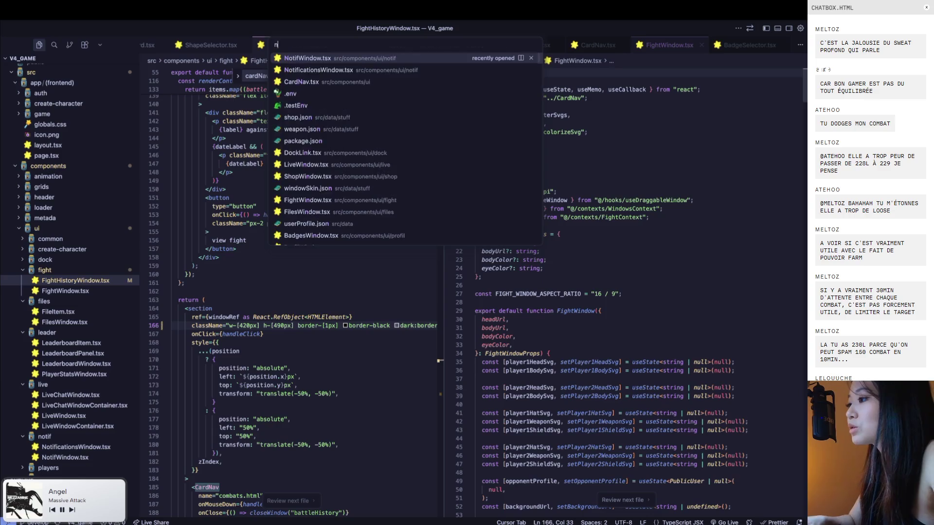
key("Return")
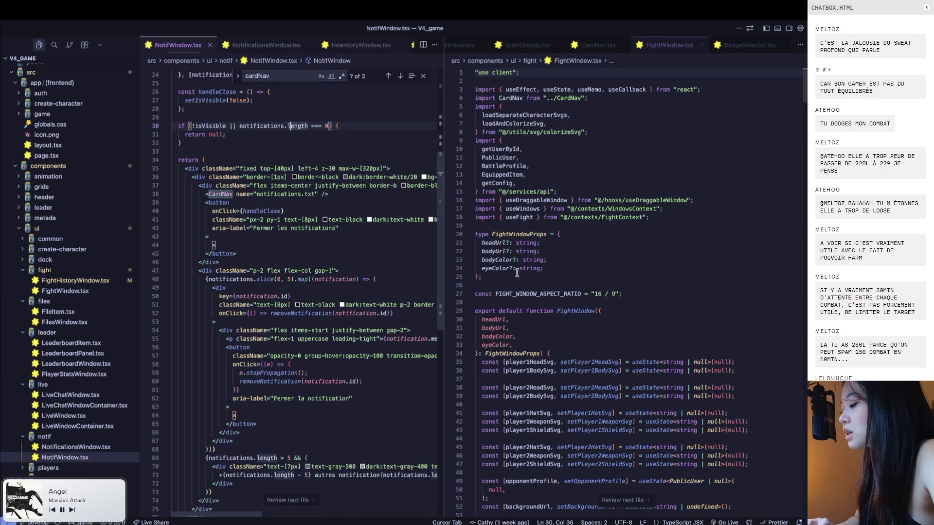
scroll(354, 345, "down", 3)
scroll(355, 345, "down", 3)
scroll(354, 344, "down", 5)
scroll(354, 345, "up", 2)
key("alt+z")
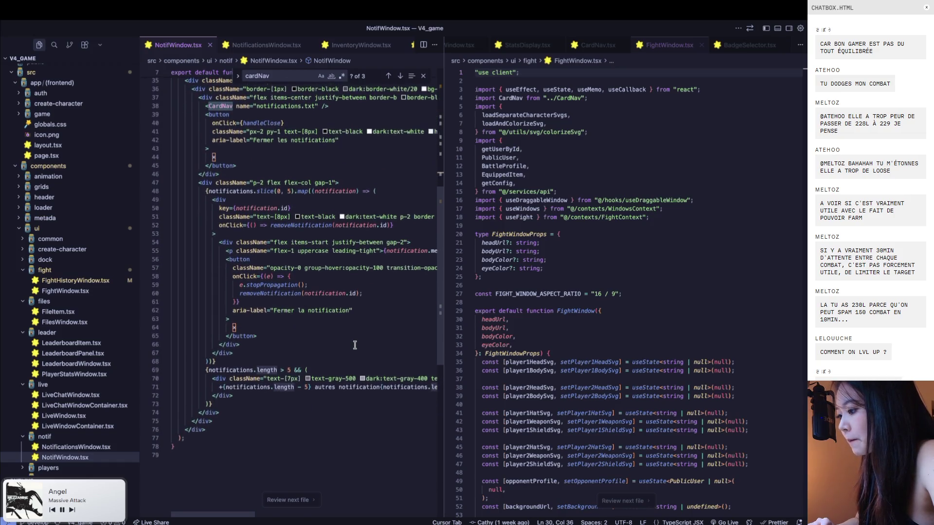
Copy a notification entry's class list from DevTools and search the project for it
key("super+Tab")
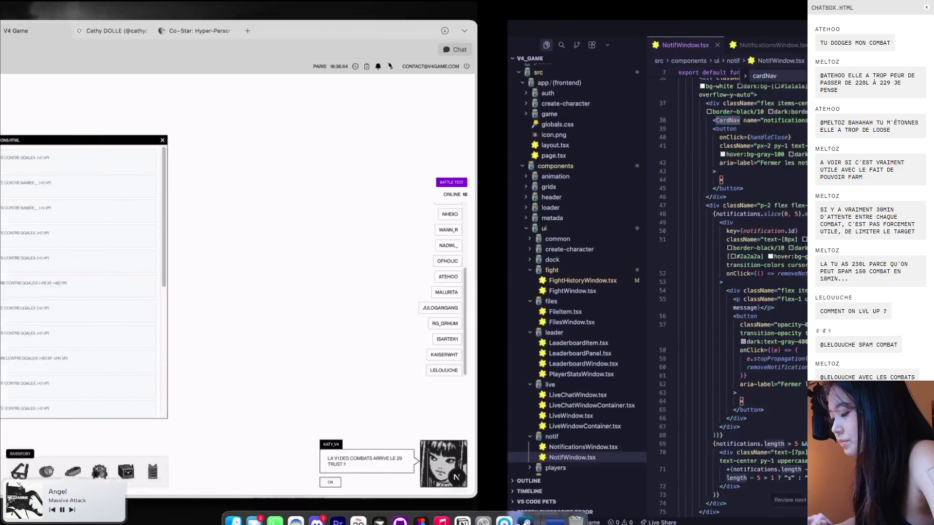
right_click(555, 290)
left_click(567, 426)
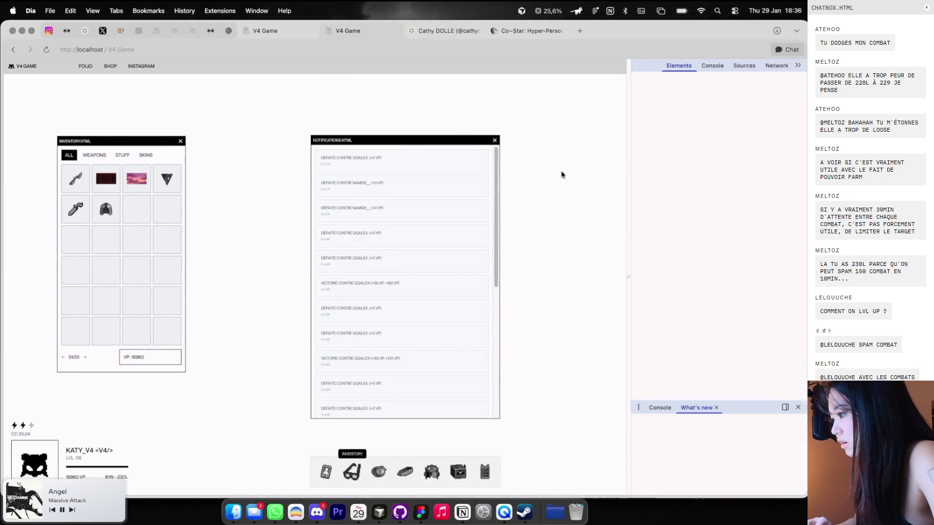
left_click(332, 151)
double_click(707, 149)
key("super+c")
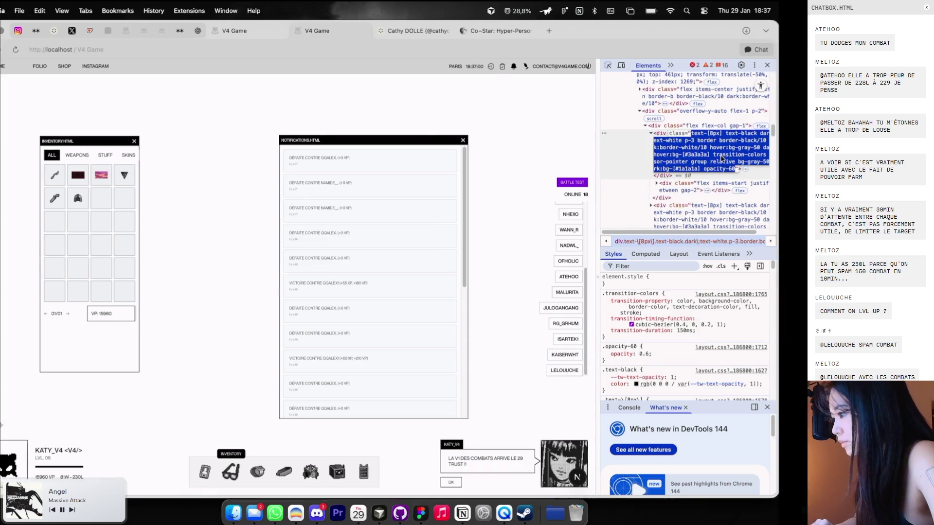
key("super+Tab")
key("super+shift+f")
key("super+v")
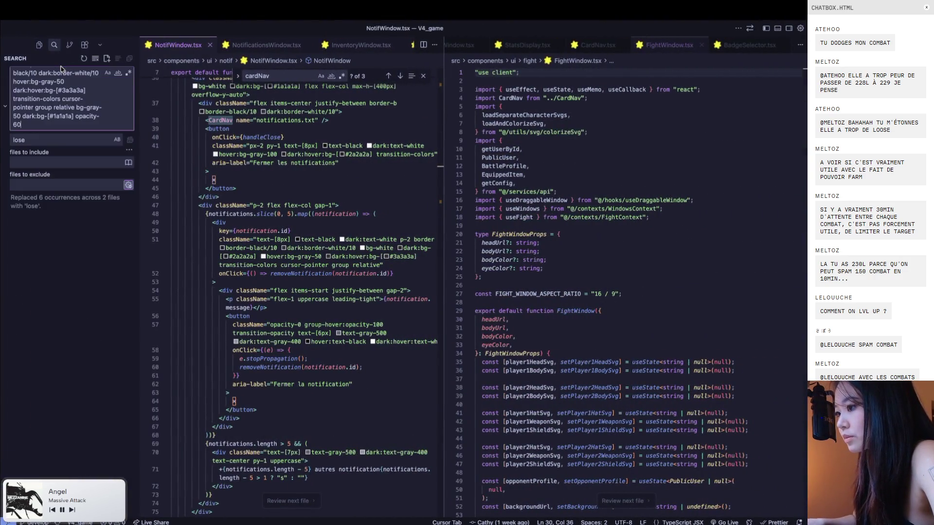
Search the project for text-[8px] and preview the replacement in NotifWindow.tsx
key("super+Tab")
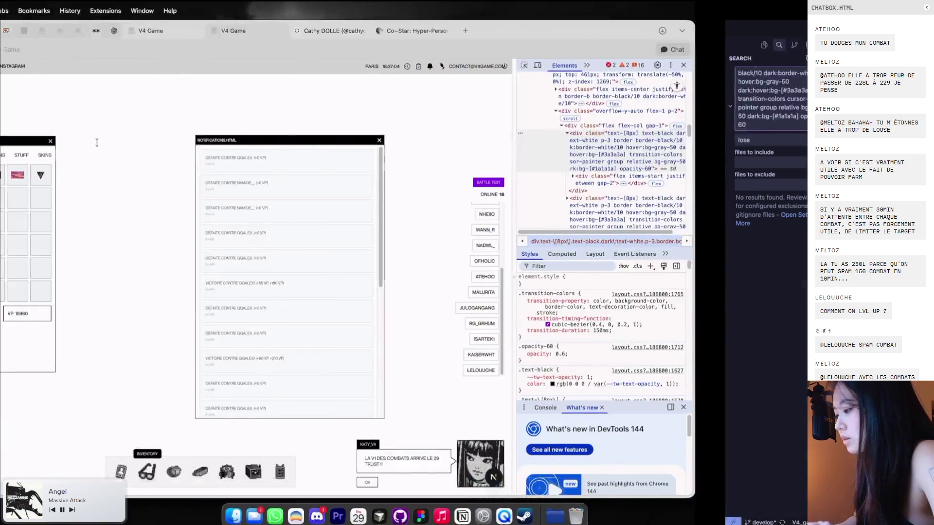
key("super+Tab")
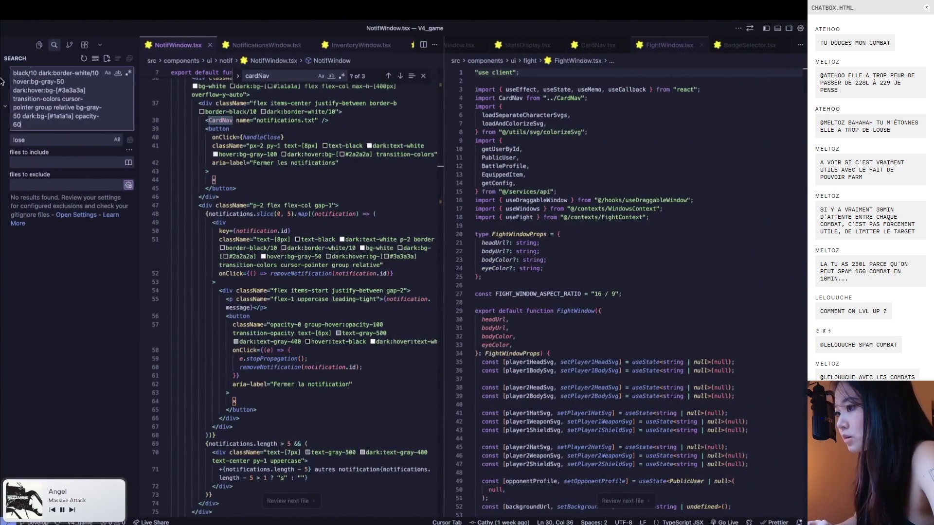
key("super+a")
type("text-[")
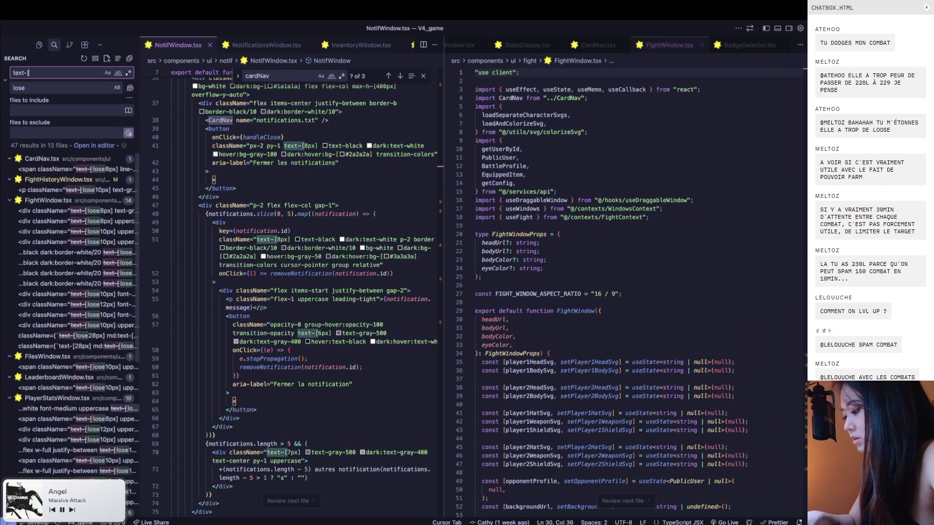
type("8px]")
scroll(73, 197, "down", 3)
scroll(73, 196, "down", 2)
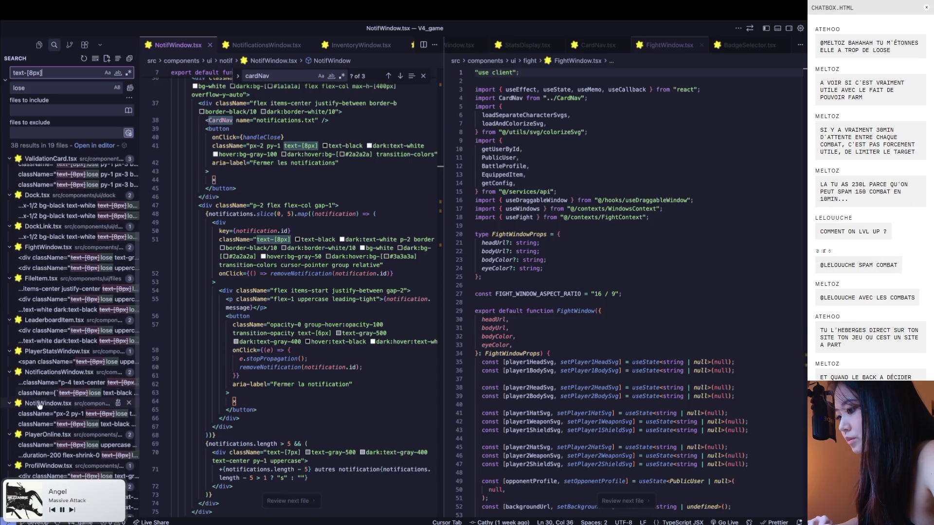
left_click(39, 423)
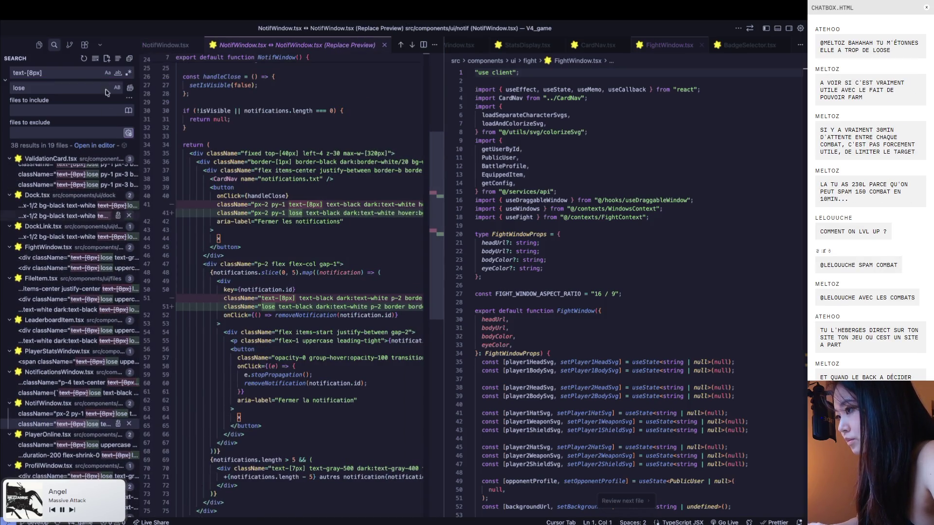
Hide the sidebar to widen the code, then return to the text-[8px] search results
left_click(39, 45)
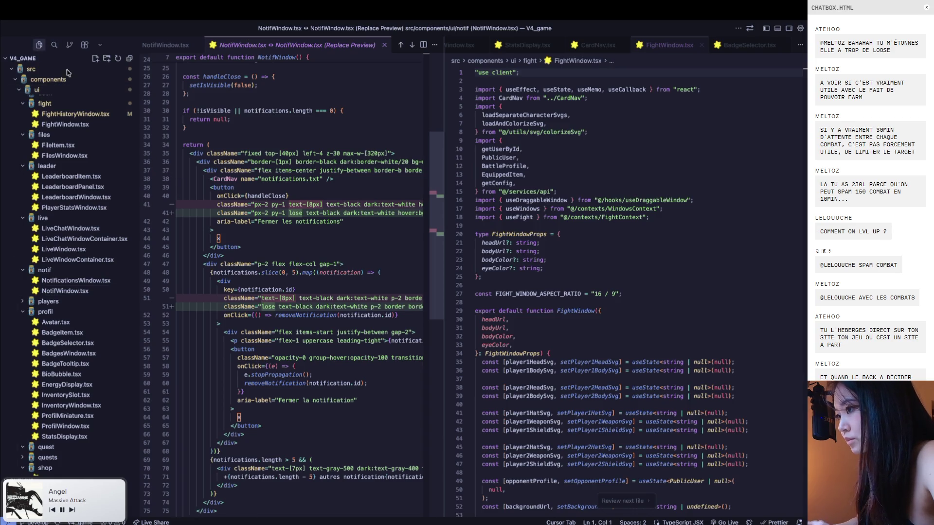
left_click(39, 45)
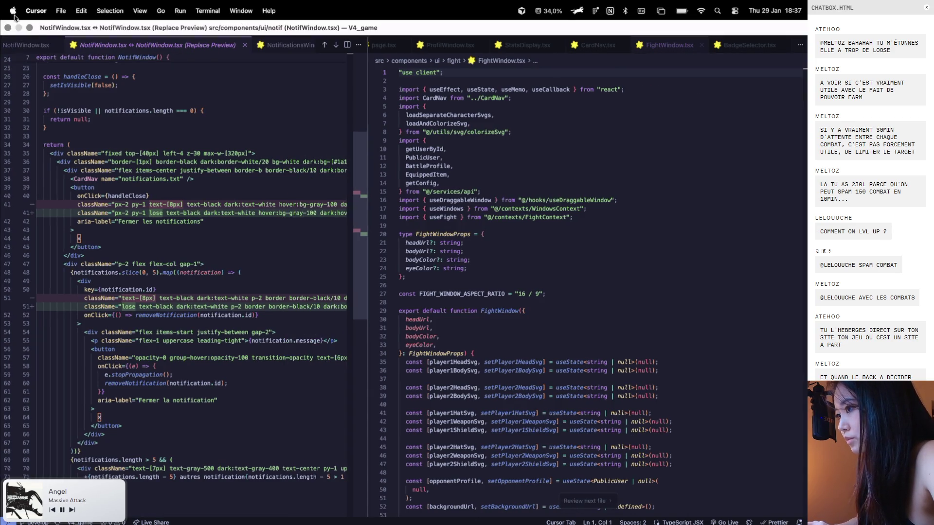
scroll(235, 144, "up", 1)
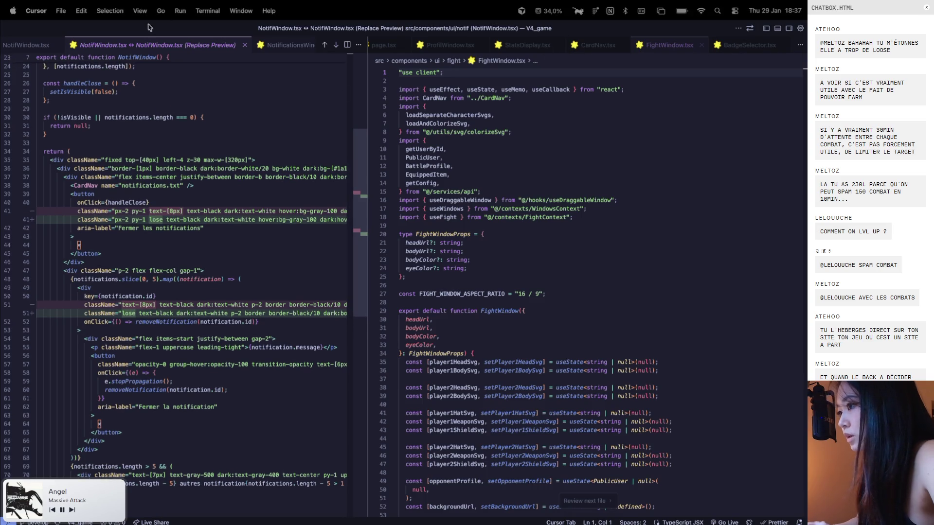
left_click(766, 28)
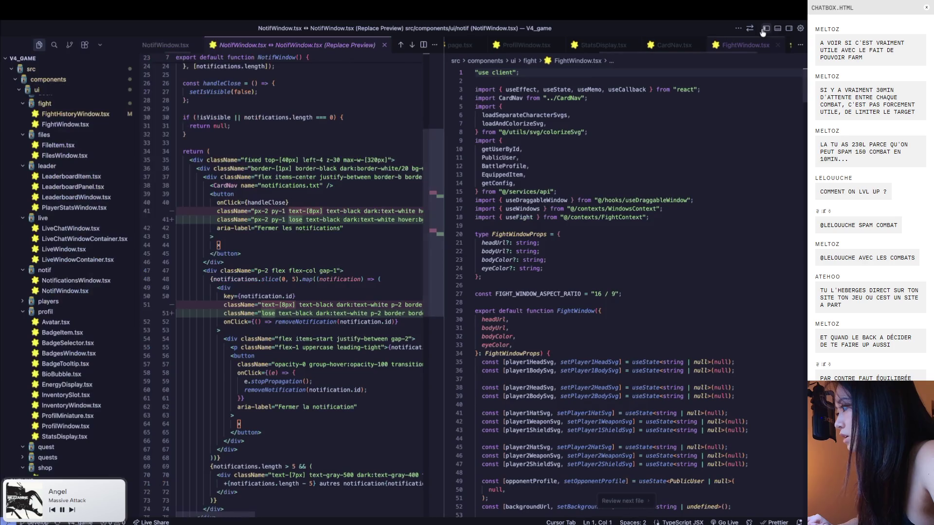
left_click(53, 49)
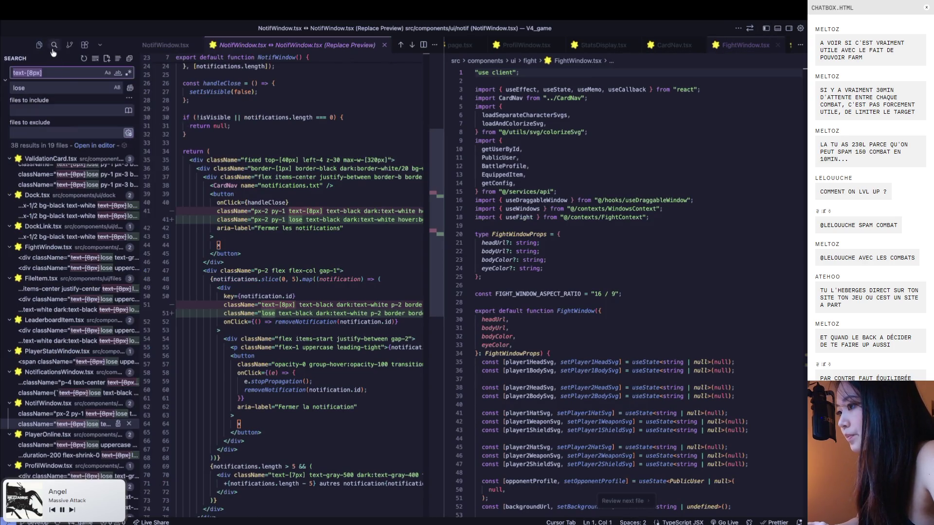
Remove the 'lose' replacement text and close the replacement preview
left_click(70, 87)
key("BackSpace")
key("BackSpace")
key("BackSpace")
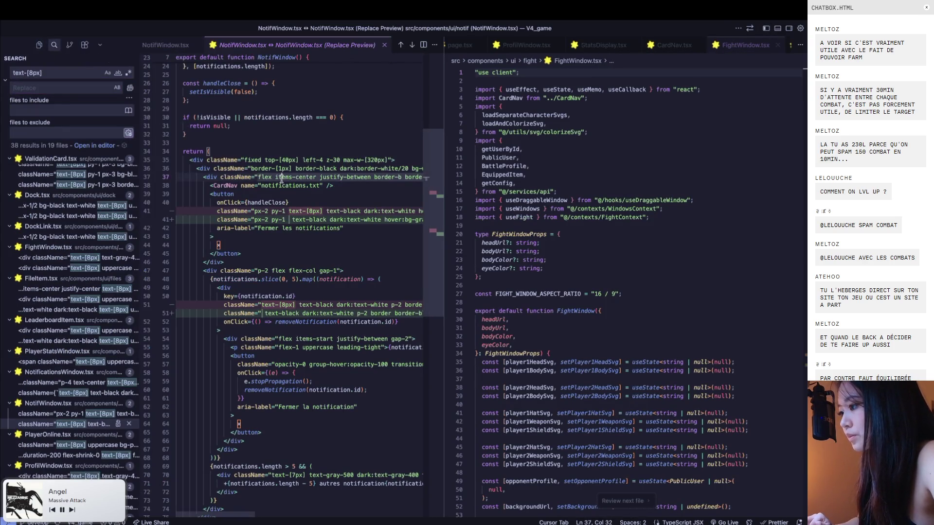
left_click(4, 80)
left_click(307, 160)
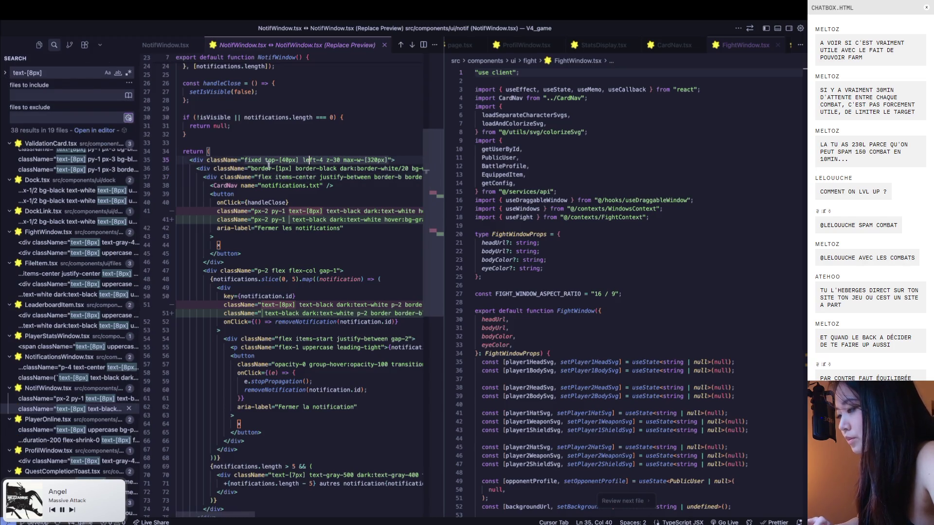
left_click(385, 47)
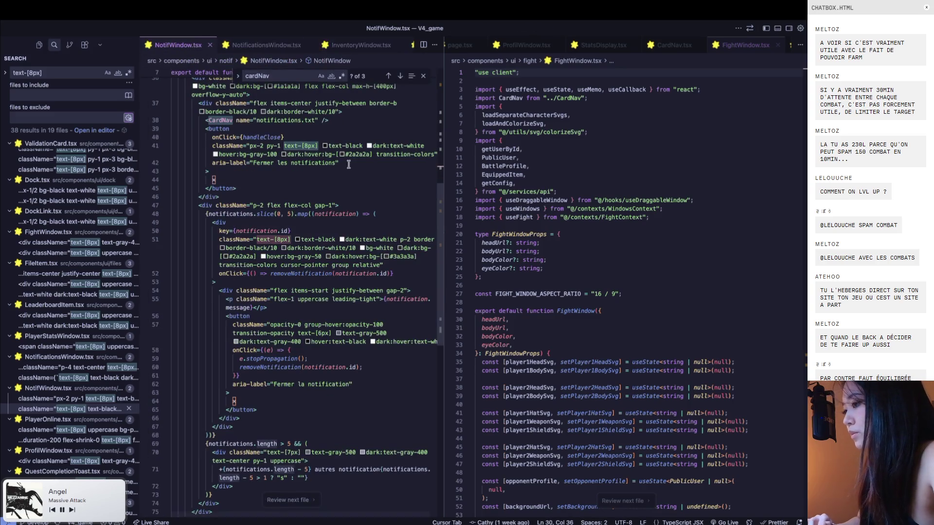
Go to the notification entry's styling line and compare it with the list in the browser
left_click(39, 45)
left_click(300, 197)
left_click(281, 231)
key("super+Tab")
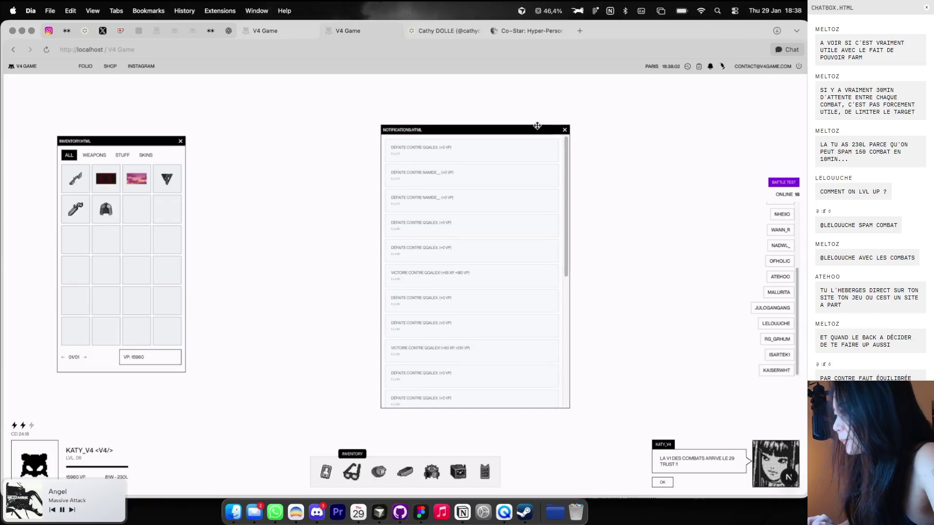
key("super+Tab")
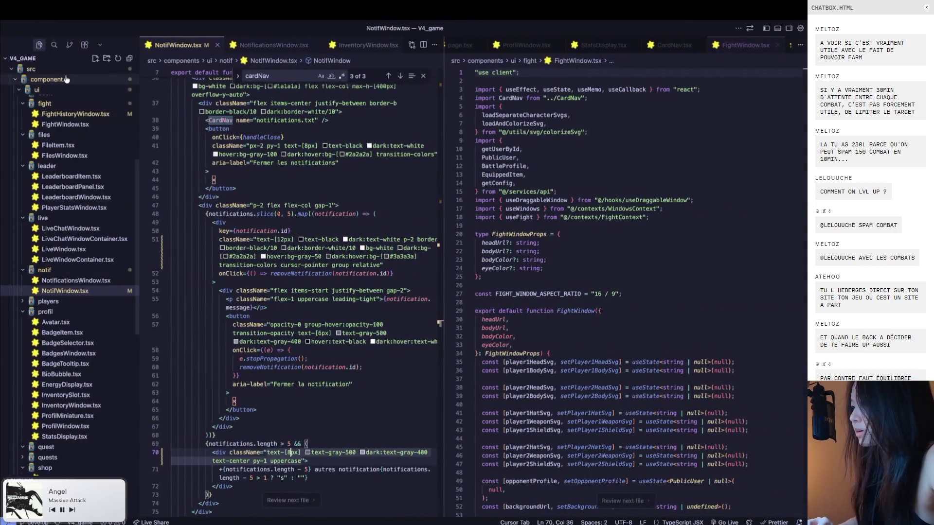
Search the project for 'defaite', then clear the search
key("super+shift+f")
type("defaite cont")
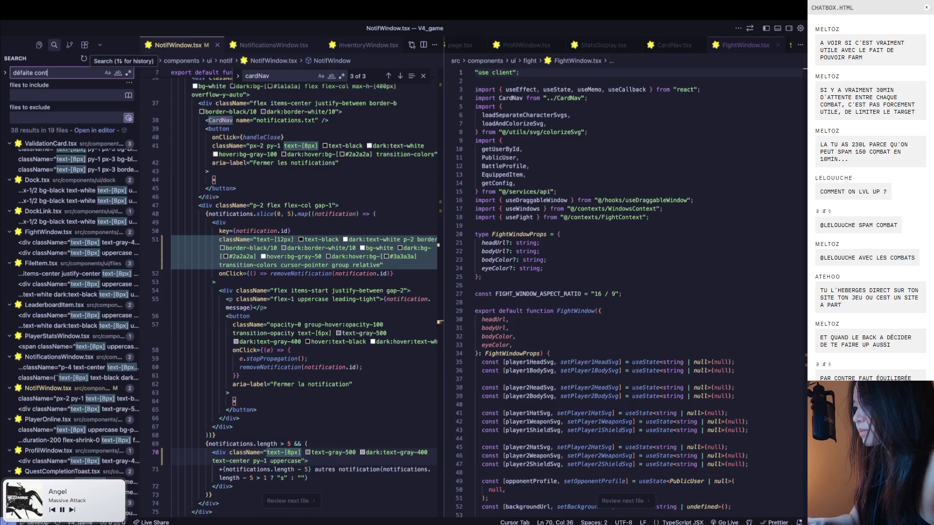
key("ctrl+a")
key("BackSpace")
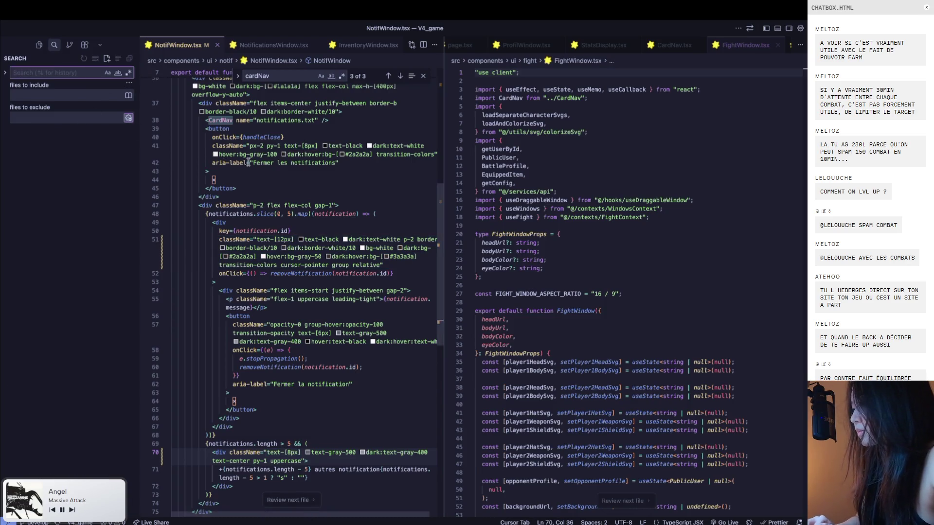
key("super+Tab")
key("super+Tab")
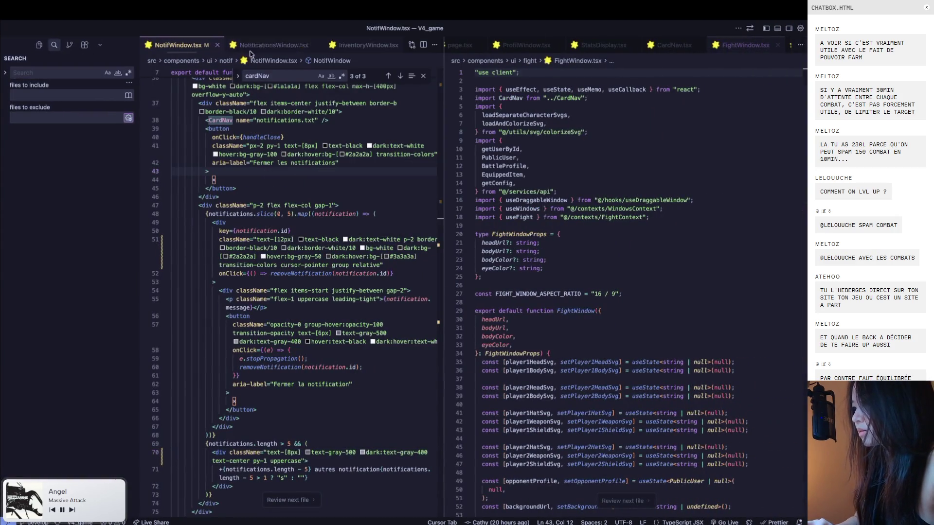
Keep the suggested className change on line 54 of NotificationsWindow.tsx
left_click(289, 500)
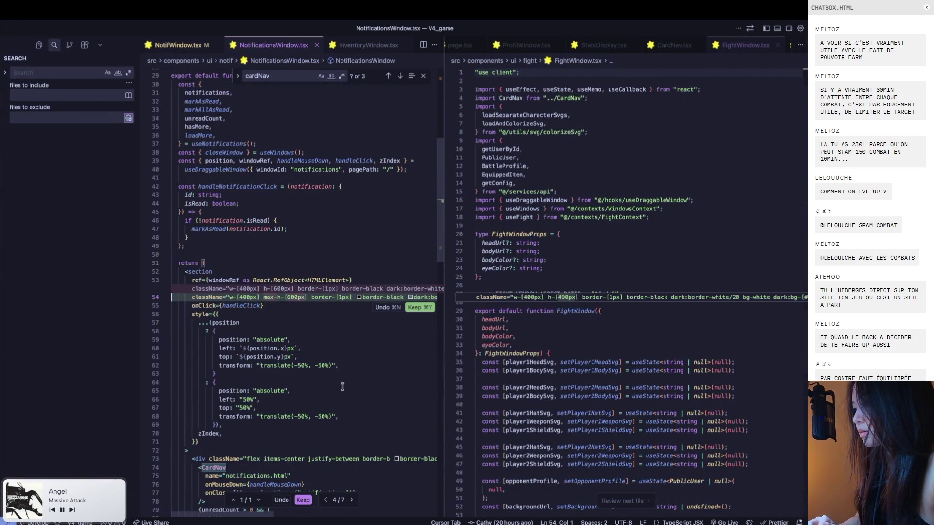
left_click(304, 499)
scroll(312, 382, "down", 5)
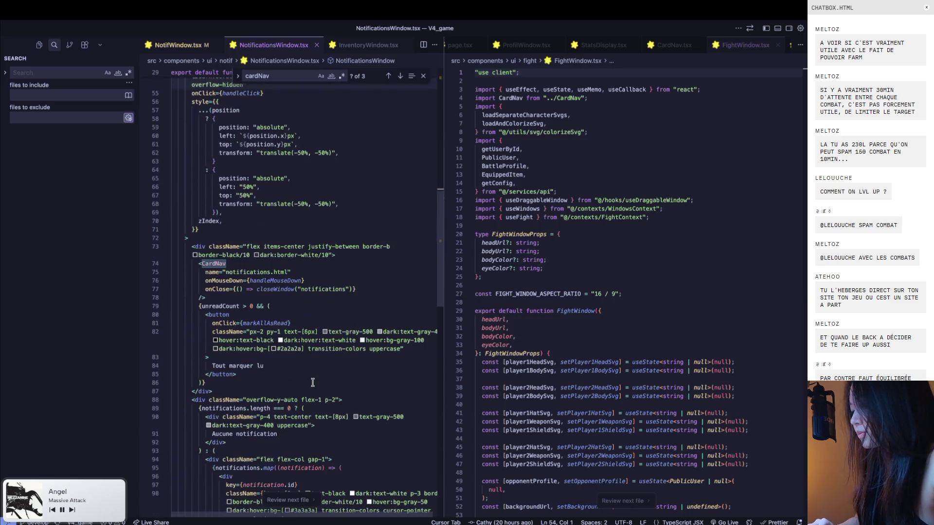
scroll(313, 383, "down", 1)
Change the mark-all-read button's text-[6px] to text-[10px] and reopen notifications to check
left_click(311, 286)
key("BackSpace")
type("10")
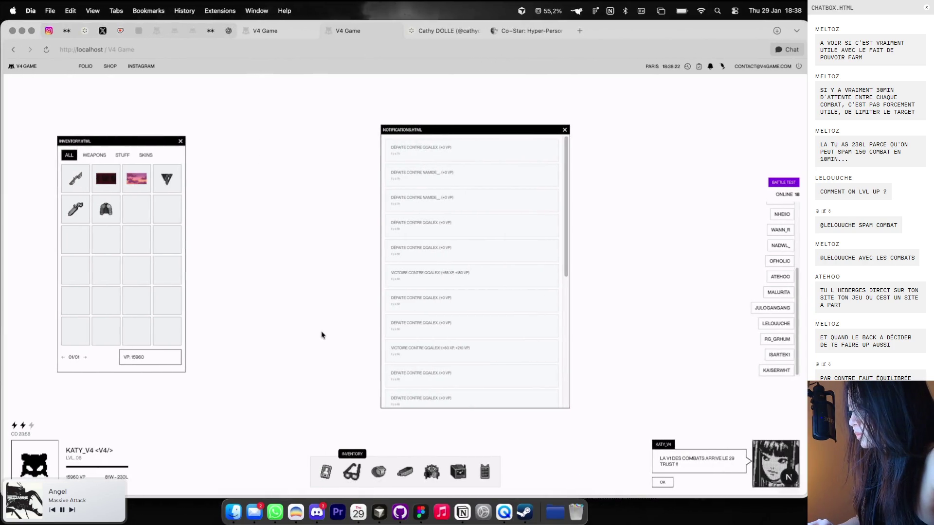
left_click(565, 132)
left_click(710, 68)
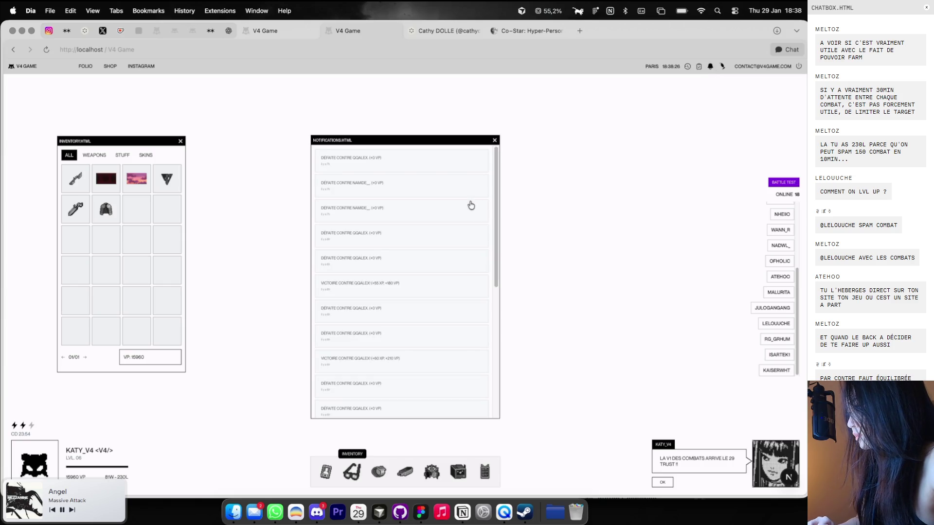
key("ctrl+Right")
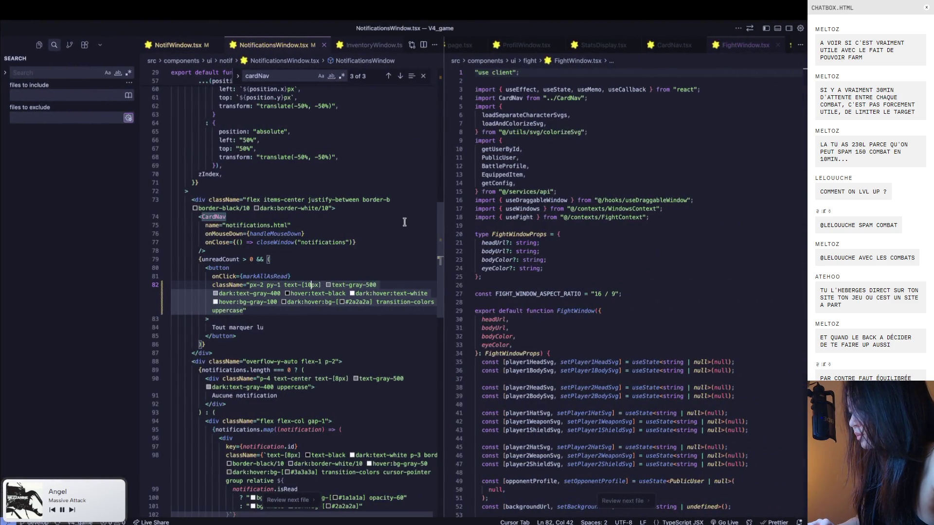
Change line 98's notification entry text from text-[8px] to text-[10px] and check the game page
scroll(404, 222, "down", 2)
scroll(404, 222, "down", 2)
scroll(404, 222, "down", 2)
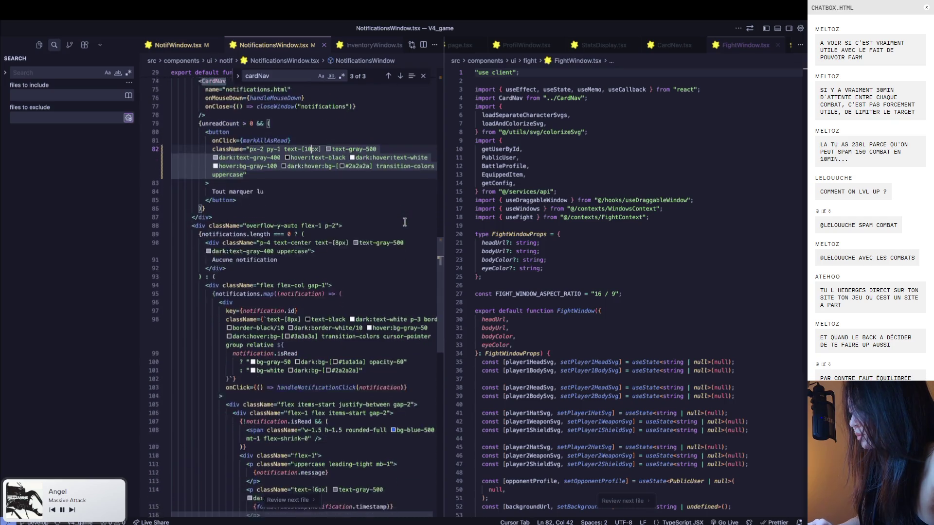
scroll(404, 221, "down", 2)
scroll(330, 286, "down", 2)
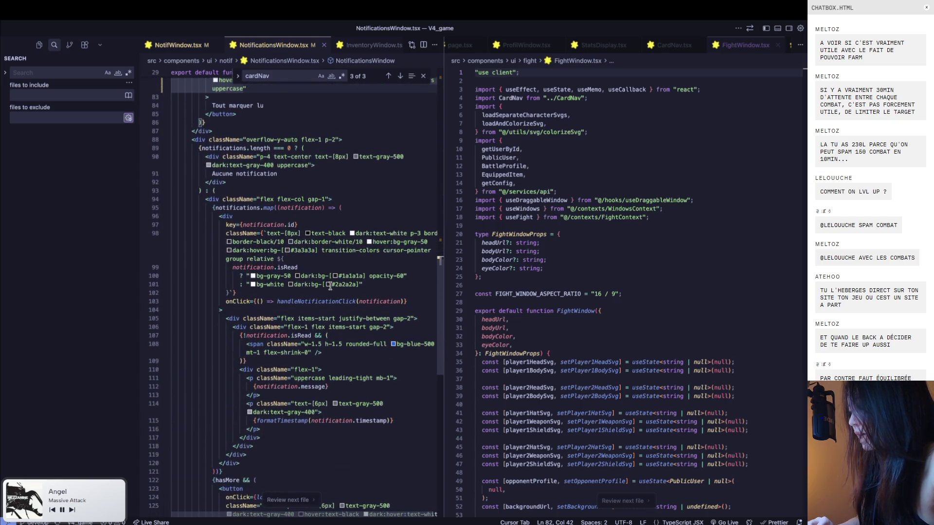
left_click(288, 236)
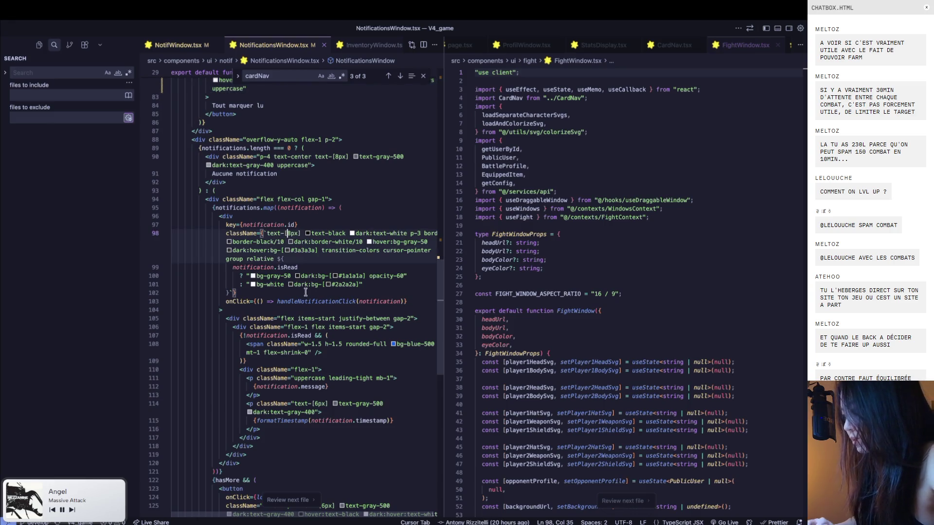
type("12")
key("super+Tab")
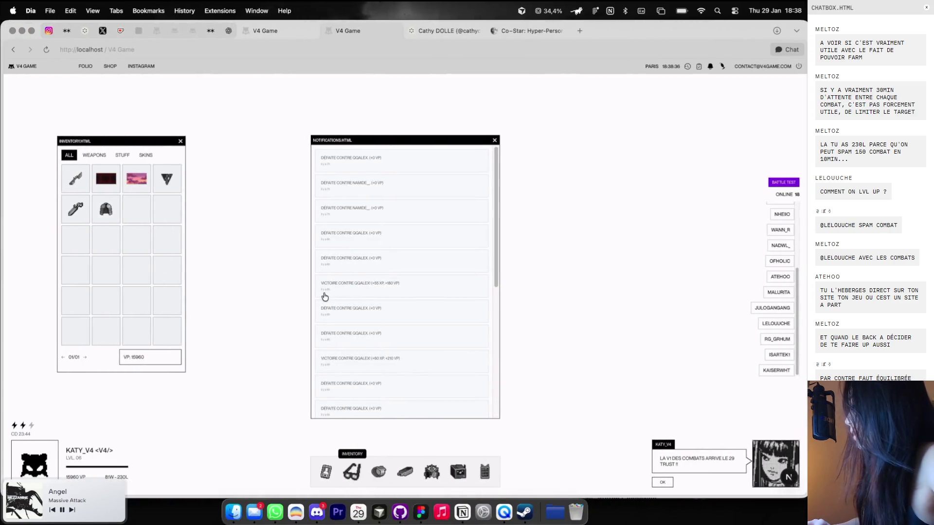
key("super+Tab")
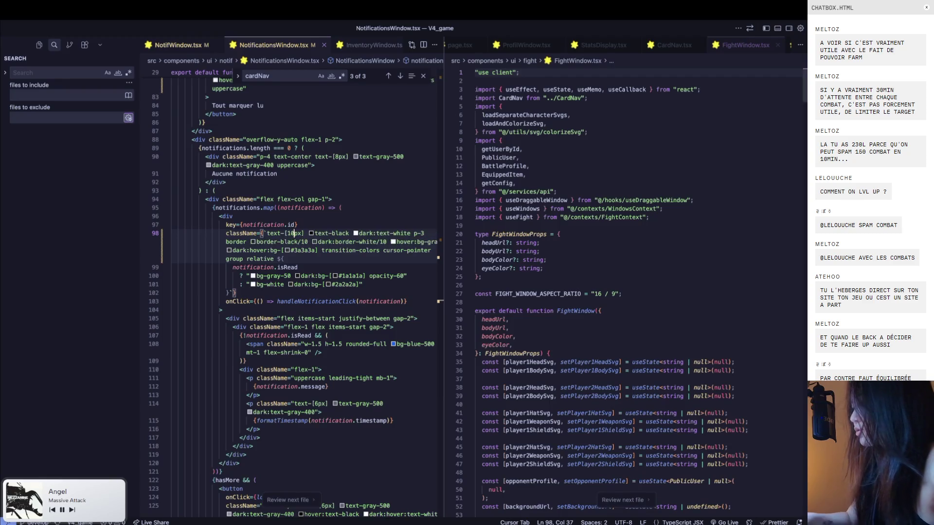
key("super+Tab")
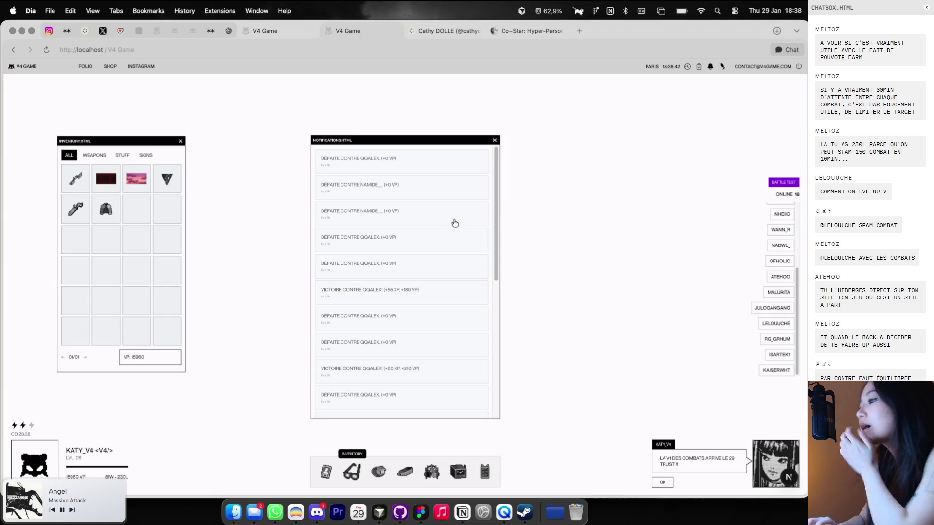
Scroll through the notifications list, then close and reopen the notifications window
key("super+Tab")
scroll(371, 268, "down", 2)
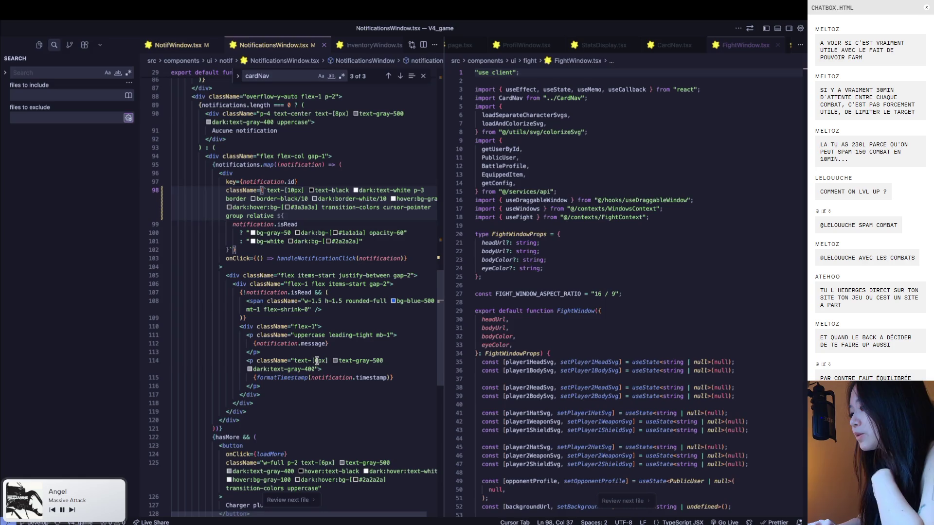
key("super+Tab")
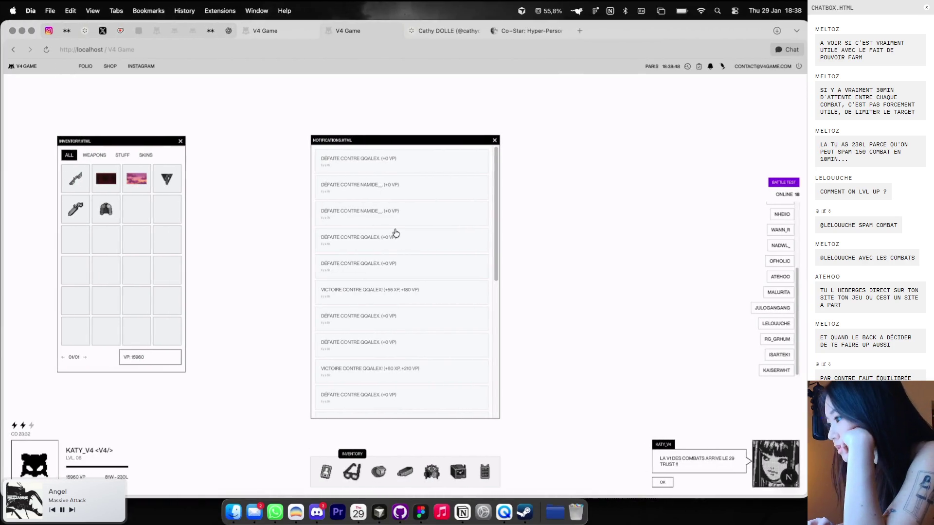
left_click_drag(497, 213, 477, 326)
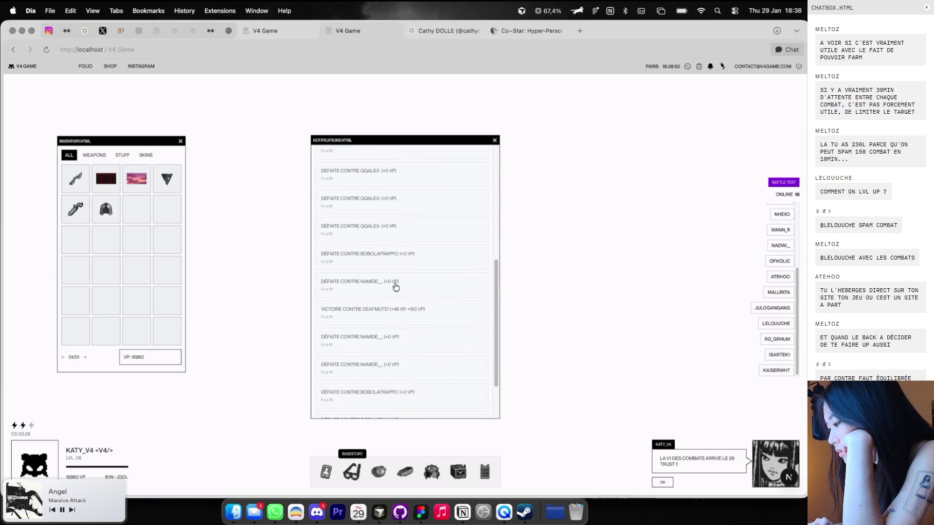
left_click_drag(496, 271, 400, 159)
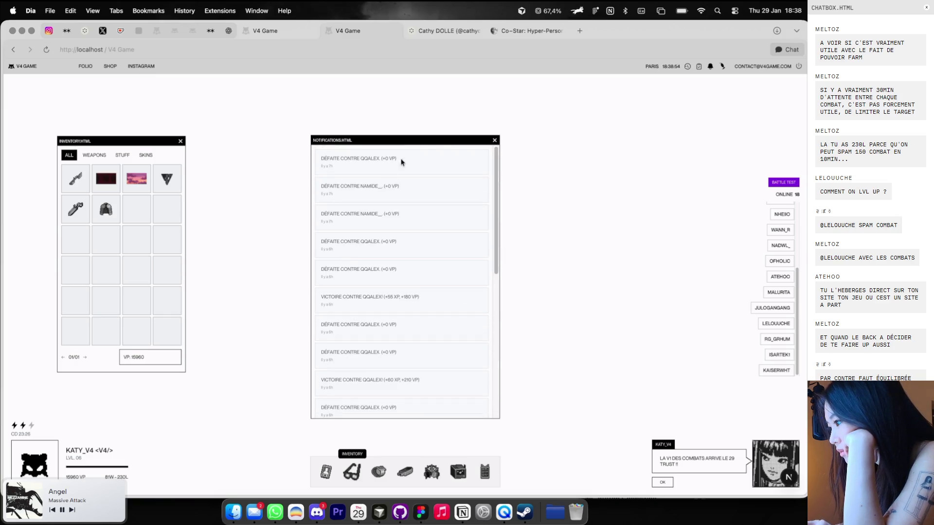
left_click(494, 142)
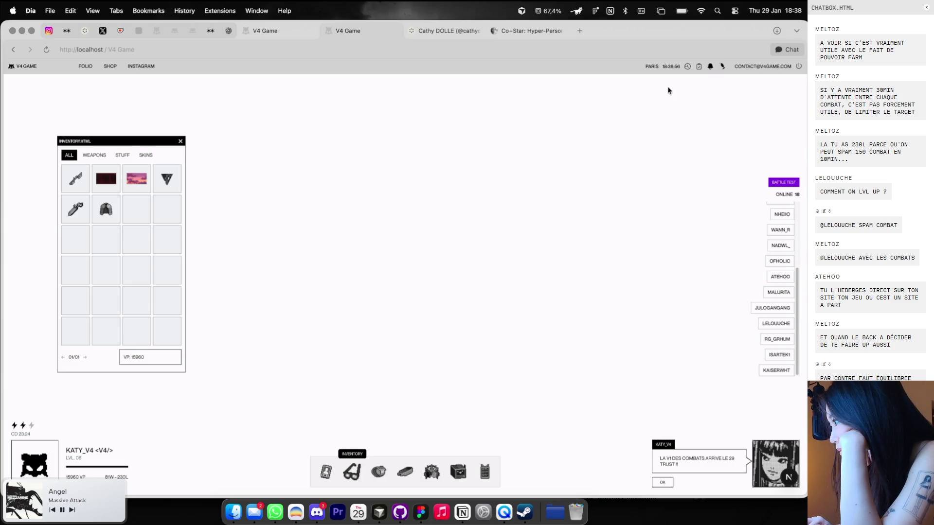
left_click(711, 67)
Load older entries with CHARGER PLUS, then close and reopen the window to start from the newest
left_click_drag(495, 178, 476, 327)
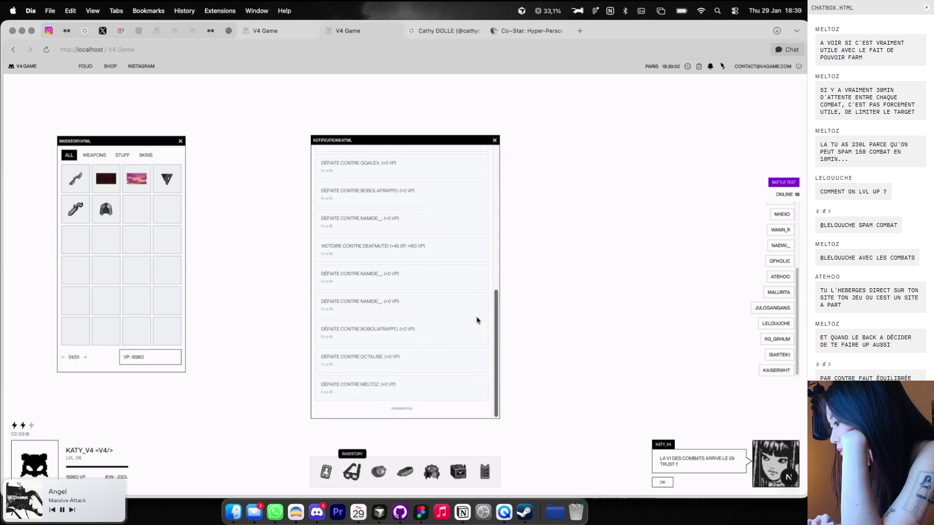
left_click(401, 409)
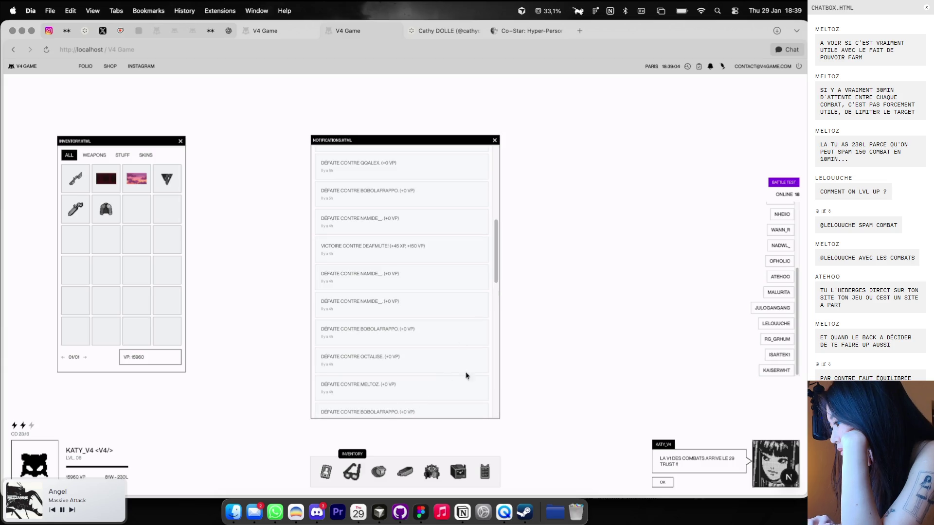
left_click_drag(496, 248, 496, 142)
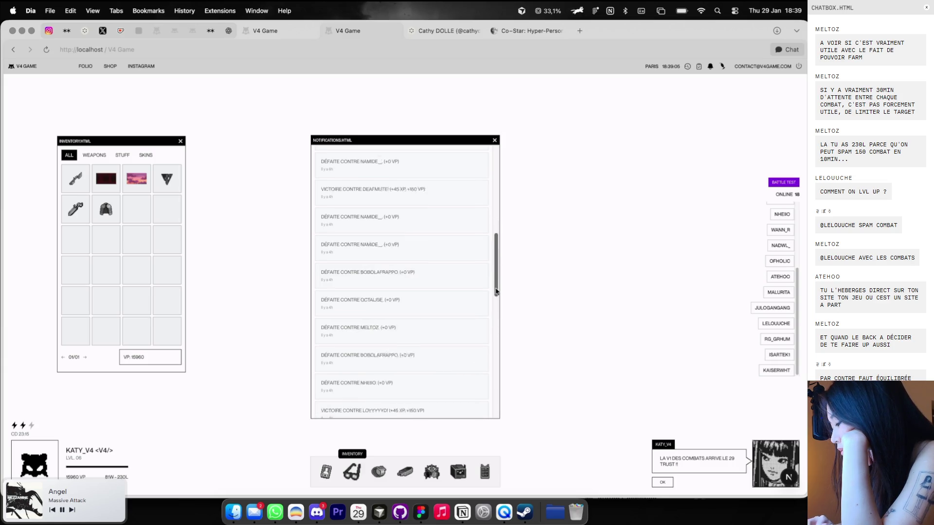
left_click(495, 141)
left_click(710, 68)
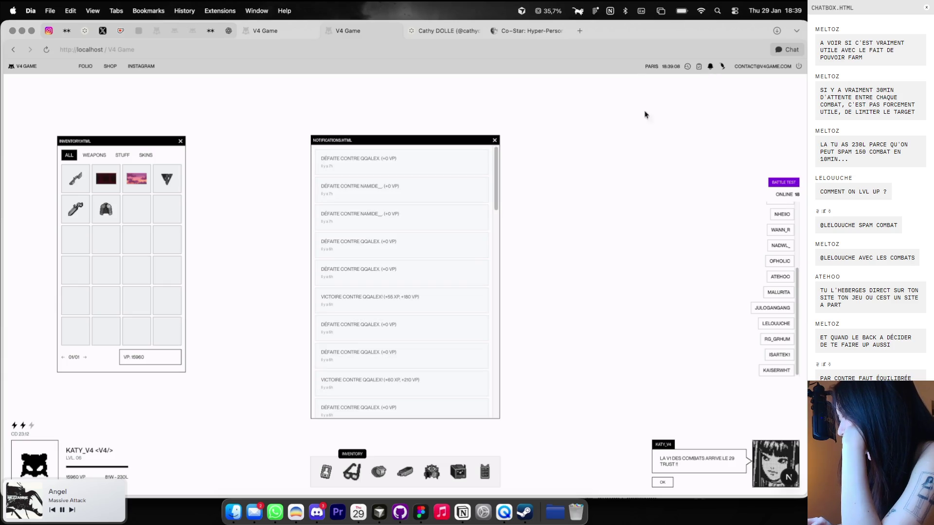
key("super+Tab")
Change line 54's max-h-[600px] to max-h-[580px] and preview it in the browser
scroll(406, 206, "up", 5)
scroll(406, 207, "up", 15)
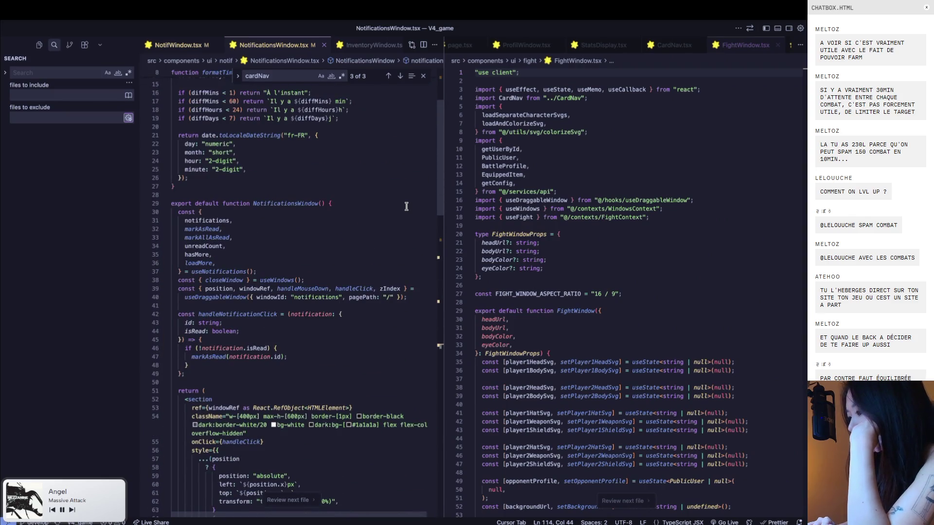
scroll(322, 368, "down", 2)
left_click(295, 372)
key("BackSpace")
key("BackSpace")
type("58")
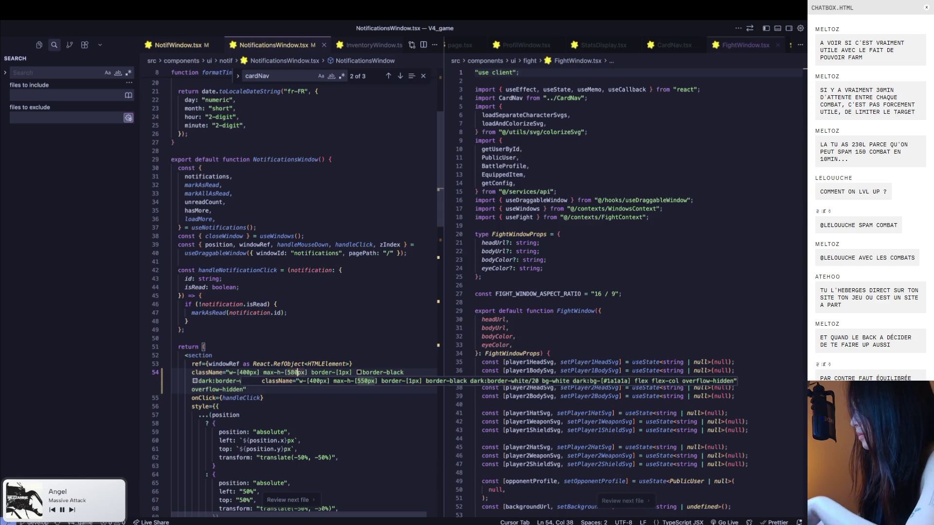
key("super+Tab")
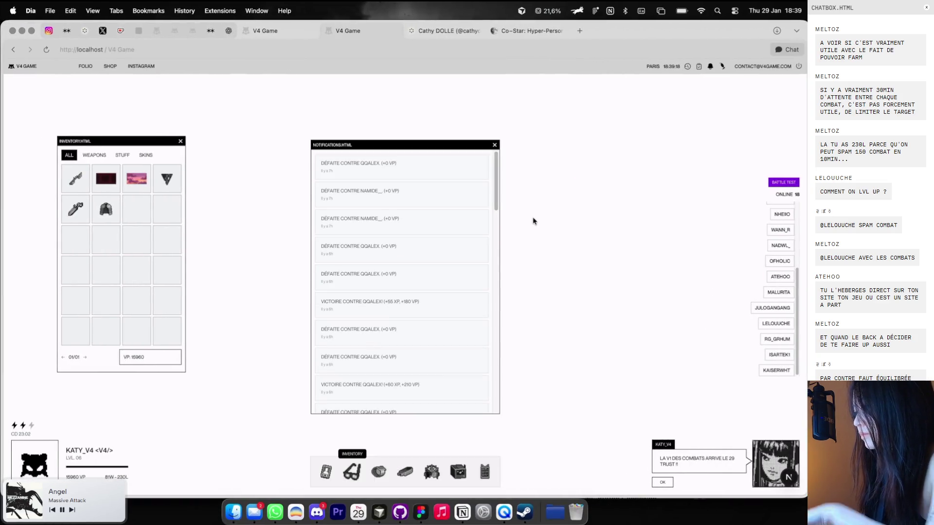
Close the notifications window and open the fight history window
scroll(499, 175, "down", 3)
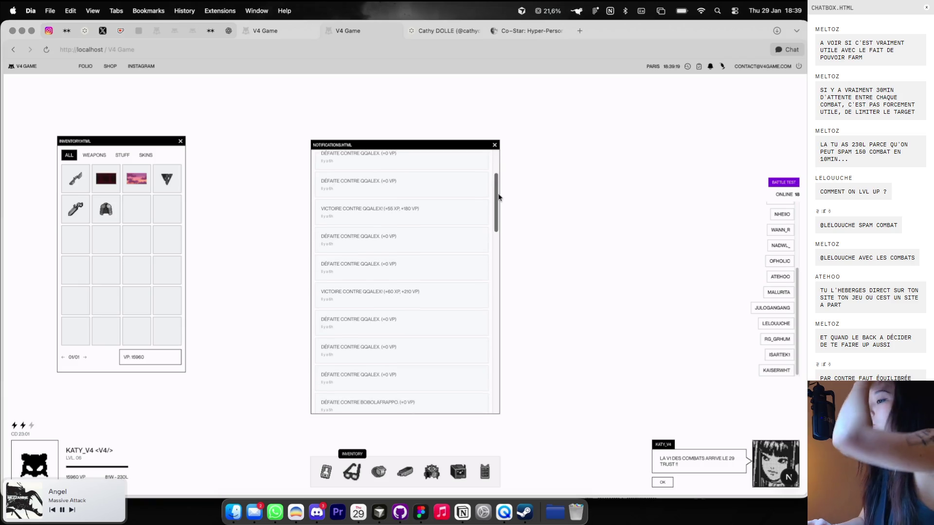
left_click(494, 144)
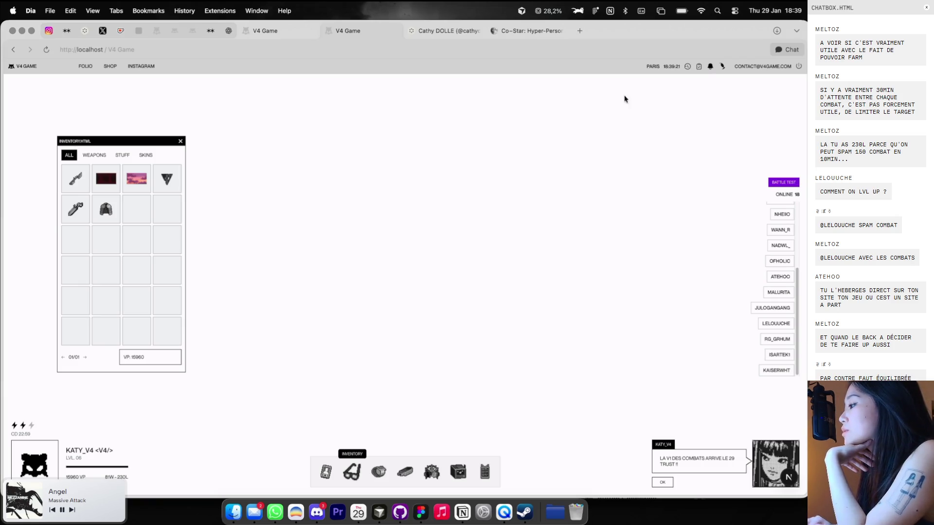
left_click(688, 67)
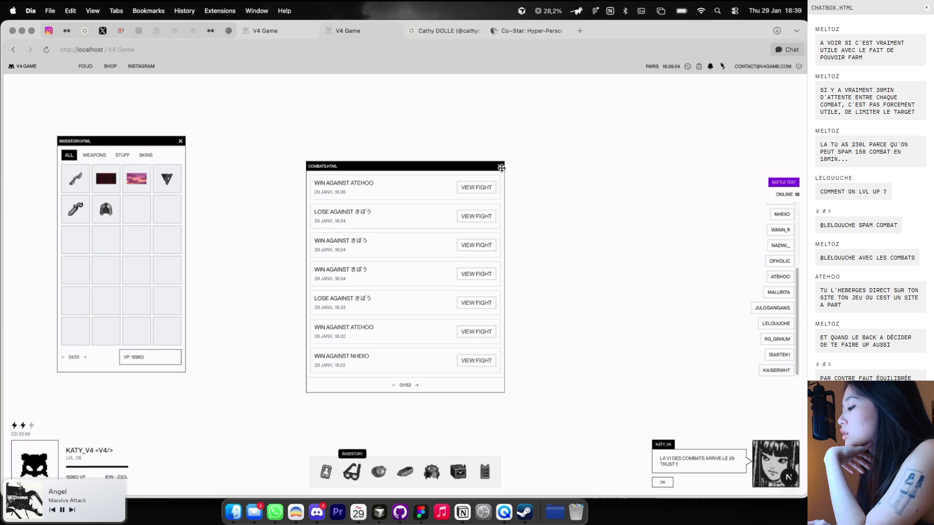
left_click(500, 167)
left_click(687, 68)
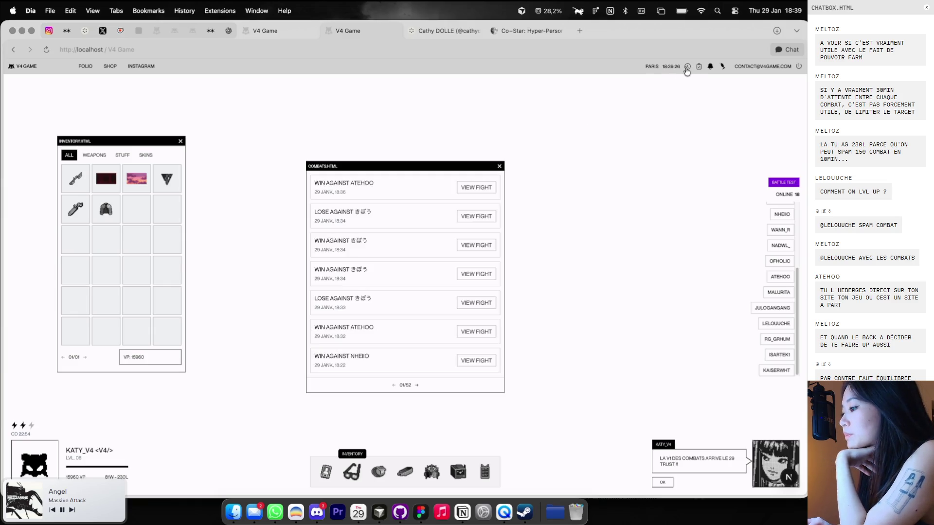
View the ATEHOO vs KATY_V4 fight, then close the fight history window
left_click(490, 187)
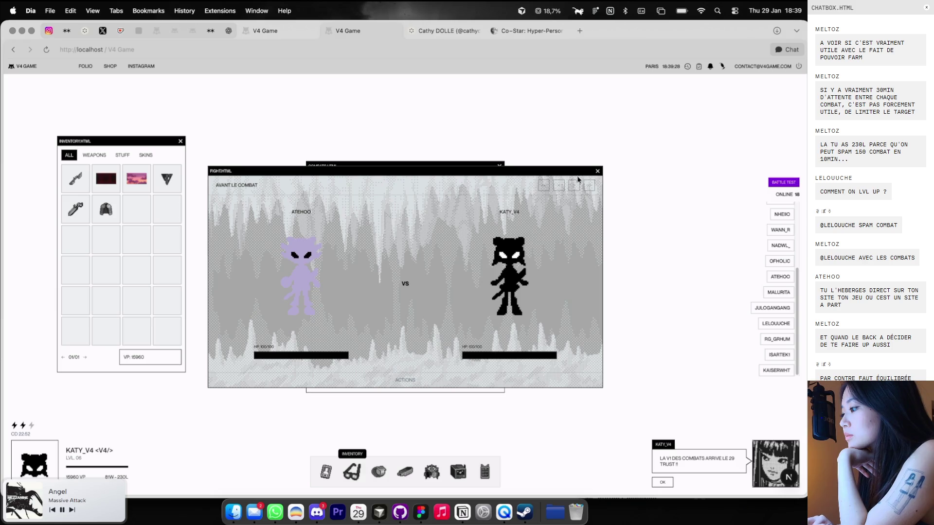
left_click(597, 171)
left_click(472, 190)
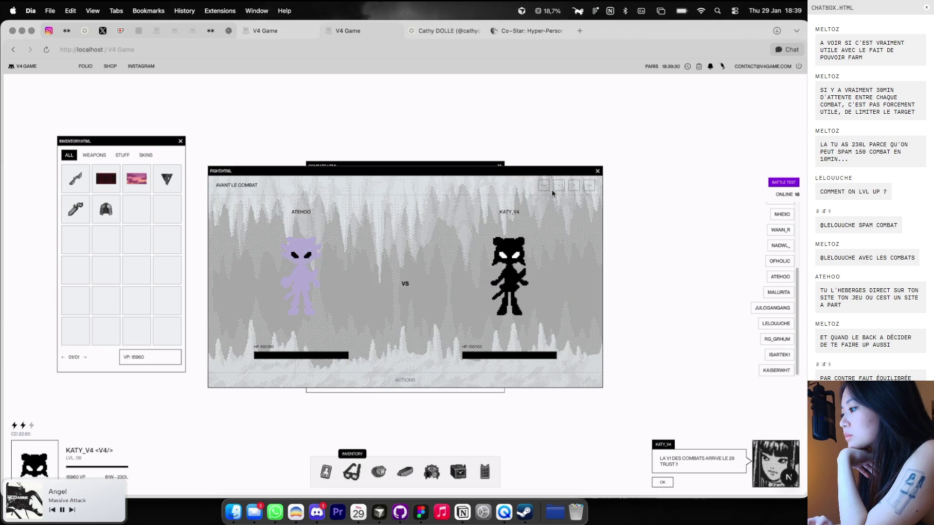
left_click(597, 172)
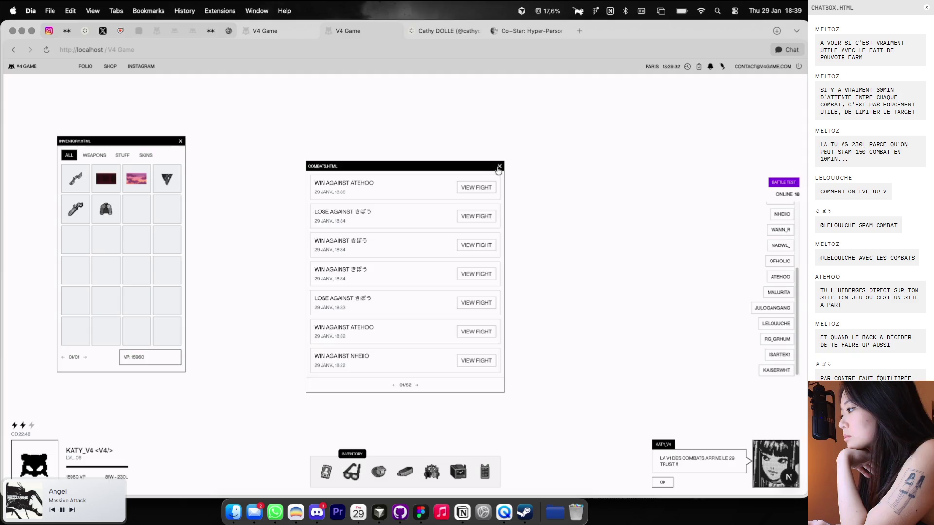
left_click(499, 166)
Open the quests window, reposition it, and close it
left_click(698, 68)
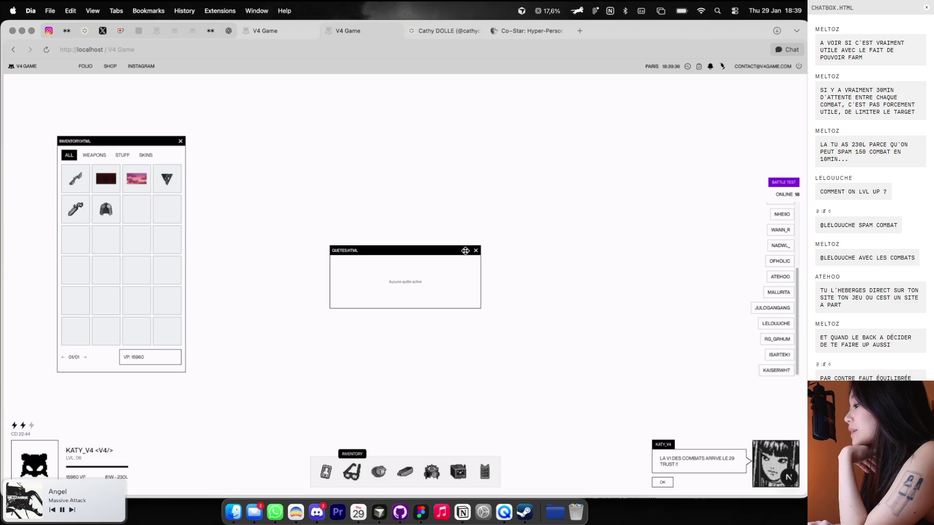
left_click_drag(466, 250, 523, 183)
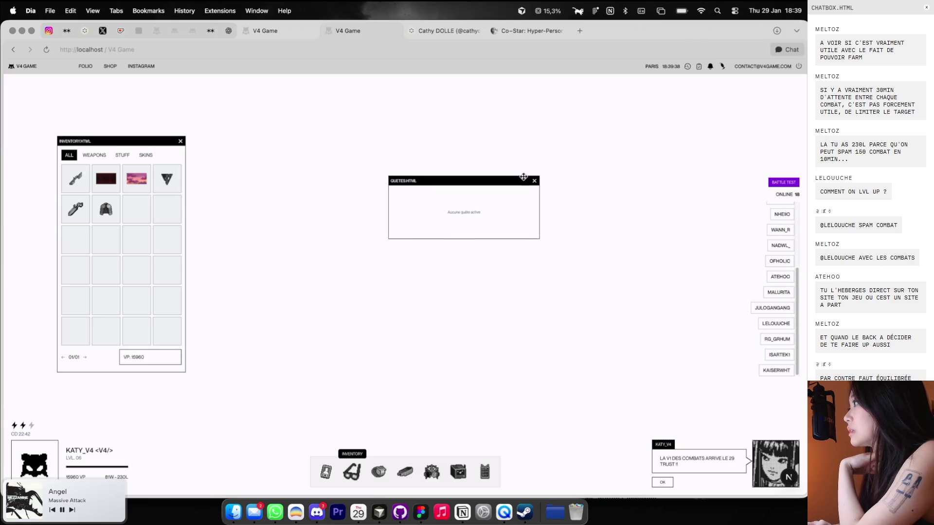
mouse_move(523, 183)
left_mouse_down()
mouse_move(548, 197)
mouse_move(629, 192)
mouse_move(481, 202)
left_mouse_up()
left_click(504, 203)
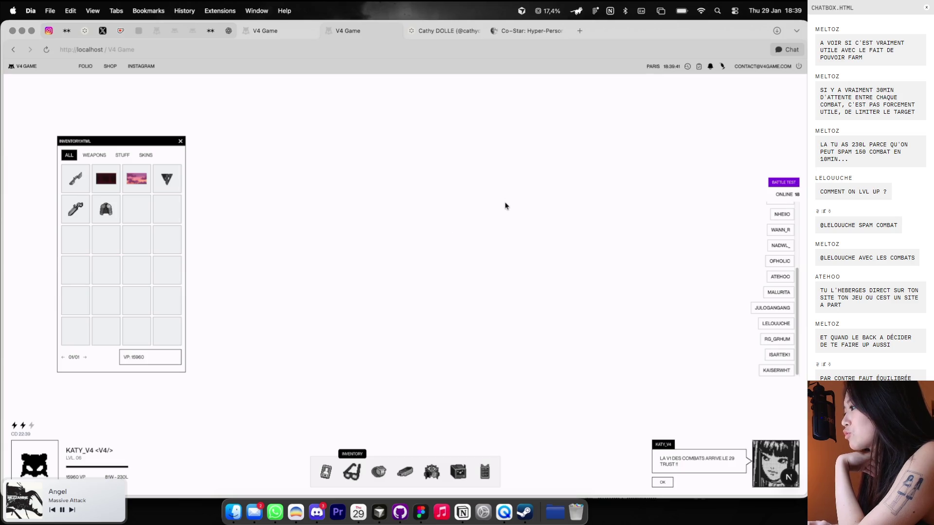
Glance at the notifications, then open the player's profile window
left_click(709, 67)
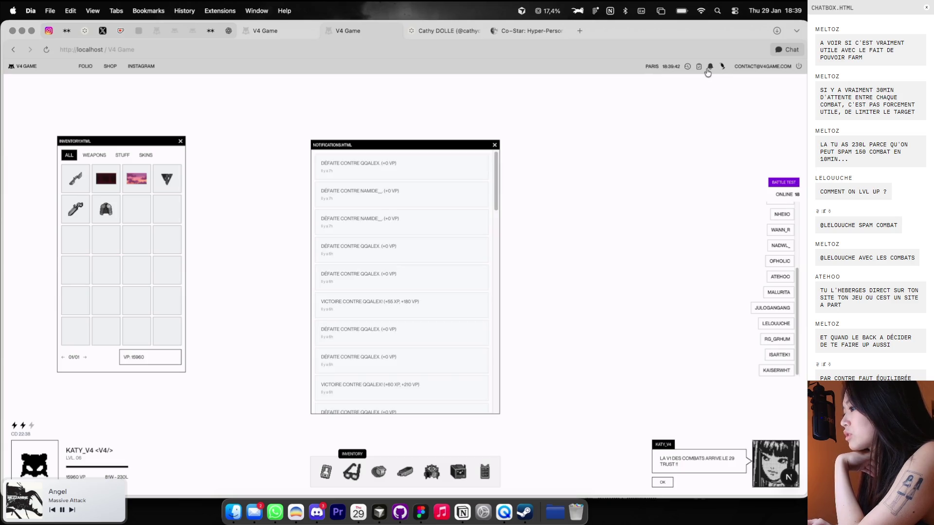
left_click(494, 145)
left_click(326, 470)
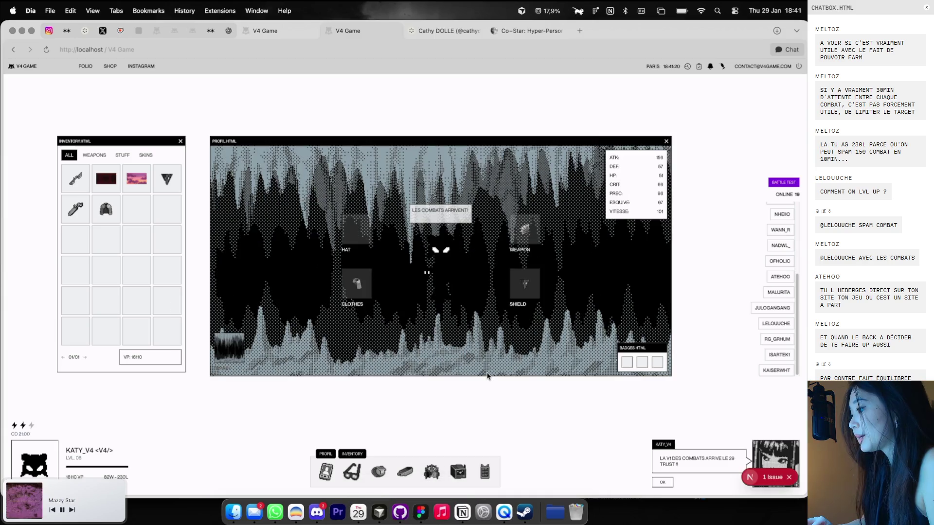
Reopen the profile beside the inventory, move it aside, then close it
left_click(666, 141)
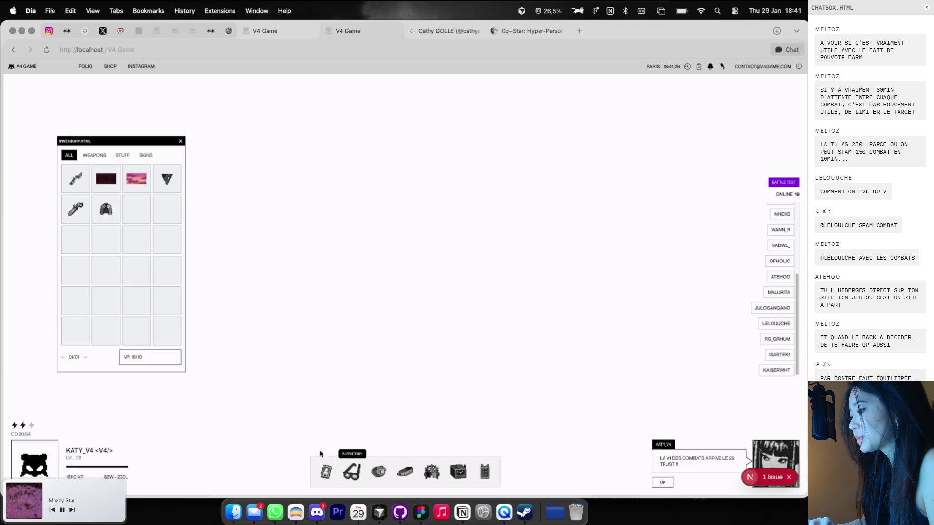
left_click(325, 471)
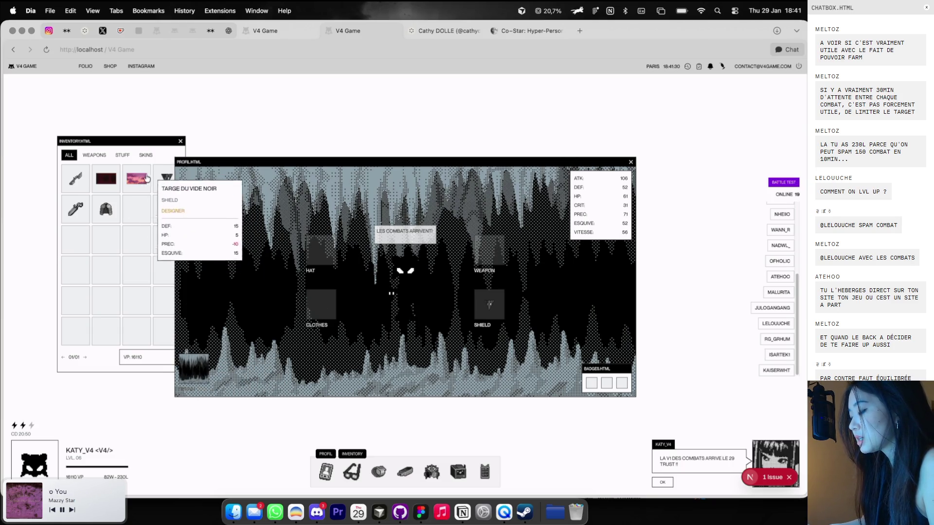
left_click(161, 181)
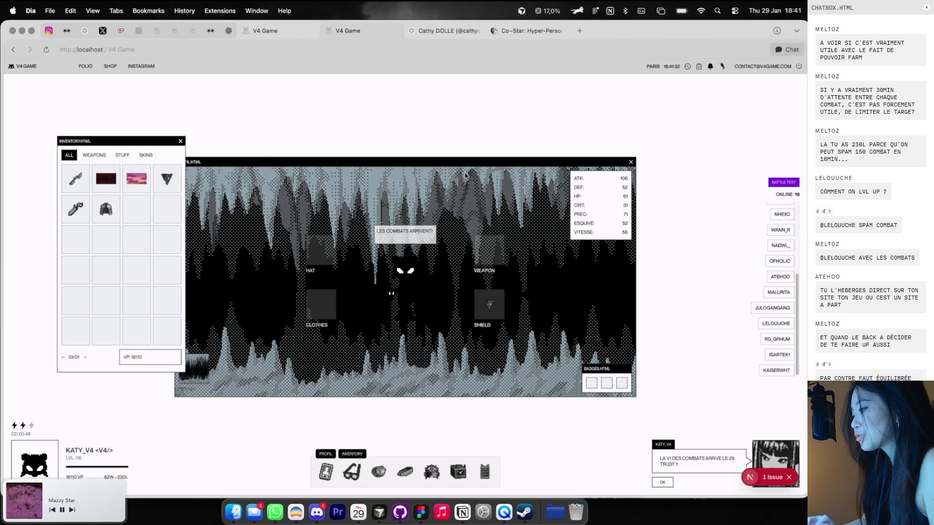
left_click_drag(618, 163, 661, 132)
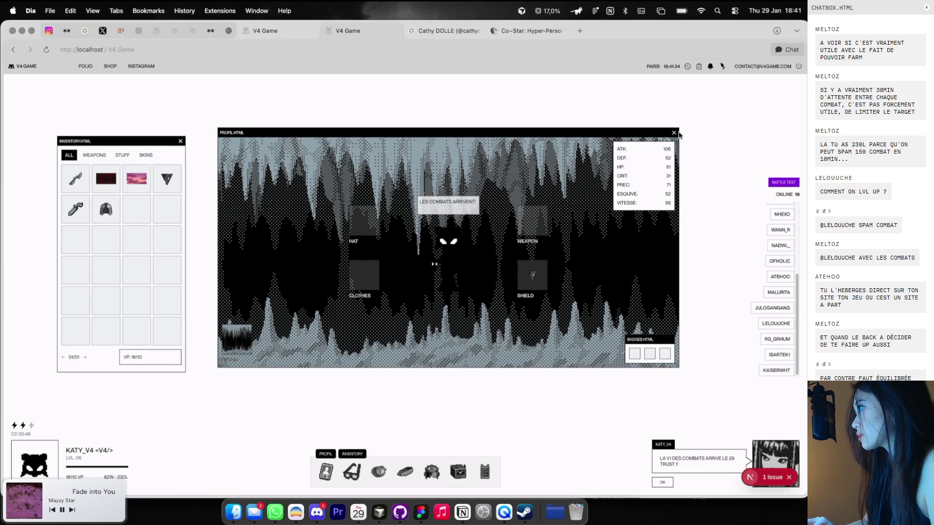
left_click(672, 133)
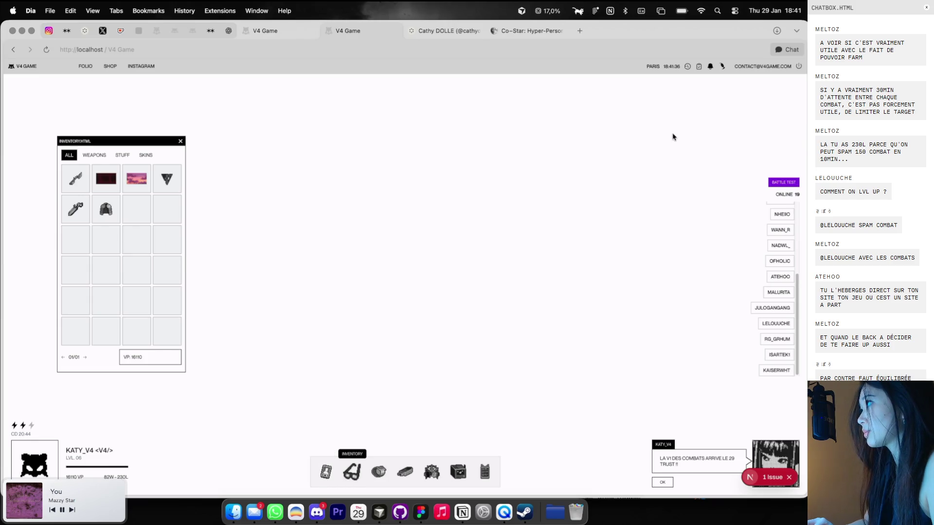
key("super+Tab")
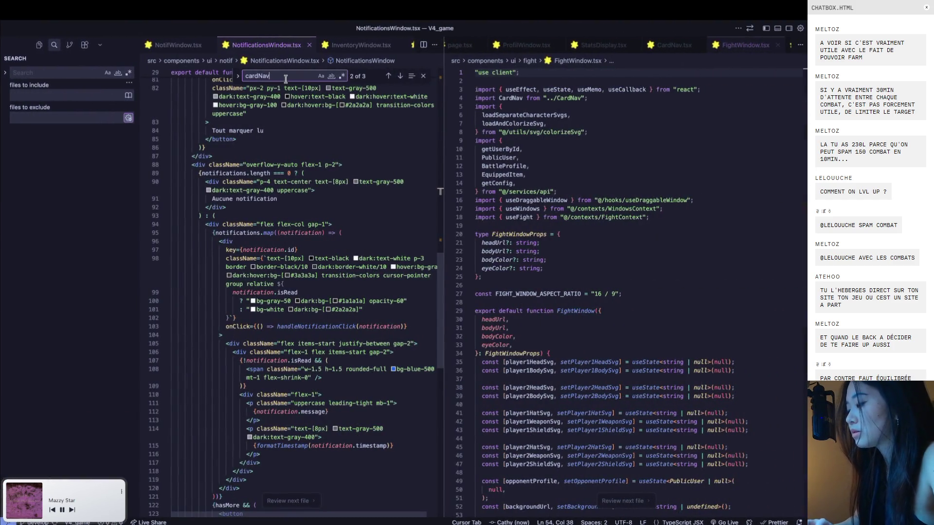
Open ProfilWindow.tsx and uncomment the slot block on lines 350–371
key("ctrl+p")
type("windowPro")
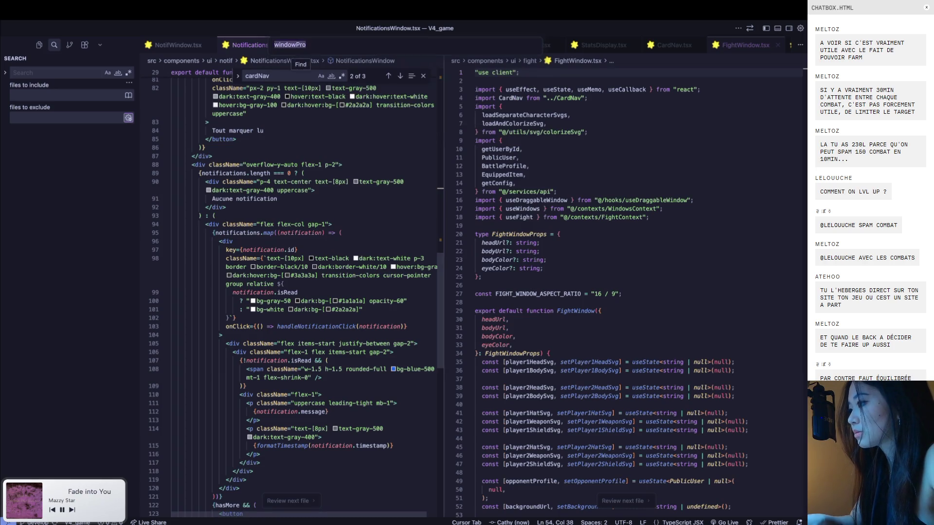
key("Return")
scroll(296, 182, "down", 5)
scroll(296, 182, "down", 5)
scroll(296, 182, "down", 5)
scroll(297, 182, "down", 5)
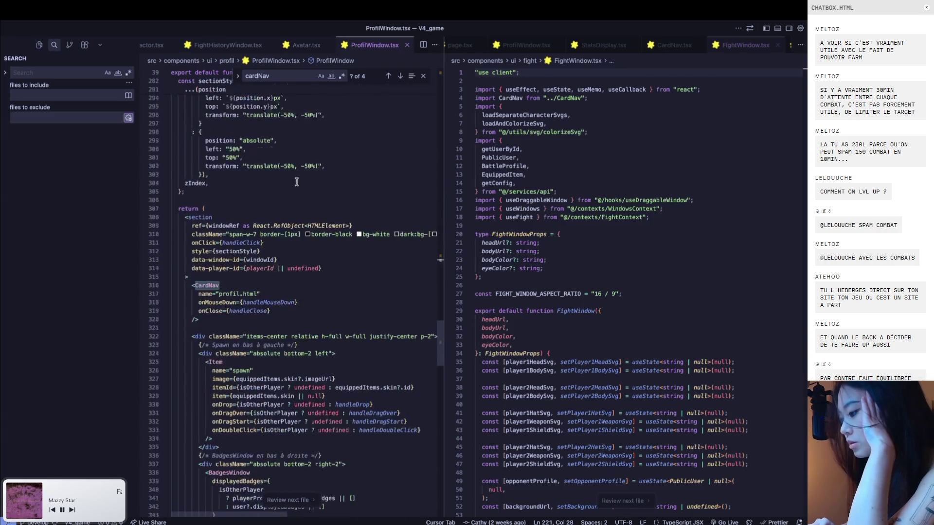
scroll(296, 182, "down", 12)
left_click_drag(243, 417, 171, 238)
key("ctrl+slash")
Uncomment the PET and wings slot block on lines 483–504 and check the game's profile
scroll(245, 275, "down", 10)
scroll(245, 275, "down", 10)
left_click_drag(241, 373, 165, 194)
key("super+slash")
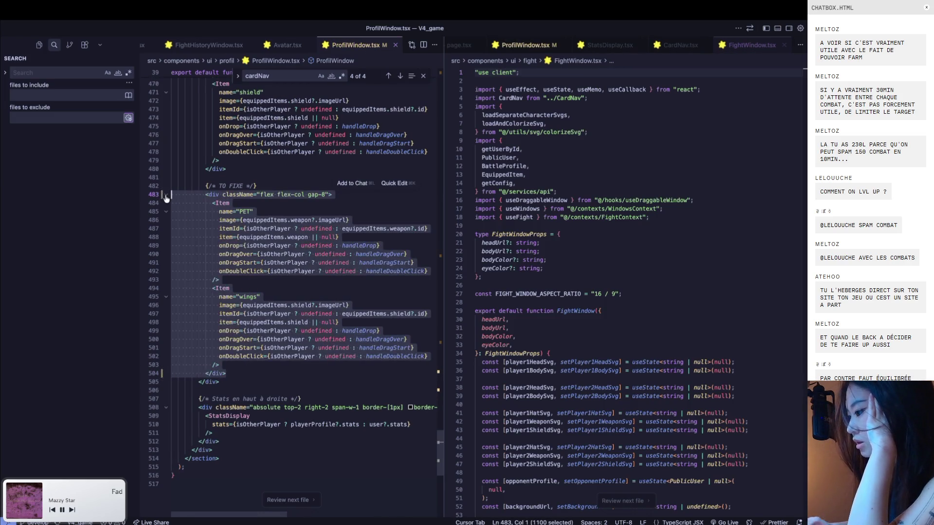
key("super+Tab")
left_click(328, 472)
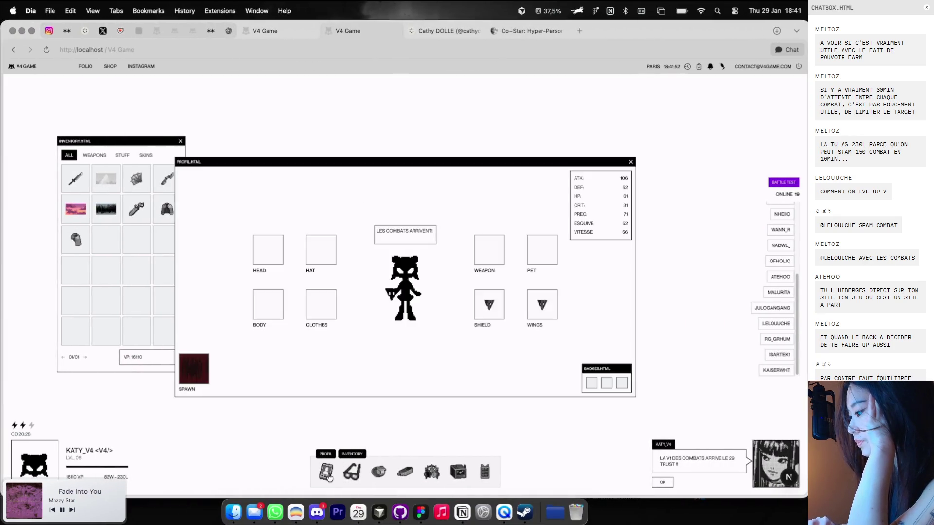
Reposition the V4 Game profile window and briefly check the Figma desktop before returning
left_click_drag(327, 162, 395, 152)
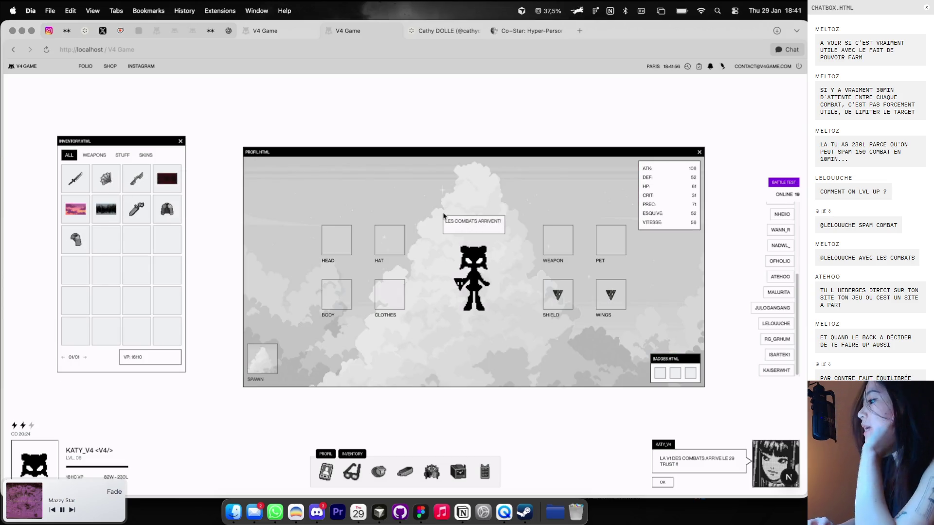
mouse_move(465, 150)
left_mouse_down()
mouse_move(455, 127)
mouse_move(433, 138)
mouse_move(441, 150)
left_mouse_up()
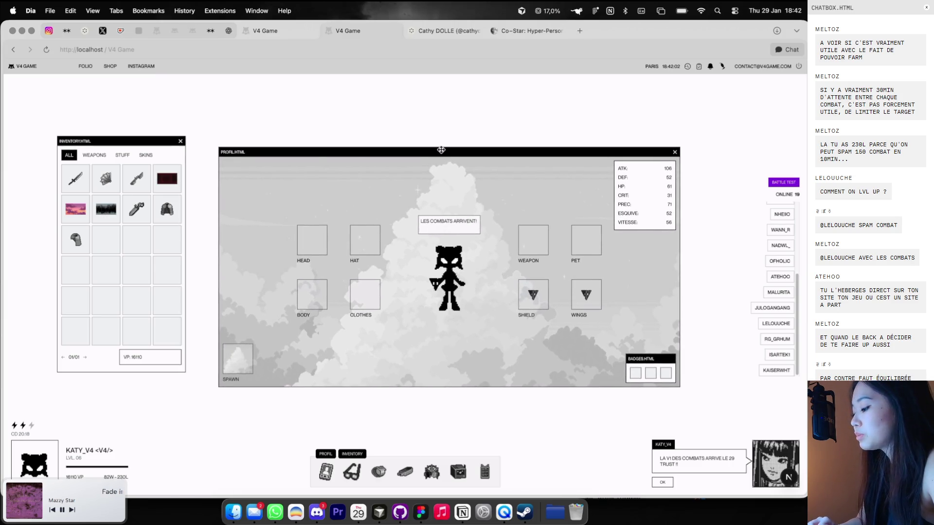
key("ctrl+Right")
key("ctrl+Right")
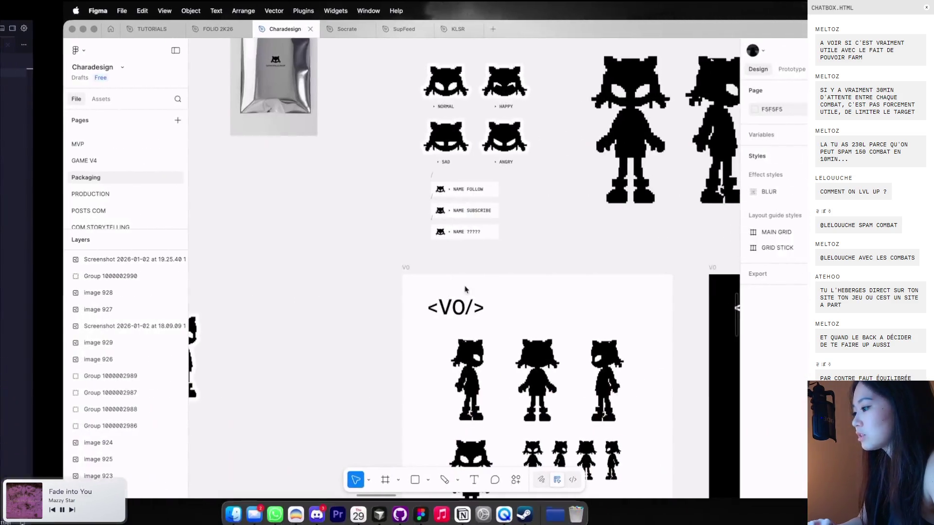
key("super+t")
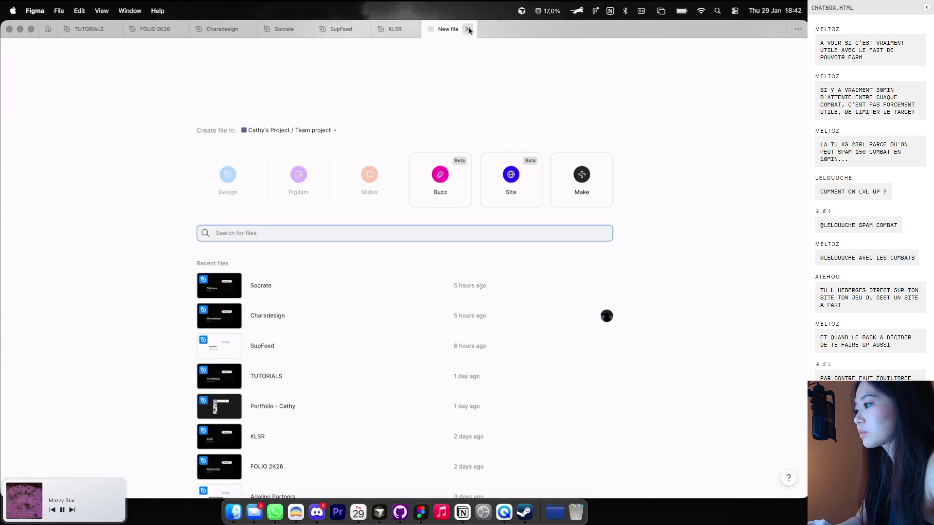
left_click(468, 29)
key("ctrl+Left")
key("ctrl+Left")
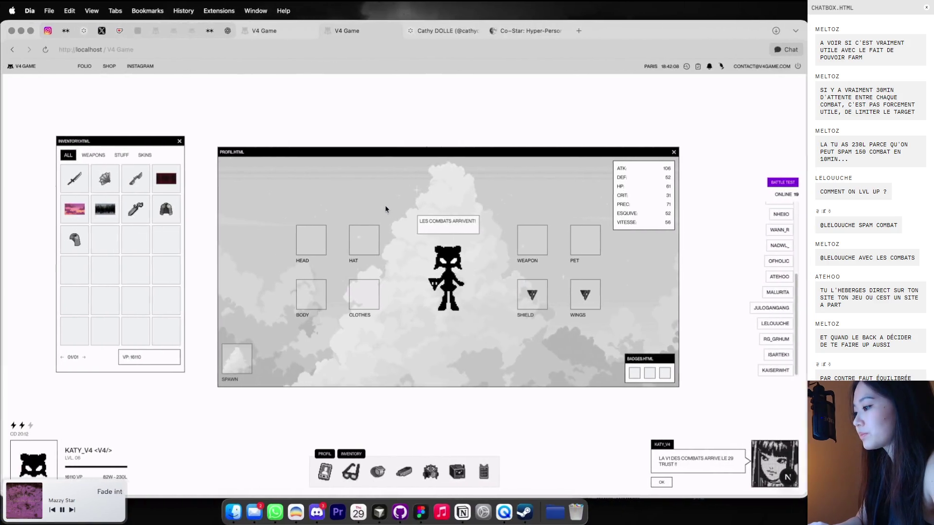
Launch Aseprite, open HEAD1.aseprite, and move its window onto the Cursor desktop
key("super+space")
type("aseprite")
key("Return")
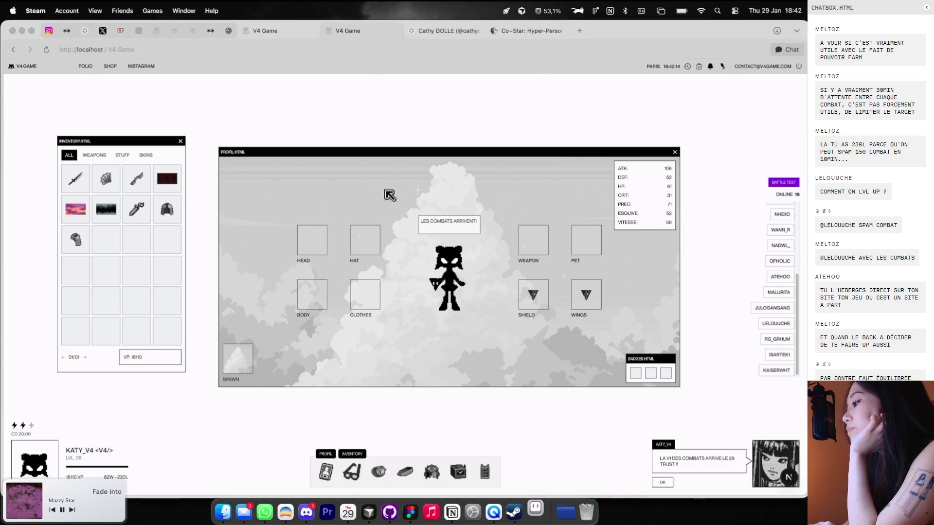
left_click(386, 163)
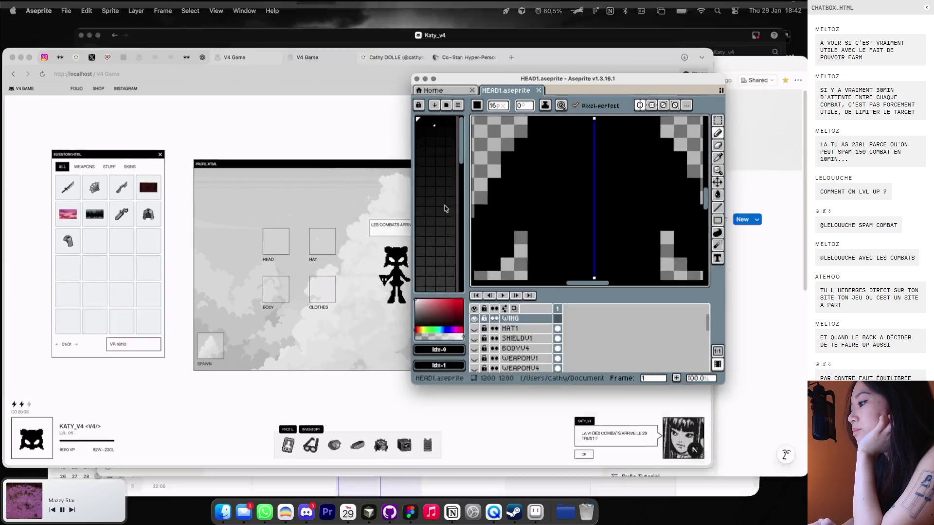
key("ctrl+Up")
left_click_drag(696, 209, 337, 60)
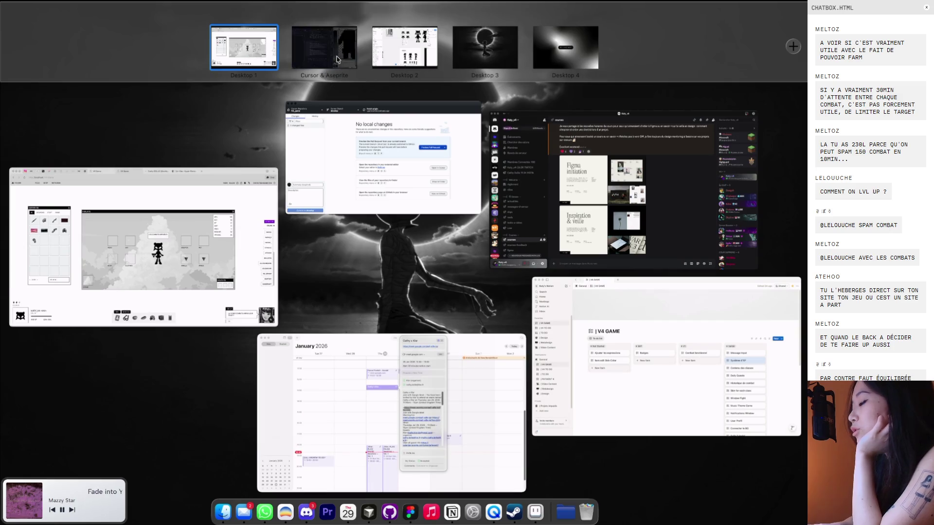
Take Aseprite out of full screen and bring the HEAD1 window over the Figma desktop
left_click(336, 59)
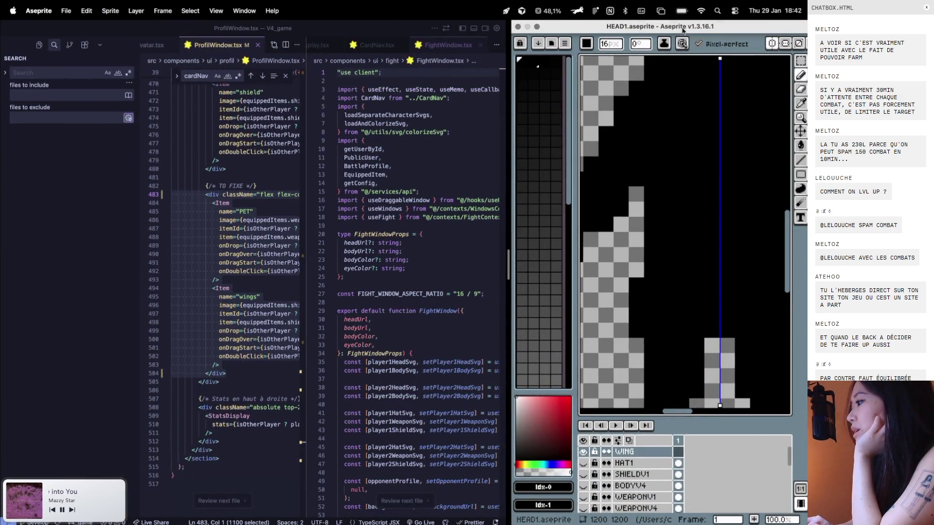
left_click_drag(682, 31, 98, 44)
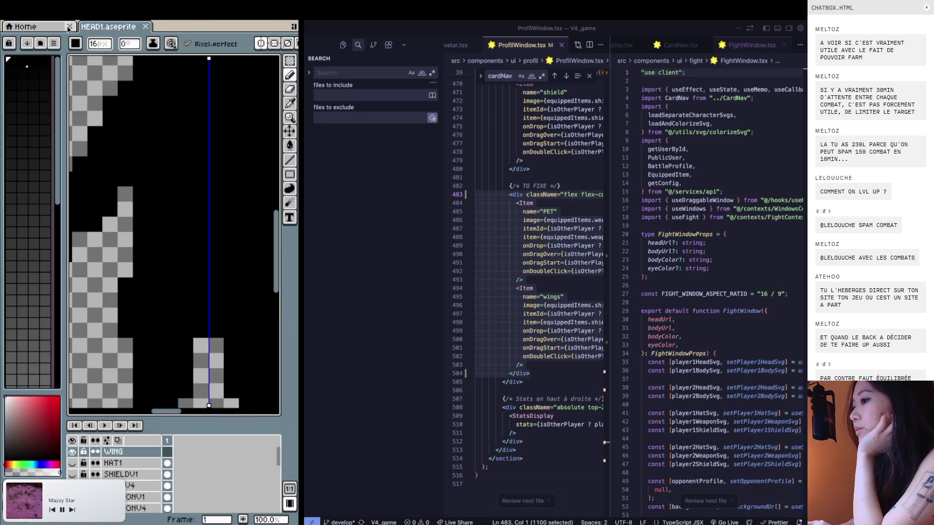
key("ctrl+Up")
left_click(324, 30)
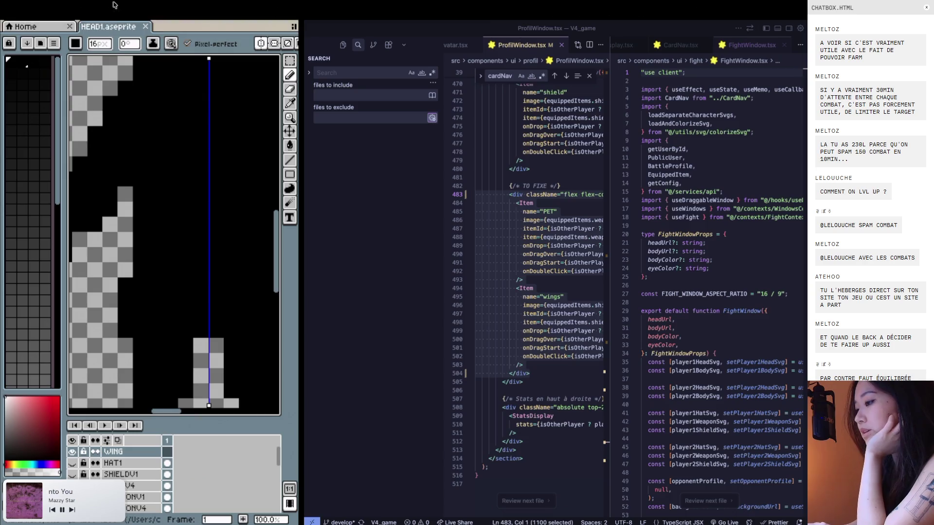
left_click(27, 29)
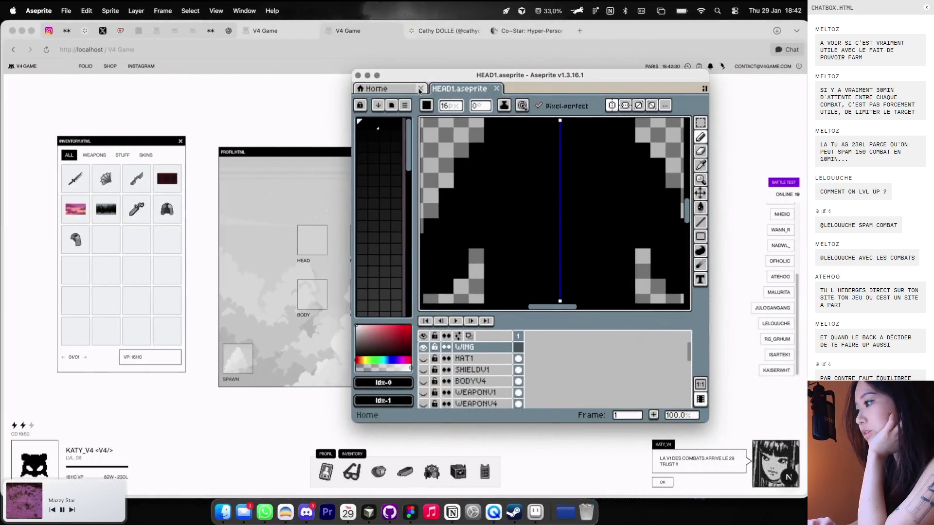
key("ctrl+Up")
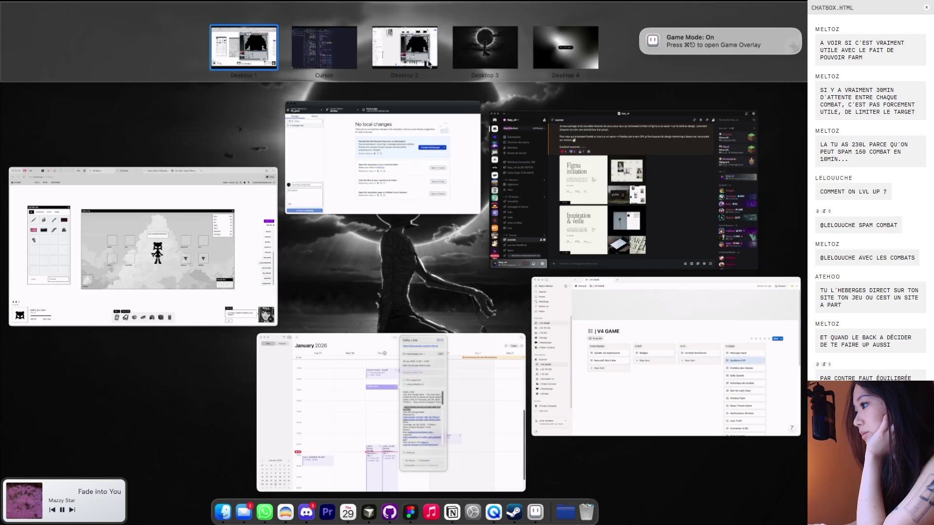
left_click(411, 46)
key("super+Tab")
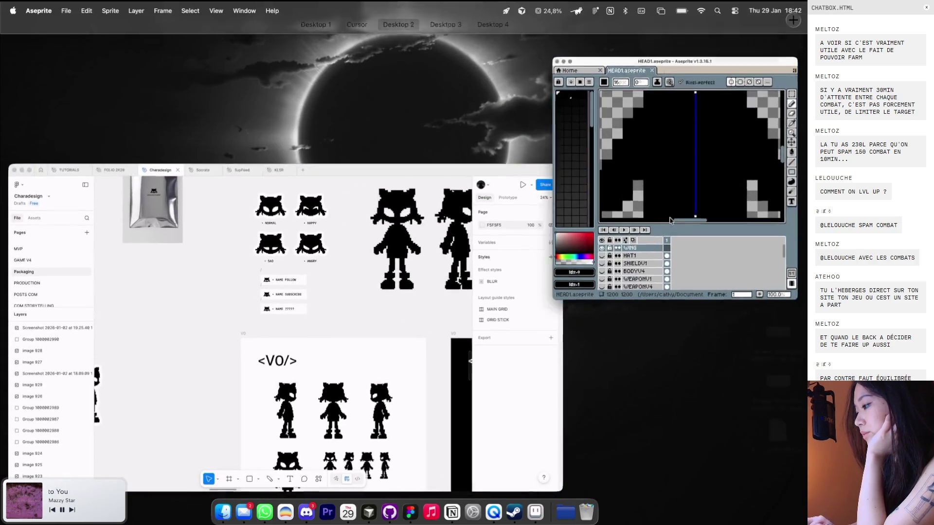
Move and enlarge the Aseprite window and adjust the canvas view for a bigger sprite
scroll(490, 234, "down", 1)
scroll(559, 186, "down", 1)
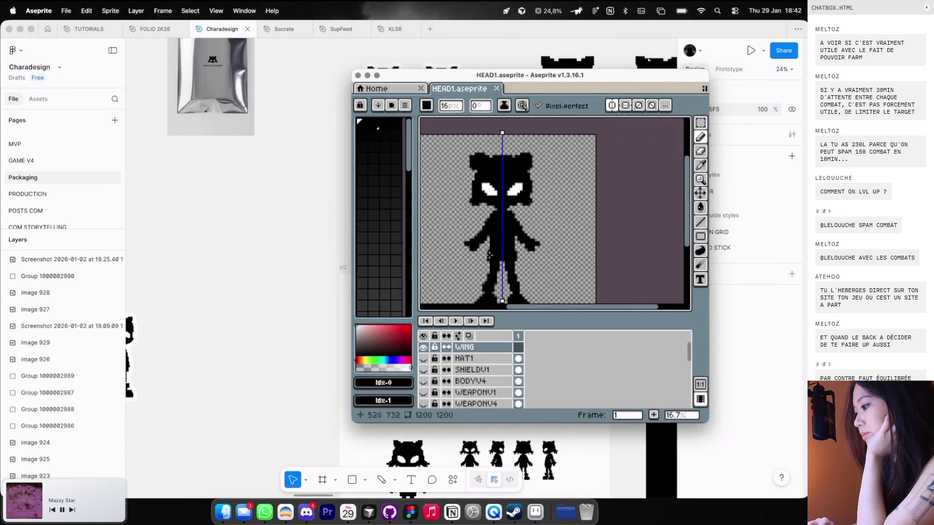
scroll(588, 177, "up", 1)
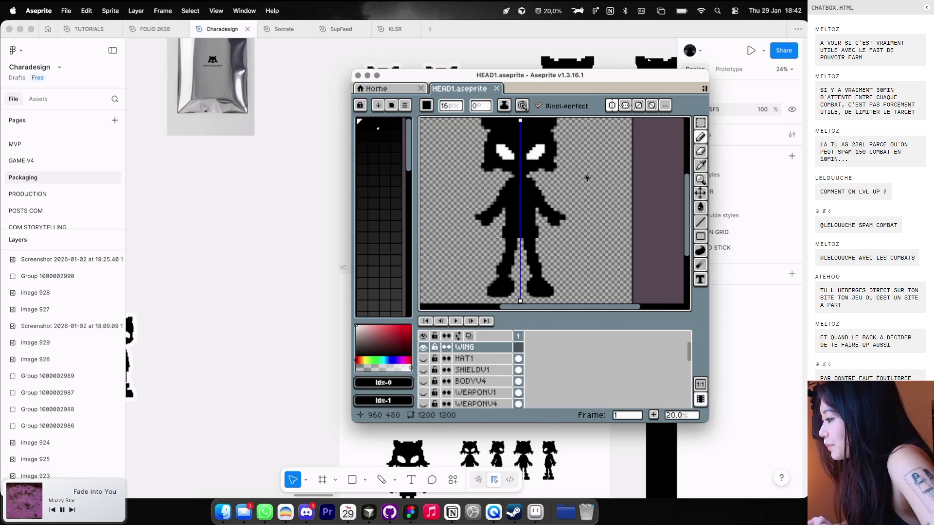
left_click_drag(599, 79, 473, 56)
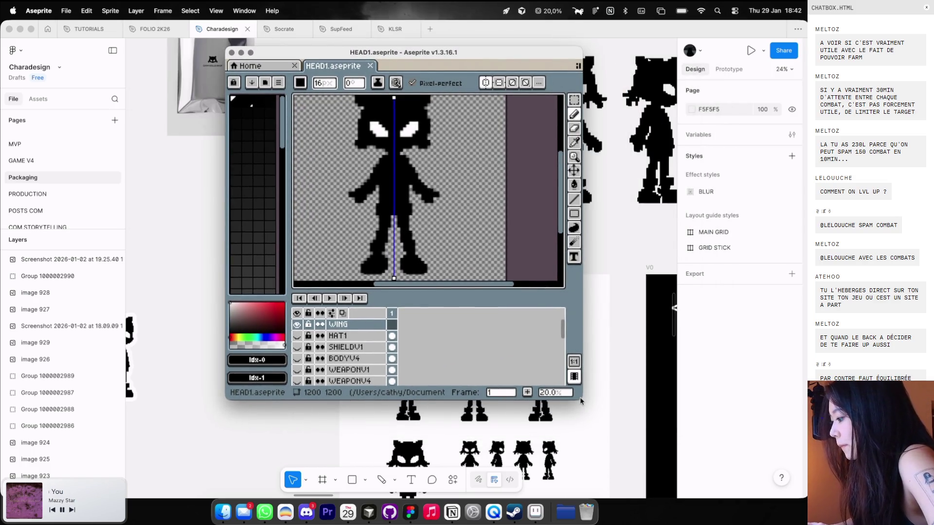
left_click_drag(582, 399, 657, 468)
scroll(478, 234, "left", 2)
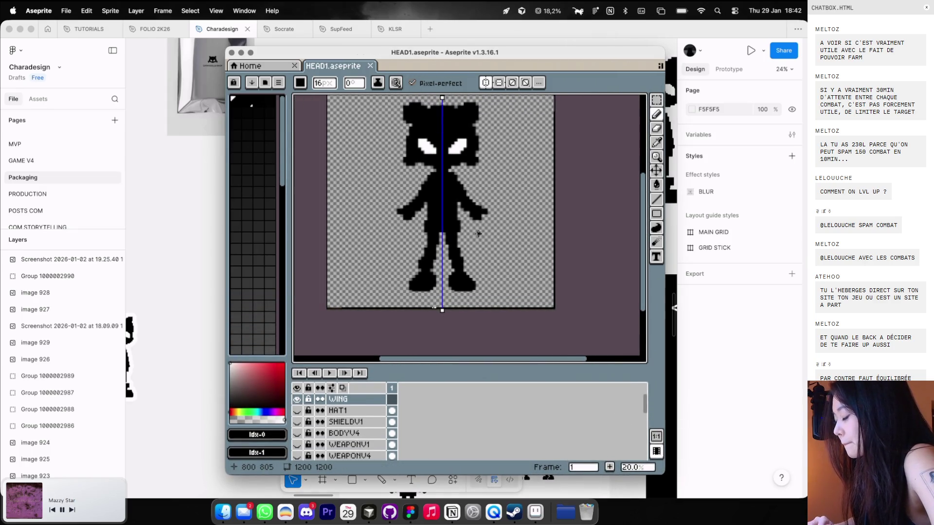
scroll(479, 218, "up", 1)
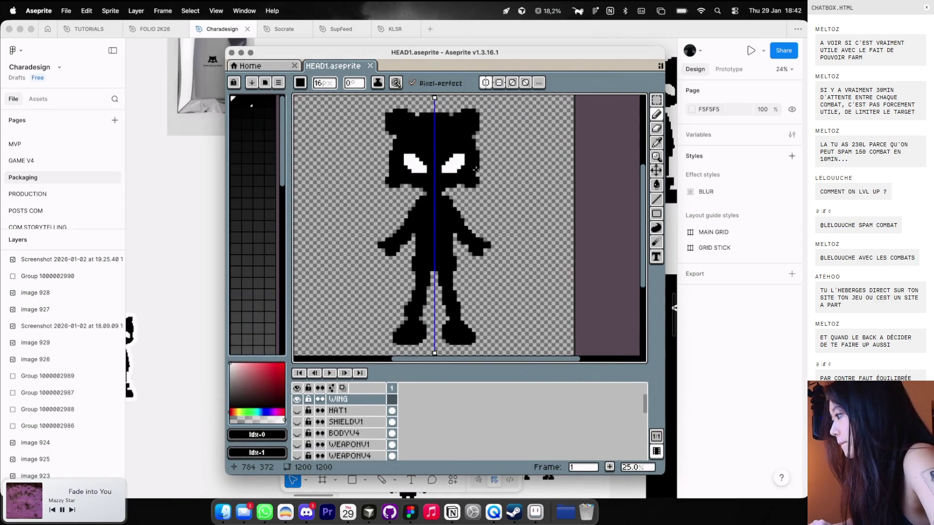
scroll(479, 190, "down", 1)
scroll(468, 204, "up", 1)
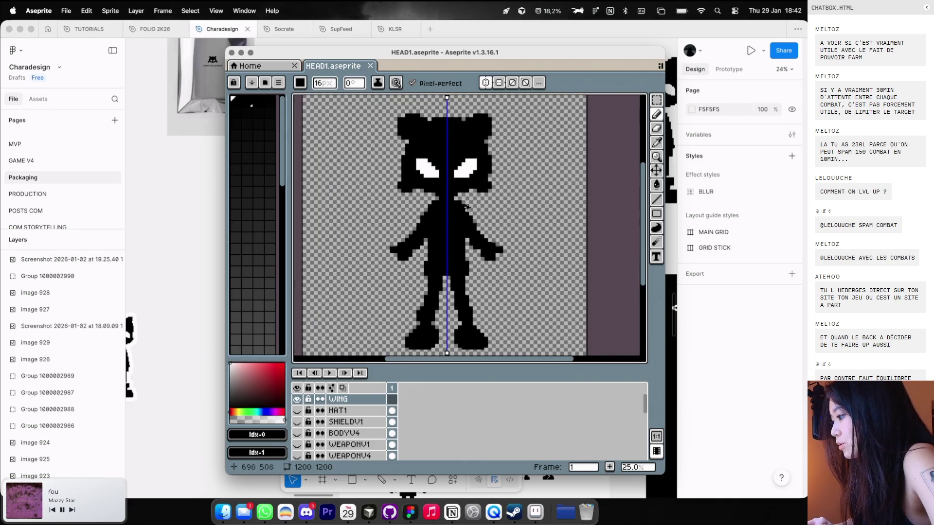
Try diagonal, long straight, and hooked mirrored wing lines, undoing each one
mouse_move(467, 214)
left_mouse_down()
mouse_move(546, 181)
mouse_move(538, 215)
left_mouse_up()
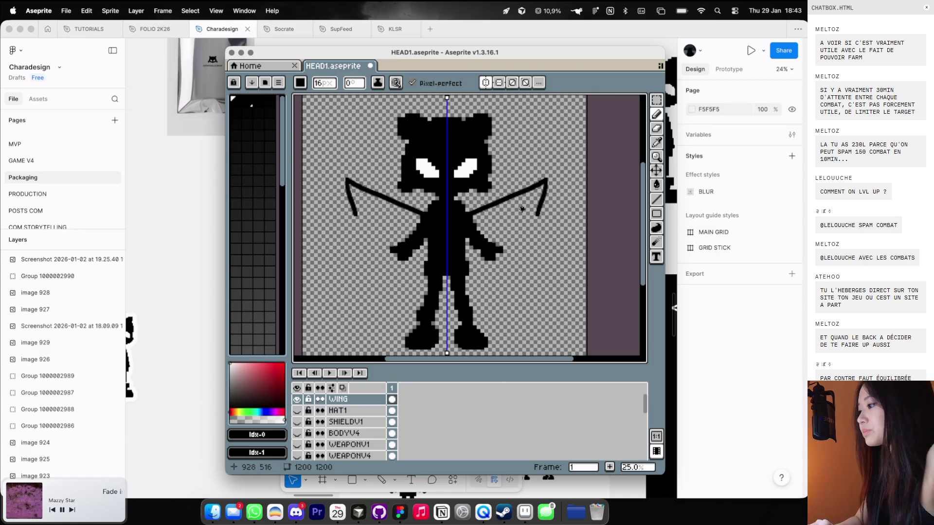
key("super+z")
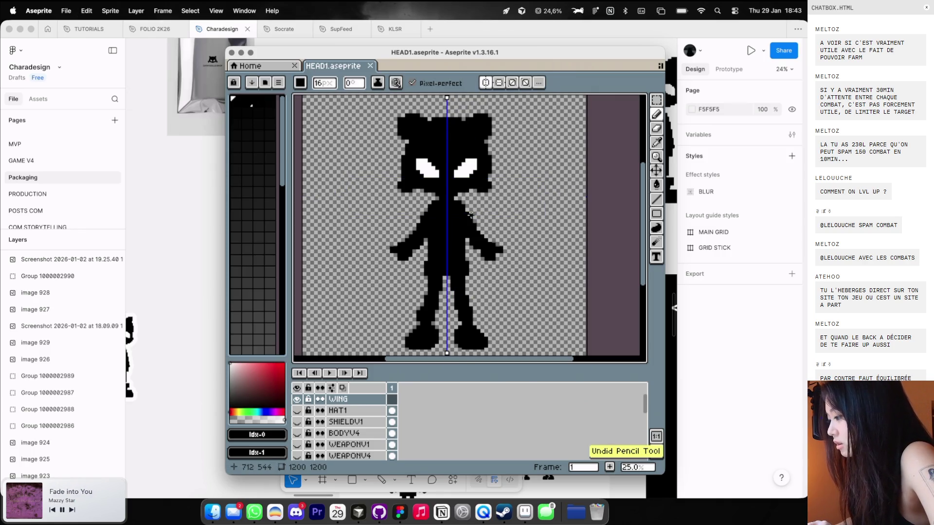
left_click(572, 170, "shift")
key("super+z")
mouse_move(469, 217)
left_mouse_down()
mouse_move(529, 199)
mouse_move(530, 237)
mouse_move(502, 272)
left_mouse_up()
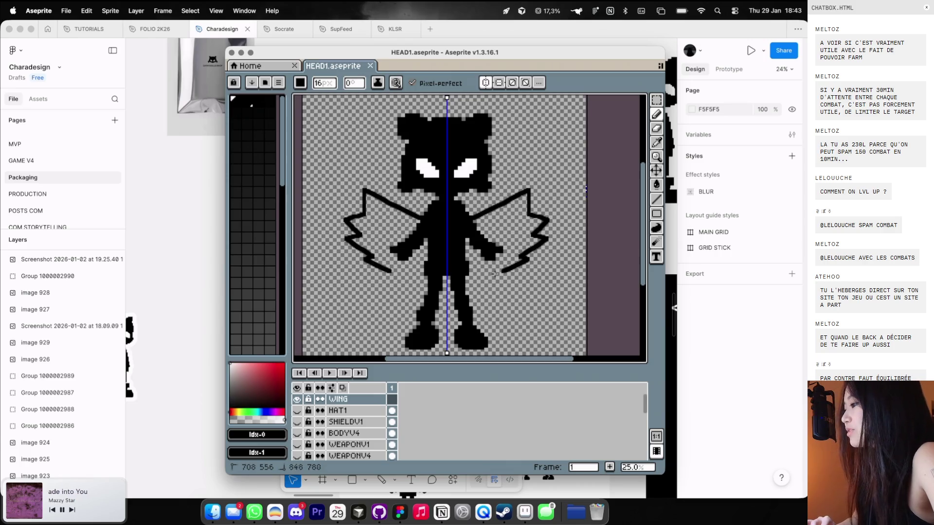
key("super+z")
key("ctrl+Left")
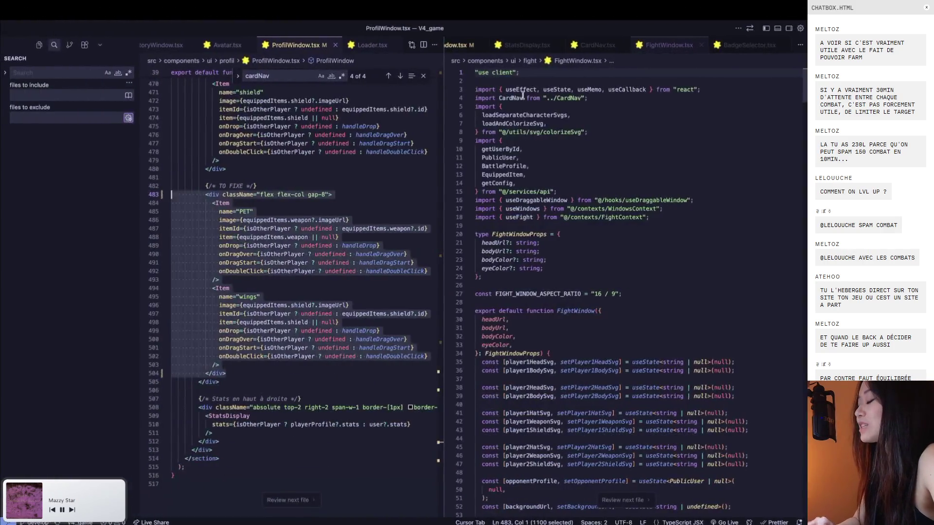
Check the profile's empty WINGS slot, then draw jagged mirrored wings from the sprite's shoulders
key("ctrl+Left")
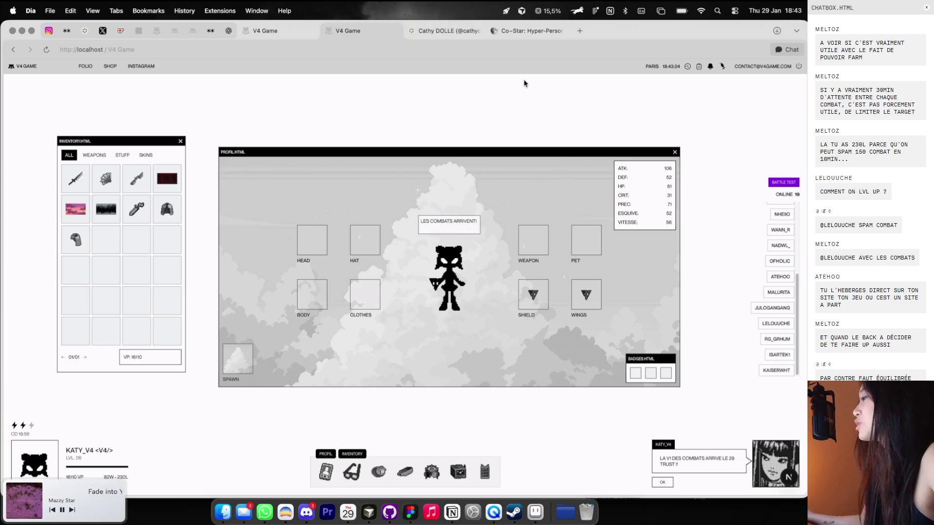
key("ctrl+Right")
key("ctrl+Left")
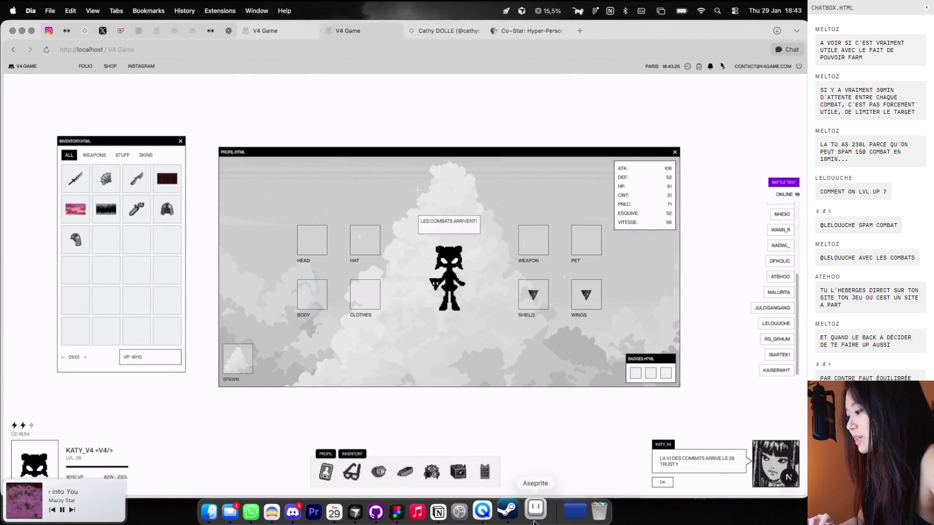
left_click(536, 511)
left_click_drag(467, 212, 543, 176)
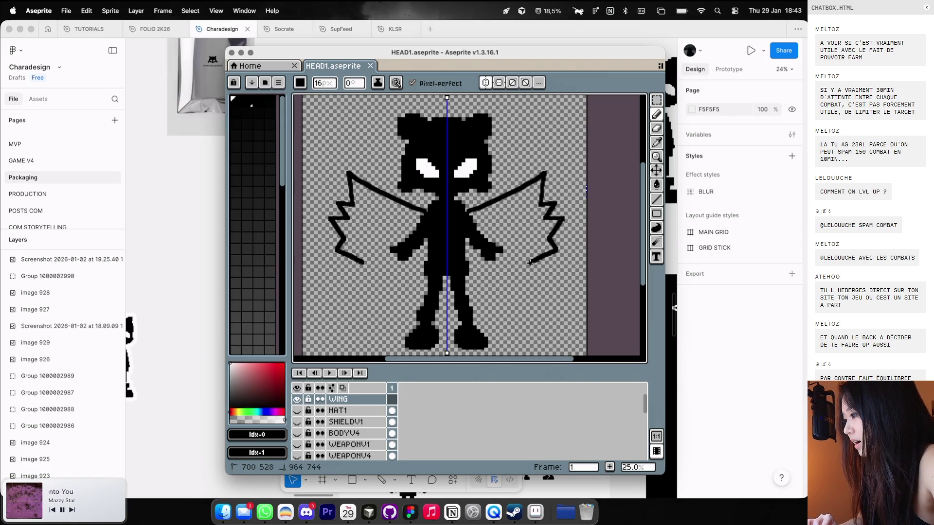
Undo and redraw straight, shorter, and upward mirrored wing strokes, ending with all of them undone
key("ctrl+z")
left_click_drag(464, 203, 536, 164)
key("ctrl+z")
left_click_drag(464, 216, 537, 195)
key("ctrl+z")
left_click_drag(470, 214, 544, 181)
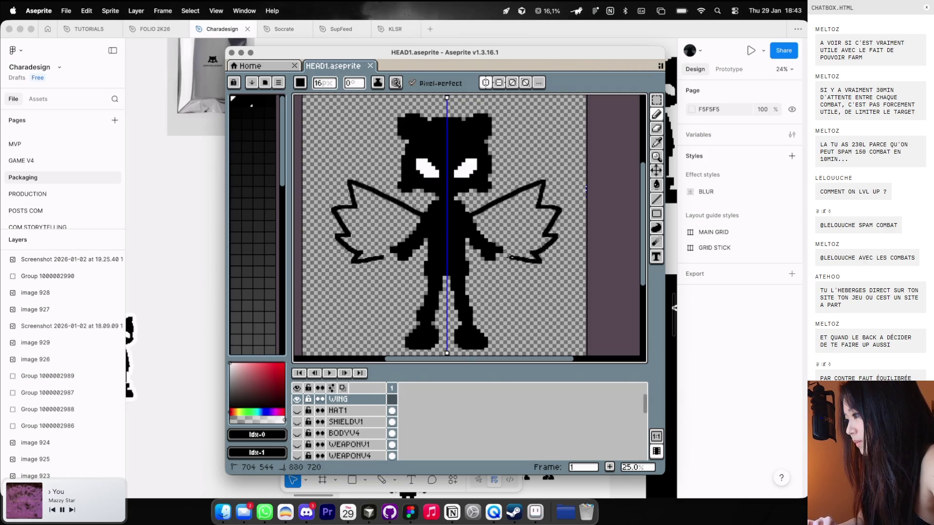
scroll(501, 254, "down", 1)
key("ctrl+z")
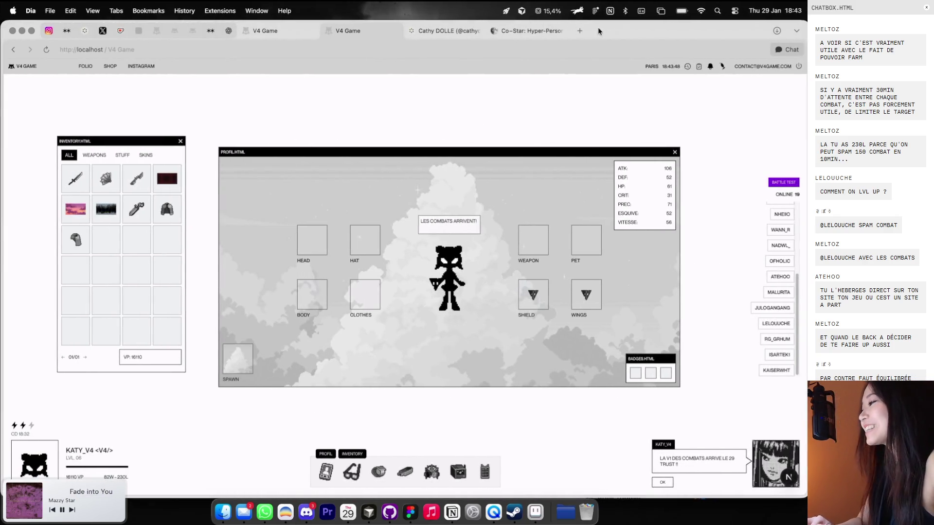
Search Google Images for 'elector sulfura' and copy the three legendary birds picture
left_click(580, 31)
type("elector sulfura")
key("Return")
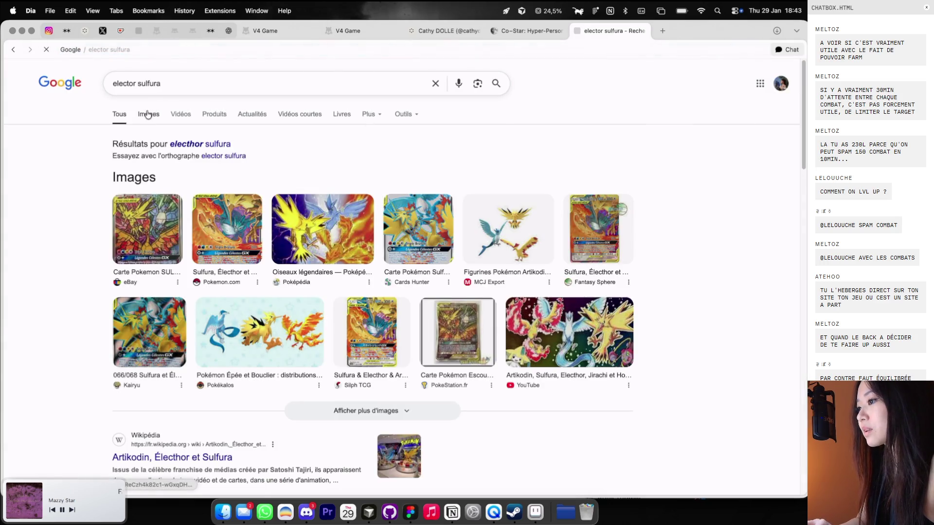
left_click(149, 114)
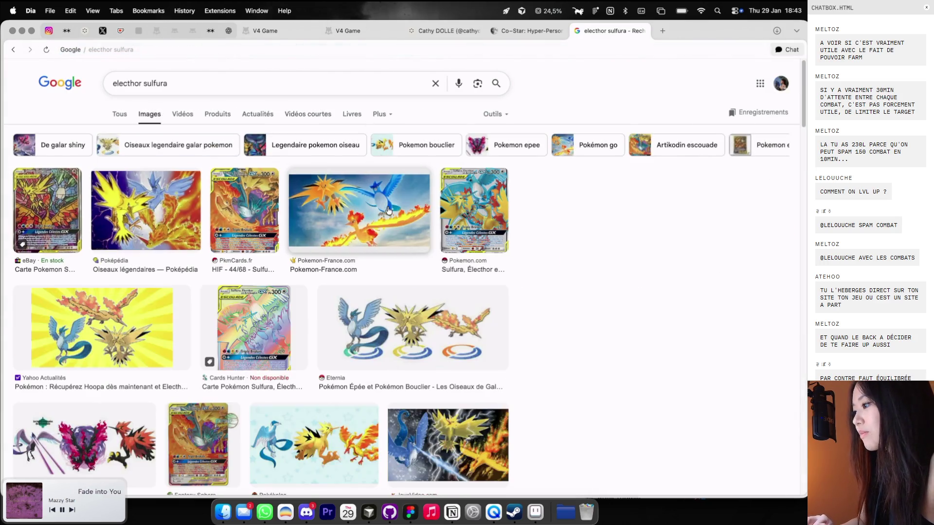
left_click(369, 209)
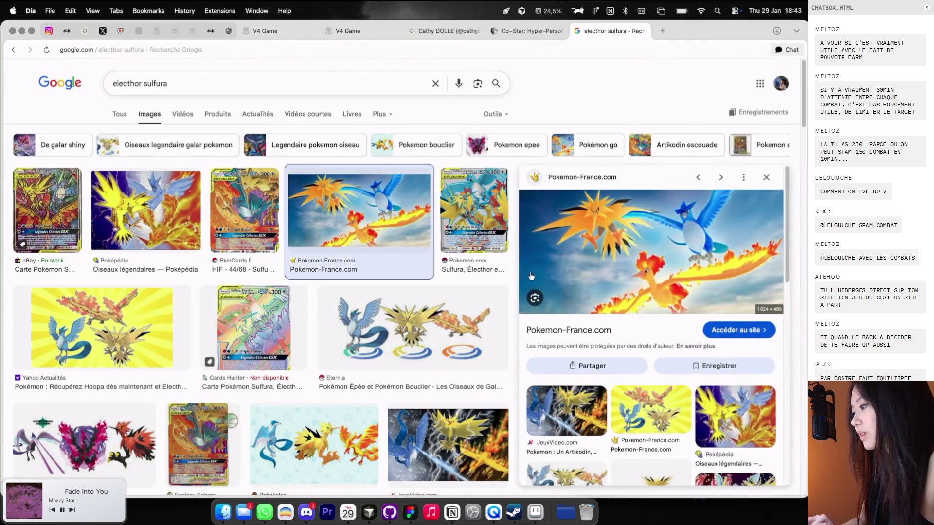
right_click(630, 227)
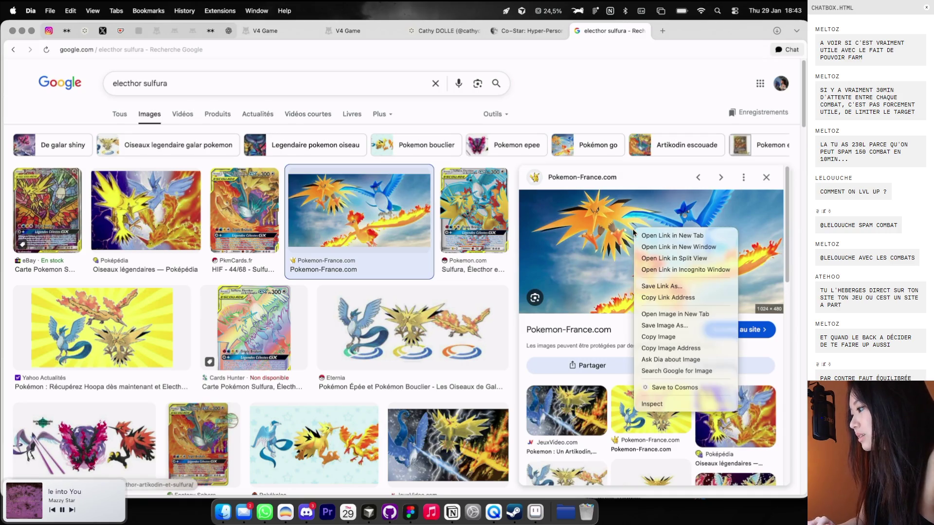
left_click(652, 340)
left_click(317, 440)
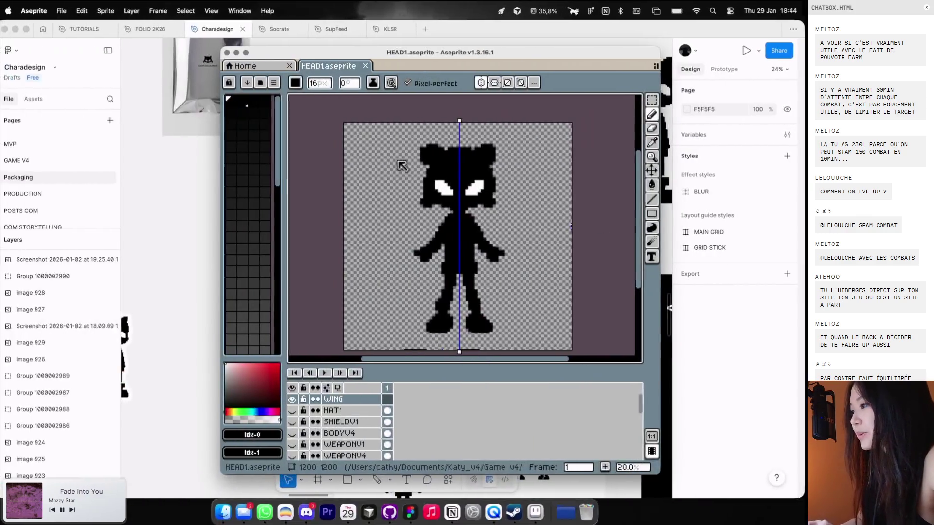
Paste the bird picture into Figma and move it left beside the characters
key("super+Tab")
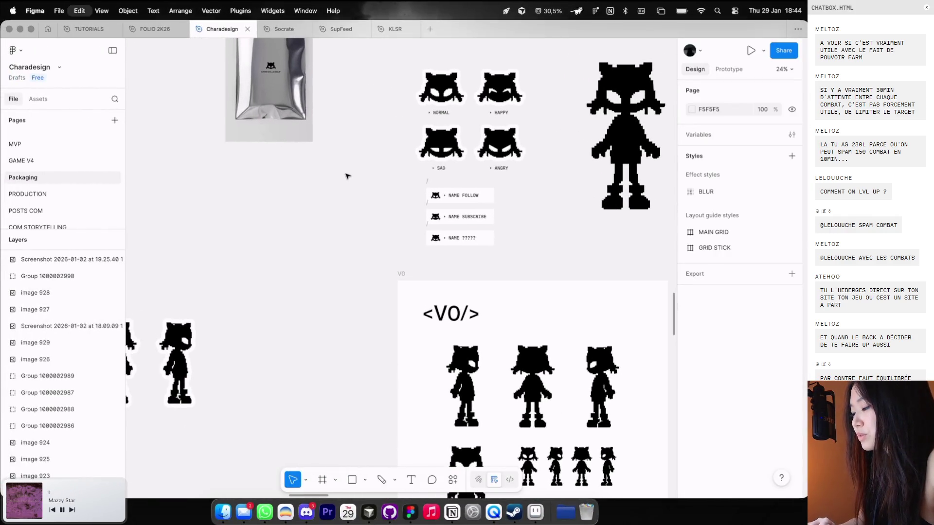
key("super+v")
scroll(347, 205, "down", 3)
left_click_drag(378, 239, 221, 230)
scroll(221, 230, "up", 5)
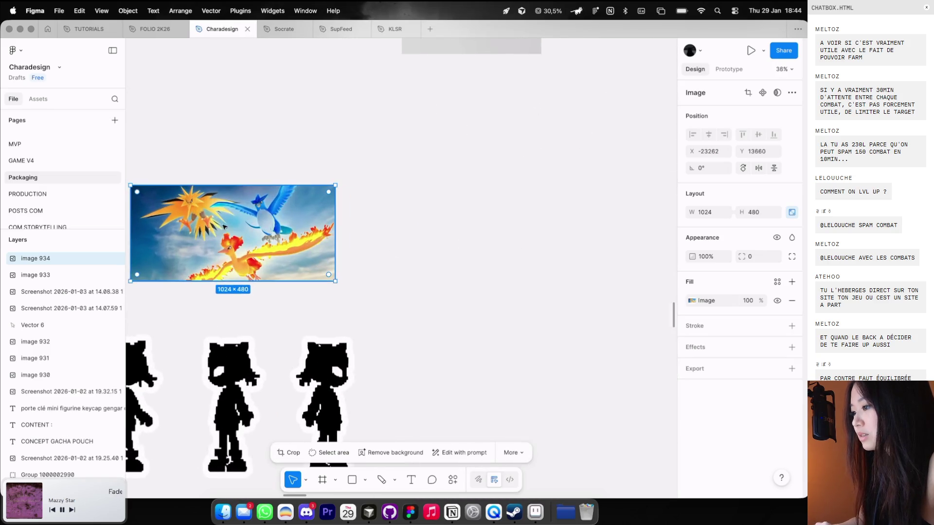
scroll(234, 225, "up", 3)
scroll(291, 219, "right", 3)
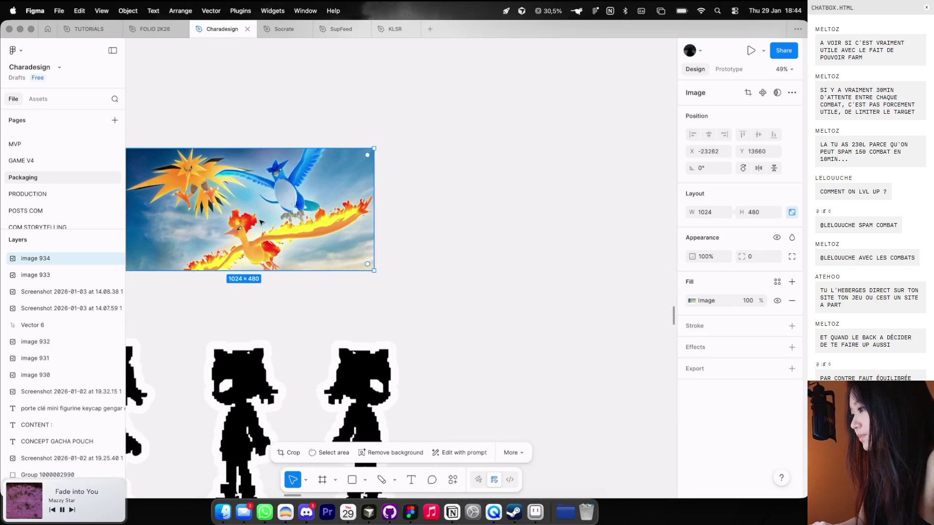
Compare against the HEAD1 sprite, then zoom Figma so the bird picture fills the view
left_click(539, 511)
scroll(280, 354, "right", 2)
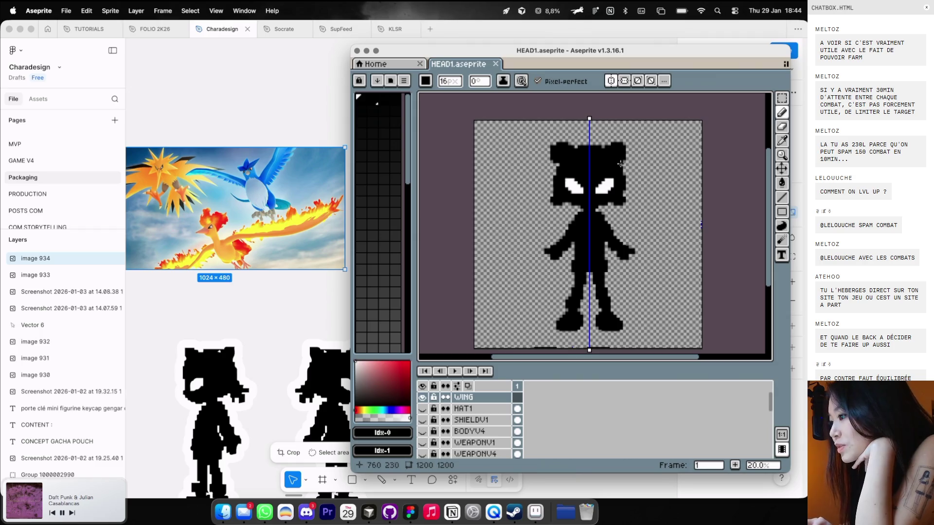
scroll(285, 267, "left", 3)
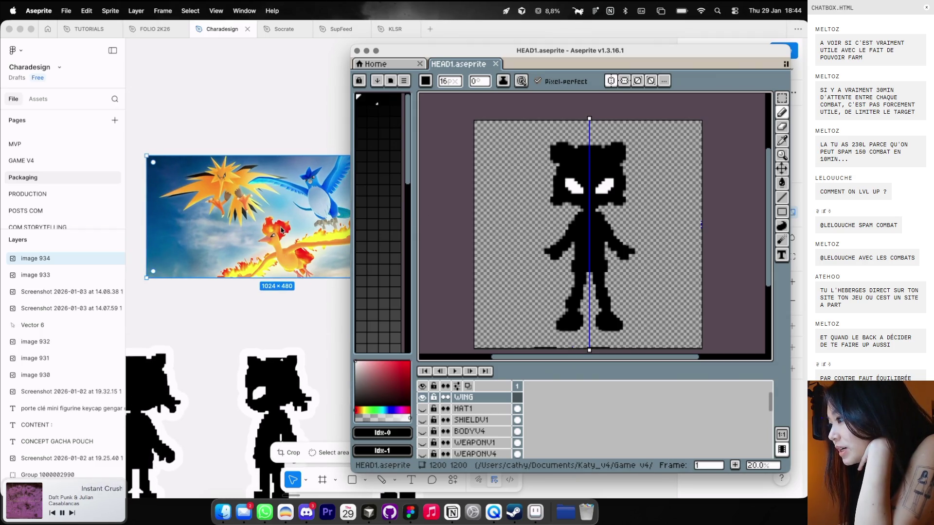
left_click(232, 166)
key("shift+2")
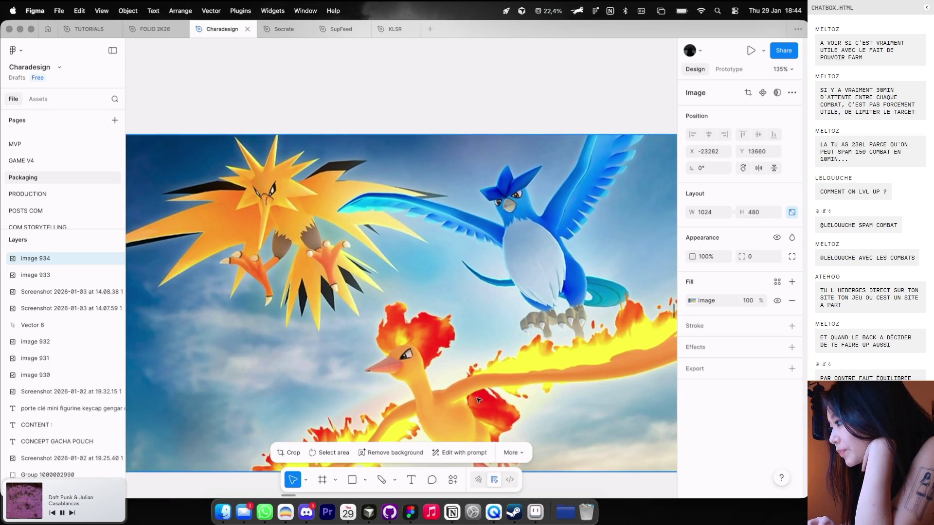
left_click(536, 518)
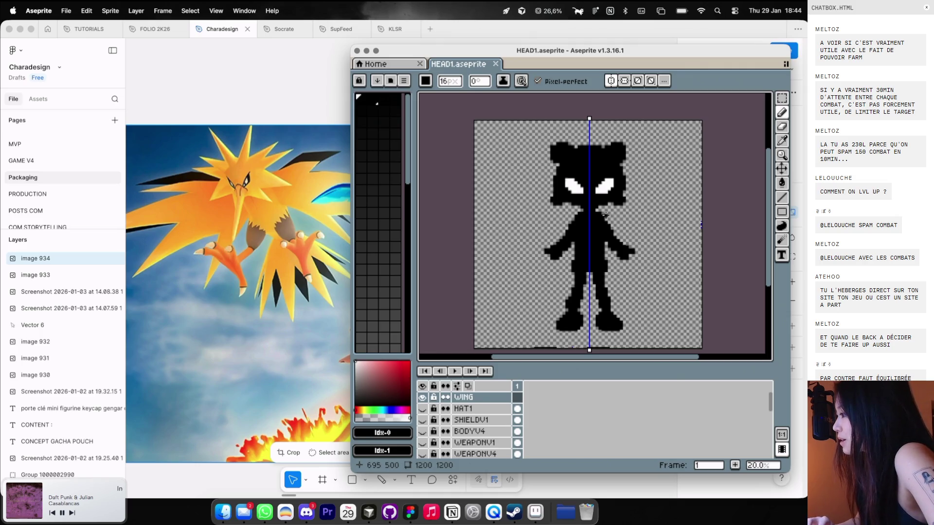
Test a freehand wing stroke without symmetry, undo it, and re-enable symmetry
left_click(611, 80)
left_click_drag(604, 218, 646, 220)
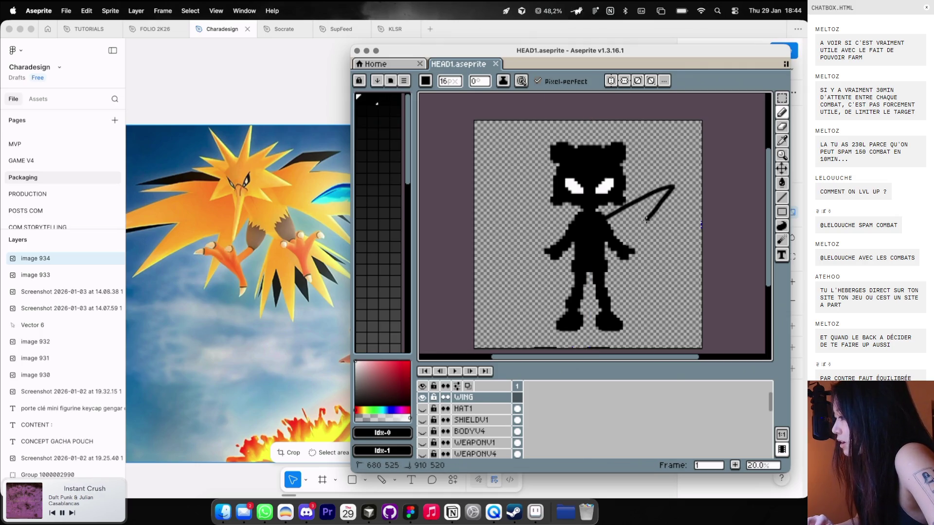
key("super+z")
left_click(610, 80)
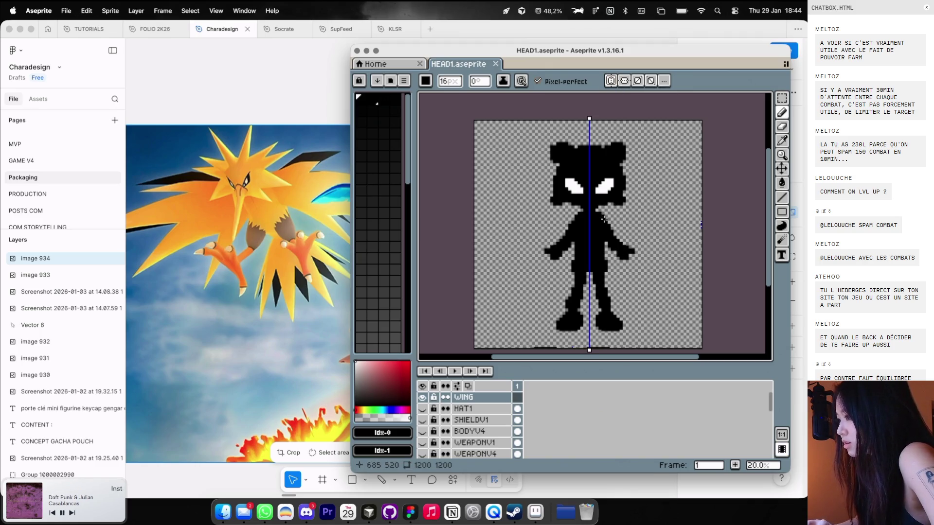
Draw the mirrored upper edge and spiky lower edge of the black wings on the WING layer
left_click(584, 207)
left_click_drag(603, 217, 660, 194)
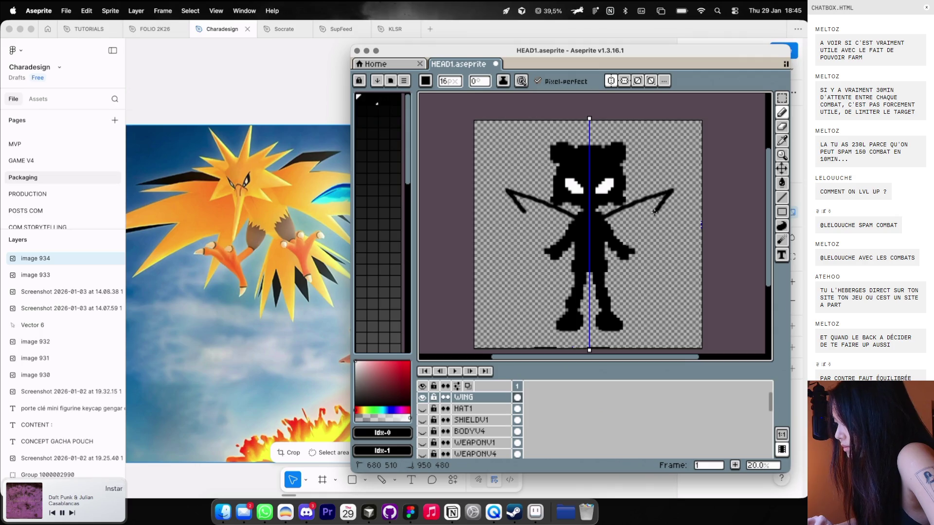
left_click_drag(676, 222, 655, 234)
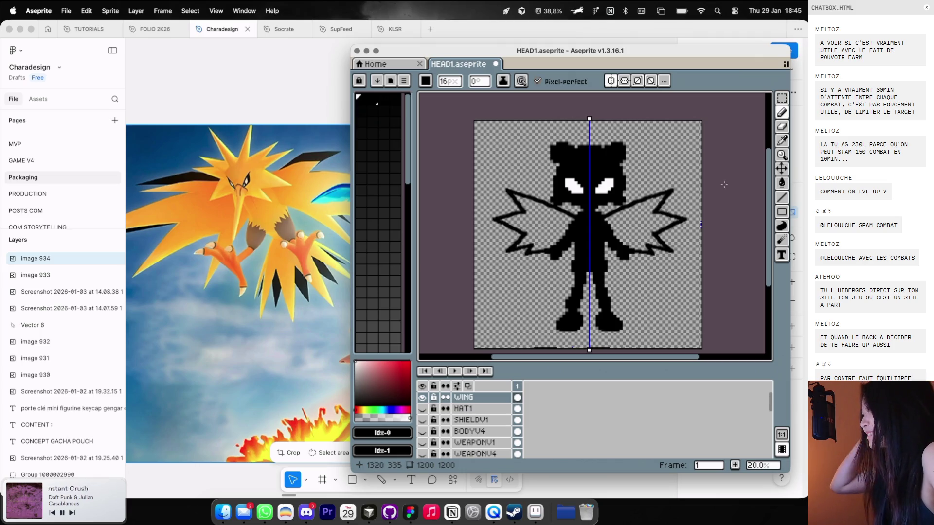
scroll(723, 185, "up", 1)
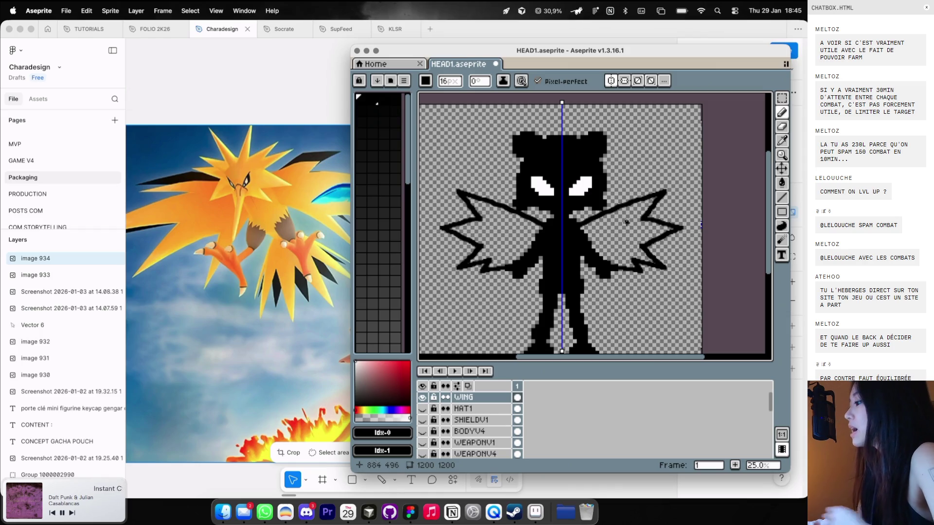
key("ctrl+Left")
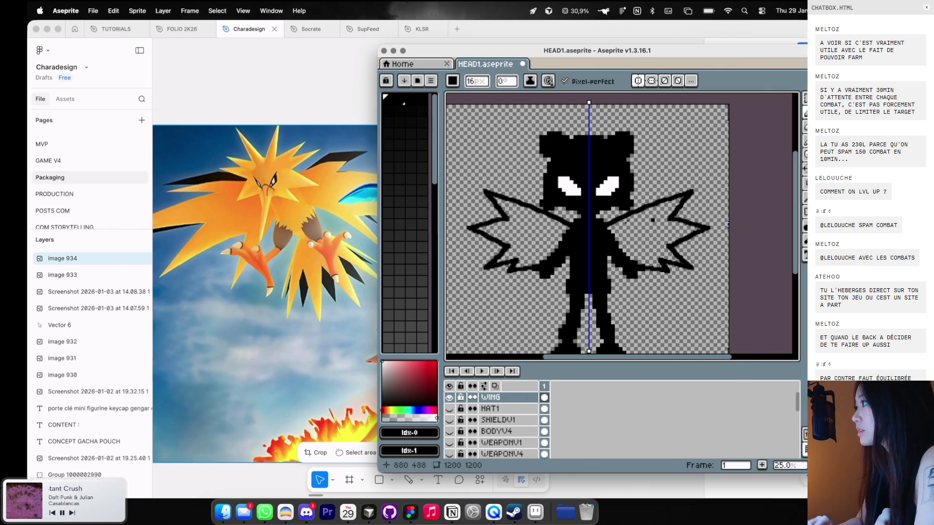
left_click(270, 38)
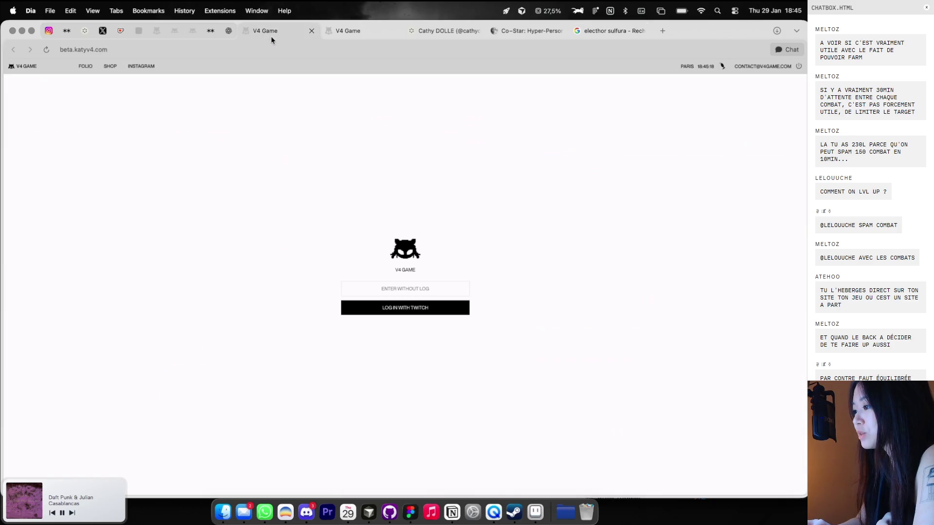
Open and close several online players' profiles in the localhost V4 Game build
left_click(346, 32)
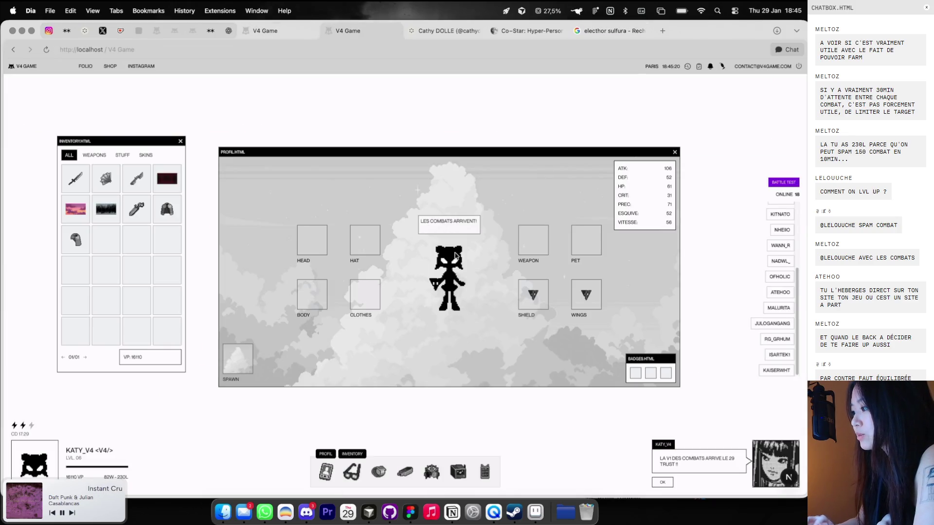
left_click(774, 214)
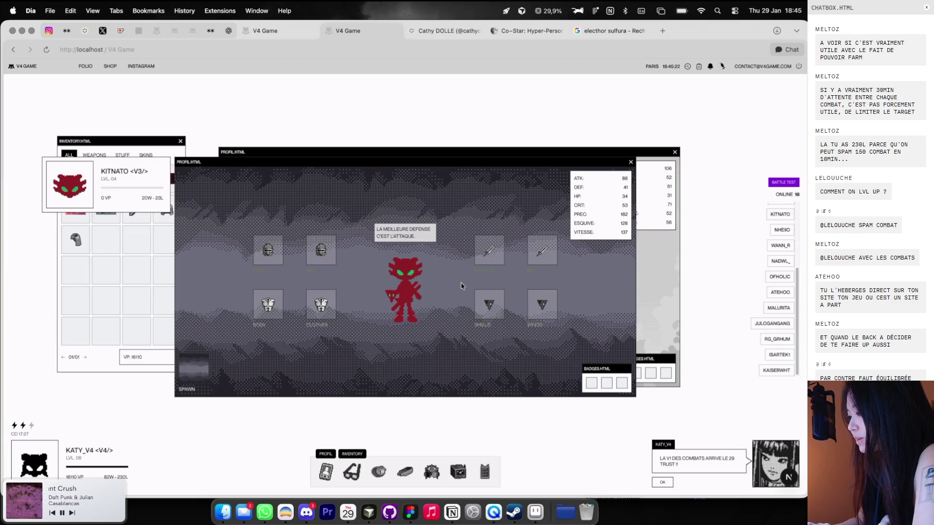
scroll(338, 298, "up", 2, "ctrl")
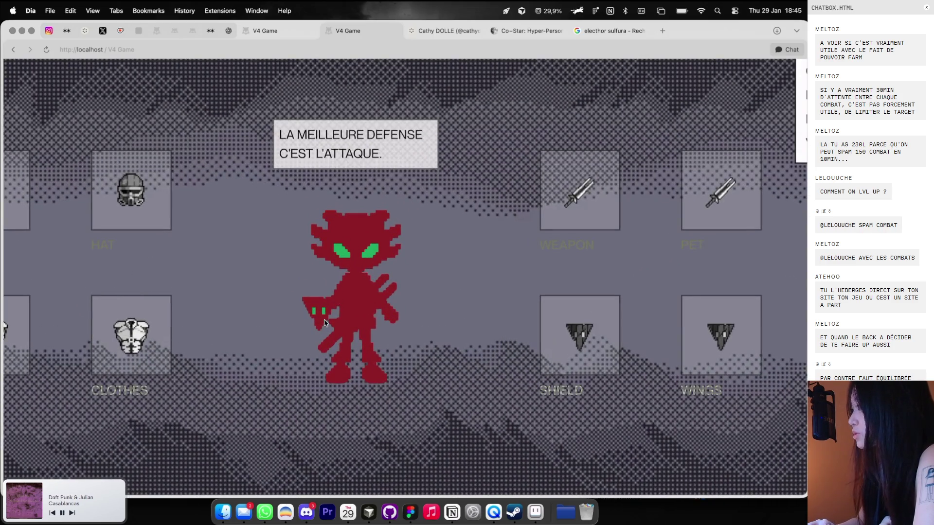
scroll(324, 321, "down", 2, "ctrl")
scroll(324, 322, "down", 1, "ctrl")
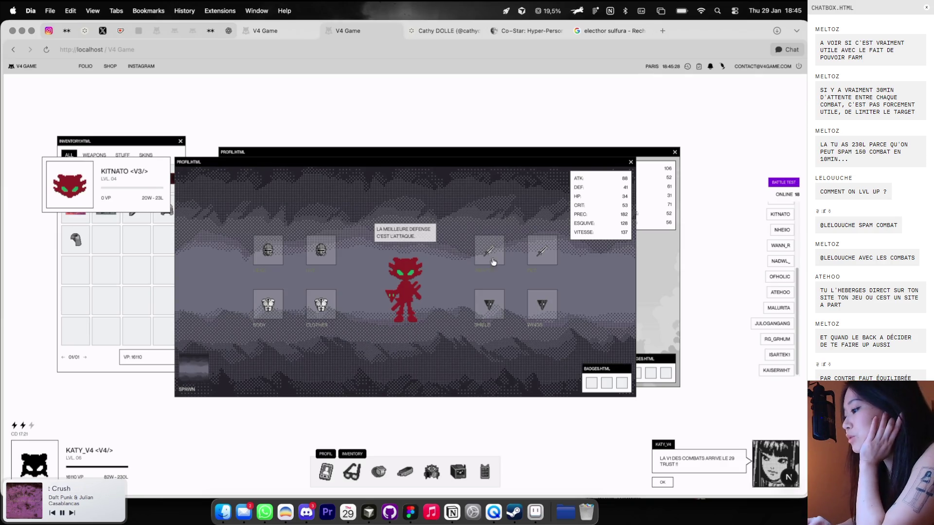
left_click(774, 248)
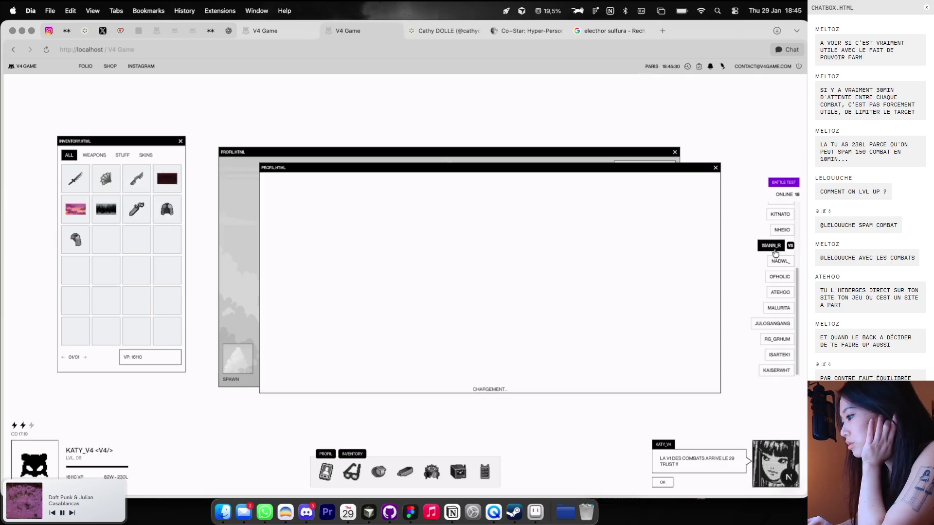
left_click(715, 164)
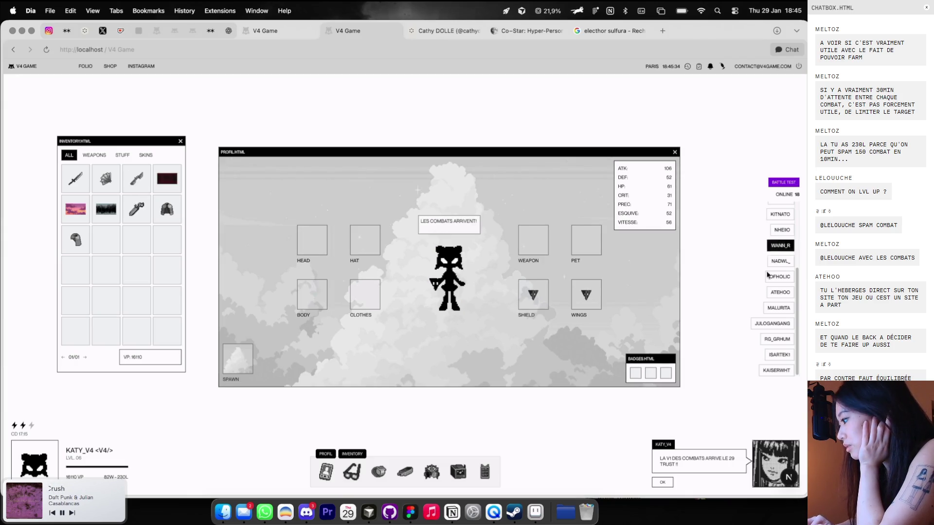
left_click(768, 308)
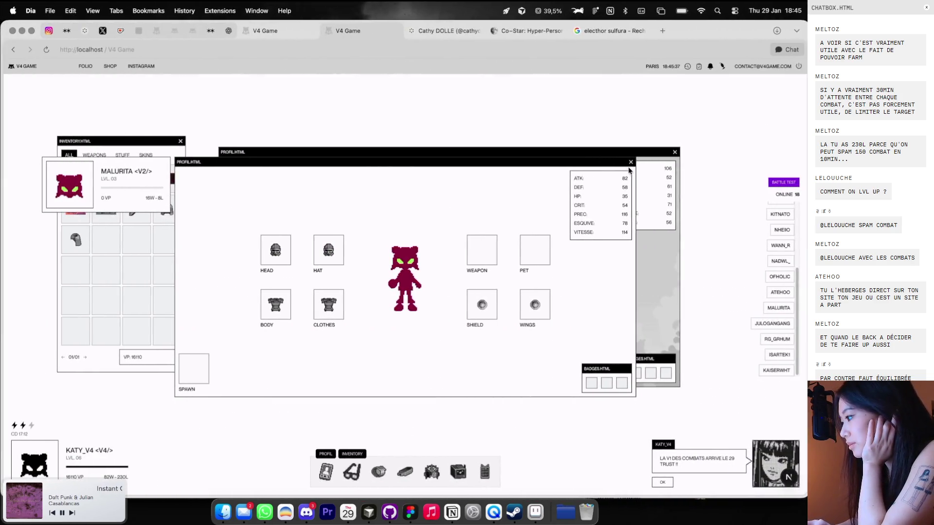
left_click(630, 163)
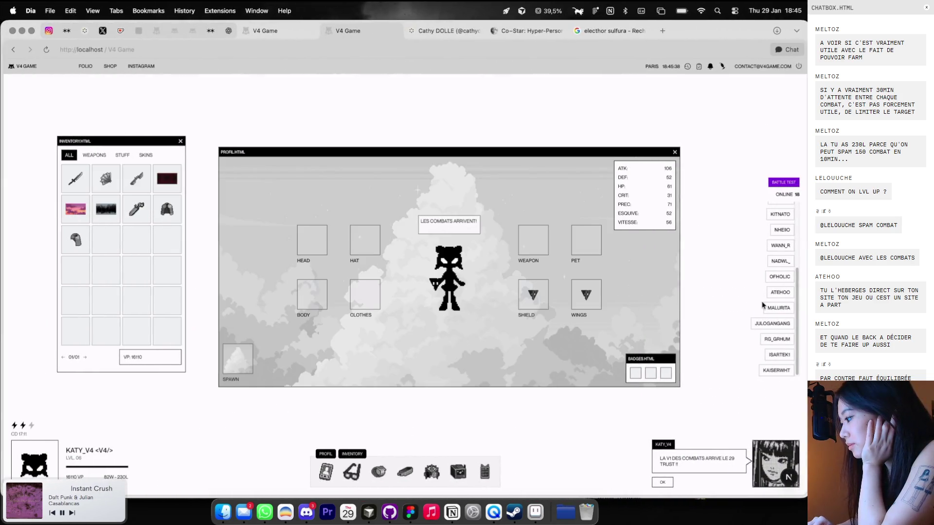
left_click(771, 355)
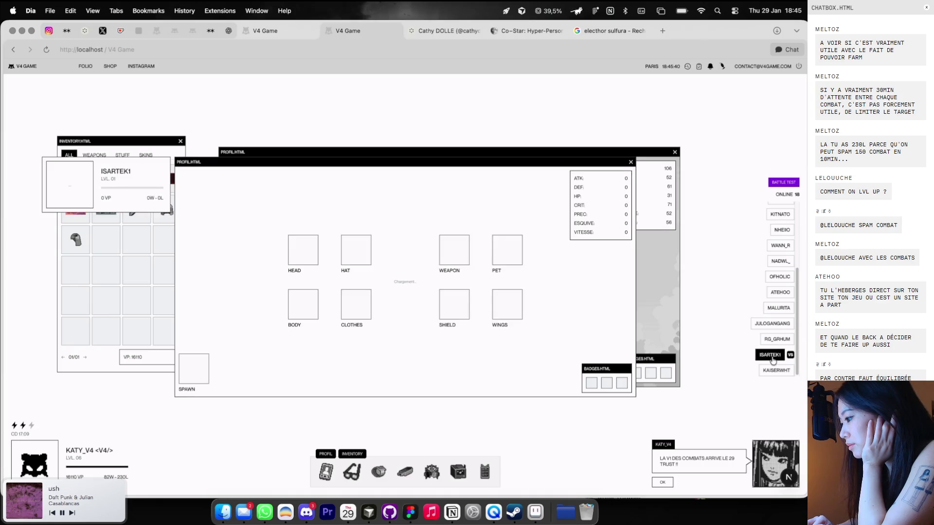
left_click(767, 370)
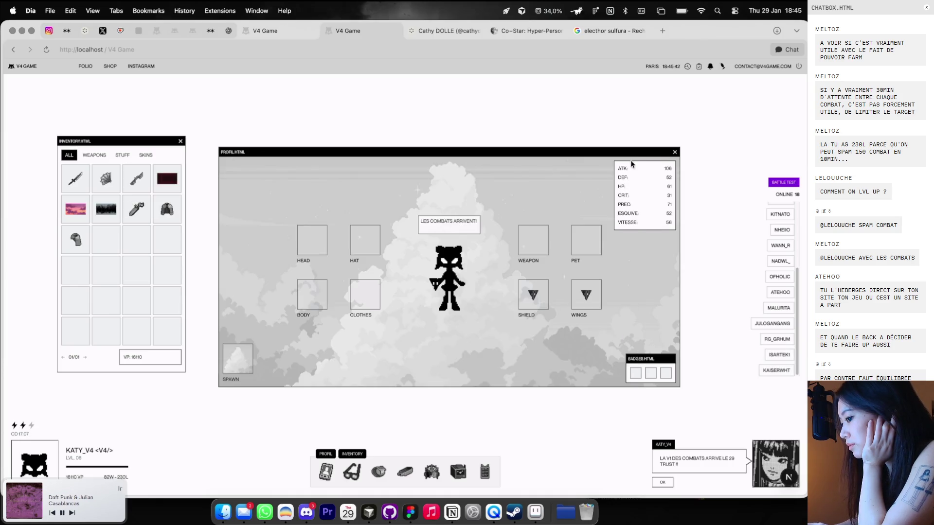
left_click(768, 371)
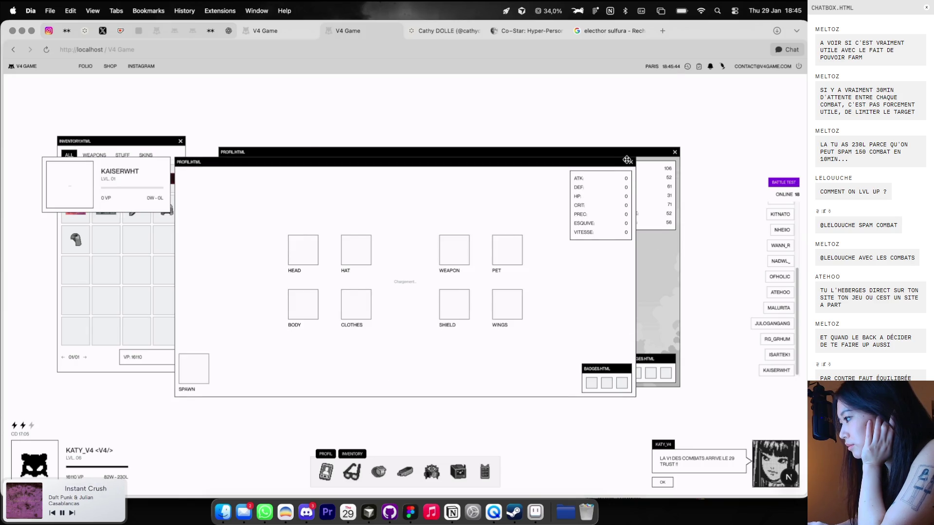
key("ctrl+Right")
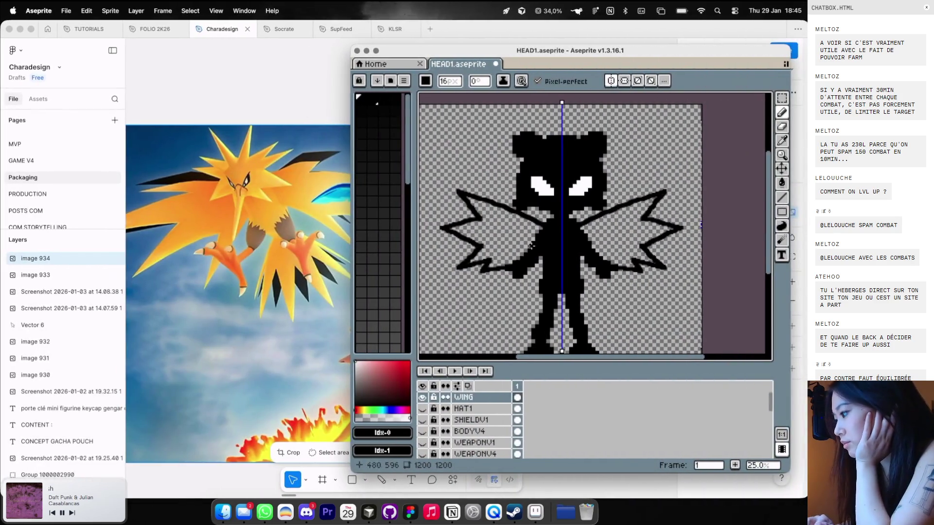
Thicken the upper and lower wing outlines and add black pixels near the wing tip
scroll(608, 211, "up", 1)
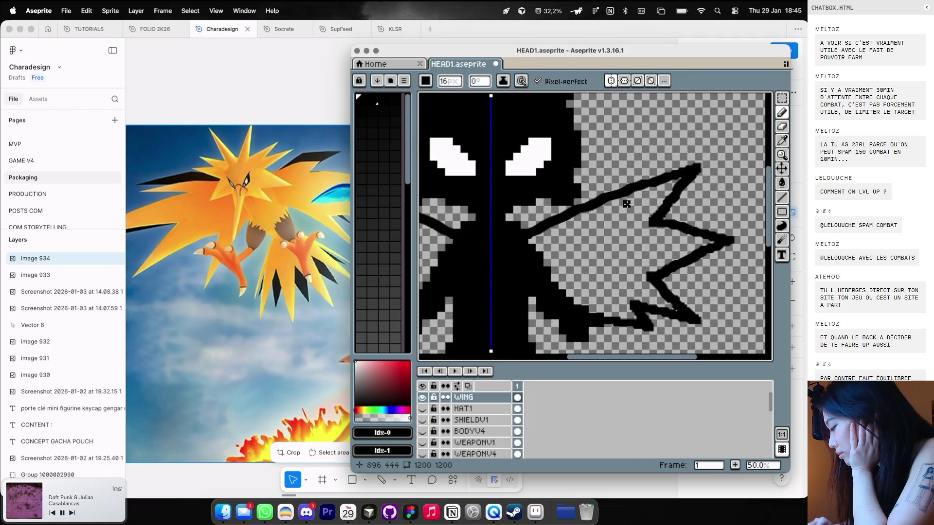
scroll(627, 204, "up", 1)
scroll(628, 203, "down", 1)
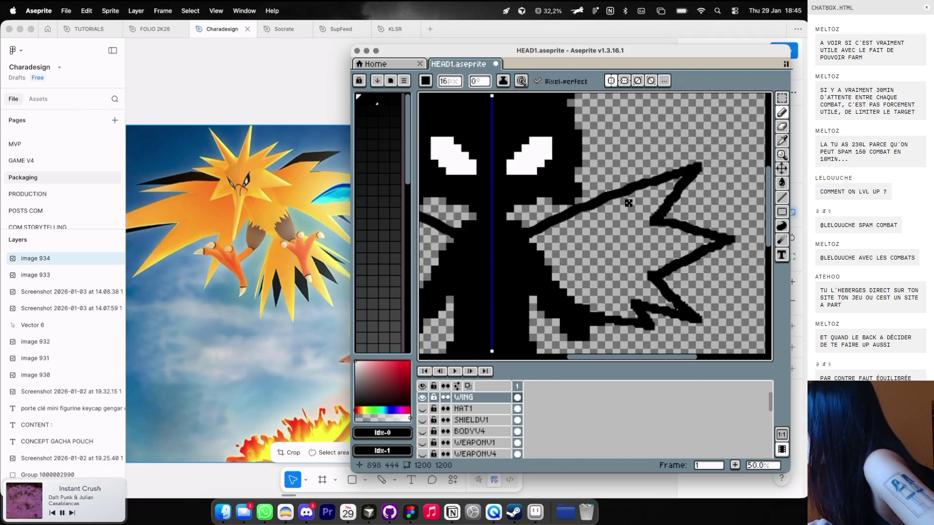
mouse_move(633, 199)
left_mouse_down()
mouse_move(678, 180)
mouse_move(586, 212)
mouse_move(544, 250)
left_mouse_up()
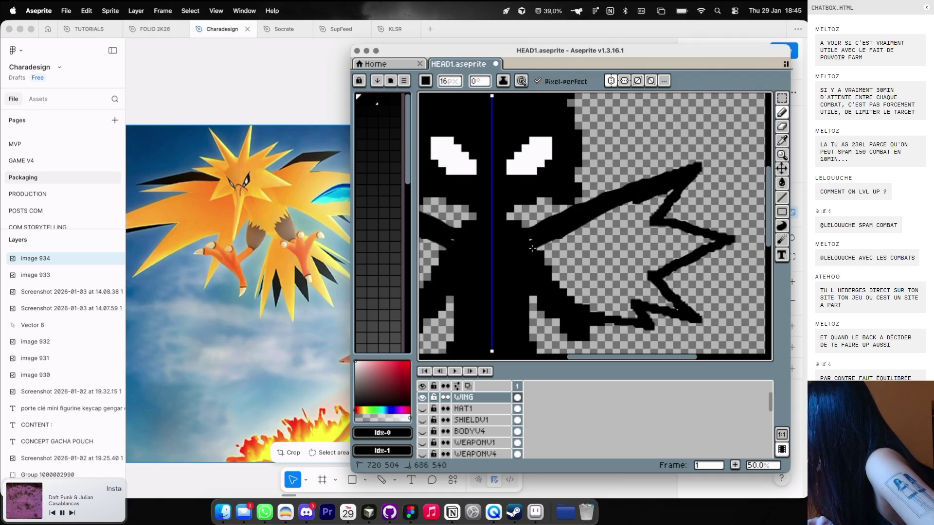
left_click_drag(661, 200, 600, 216)
left_click_drag(668, 190, 617, 228)
scroll(622, 228, "down", 1)
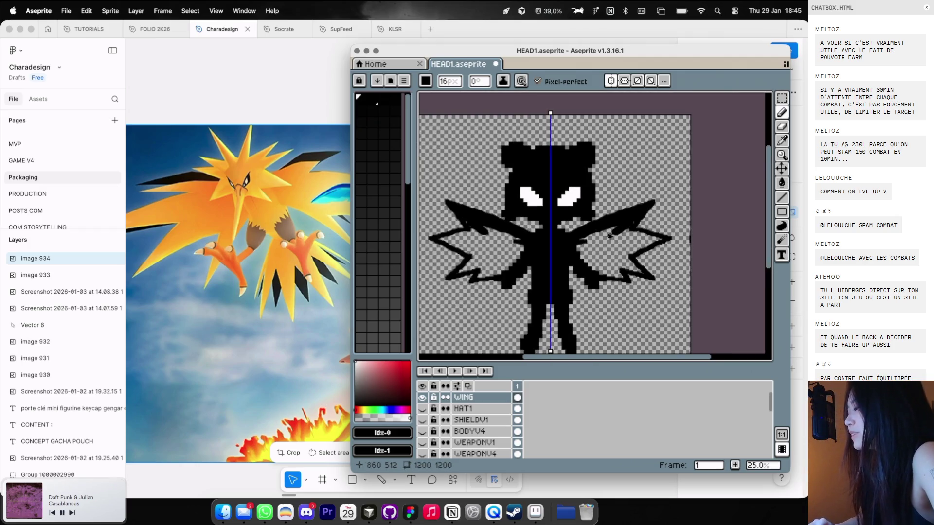
scroll(623, 228, "down", 2)
Undo the stray stroke, cancel a diagonal line preview, and start a screenshot of the sprite
key("super+z")
key("v")
key("b")
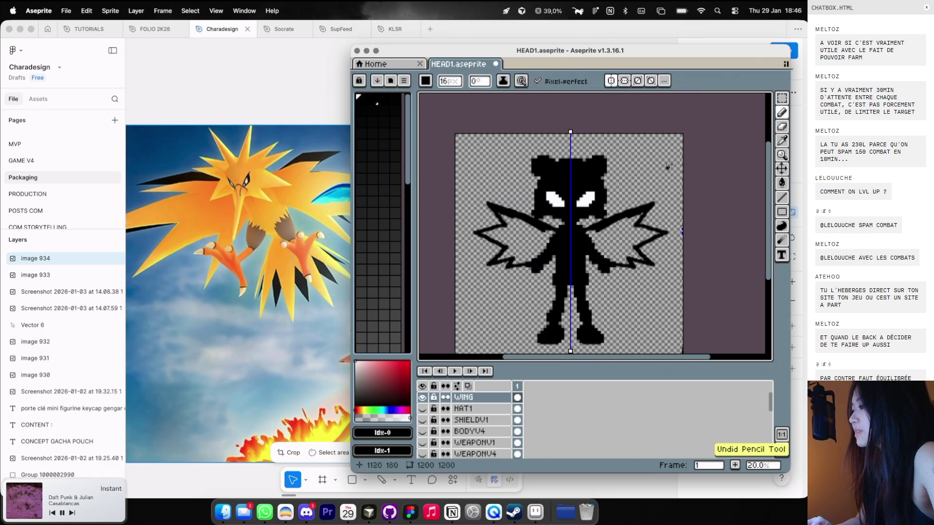
left_click_drag(555, 220, 476, 161)
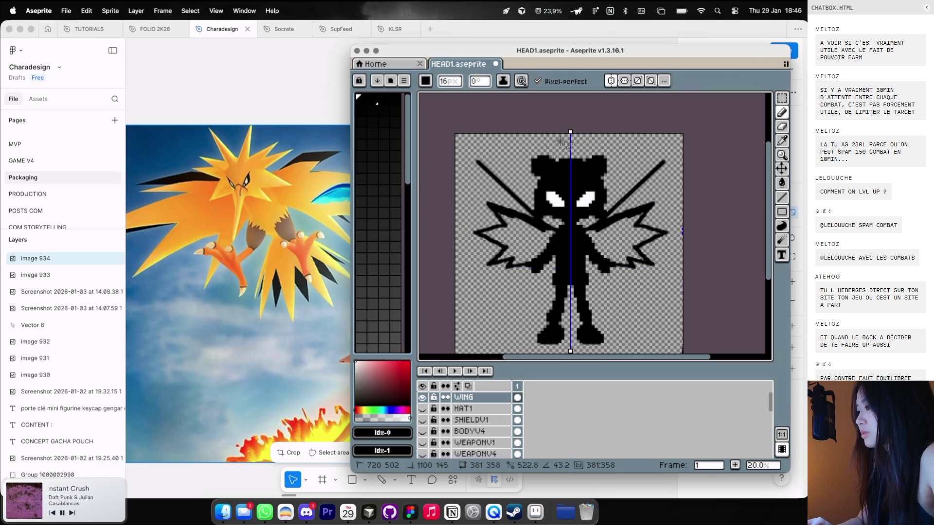
key("Escape")
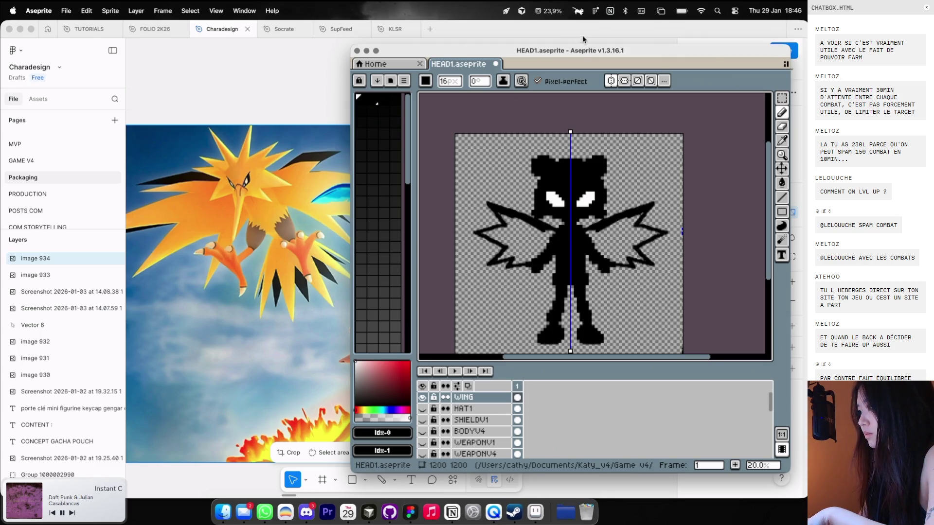
key("super+shift+4")
Capture the sprite canvas as a screenshot, drop it onto the Figma canvas, then delete it
left_click_drag(429, 150, 701, 320)
left_click(621, 483)
scroll(555, 393, "down", 5)
scroll(555, 393, "up", 3)
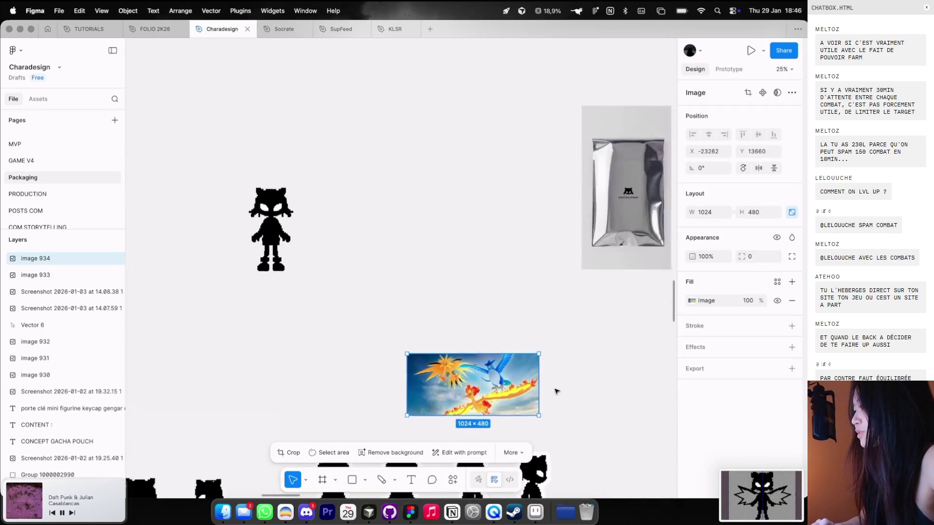
scroll(555, 393, "up", 3)
left_click_drag(760, 493, 493, 333)
scroll(459, 325, "down", 3)
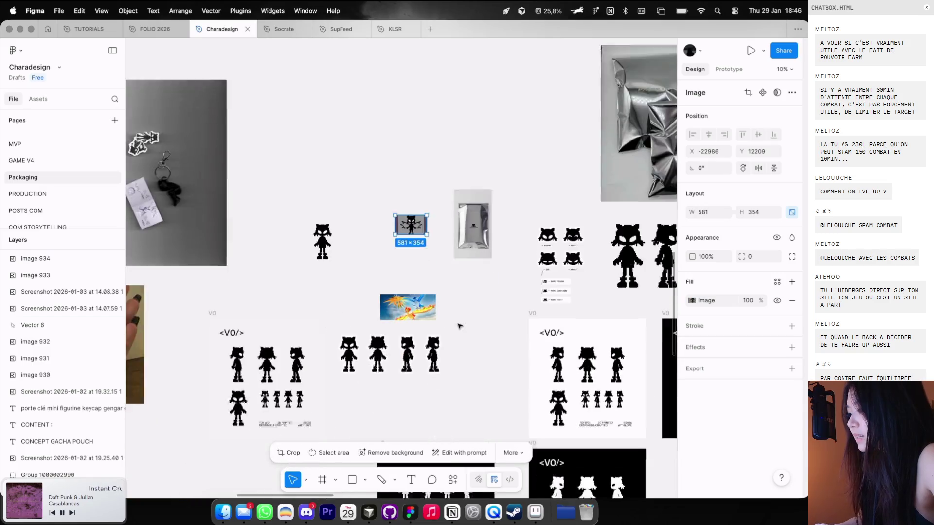
scroll(460, 326, "right", 5)
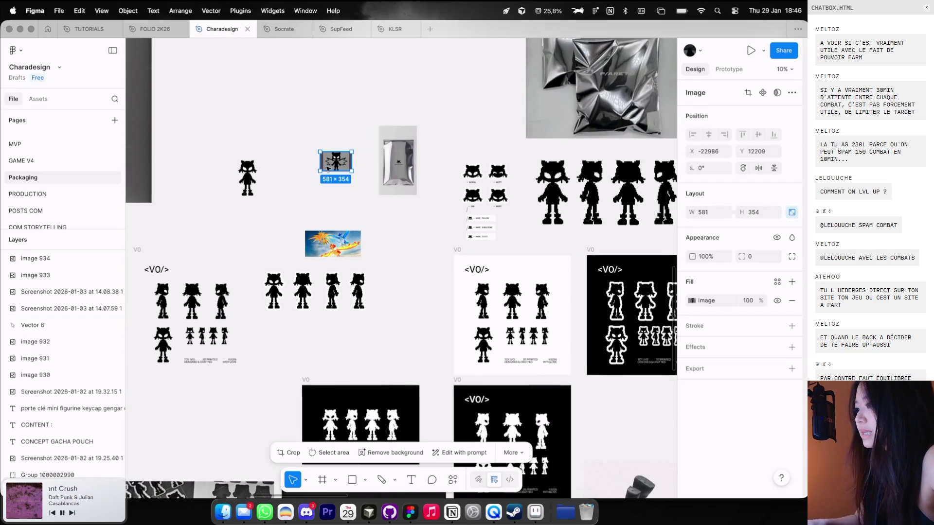
key("Delete")
Switch to the GAME V4 page and locate the Designer character's body1 frame
left_click(52, 162)
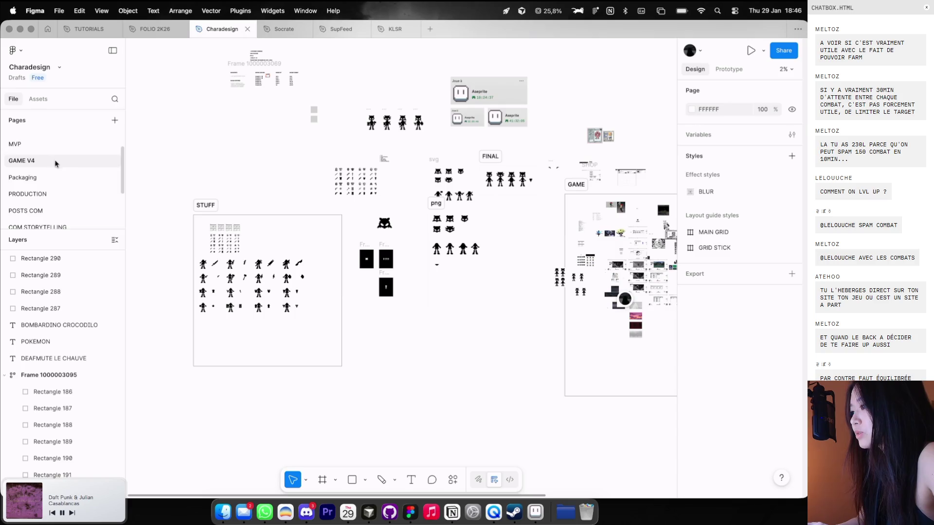
scroll(393, 196, "up", 3)
scroll(418, 228, "up", 3)
scroll(452, 272, "up", 2)
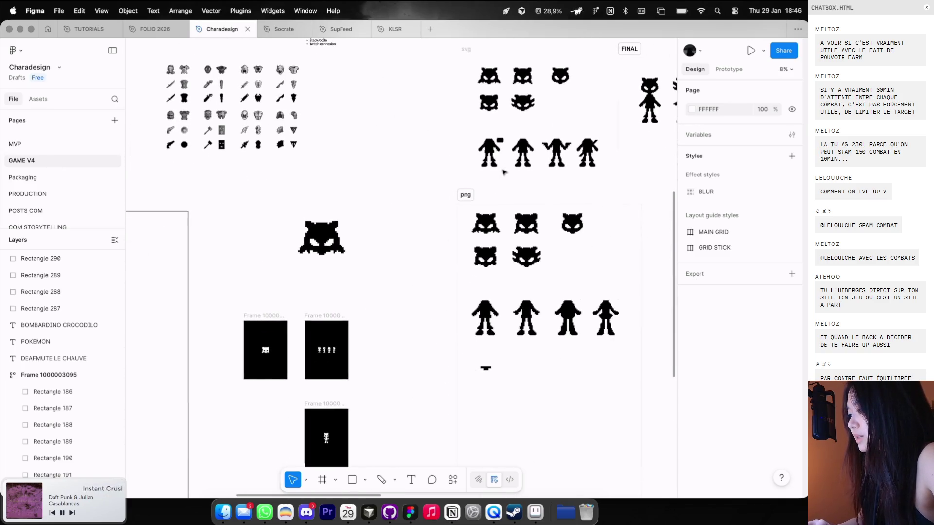
scroll(479, 310, "down", 3)
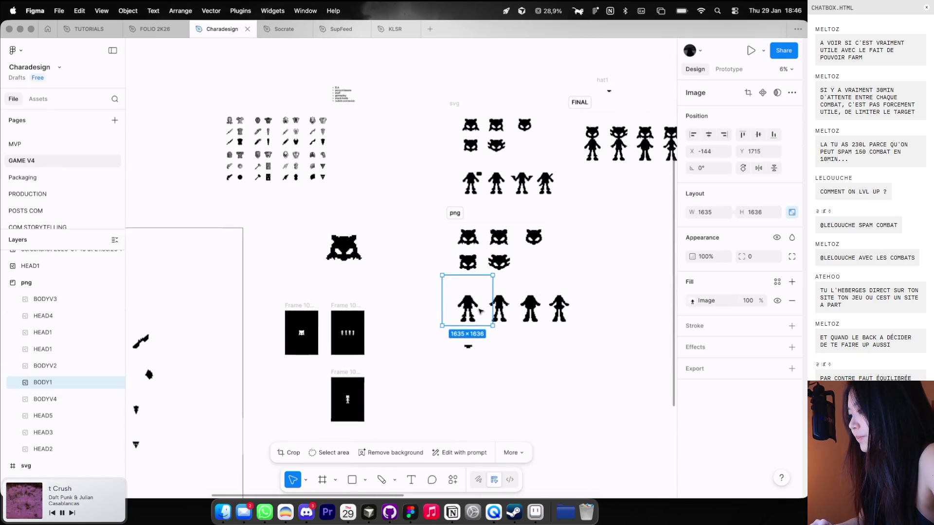
left_click(490, 248)
scroll(463, 309, "right", 5)
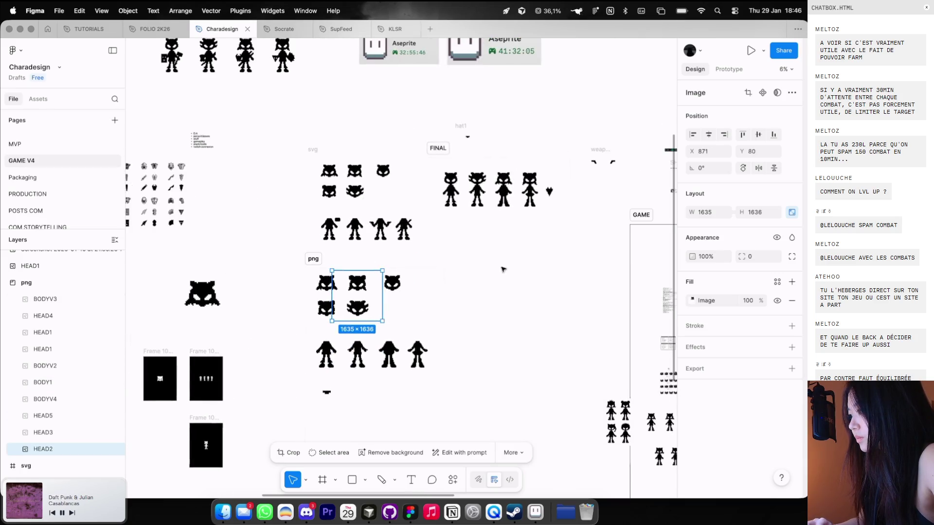
left_click(503, 190)
scroll(489, 261, "up", 3)
scroll(489, 261, "up", 1)
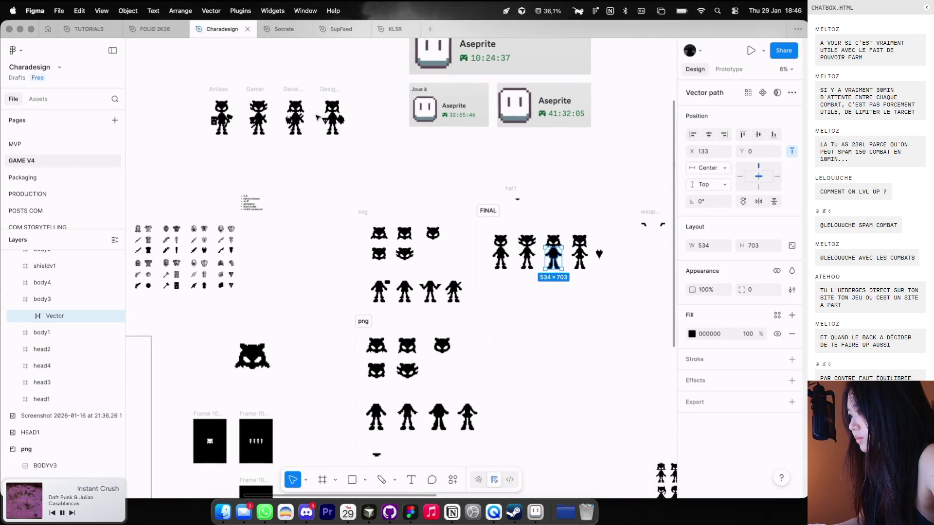
left_click(329, 131)
Select the whole Designer character frame
scroll(329, 131, "up", 2)
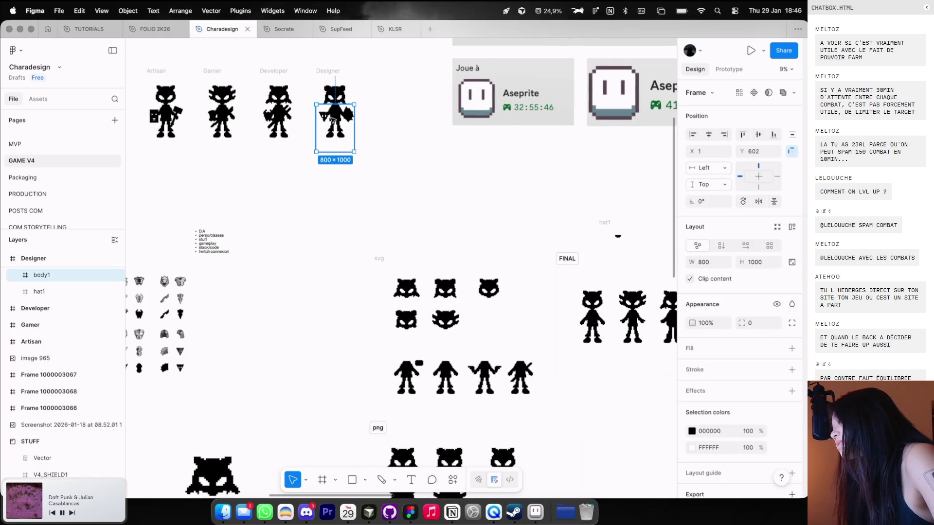
scroll(331, 120, "left", 3)
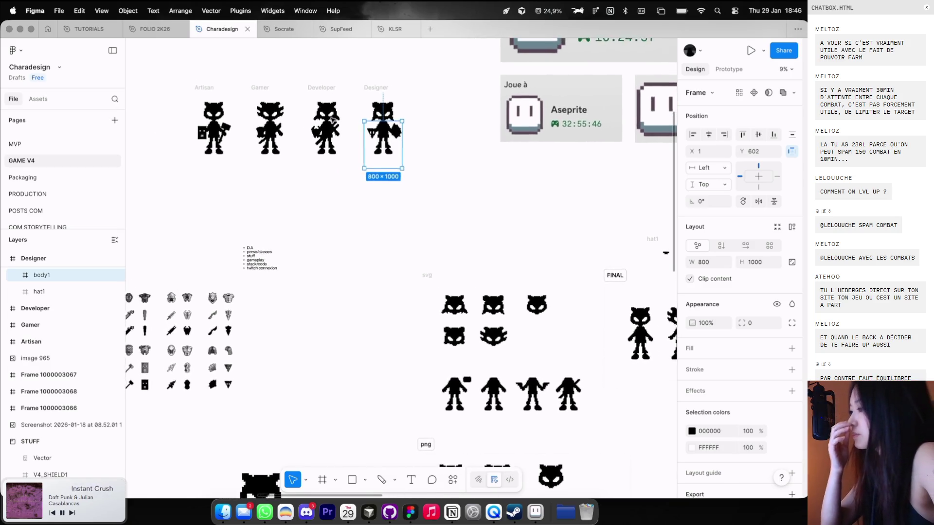
scroll(333, 120, "left", 2)
scroll(333, 120, "left", 1)
scroll(340, 122, "left", 2)
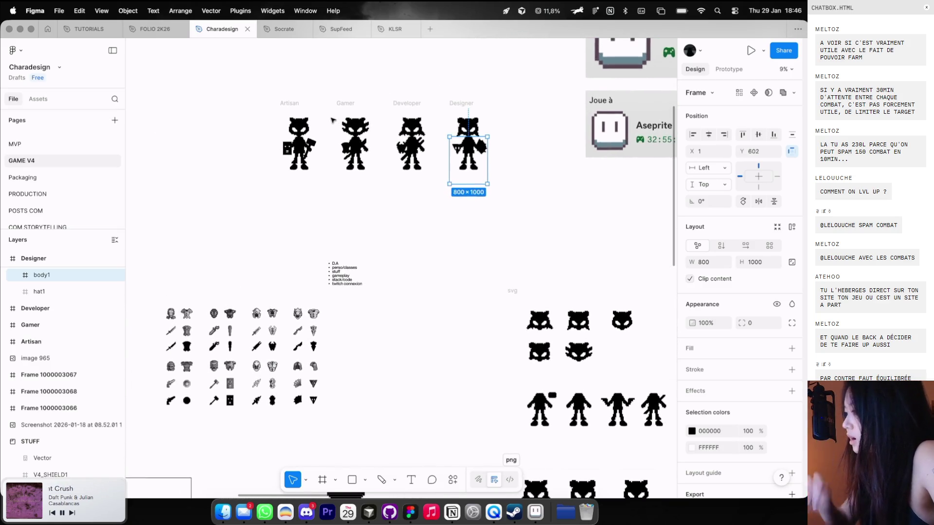
left_click(462, 103)
left_click(462, 160)
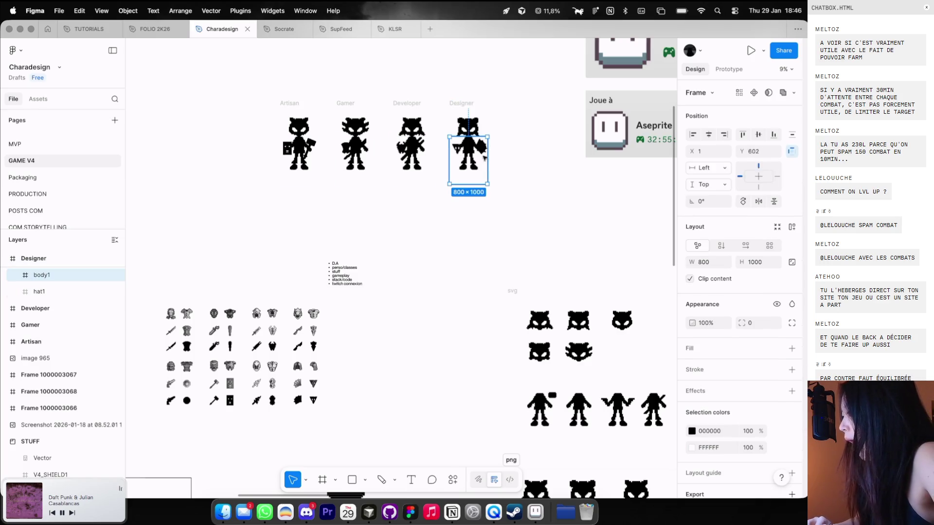
left_click(461, 103)
scroll(450, 92, "up", 3)
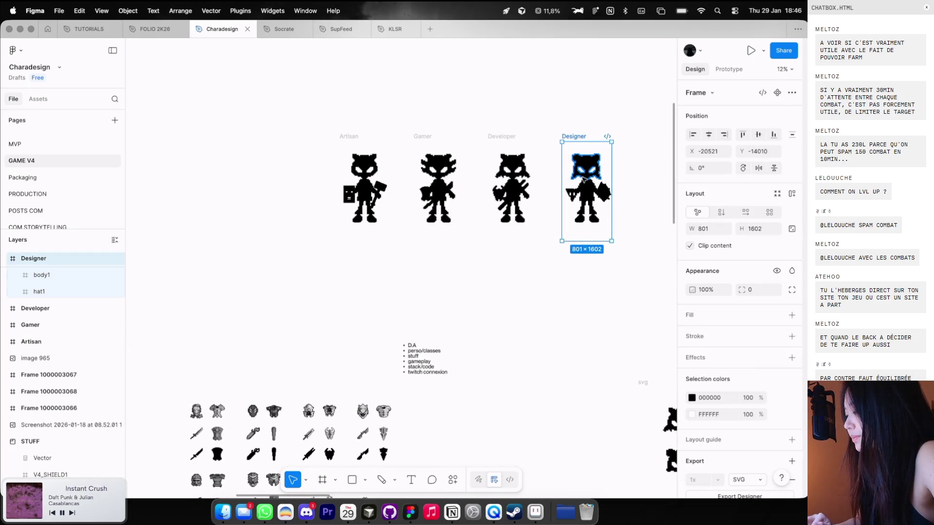
Duplicate the Designer frame to the left of Artisan and select body1 in the copy
left_click_drag(584, 180, 249, 180)
scroll(262, 193, "up", 3)
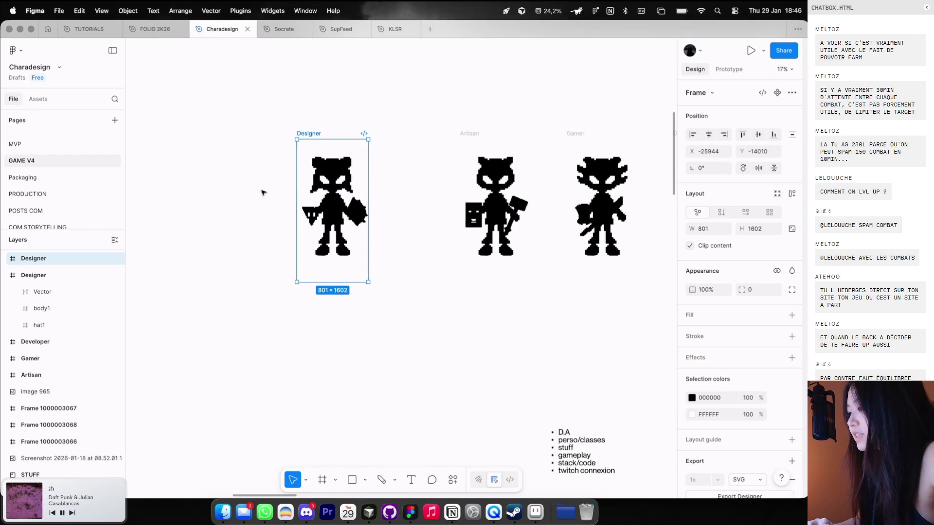
left_click(338, 238)
scroll(320, 209, "up", 3)
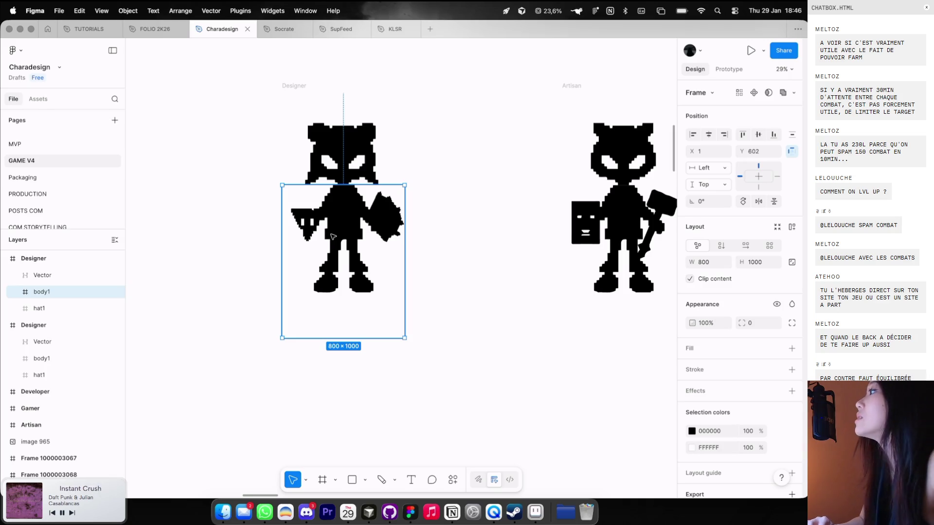
left_click(221, 223)
Paste the winged-character screenshot, enlarge it, and place it above the Designer copy
key("super+v")
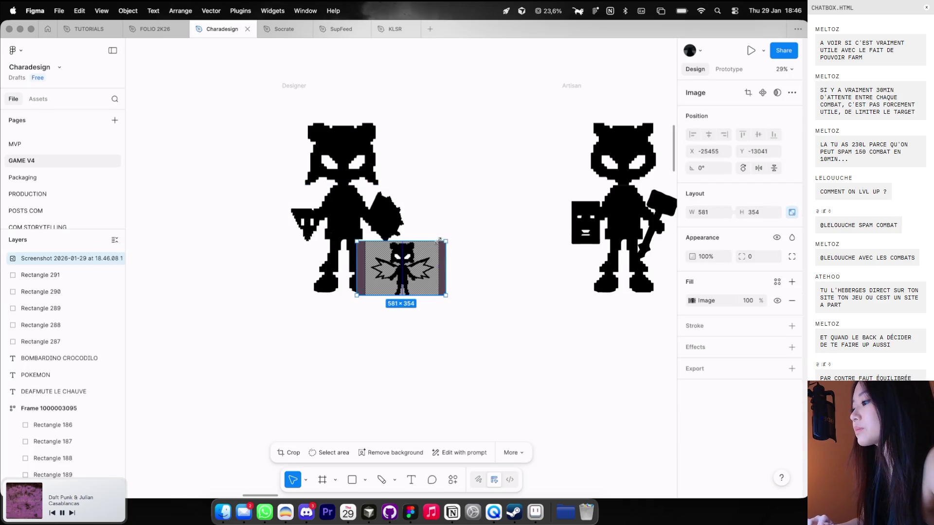
left_click_drag(438, 241, 521, 146)
left_click_drag(438, 219, 195, 219)
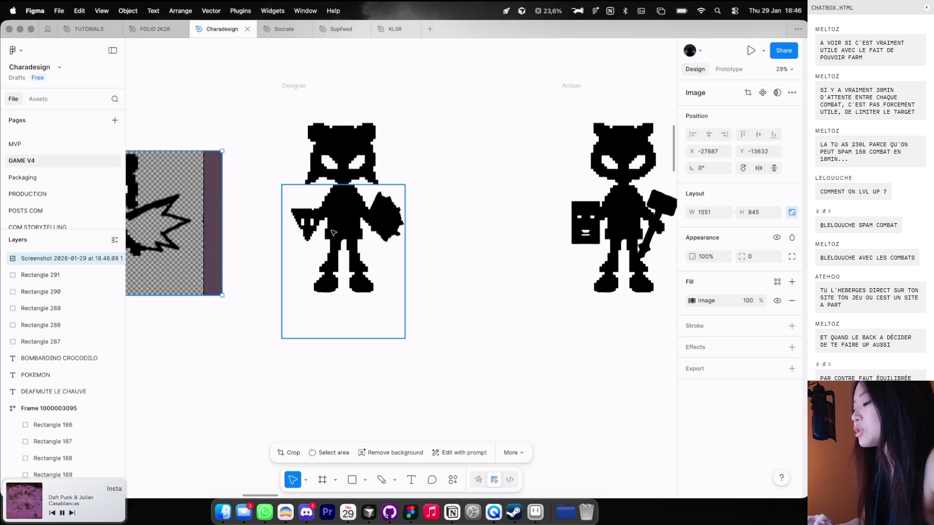
left_click(340, 235)
scroll(340, 234, "left", 5)
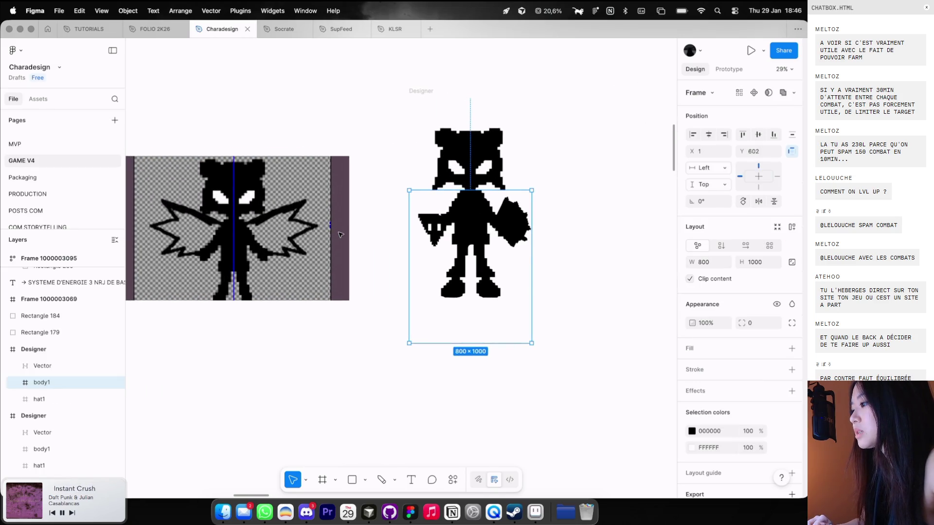
scroll(415, 177, "left", 2)
left_click(410, 173)
scroll(373, 160, "down", 3)
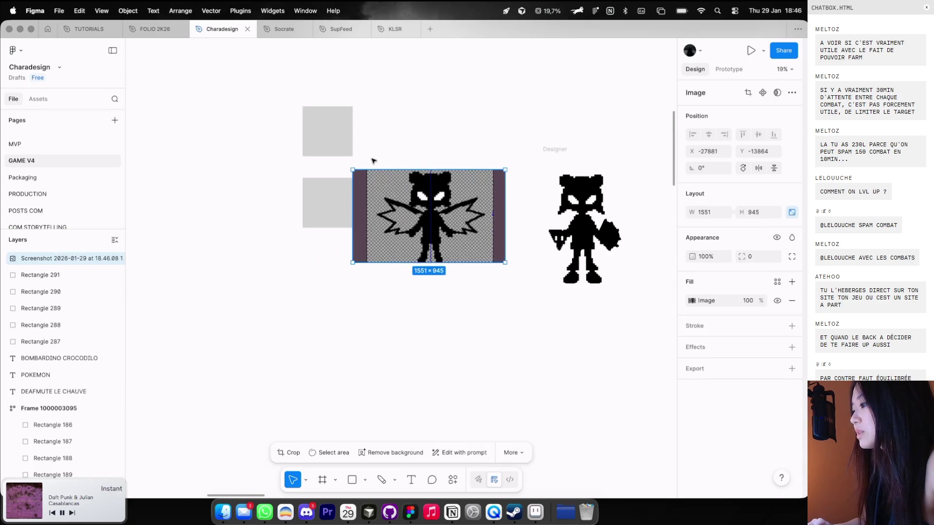
scroll(373, 161, "right", 4)
scroll(373, 161, "up", 3)
left_click_drag(331, 287, 400, 91)
Draw a tall grey rectangle and position it left of the character
left_click(464, 281)
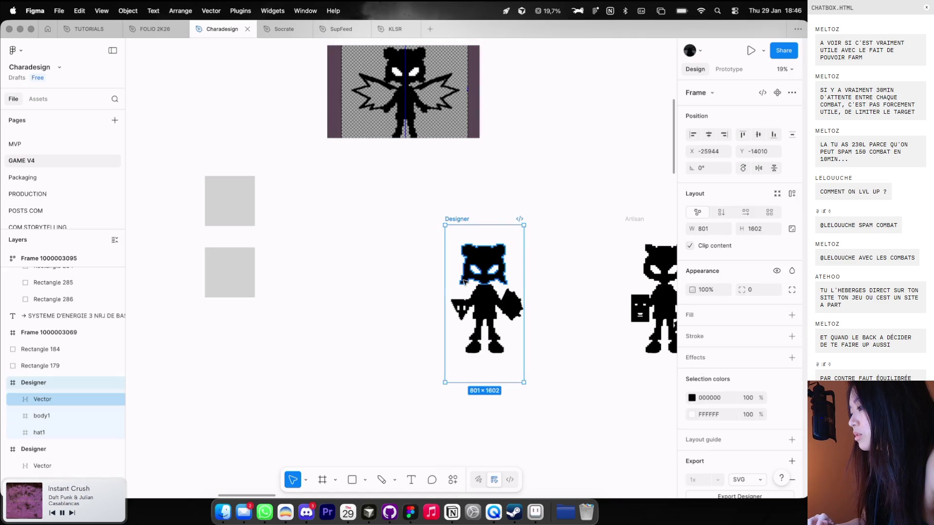
key("Escape")
key("r")
mouse_move(392, 225)
left_mouse_down()
mouse_move(515, 384)
mouse_move(435, 383)
left_mouse_up()
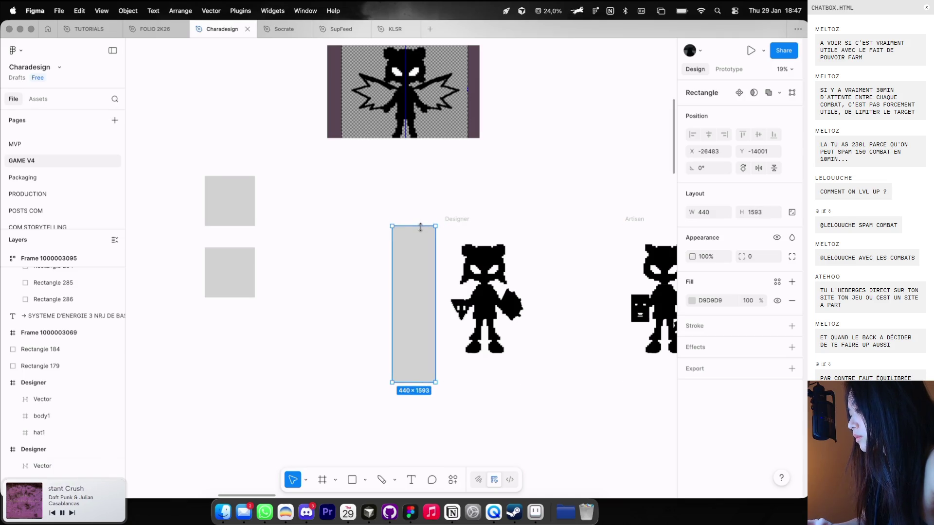
mouse_move(470, 251)
left_mouse_down()
mouse_move(452, 259)
mouse_move(525, 257)
mouse_move(347, 267)
left_mouse_up()
left_click_drag(390, 211, 503, 367)
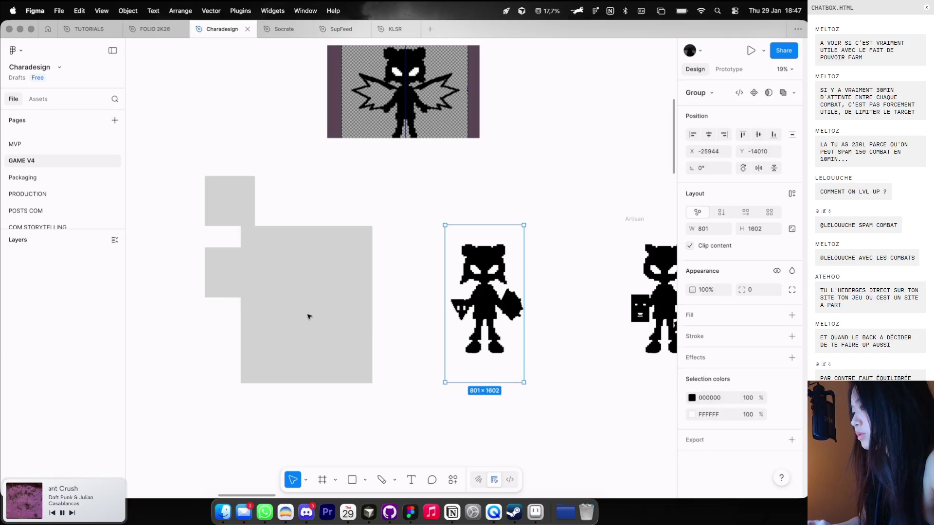
Rename the group holding the Designer copy to MODELE
double_click(44, 370)
type("MODELE")
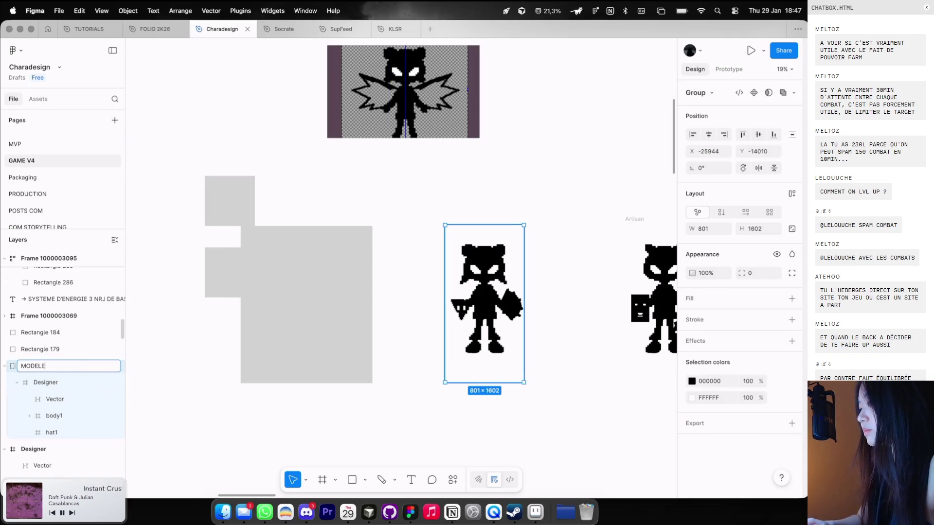
key("Return")
left_click(104, 366)
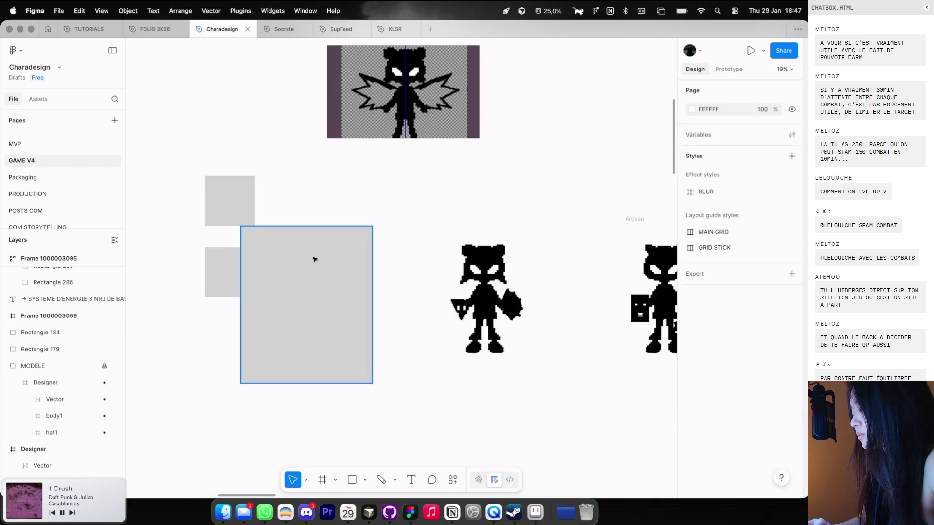
Remove the grey rectangle's fill, give it a black outline, and position it around the character
left_click_drag(314, 259, 483, 260)
left_click(791, 300)
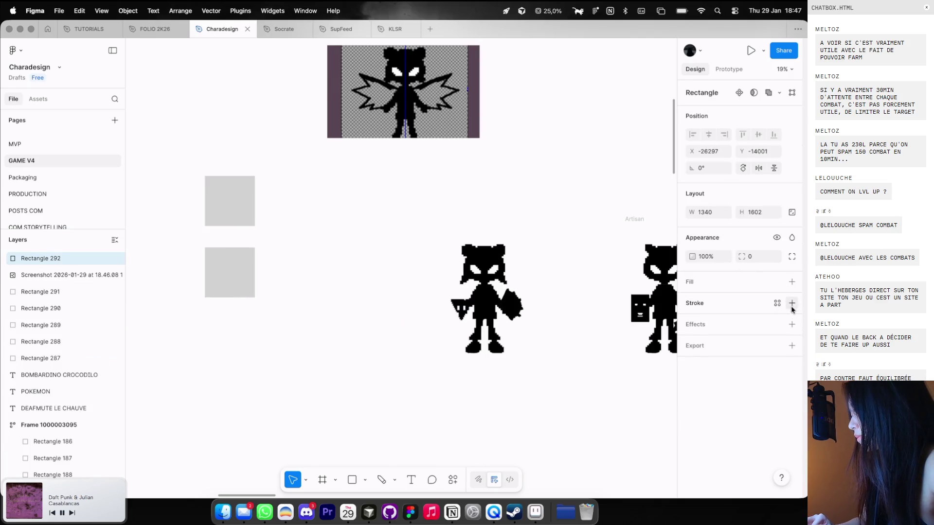
left_click(791, 303)
scroll(453, 312, "up", 3)
left_click_drag(444, 315, 454, 317)
left_click(445, 236)
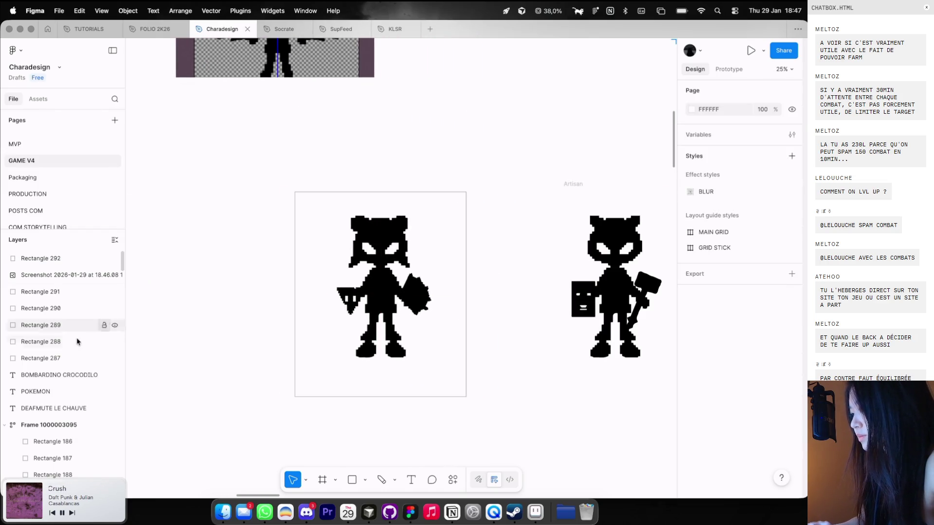
left_click_drag(292, 150, 301, 389)
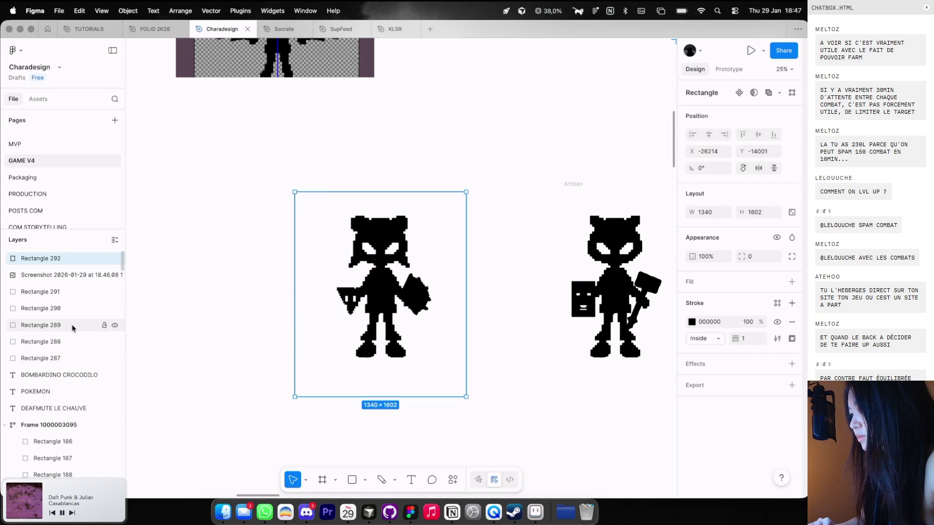
left_click(322, 185)
left_click(323, 193)
scroll(326, 194, "down", 2)
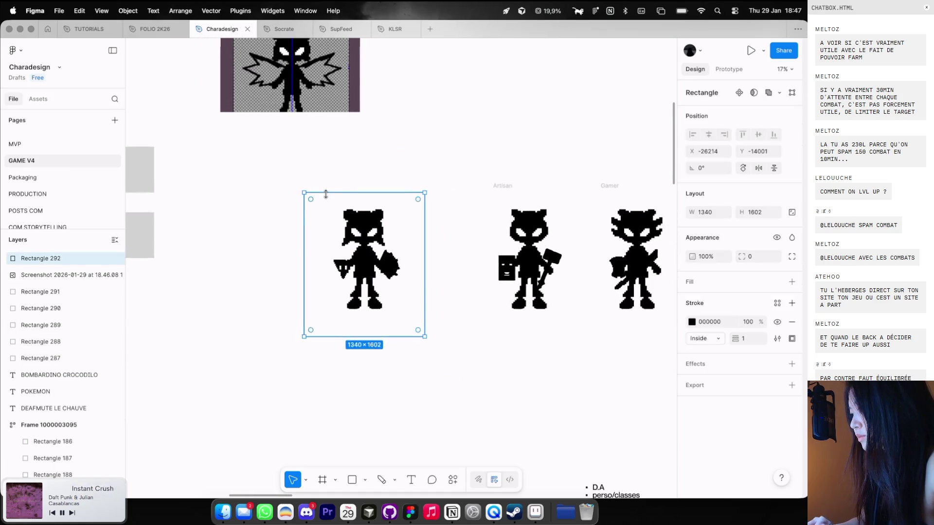
scroll(326, 194, "up", 3)
scroll(326, 194, "left", 2)
Lay the reference screenshot over the character at 30% opacity, scaled to match it
left_click_drag(347, 126, 392, 290)
mouse_move(385, 252)
left_mouse_down()
mouse_move(385, 177)
mouse_move(426, 250)
mouse_move(426, 310)
left_mouse_up()
key("3")
scroll(431, 266, "up", 5)
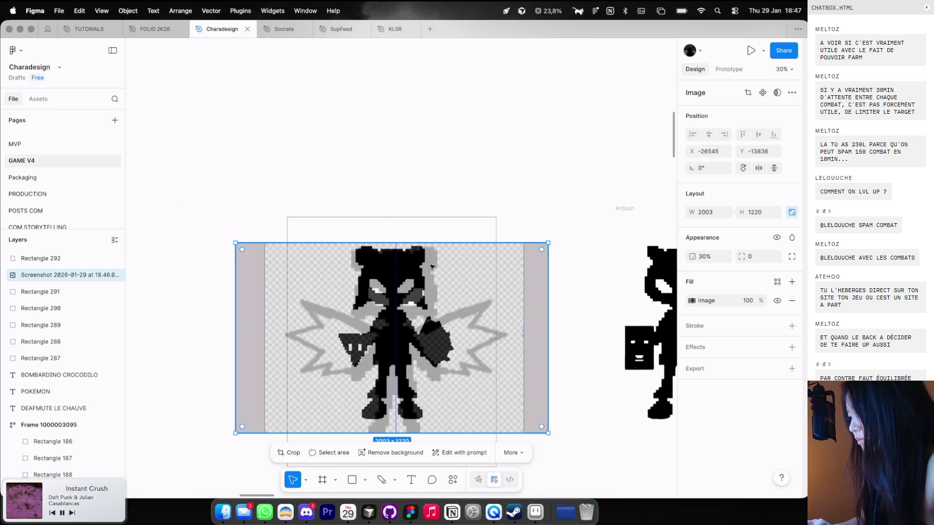
left_click_drag(432, 244, 414, 343)
scroll(416, 312, "up", 3)
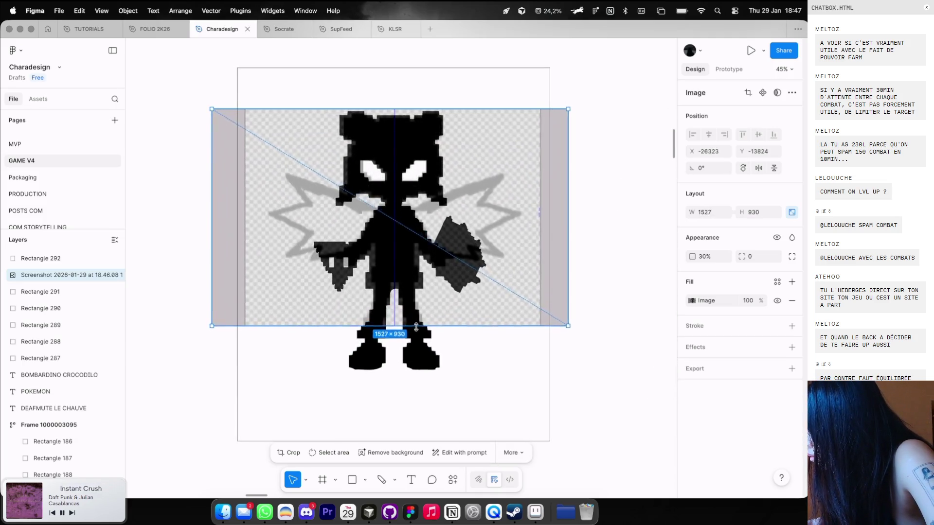
left_click(620, 128)
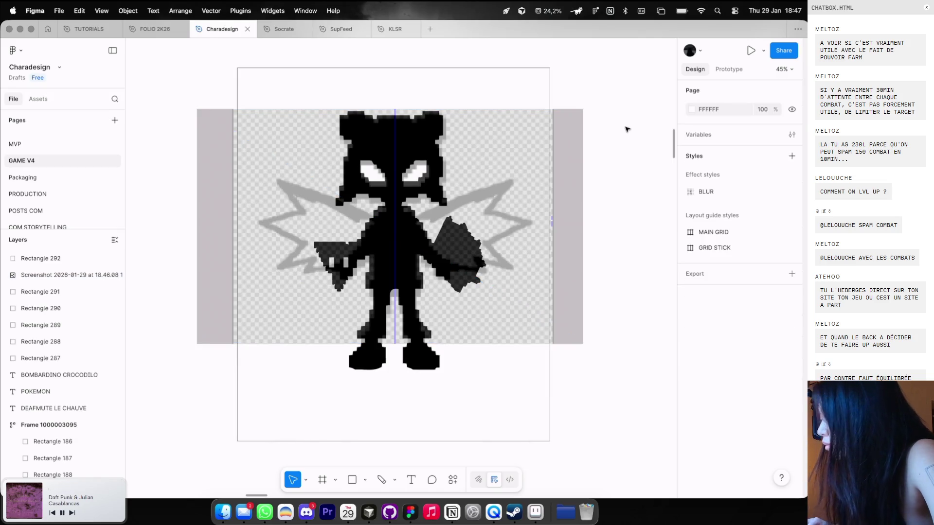
Draw a spiky wing path from the body's centre, filled black with no stroke
key("p")
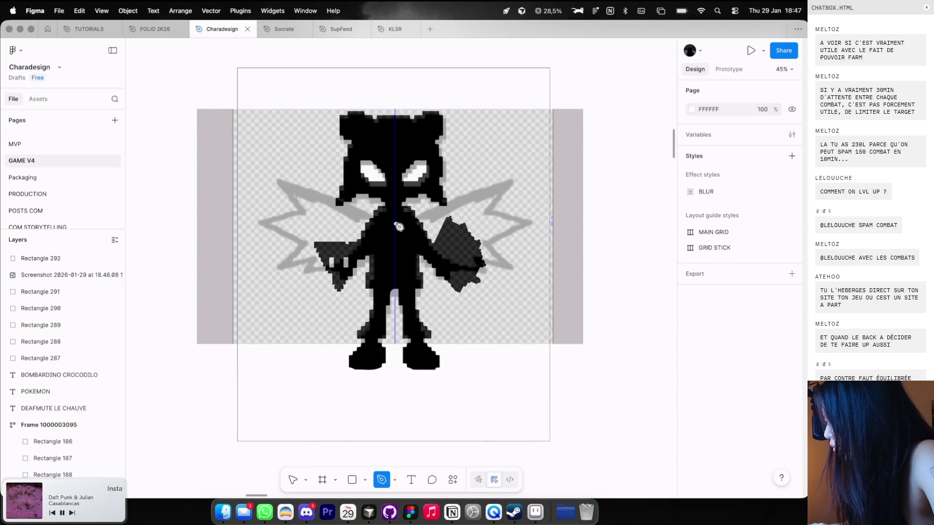
left_click(396, 224)
left_click_drag(500, 213, 509, 180)
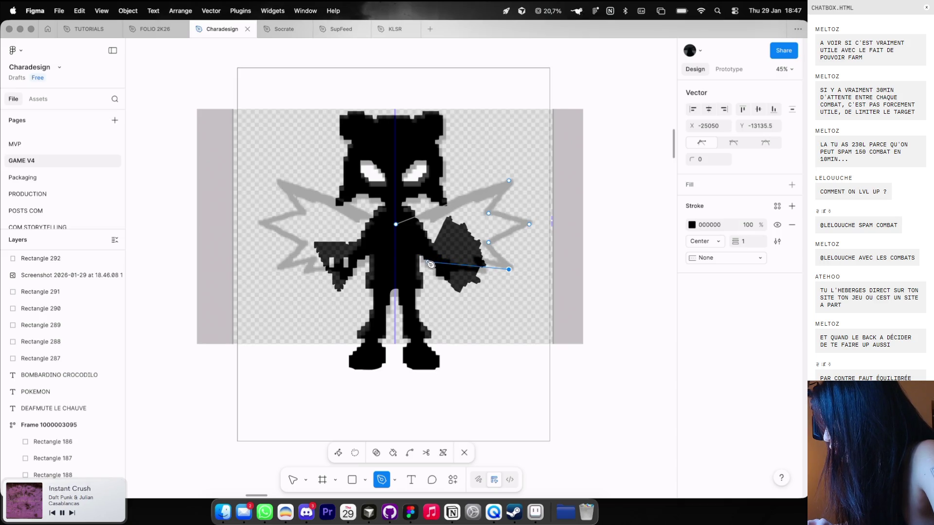
left_click_drag(428, 263, 435, 258)
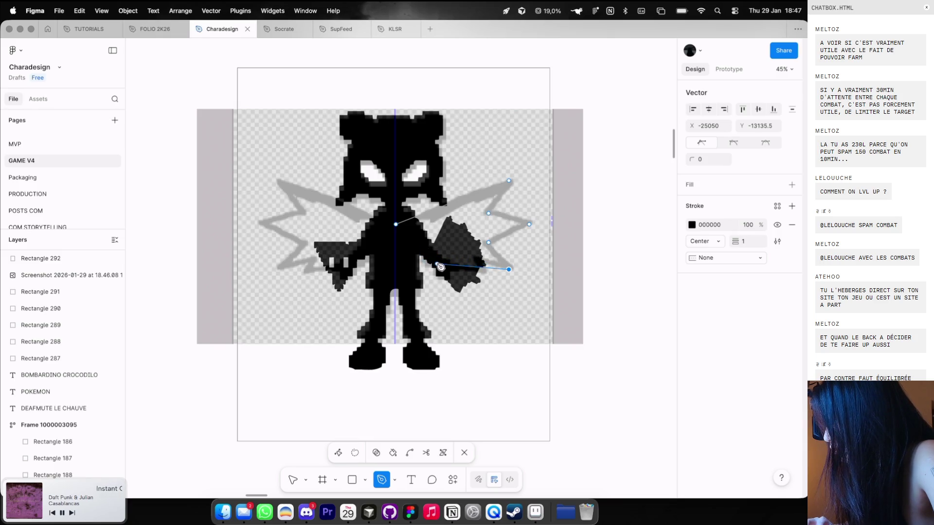
left_click_drag(431, 264, 414, 262)
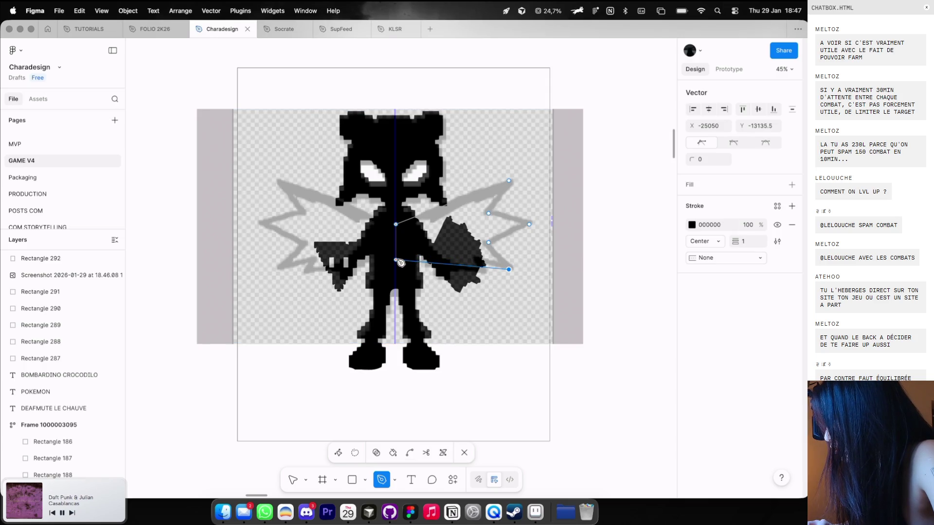
key("Escape")
left_click(791, 224)
left_click(791, 185)
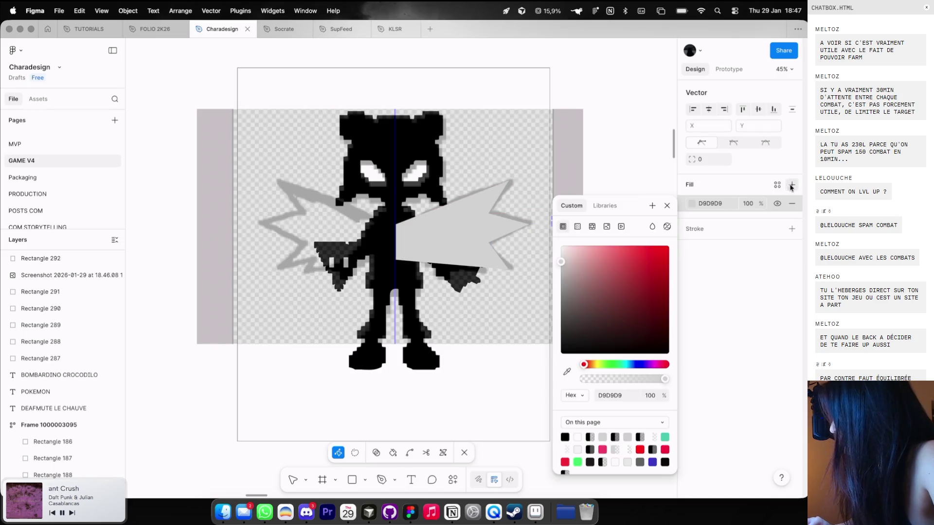
left_click(564, 437)
Move the reference screenshot off to the left and select the wing shape
scroll(465, 409, "down", 2)
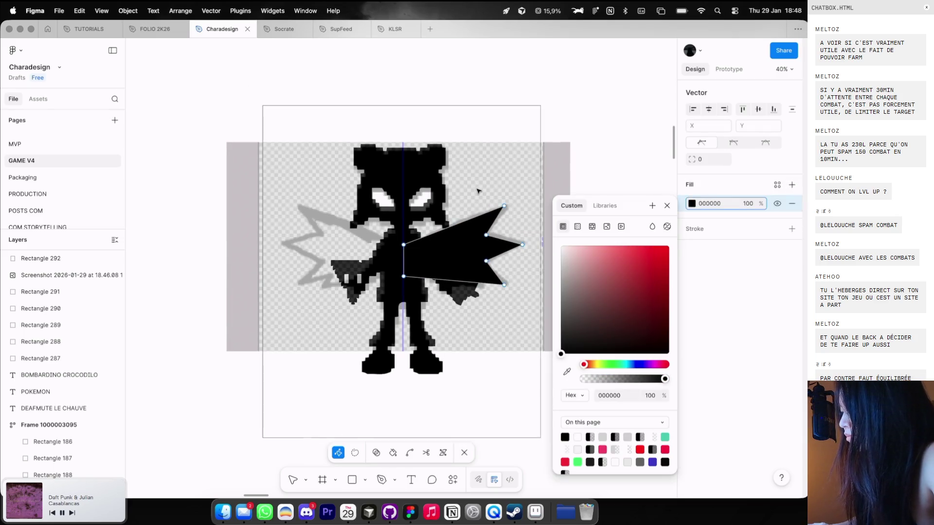
scroll(476, 190, "down", 5)
key("Escape")
key("Escape")
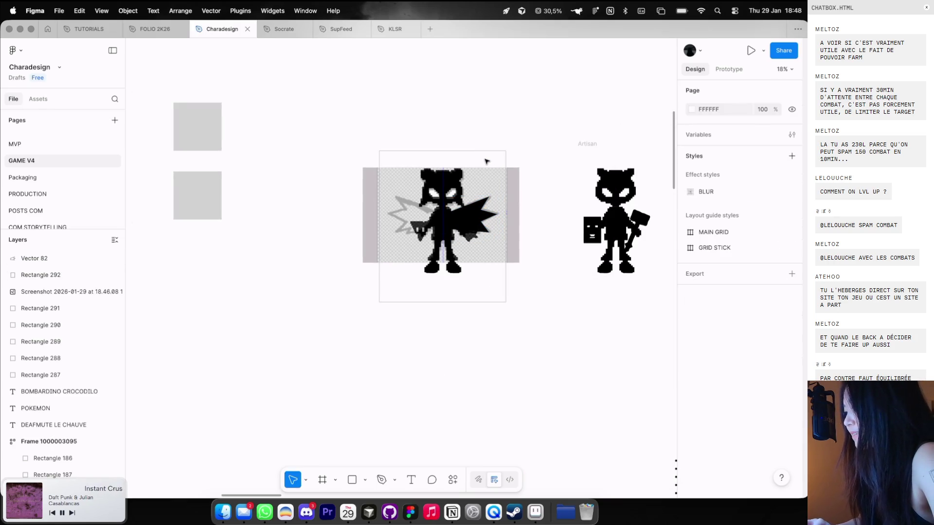
left_click(485, 161)
mouse_move(485, 175)
left_mouse_down()
mouse_move(360, 176)
mouse_move(323, 189)
left_mouse_up()
left_click(484, 211)
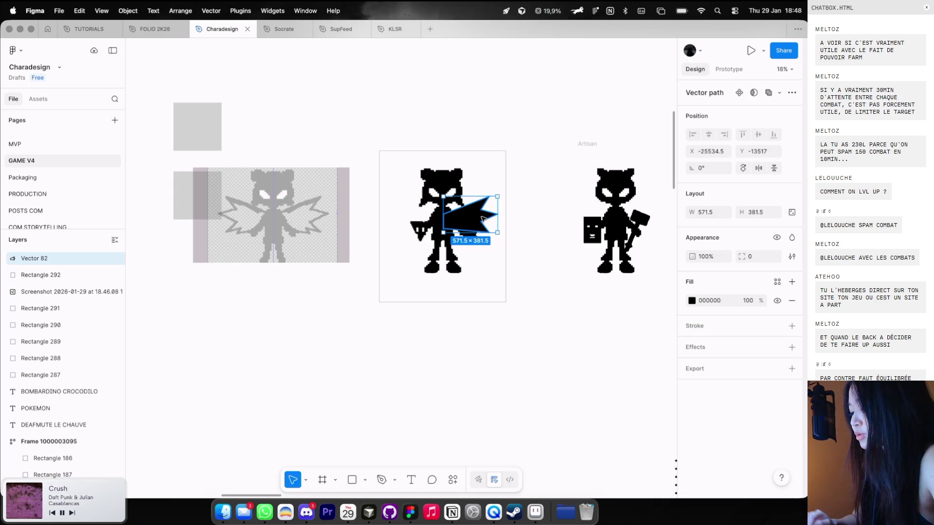
right_click(482, 220)
left_click(463, 214)
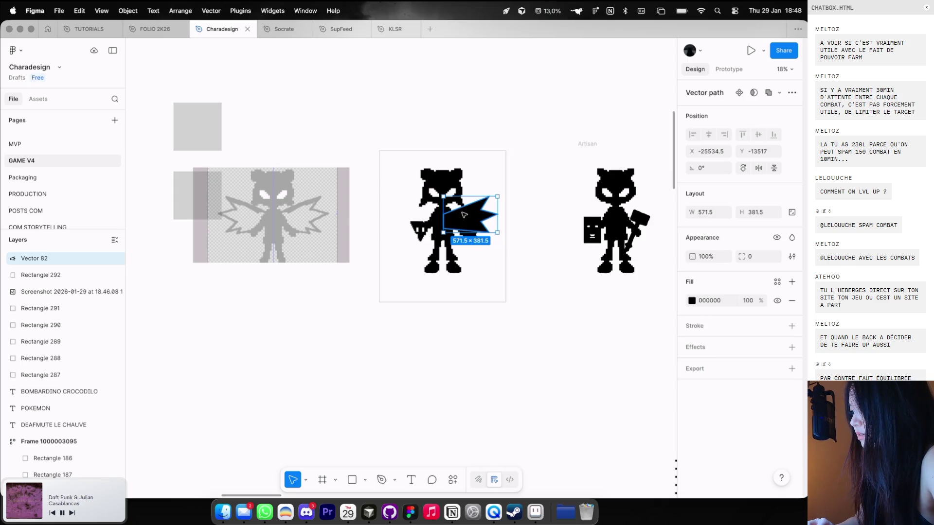
Duplicate the wing, flip it horizontally, and place it on the body's left side
key("super+d")
key("shift+h")
mouse_move(477, 219)
left_mouse_down()
mouse_move(422, 219)
mouse_move(432, 224)
left_mouse_up()
scroll(423, 219, "up", 5)
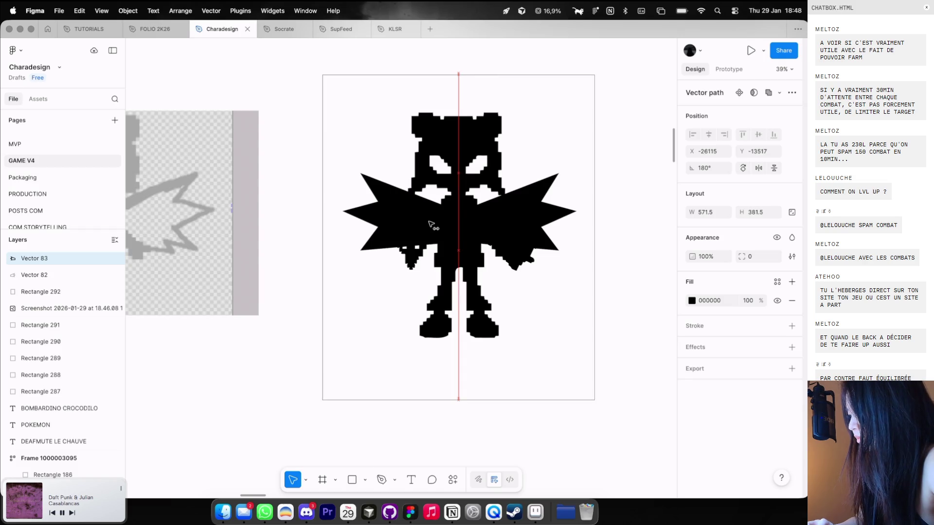
scroll(559, 149, "down", 5)
scroll(559, 149, "up", 3)
Scale both wings down together to 524×349 each
left_click(515, 195)
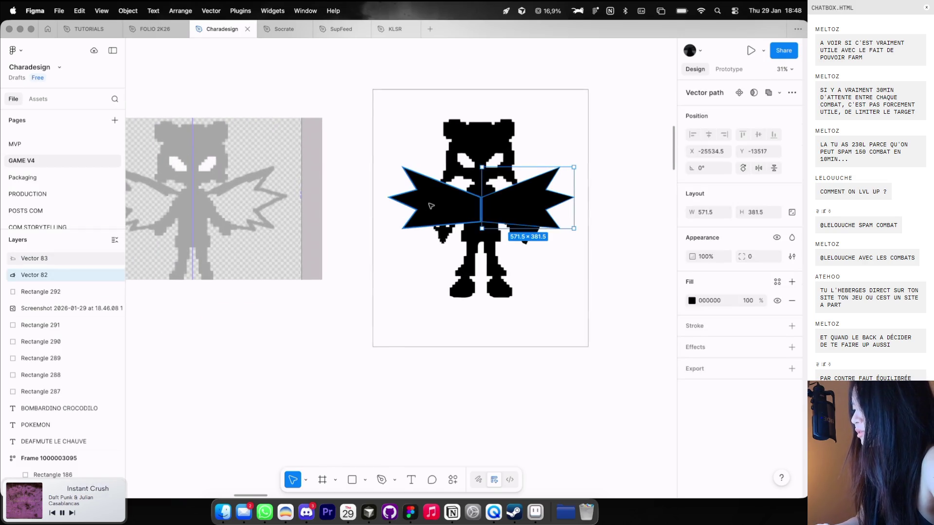
left_click(430, 206, "shift")
left_click_drag(481, 167, 475, 165)
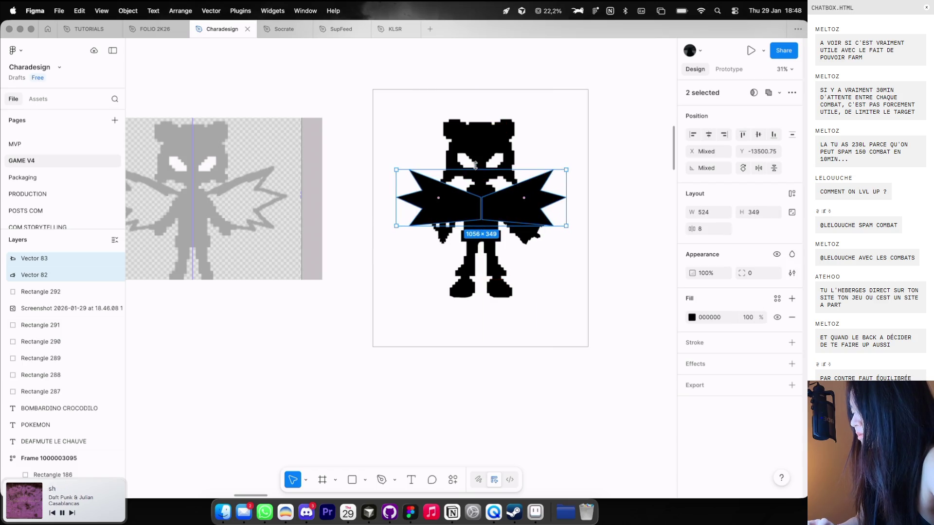
scroll(475, 166, "down", 3)
left_click(547, 118)
left_click(509, 180)
left_click(463, 184, "shift")
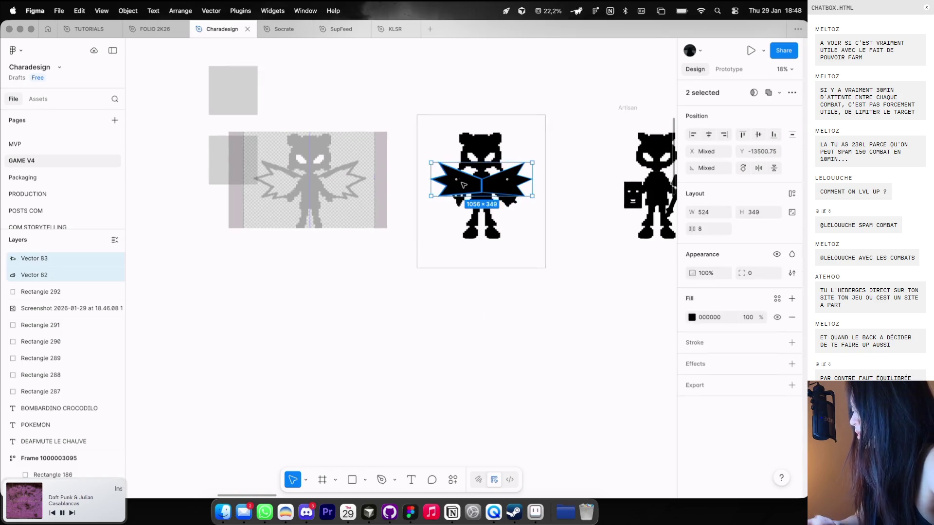
left_click(529, 386)
scroll(484, 376, "up", 2)
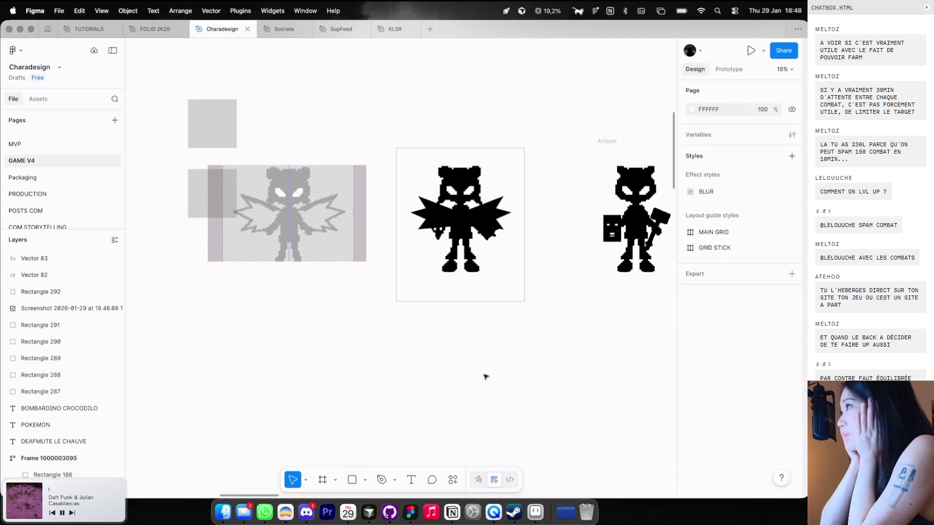
scroll(482, 257, "up", 2)
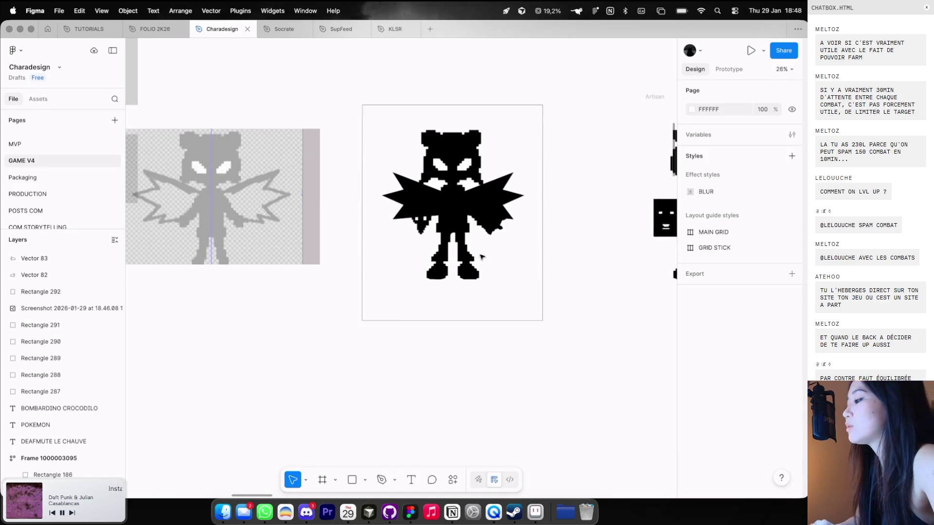
Duplicate the right wing and place the copy above the character frame
left_click(413, 194)
left_click(486, 204)
scroll(499, 197, "up", 2)
scroll(499, 197, "right", 1)
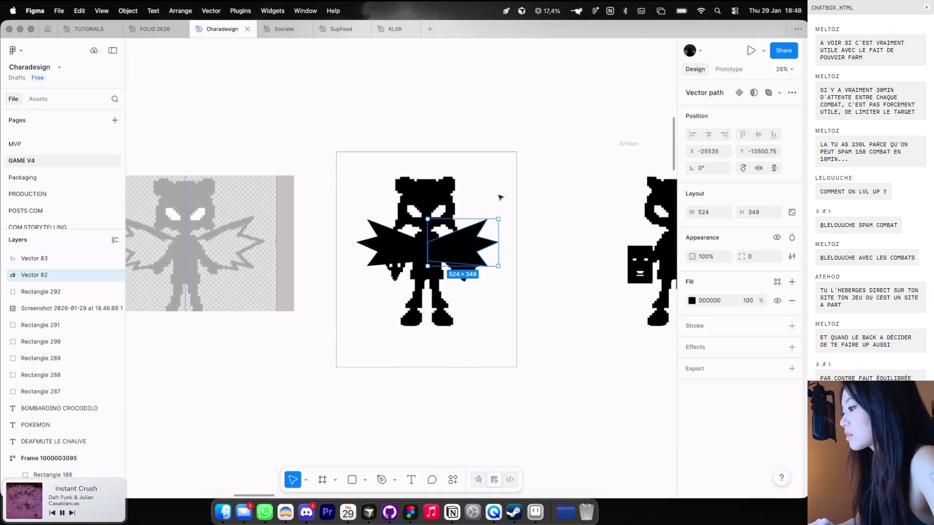
scroll(499, 197, "up", 5)
scroll(499, 196, "right", 2)
left_click_drag(430, 331, 434, 148)
scroll(439, 186, "up", 2)
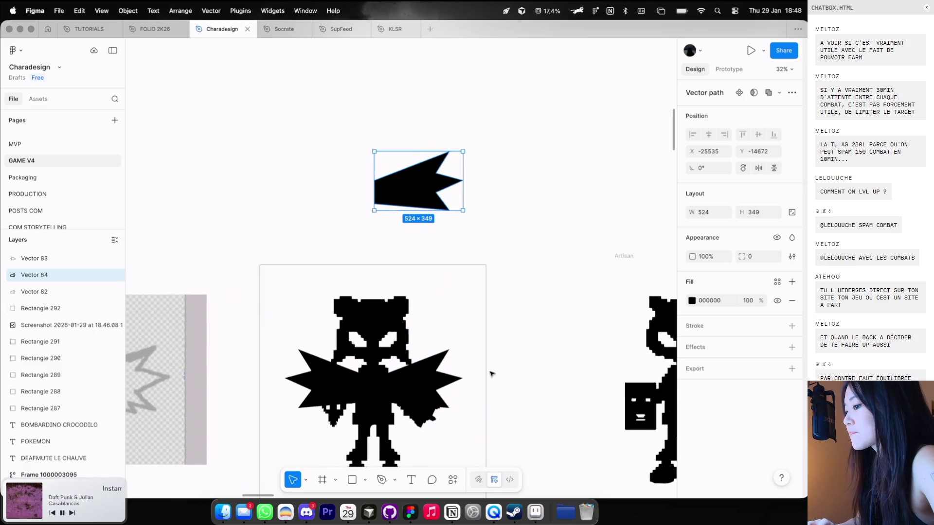
Run the Mosaic & Pixels plugin on the wing copy and copy it as a PNG image
left_click(453, 480)
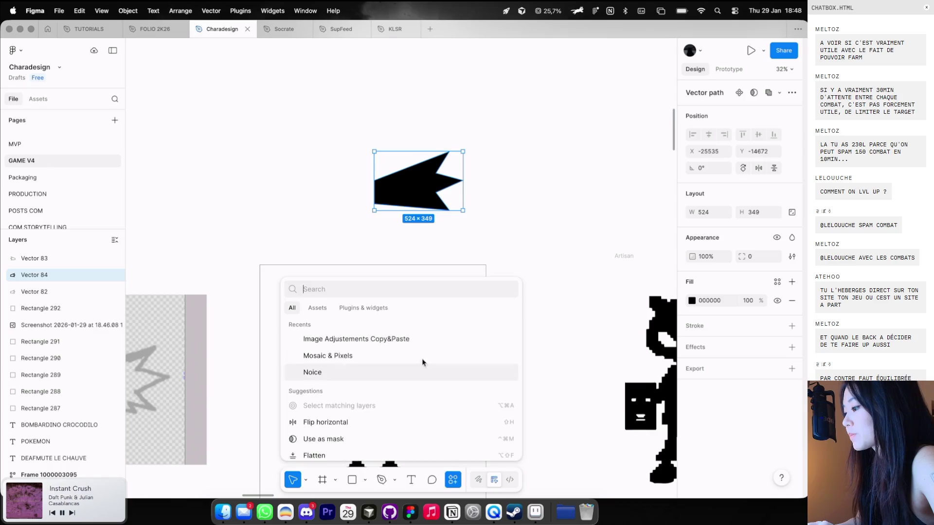
key("Escape")
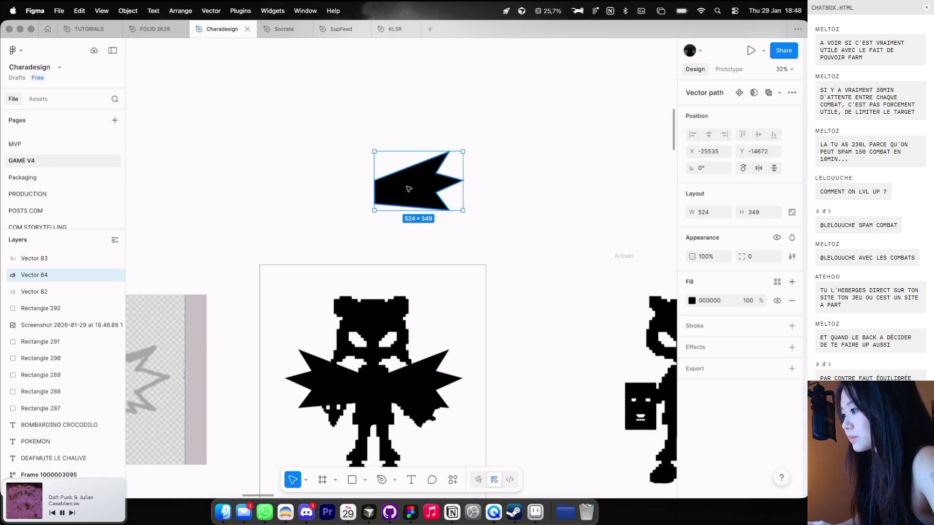
key("super+alt+p")
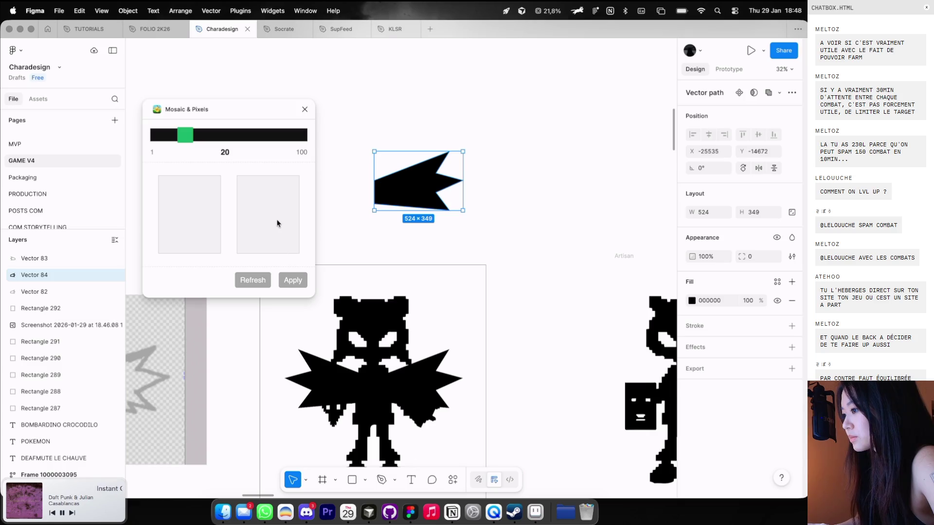
left_click(343, 178)
left_click(417, 171)
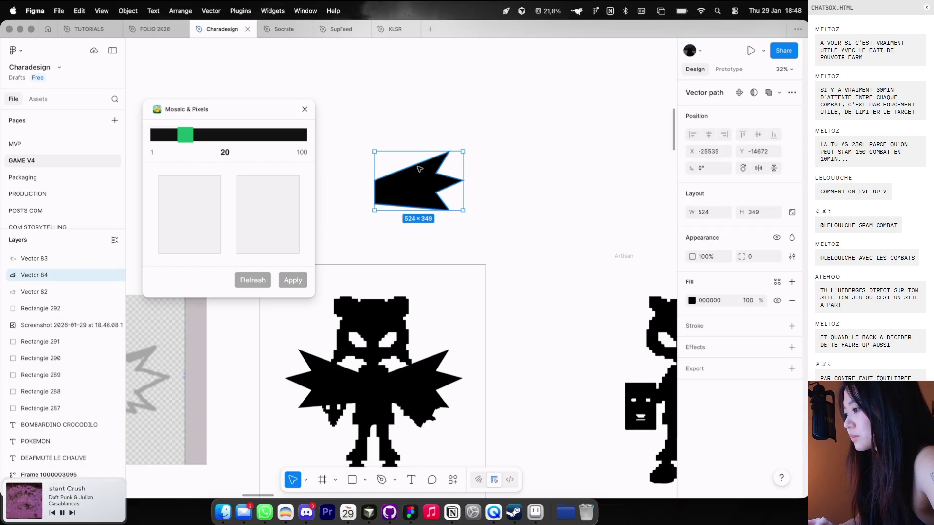
key("super+shift+c")
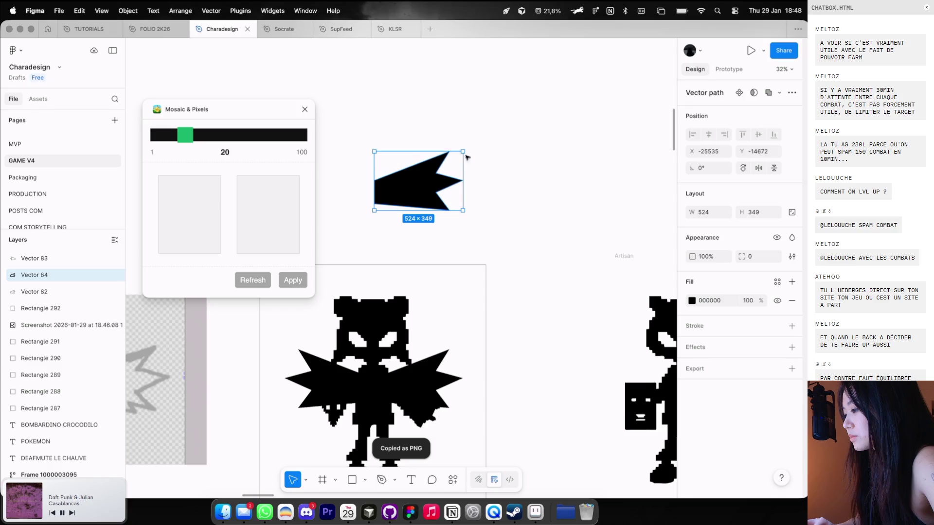
left_click_drag(429, 180, 557, 180)
key("ctrl+z")
Paste the copied wing image into a new rectangle beside the vector copy and adjust the mosaic pixel size
key("r")
mouse_move(482, 152)
left_mouse_down()
mouse_move(379, 204)
mouse_move(422, 188)
mouse_move(475, 208)
left_mouse_up()
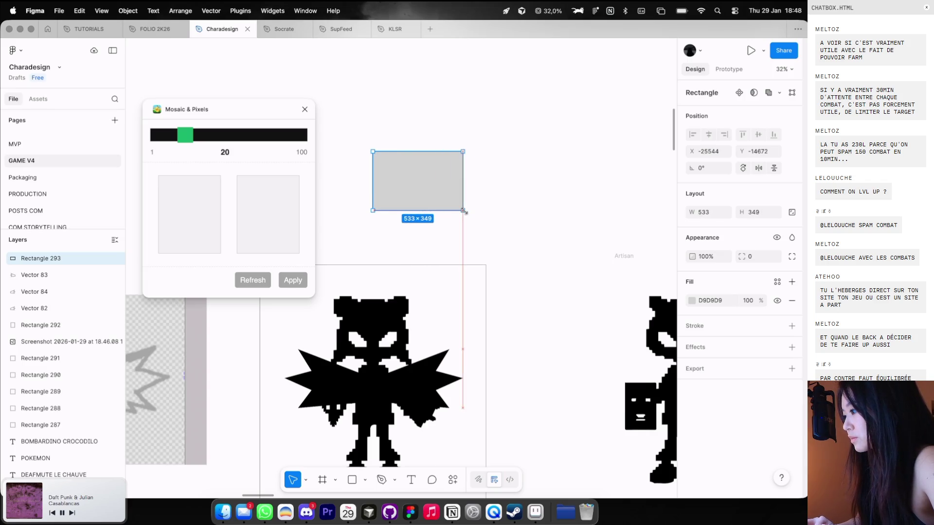
key("ctrl+v")
left_click_drag(419, 183, 561, 182)
left_click_drag(191, 140, 217, 140)
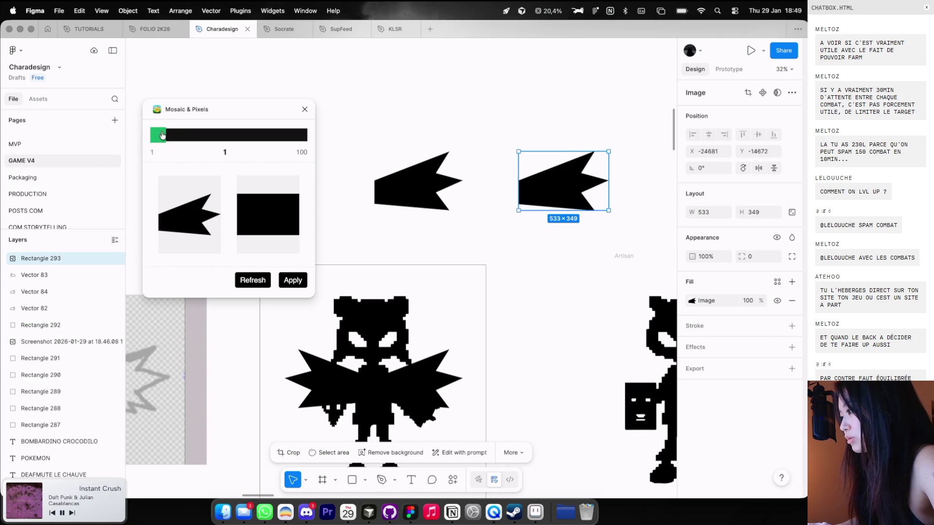
left_click_drag(162, 135, 175, 136)
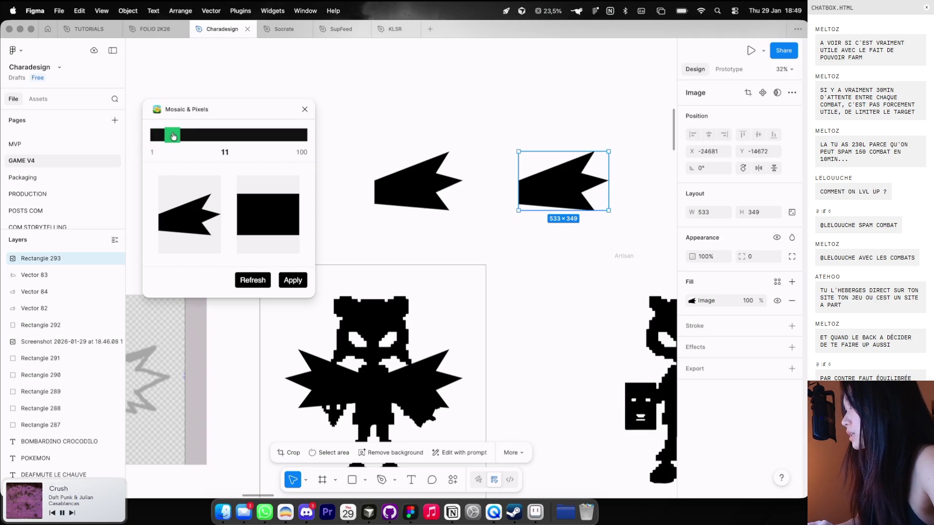
Add a white fill beneath the wing image's fill
double_click(550, 169)
left_click(738, 295)
left_click(793, 282)
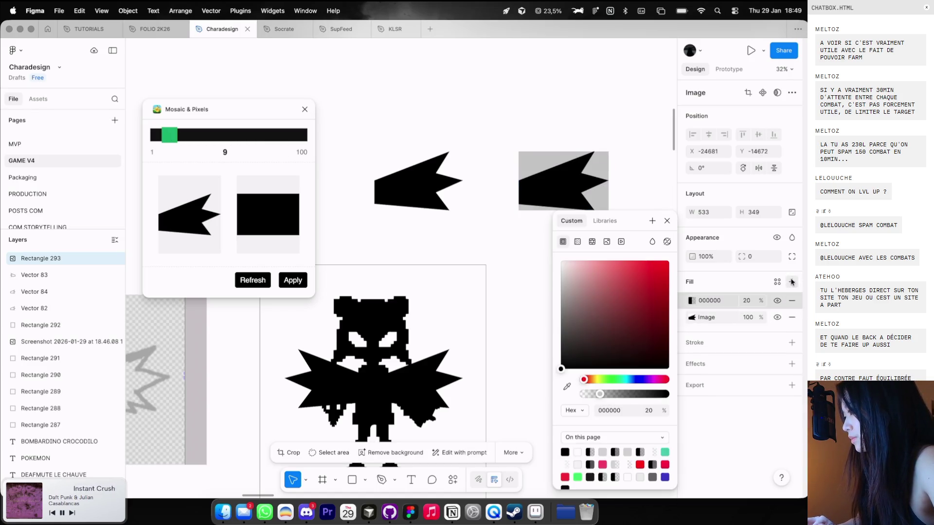
left_click_drag(681, 310, 595, 326)
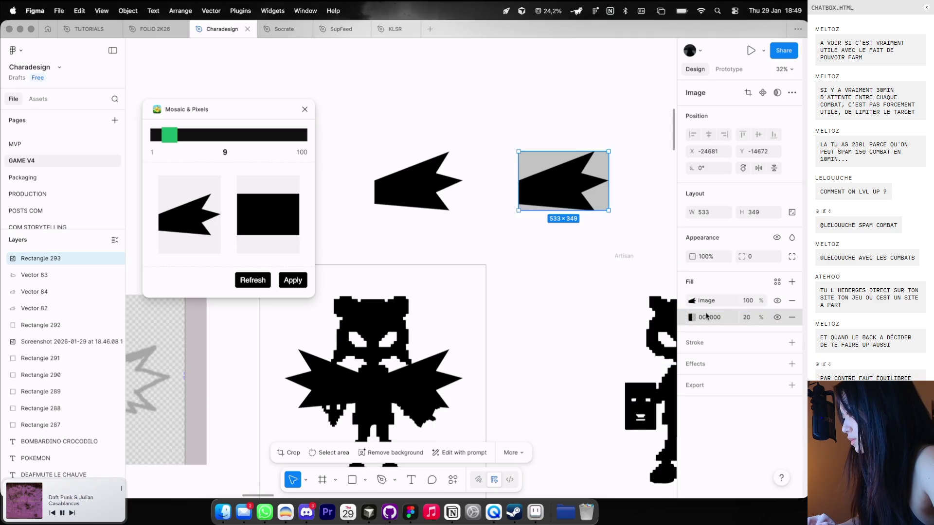
left_click(691, 317)
left_click_drag(598, 292, 564, 268)
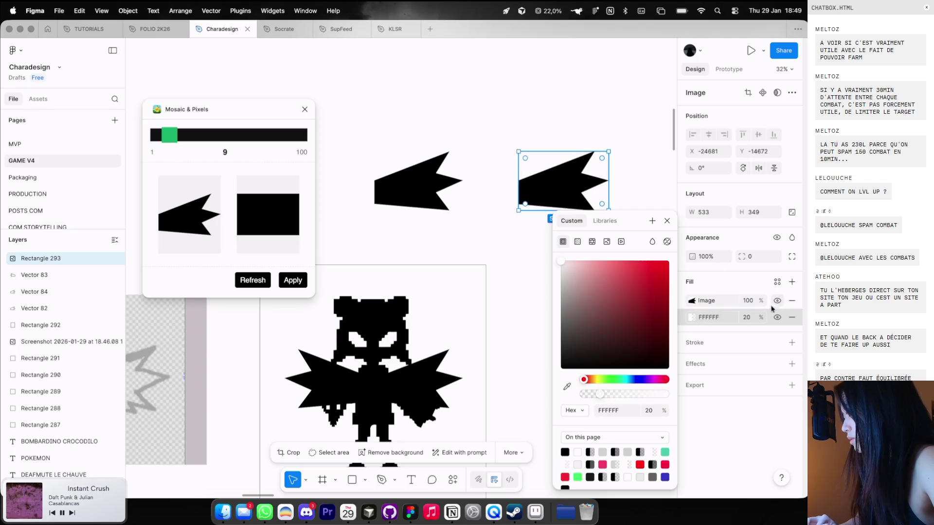
left_click(748, 318)
left_click(205, 120)
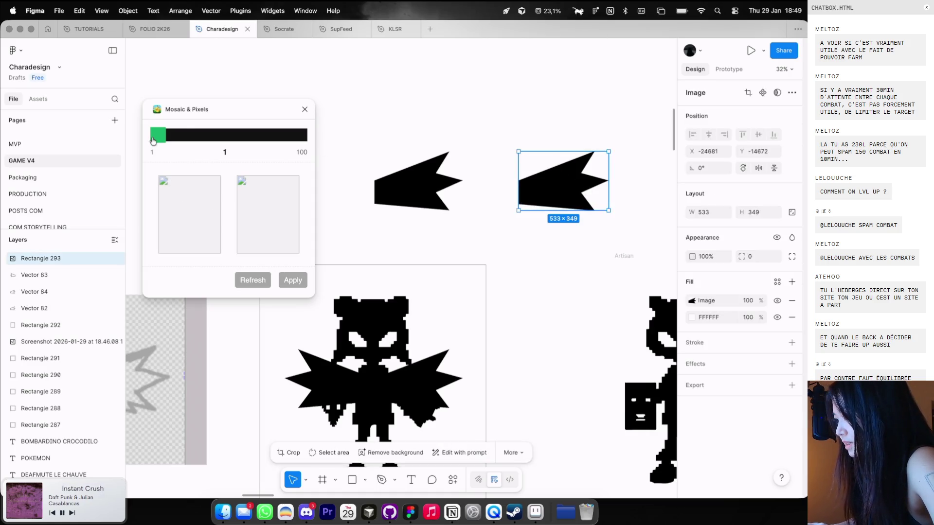
Delete the pixelation test image and the spare wing copy, and close Mosaic & Pixels
left_click(545, 129)
left_click(546, 160)
key("Delete")
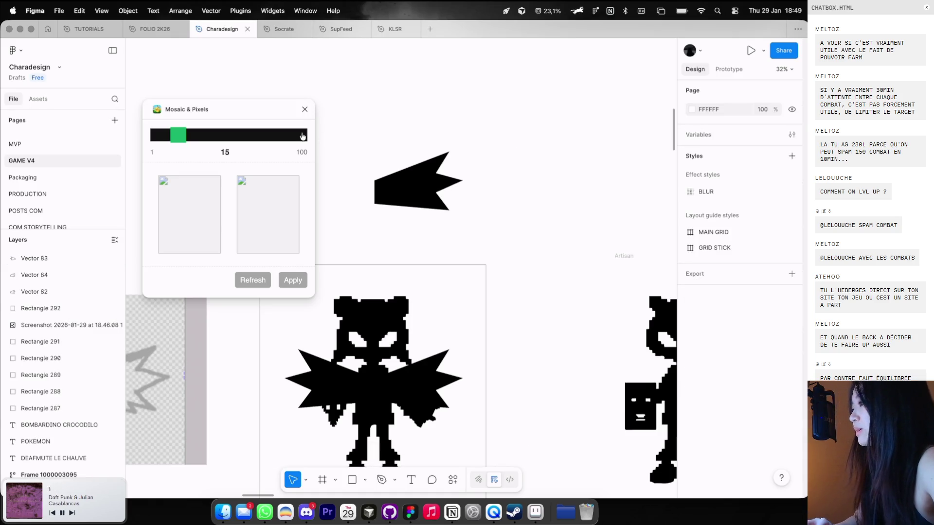
left_click(304, 109)
scroll(321, 131, "down", 3)
left_click(381, 162)
key("Delete")
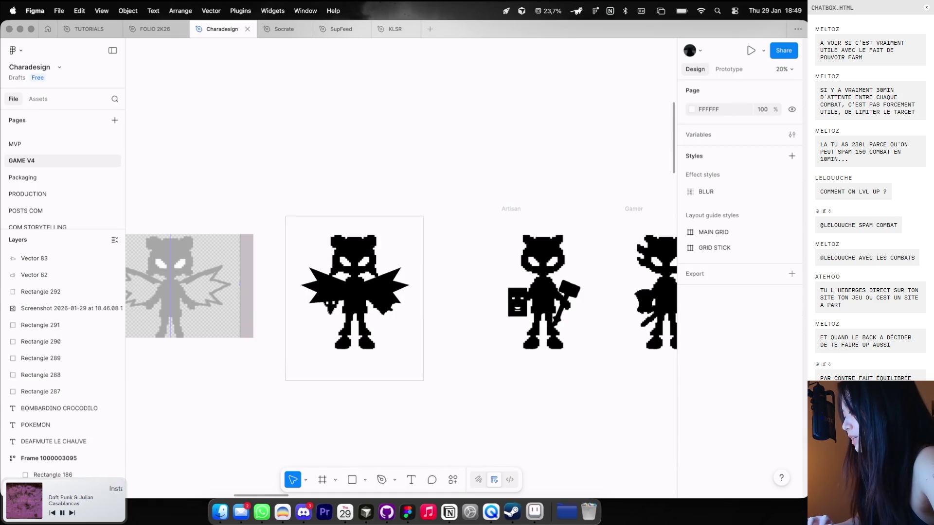
left_click(537, 510)
Step back and forth through the latest wing strokes with undo and redo
scroll(633, 210, "up", 1)
scroll(646, 207, "up", 1)
key("ctrl+z")
key("ctrl+z")
key("ctrl+y")
scroll(654, 203, "up", 1)
scroll(584, 233, "up", 1)
key("ctrl+y")
key("ctrl+z")
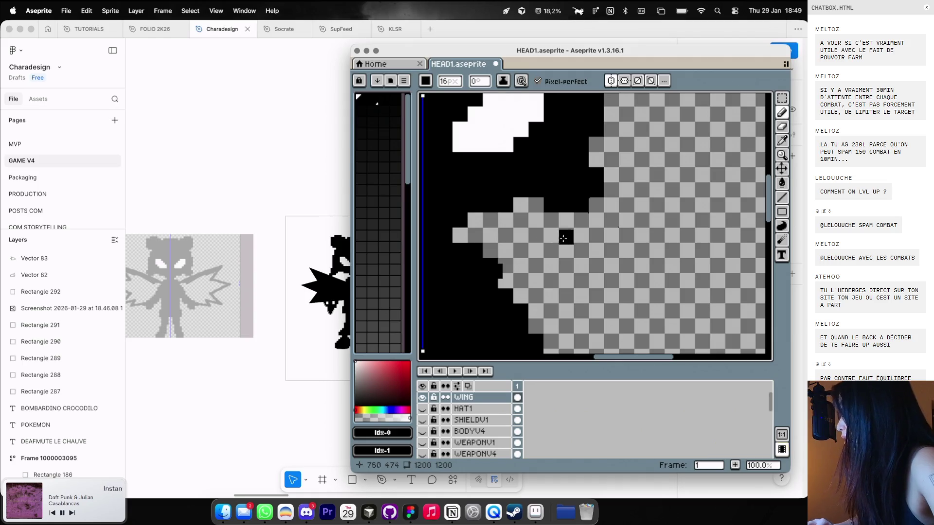
scroll(523, 259, "down", 1)
scroll(533, 254, "left", 2)
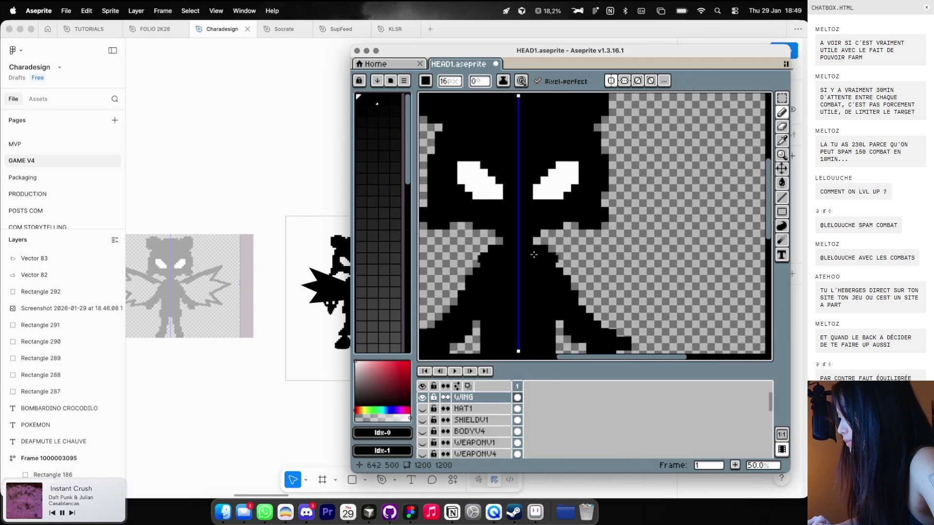
scroll(570, 219, "left", 2)
Maximize the Aseprite window and undo the thick wing stroke, keeping the thin outlines
left_click(375, 51)
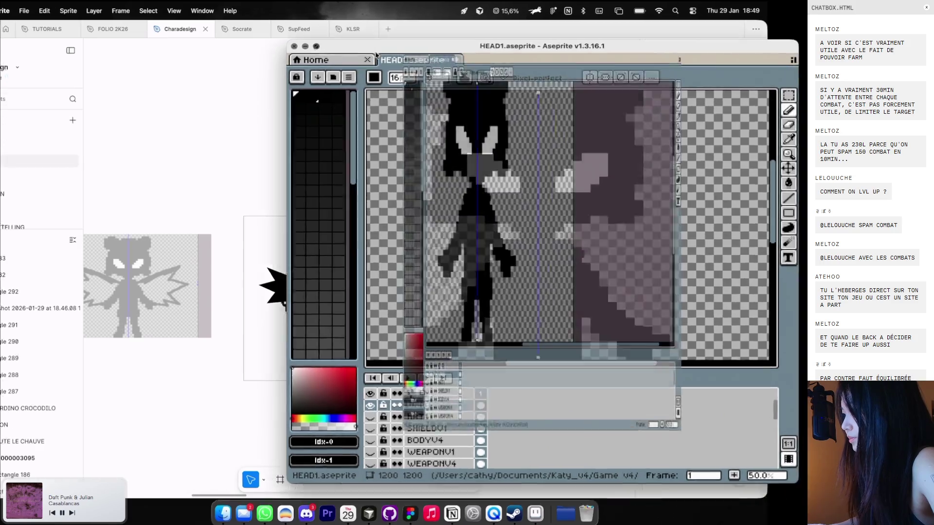
scroll(344, 218, "up", 1)
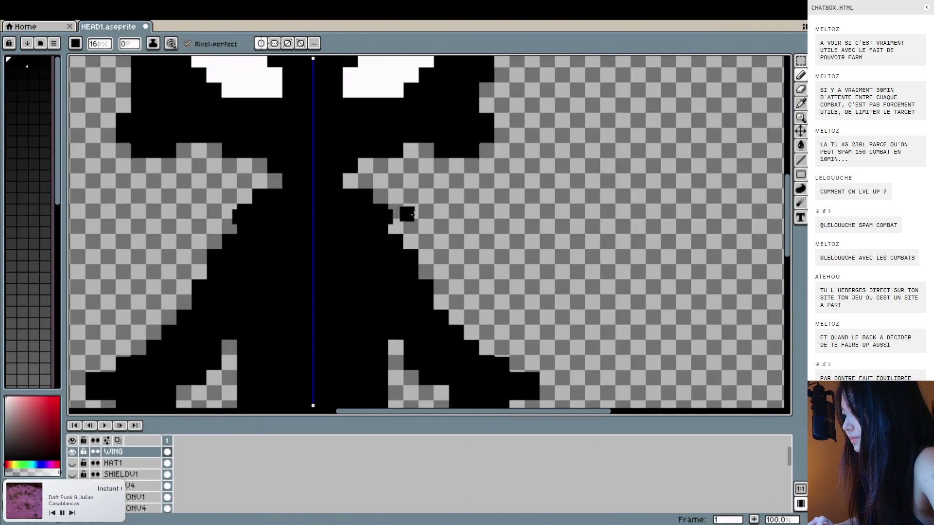
scroll(414, 216, "down", 1)
scroll(411, 216, "up", 1)
key("ctrl+z")
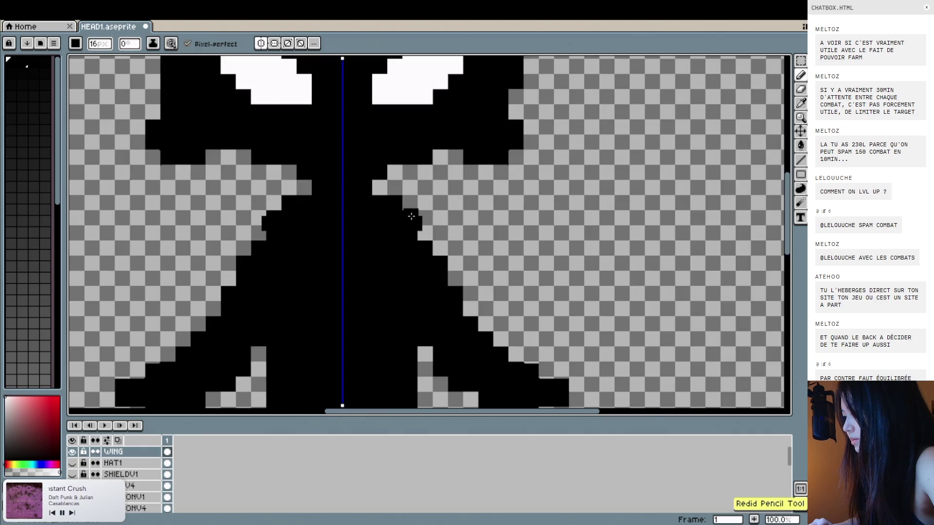
scroll(411, 215, "down", 1)
key("ctrl+y")
key("ctrl+z")
Duplicate the WING layer
left_click(135, 456)
left_click_drag(137, 459, 135, 451)
key("v")
scroll(435, 283, "down", 1)
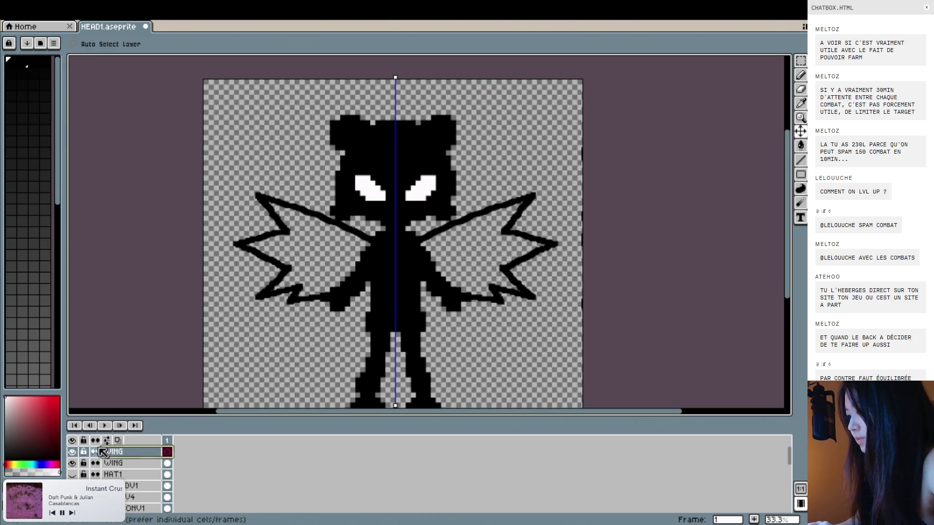
Paint black along the wing edges on both sides, undoing one stray block
left_click(73, 462)
left_click(73, 463)
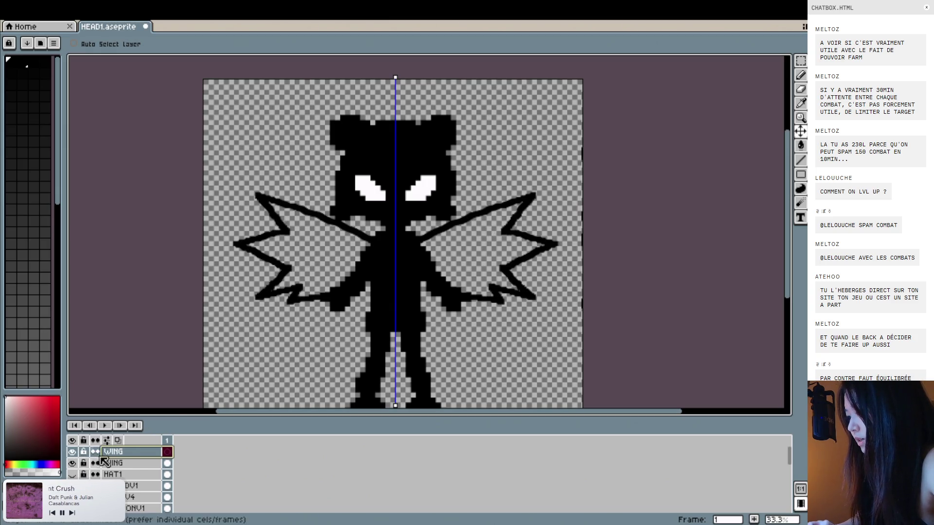
left_click(800, 78)
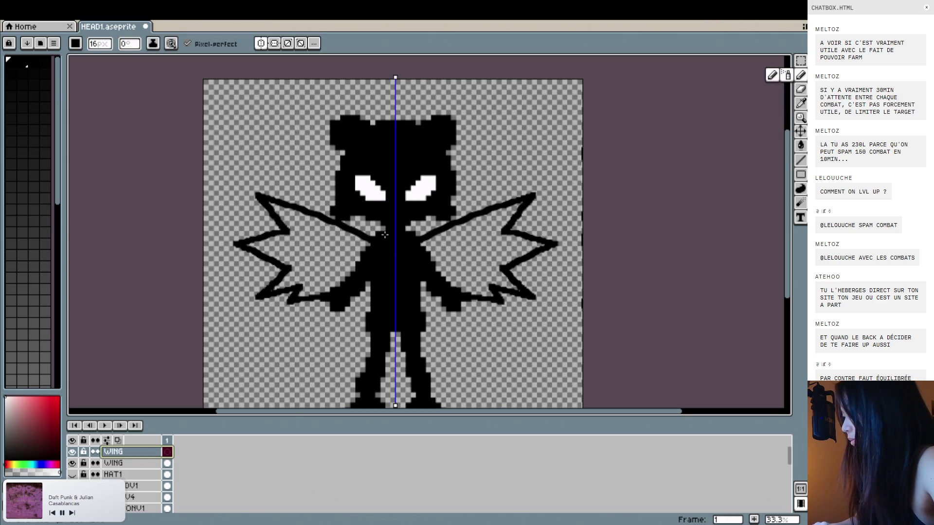
scroll(500, 246, "up", 3)
scroll(500, 247, "right", 2)
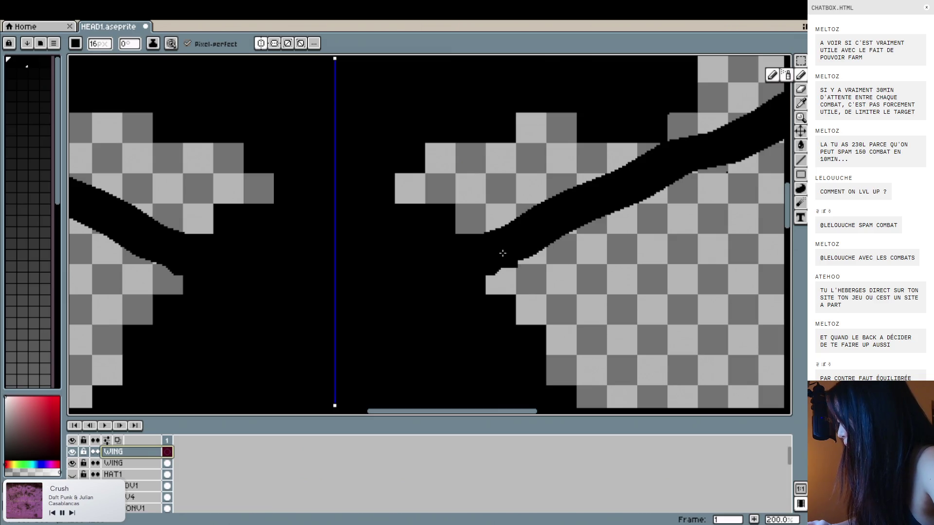
left_click_drag(499, 250, 562, 249)
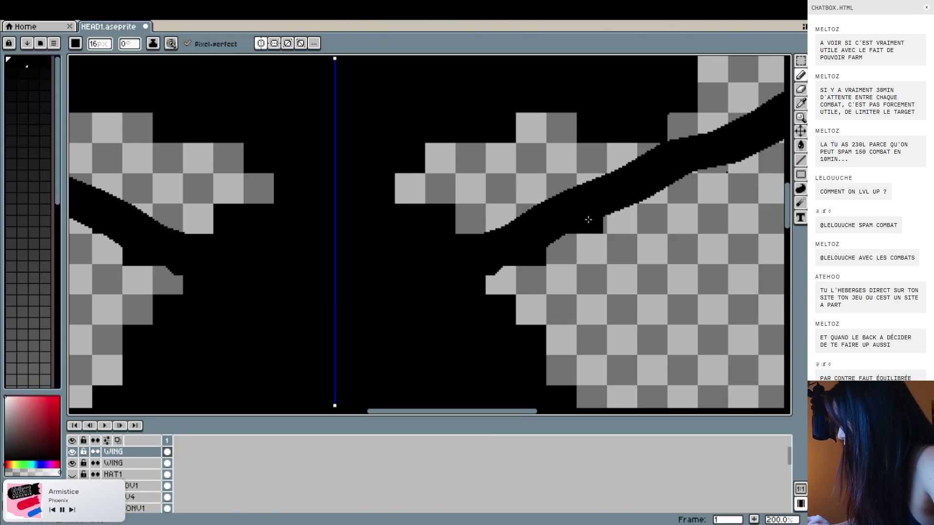
scroll(590, 219, "right", 2)
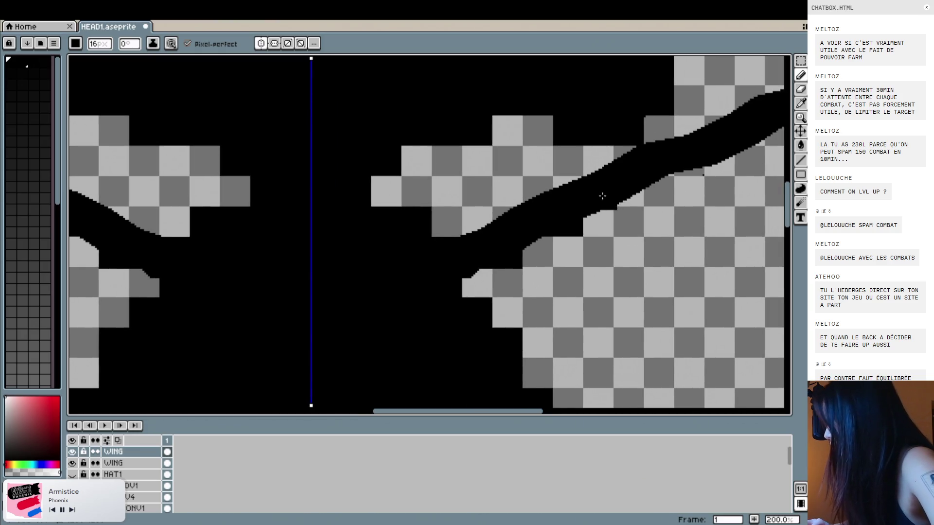
scroll(600, 193, "right", 3)
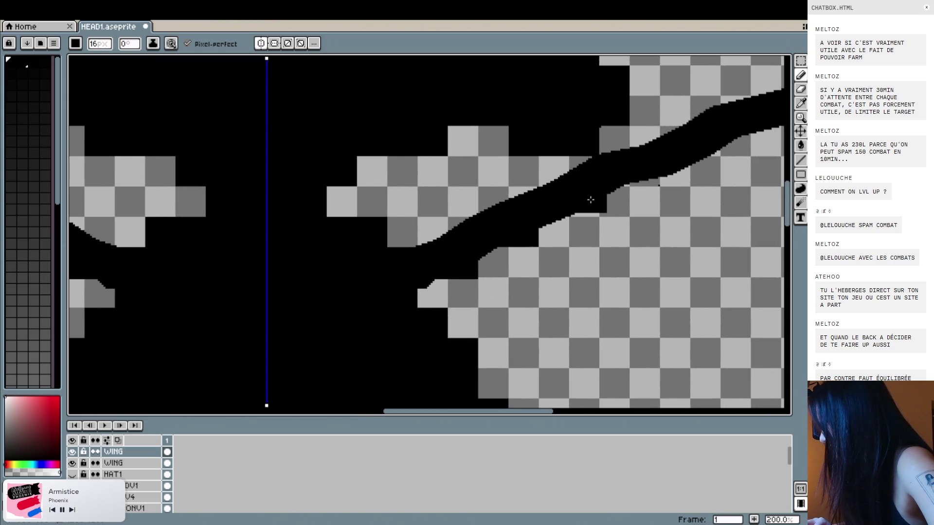
left_click_drag(585, 203, 616, 202)
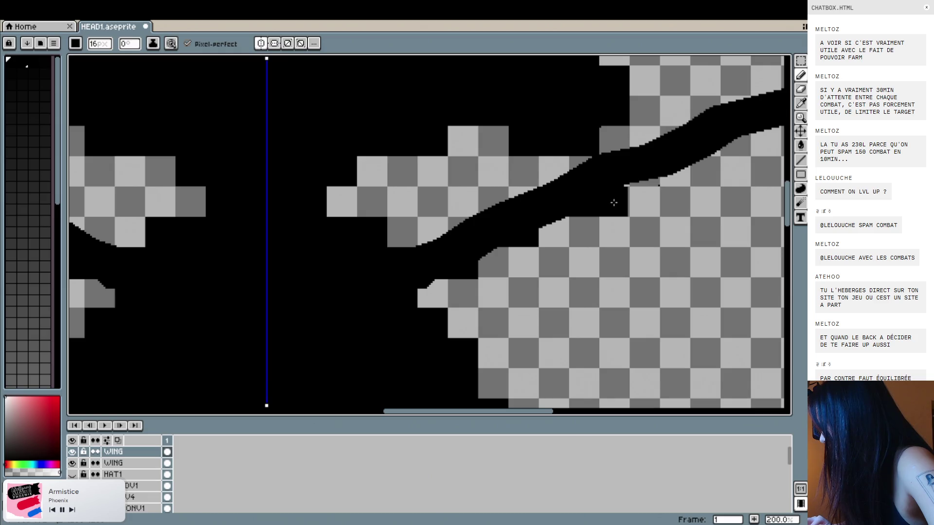
key("ctrl+z")
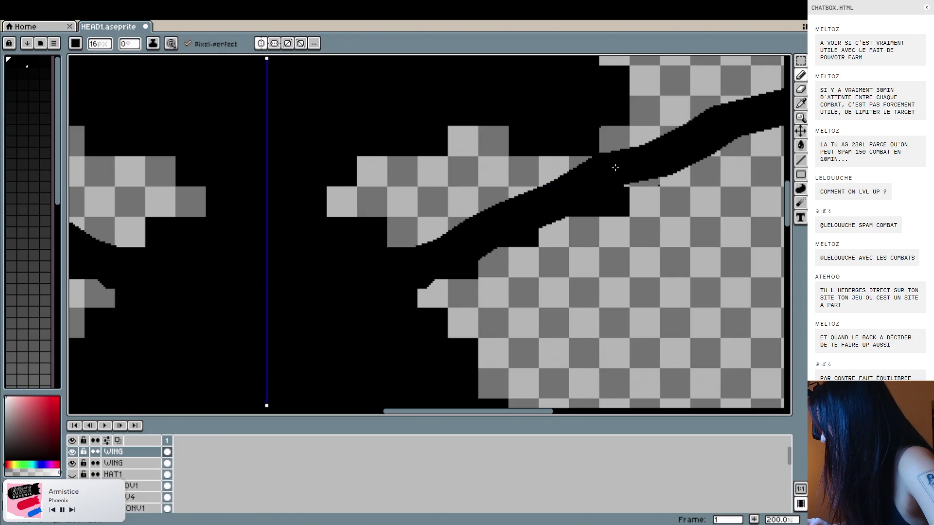
left_click_drag(615, 171, 583, 181)
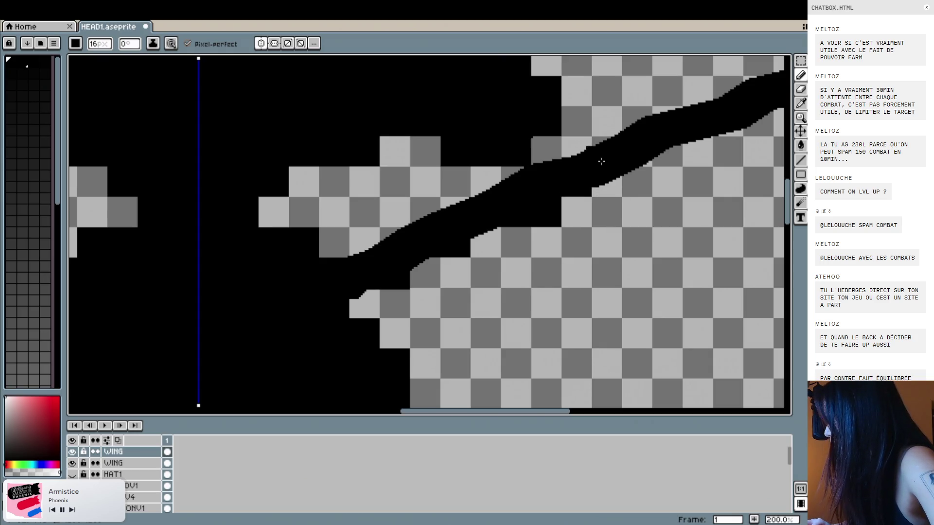
Toggle the second WING layer on and off to compare the wing strokes
scroll(544, 254, "down", 1)
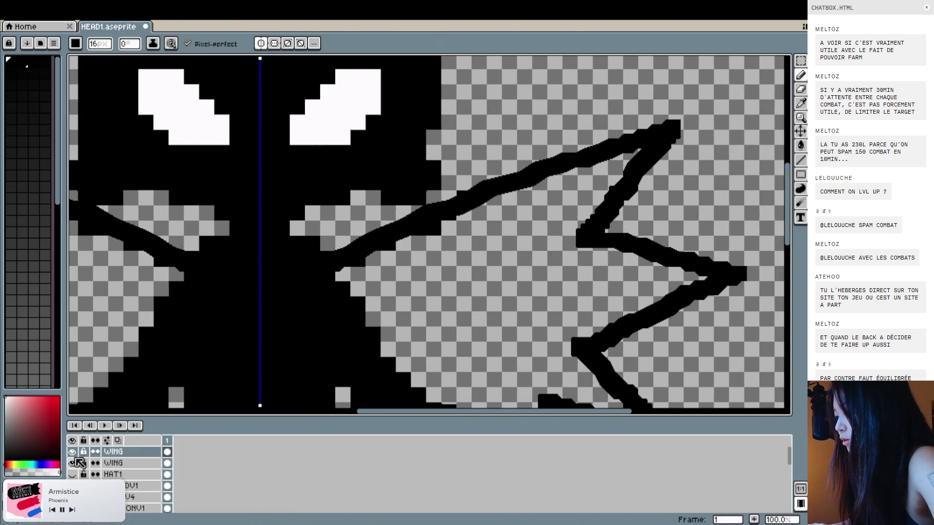
left_click(72, 463)
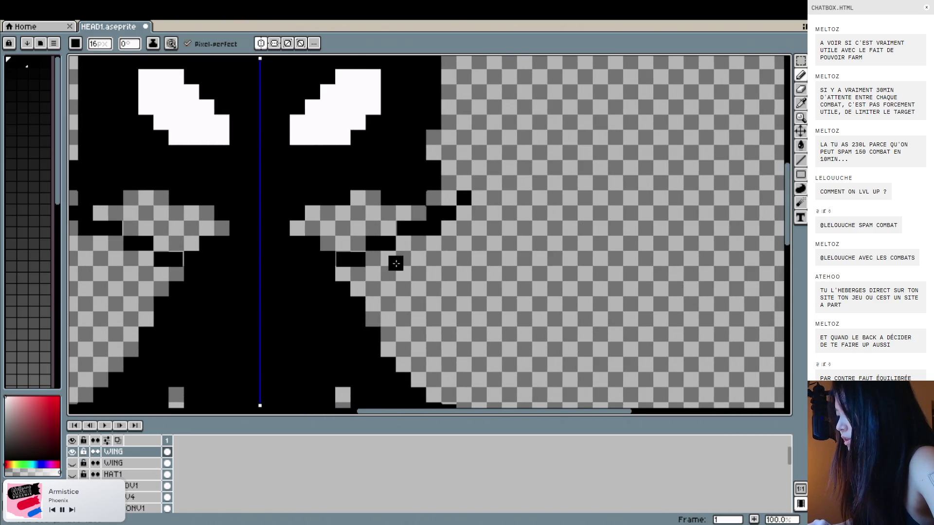
scroll(395, 263, "down", 2)
scroll(395, 263, "up", 1)
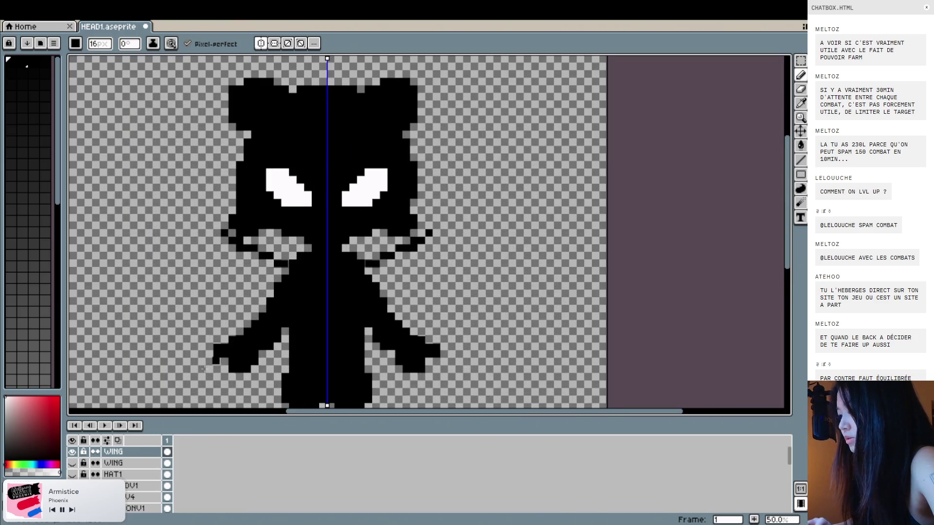
left_click(72, 463)
scroll(320, 274, "up", 1)
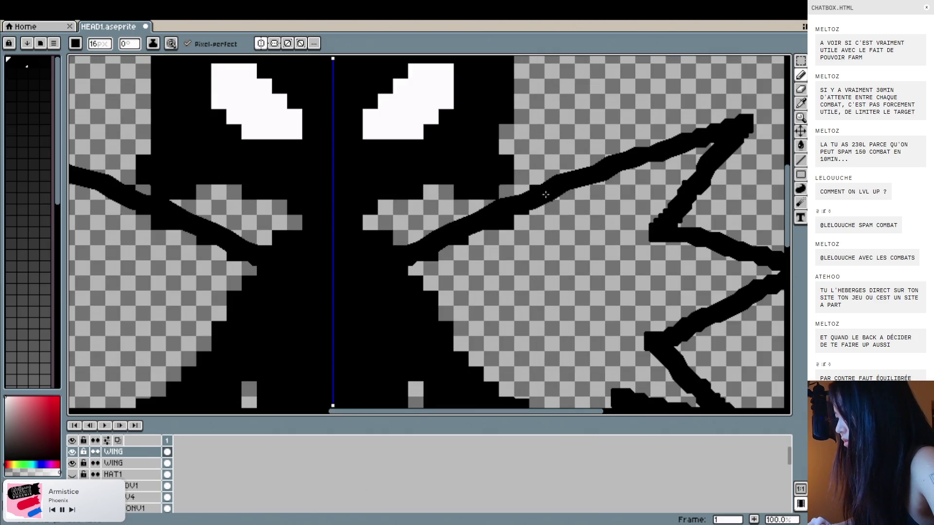
scroll(359, 269, "up", 1)
left_click(73, 463)
left_click(72, 463)
left_click(72, 463)
left_click(72, 463)
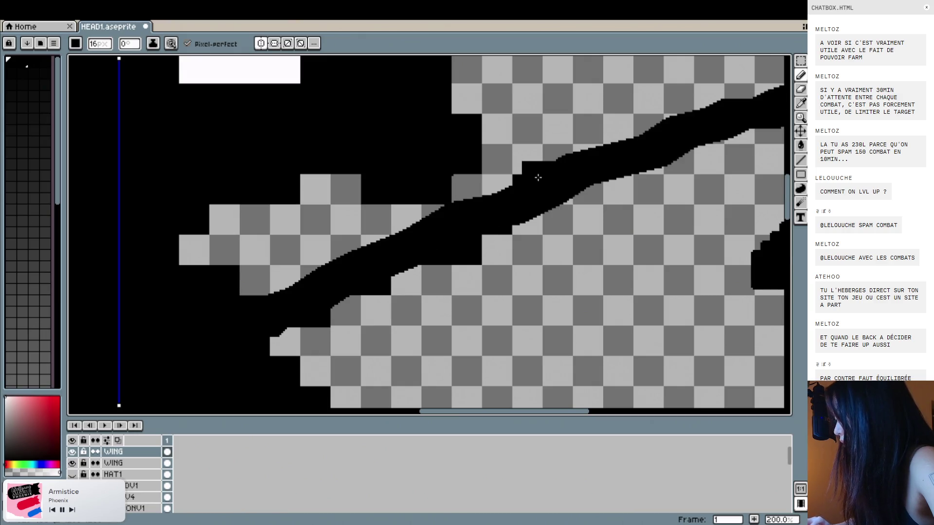
Select the lower WING layer briefly, then return to the upper one and compare again
scroll(535, 181, "right", 2)
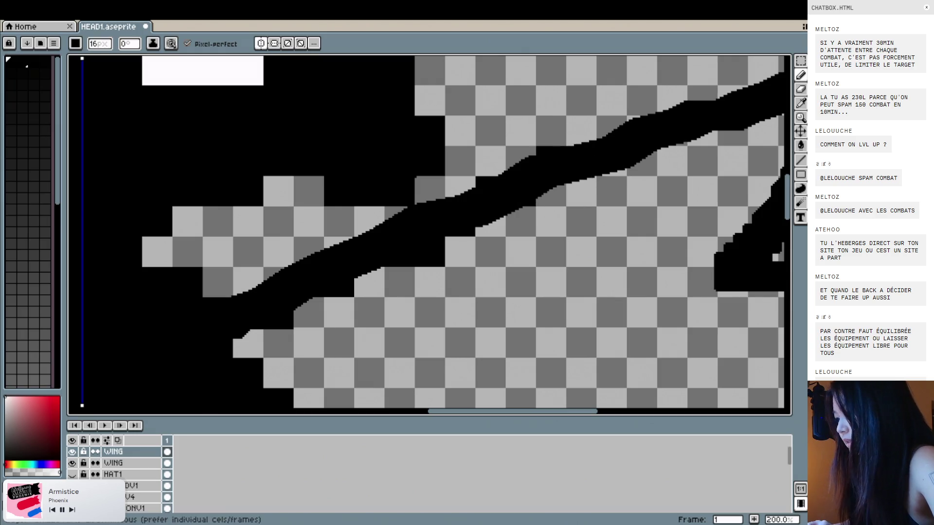
left_click(129, 465)
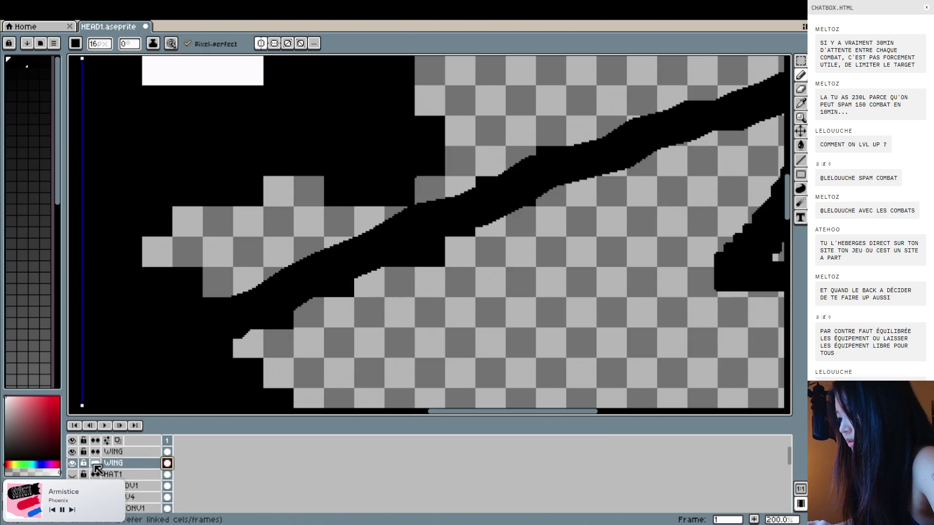
double_click(117, 465)
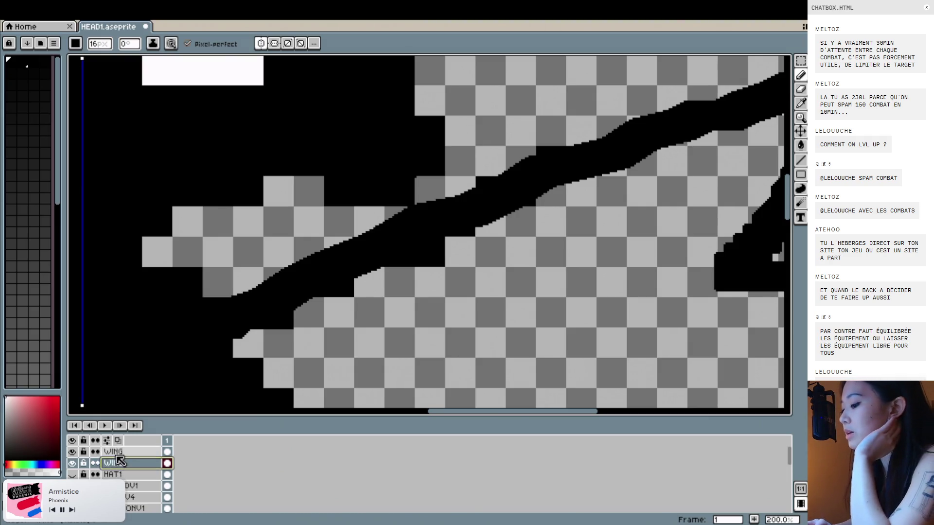
left_click(136, 452)
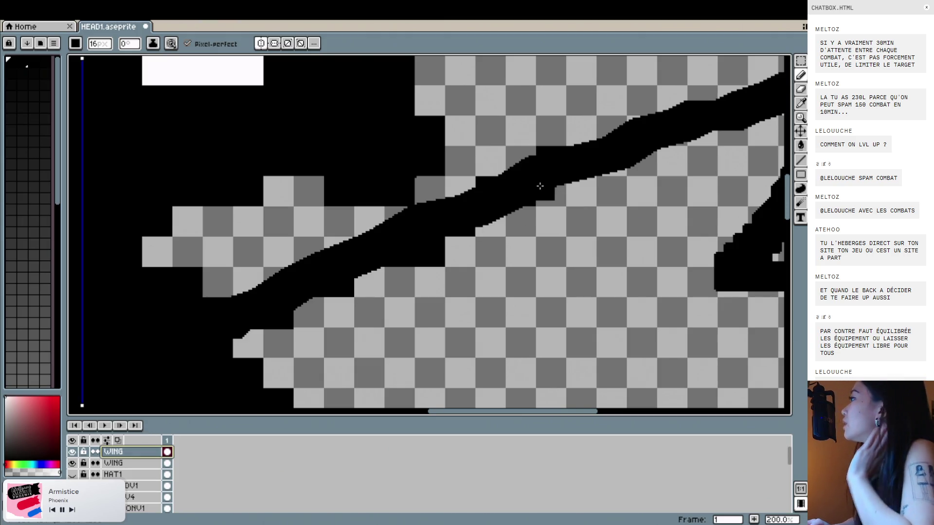
left_click(74, 463)
left_click(74, 464)
left_click(74, 464)
left_click(74, 463)
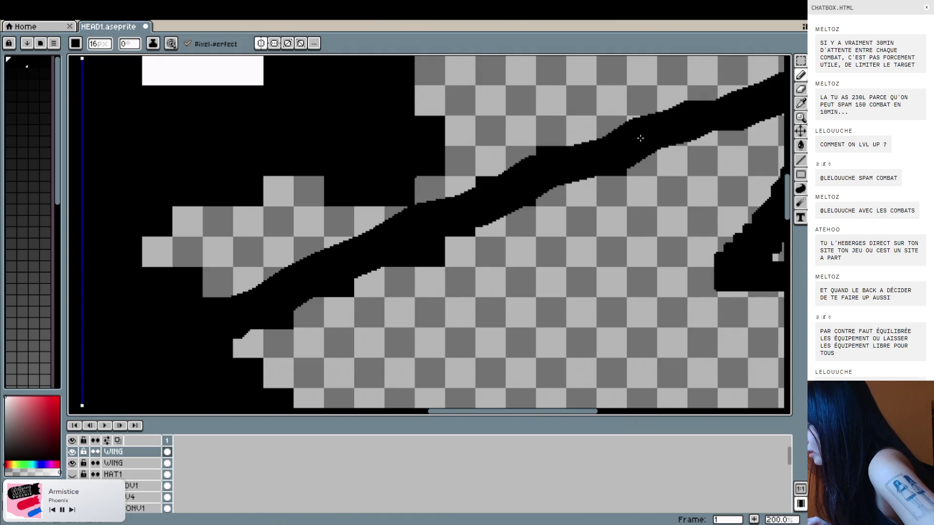
Thicken the upper wing stroke's edges and fill the wing tip with black
scroll(641, 131, "right", 1)
scroll(588, 139, "right", 3)
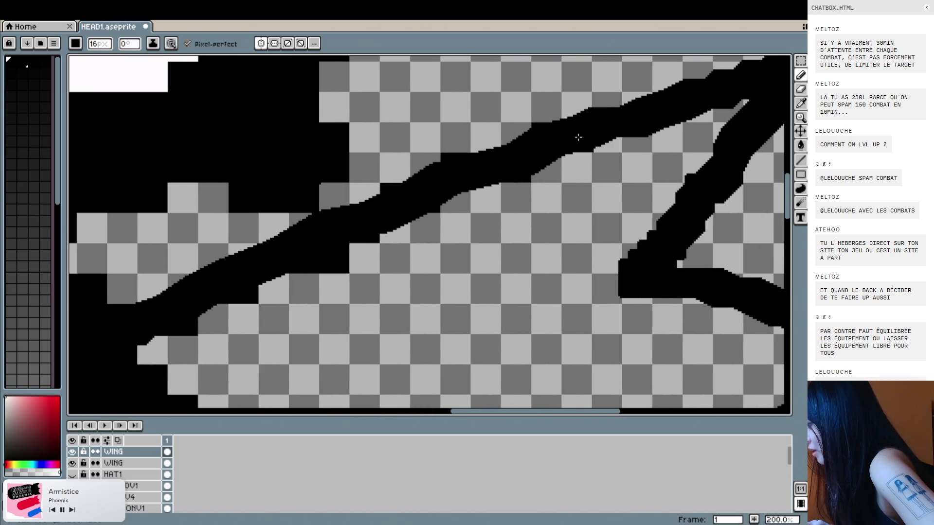
left_click_drag(577, 138, 609, 137)
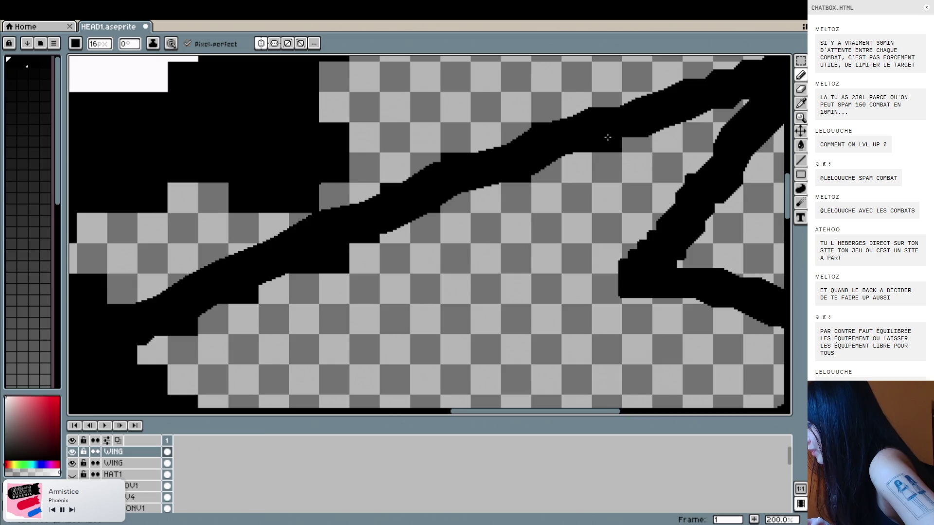
left_click_drag(632, 103, 638, 110)
scroll(628, 108, "right", 2)
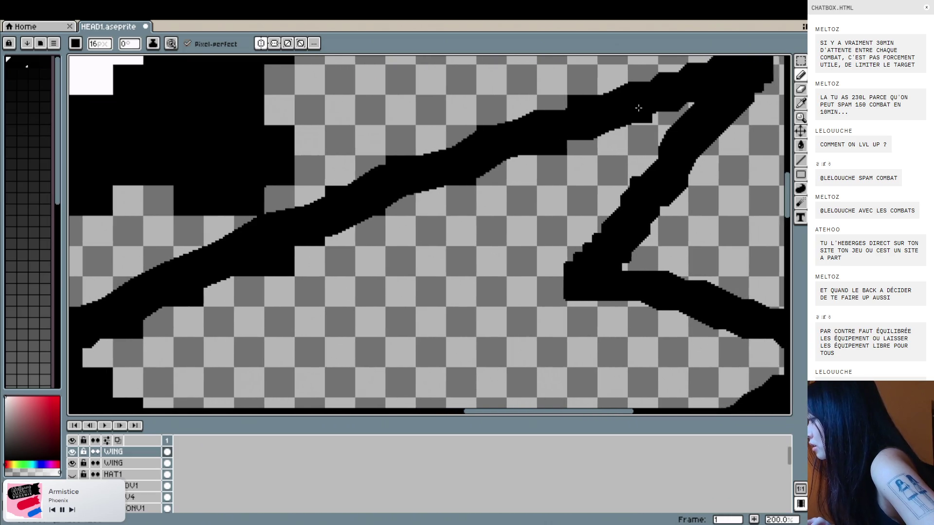
left_click_drag(607, 110, 666, 110)
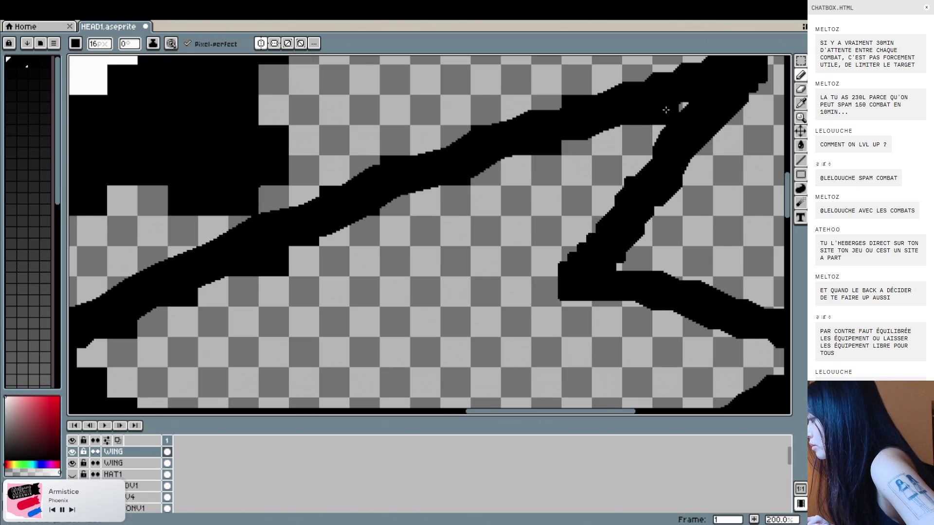
scroll(666, 110, "right", 2)
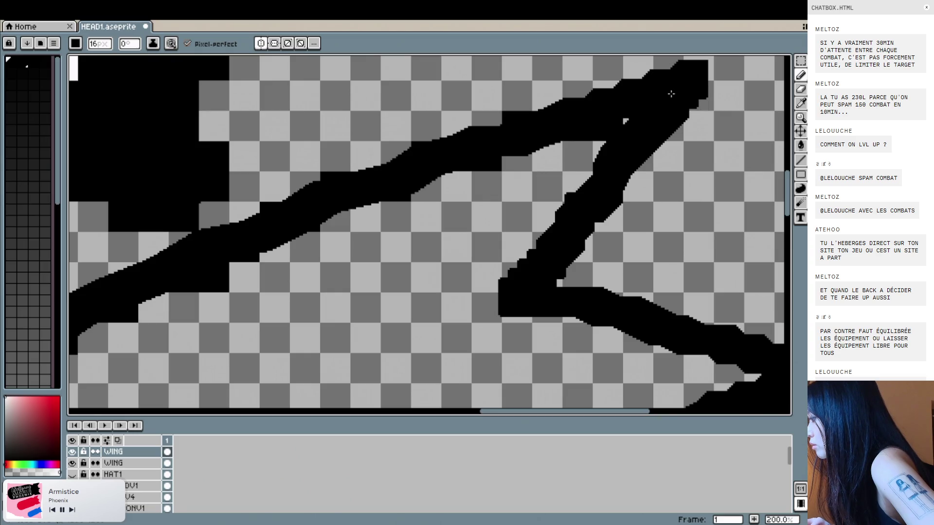
left_click_drag(670, 97, 697, 97)
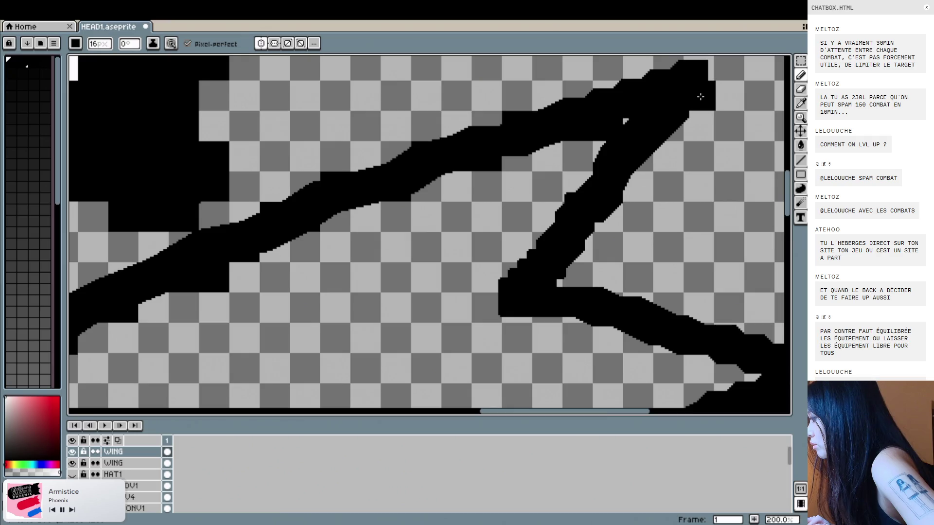
left_click_drag(669, 126, 634, 154)
Fill the gap where the wing strokes meet and extend black along the lower stroke
scroll(639, 158, "down", 1)
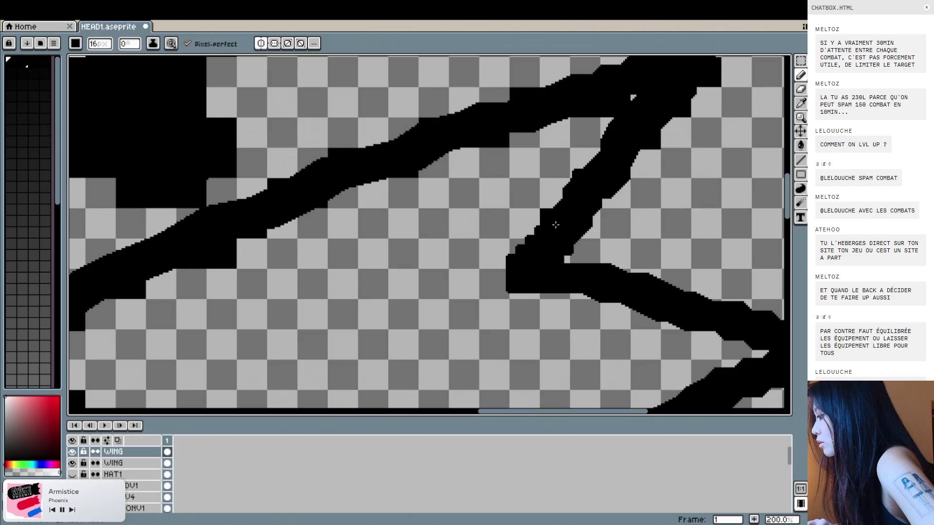
left_click_drag(550, 253, 521, 254)
scroll(525, 254, "down", 2)
scroll(534, 250, "up", 2)
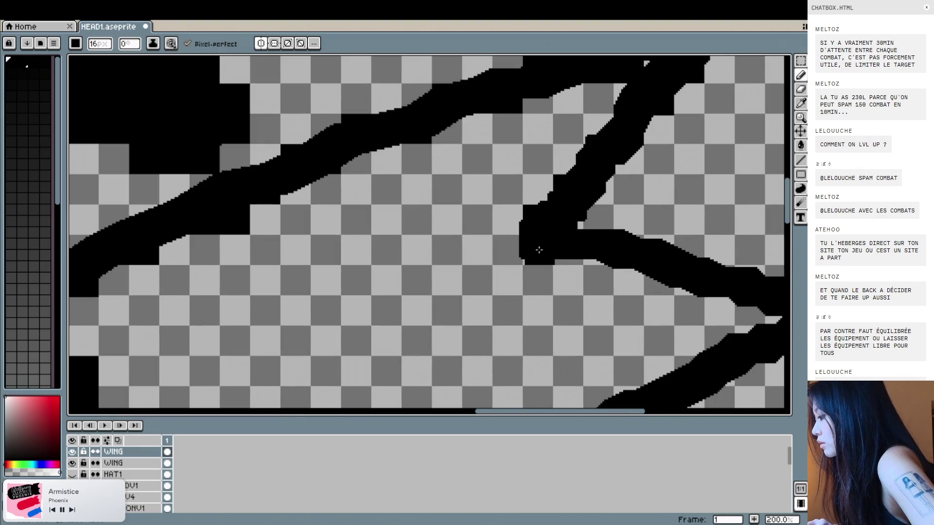
left_click_drag(537, 250, 629, 260)
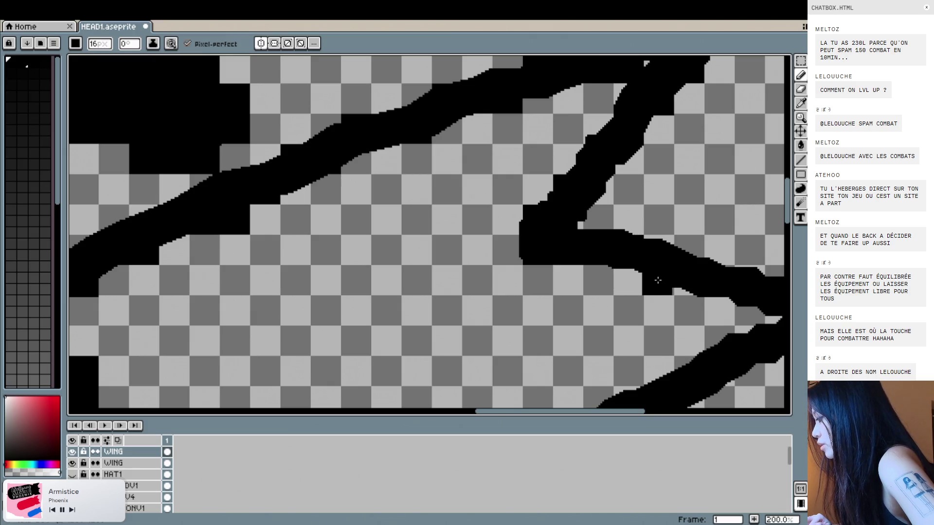
scroll(657, 278, "down", 2)
scroll(654, 265, "right", 2)
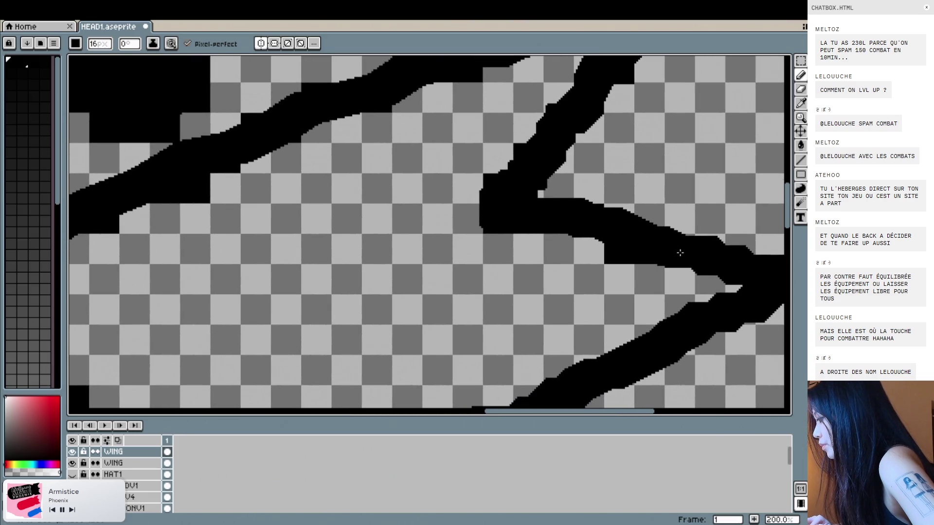
scroll(700, 265, "down", 1)
scroll(700, 265, "right", 1)
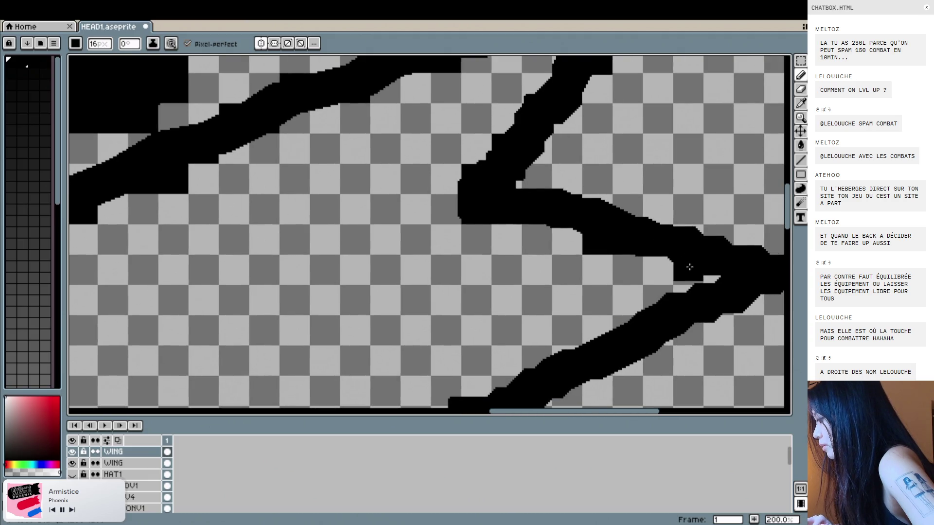
scroll(688, 271, "down", 2)
scroll(688, 271, "right", 2)
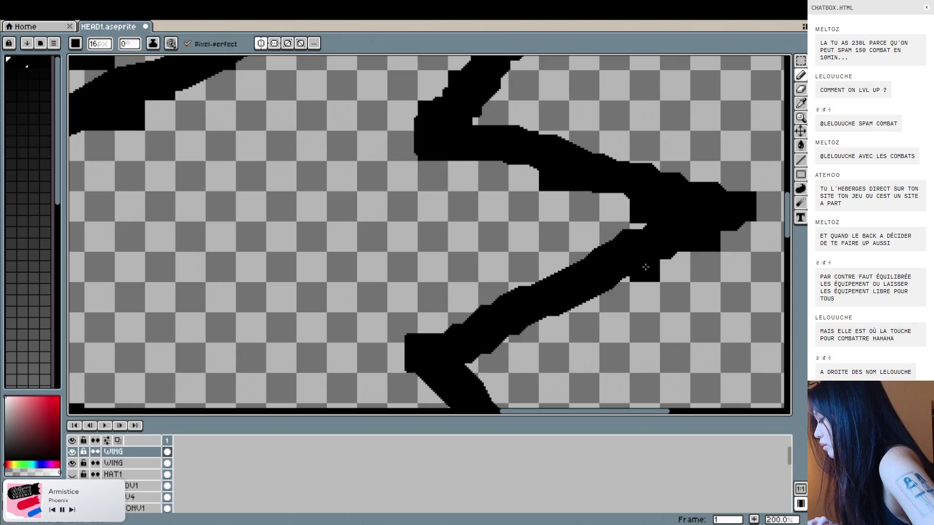
Add black pixels along the right and lower edges of the thick wing stroke
scroll(646, 267, "left", 2)
scroll(642, 241, "down", 2)
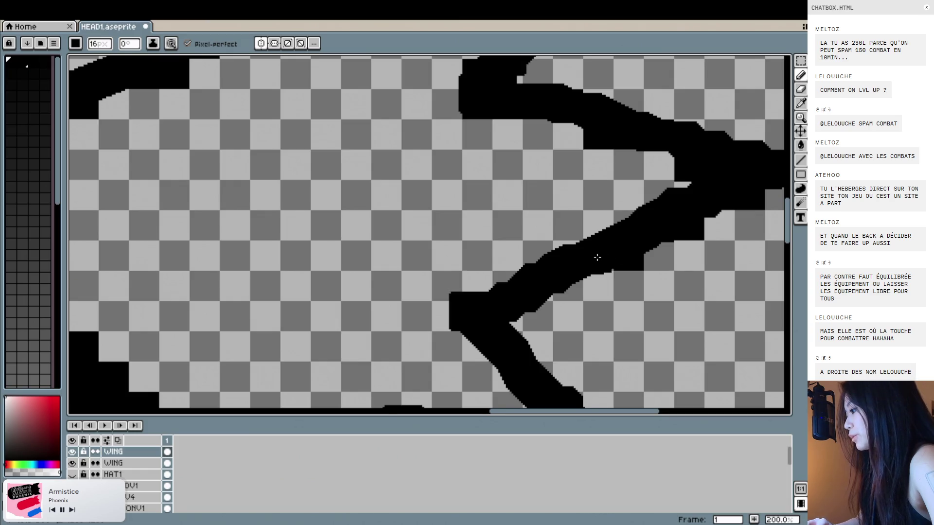
scroll(629, 255, "left", 2)
scroll(605, 245, "down", 2)
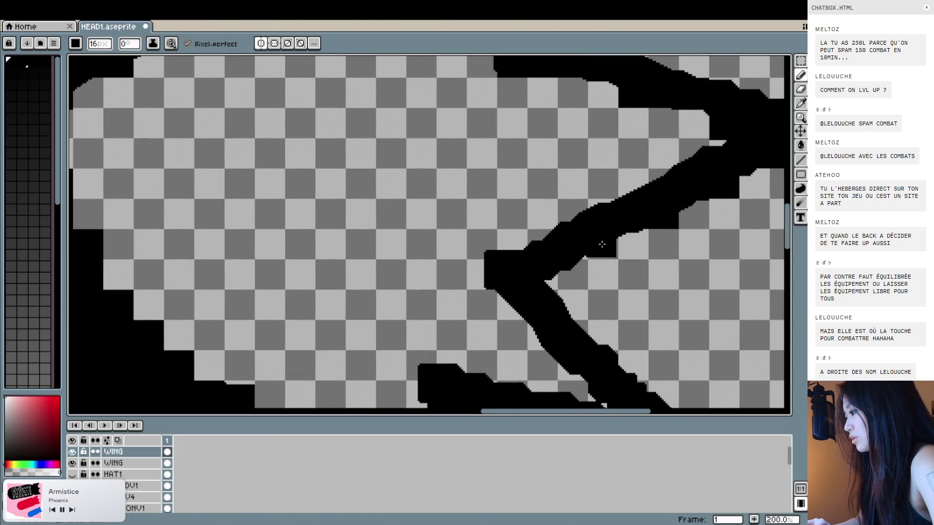
mouse_move(602, 245)
left_mouse_down()
mouse_move(574, 245)
mouse_move(543, 274)
left_mouse_up()
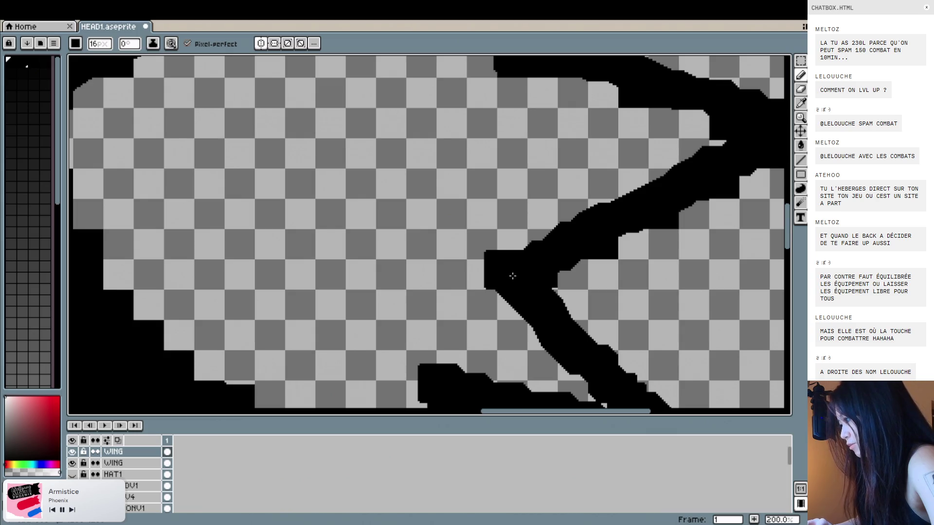
scroll(543, 272, "down", 2)
scroll(547, 255, "down", 1)
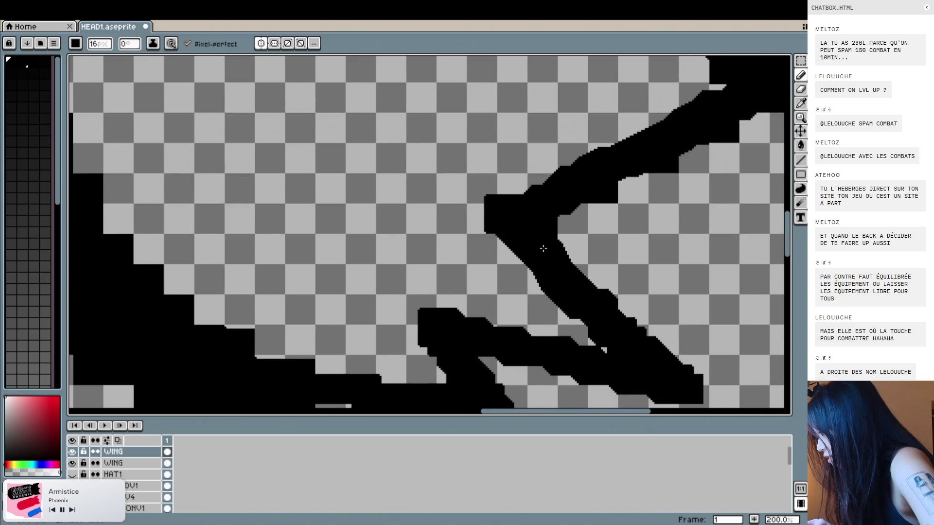
scroll(543, 248, "down", 2)
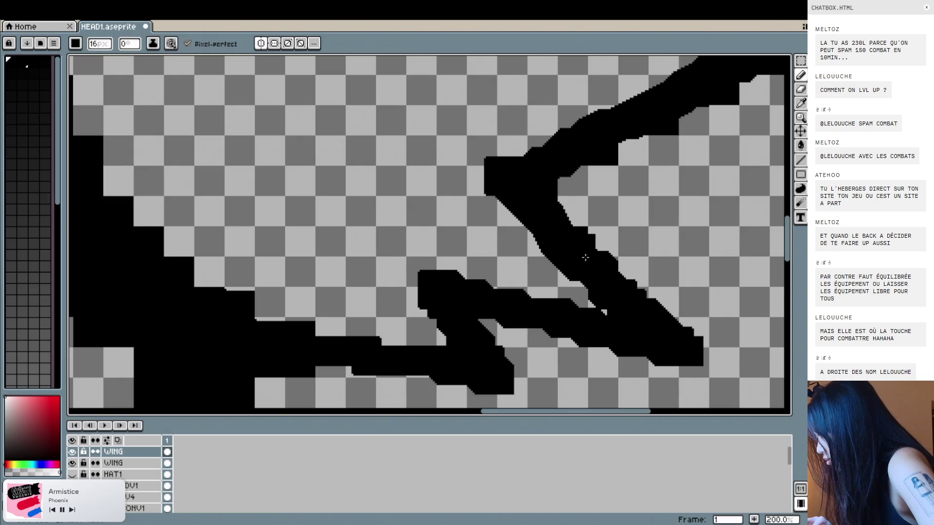
scroll(603, 270, "down", 3)
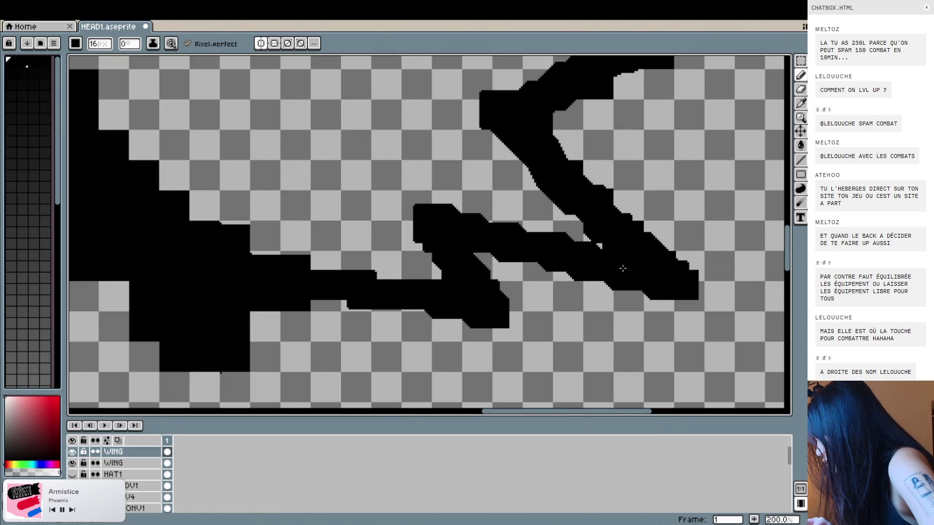
mouse_move(627, 269)
left_mouse_down()
mouse_move(587, 269)
mouse_move(568, 236)
mouse_move(537, 234)
left_mouse_up()
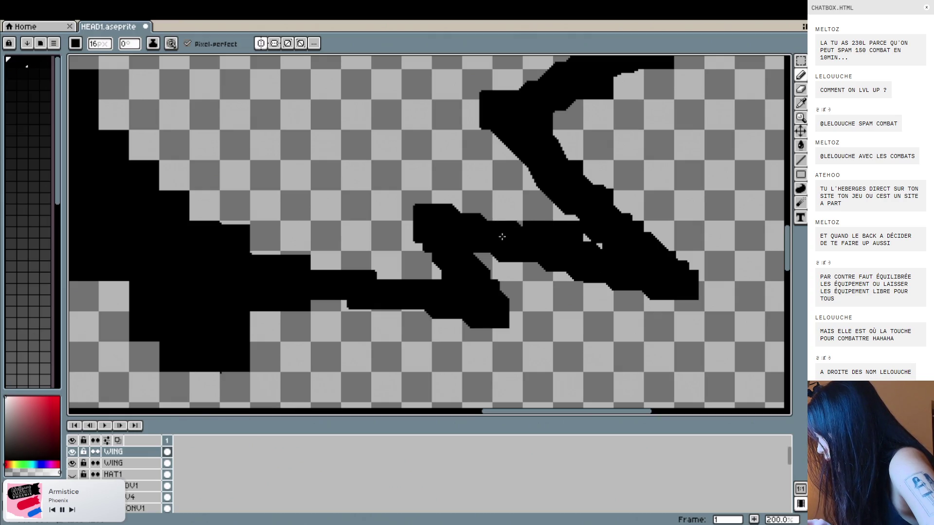
Paint a black block at the shape's top edge and fill the notch in the wing
scroll(508, 237, "left", 3)
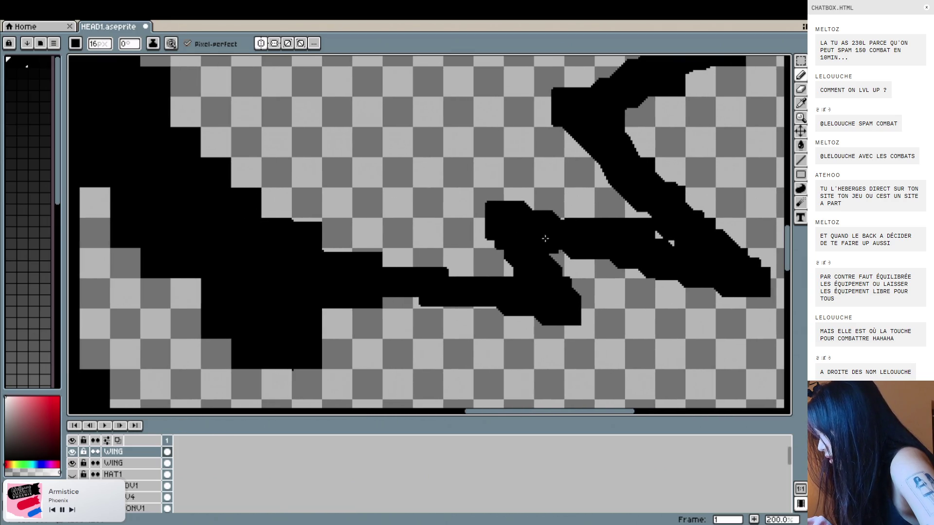
left_click(519, 206)
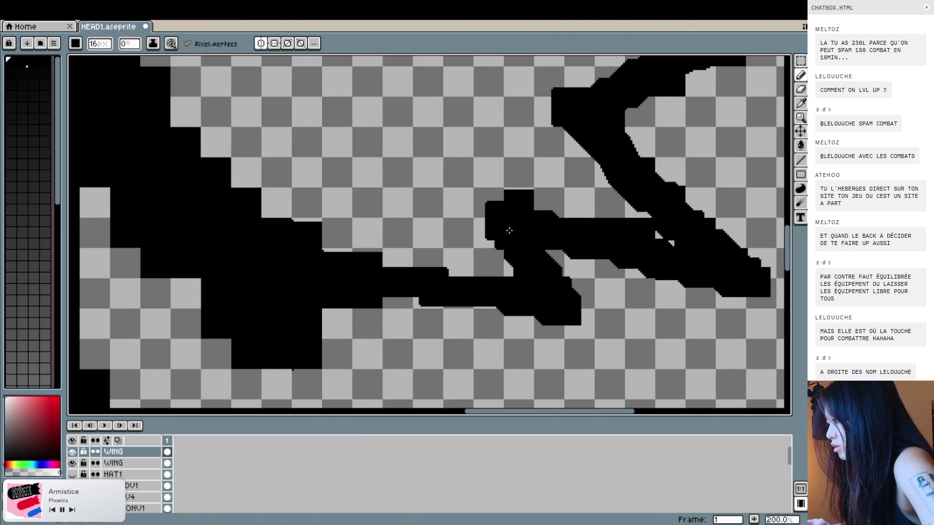
left_click_drag(489, 209, 489, 233)
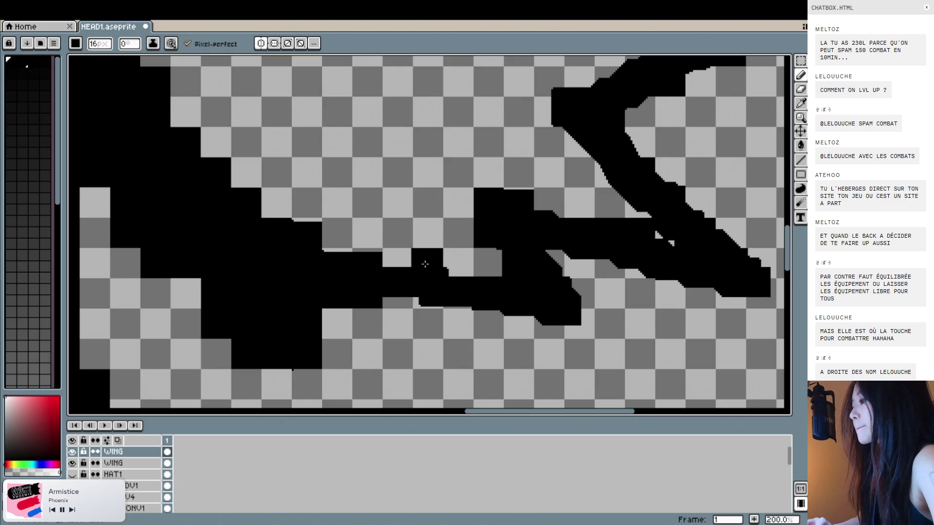
scroll(396, 263, "down", 1)
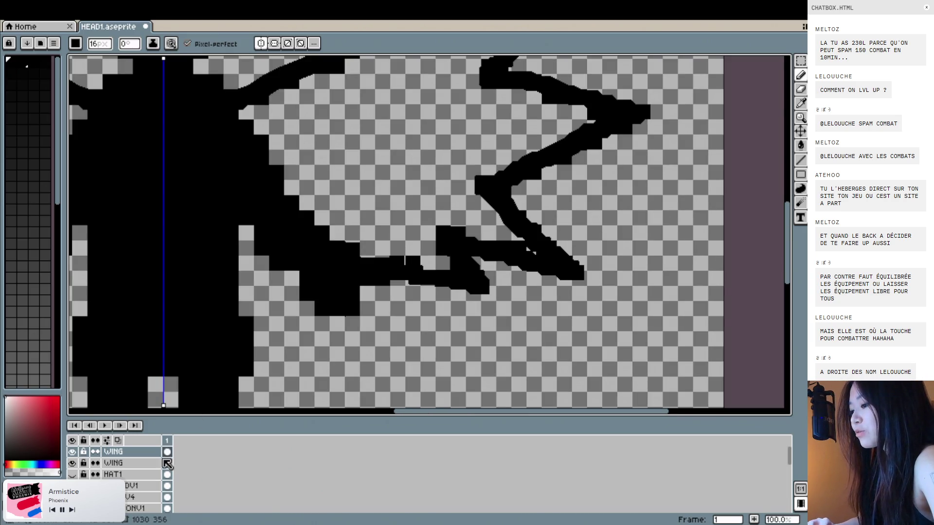
Hide and re-show the thick-stroke WING layer to compare, selecting the lower WING layer
left_click(72, 463)
scroll(198, 367, "down", 2)
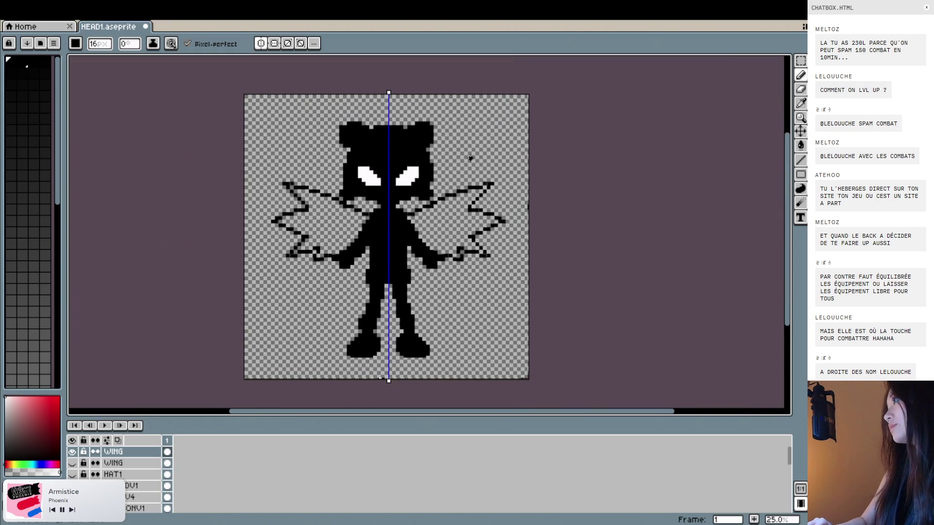
scroll(488, 169, "up", 2)
scroll(488, 170, "down", 1)
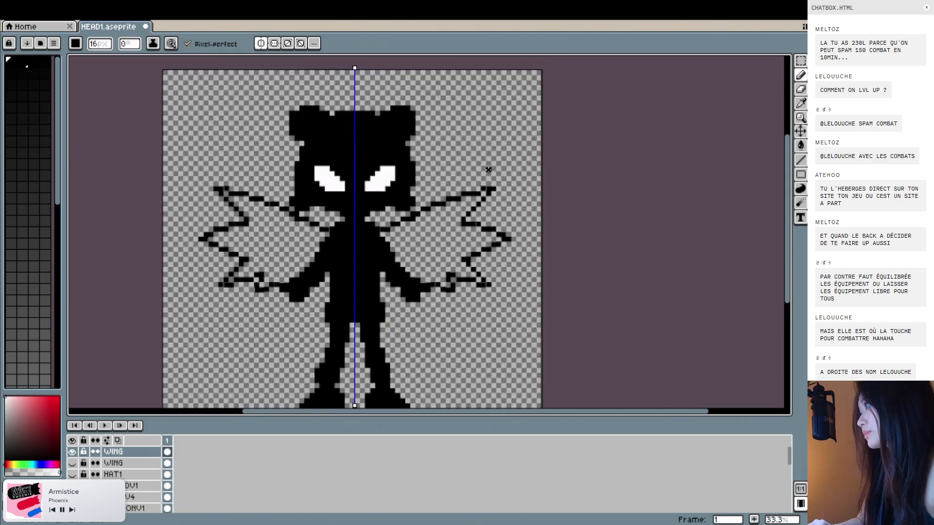
scroll(488, 169, "down", 1)
scroll(488, 169, "up", 1)
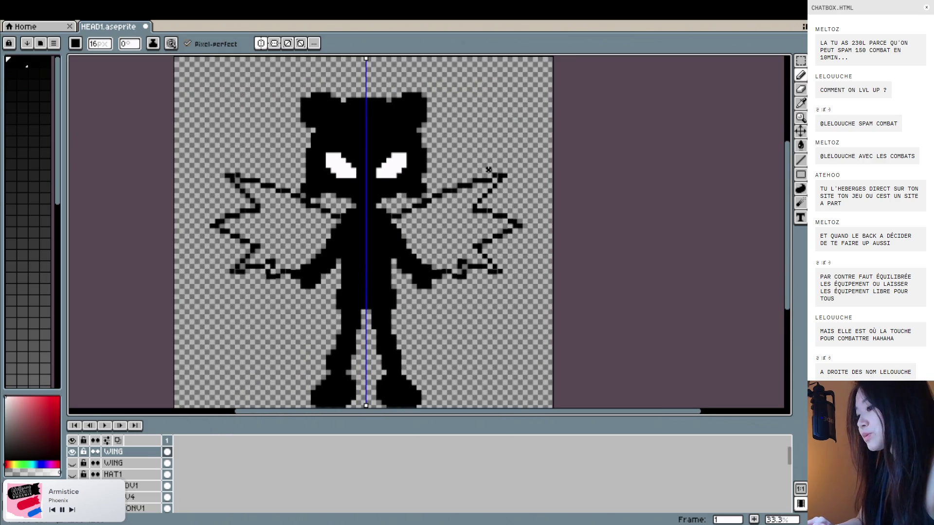
left_click(122, 463)
left_click(73, 464)
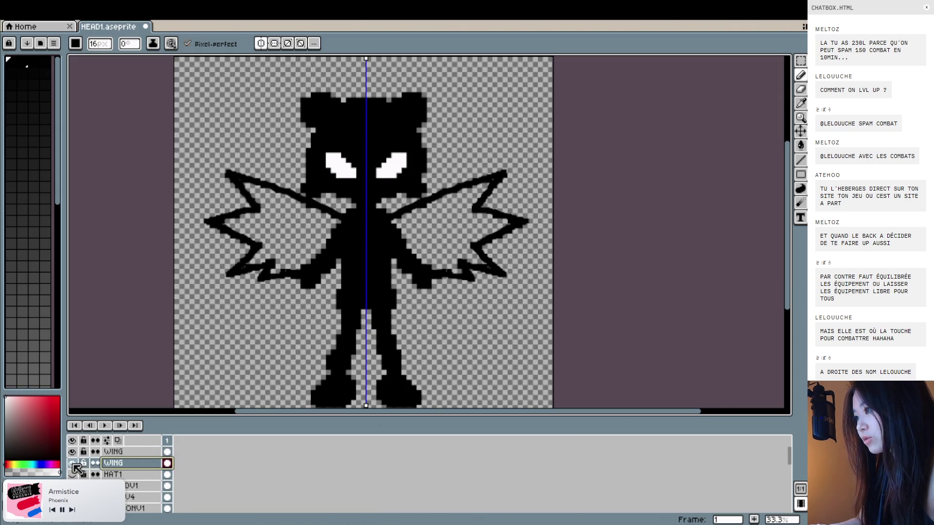
Set the lower WING layer's opacity to 40%, hide it, and select the upper WING layer
right_click(115, 473)
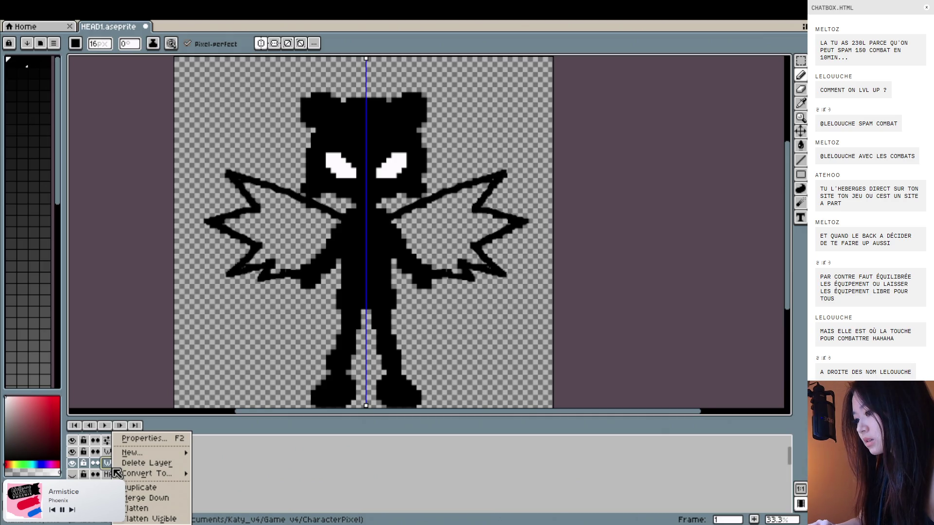
left_click(144, 439)
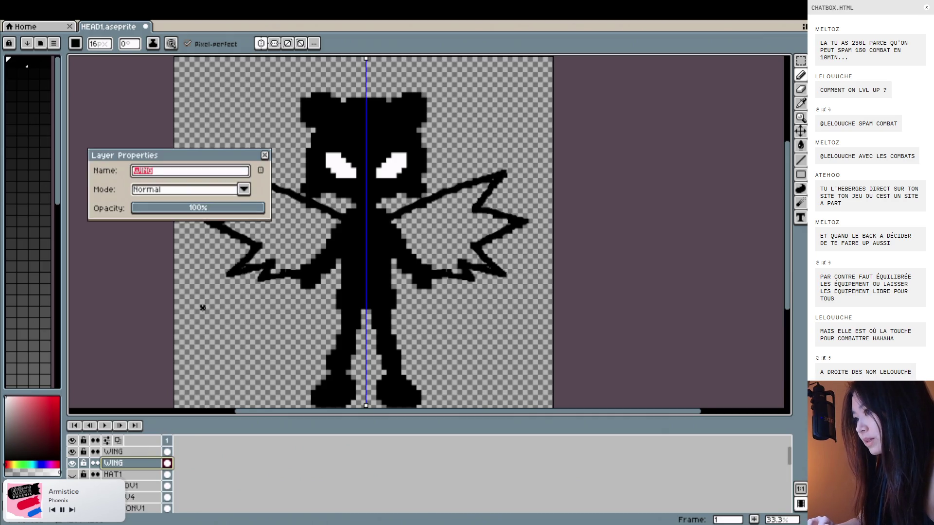
left_click_drag(197, 208, 185, 208)
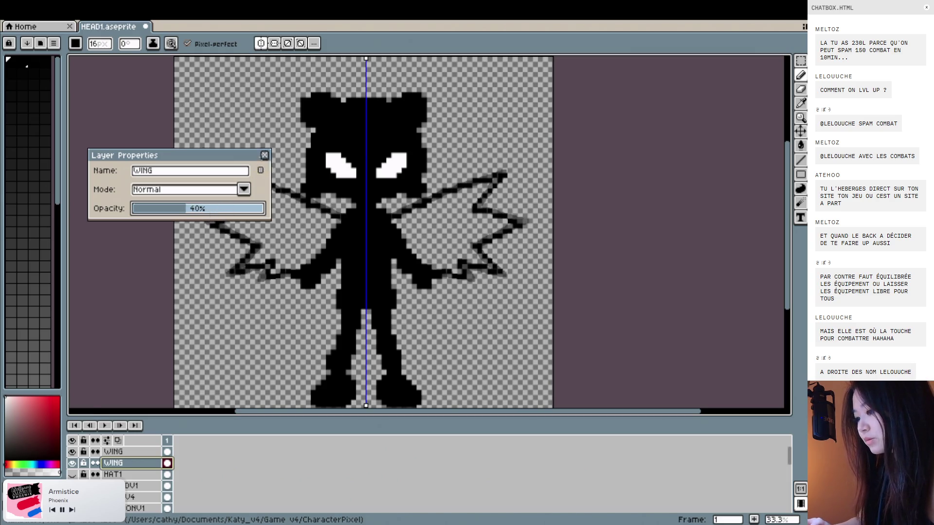
left_click(264, 155)
left_click(73, 463)
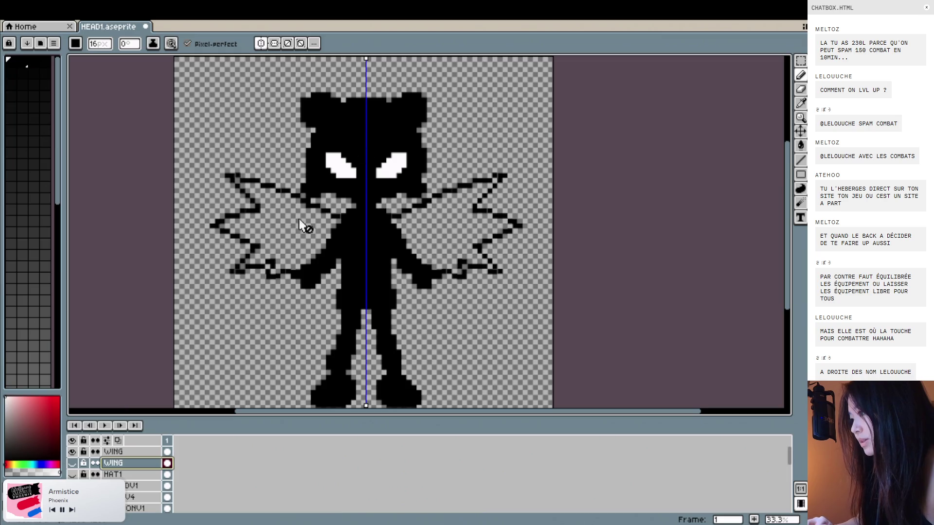
left_click(129, 451)
scroll(489, 186, "up", 1)
scroll(401, 229, "up", 1)
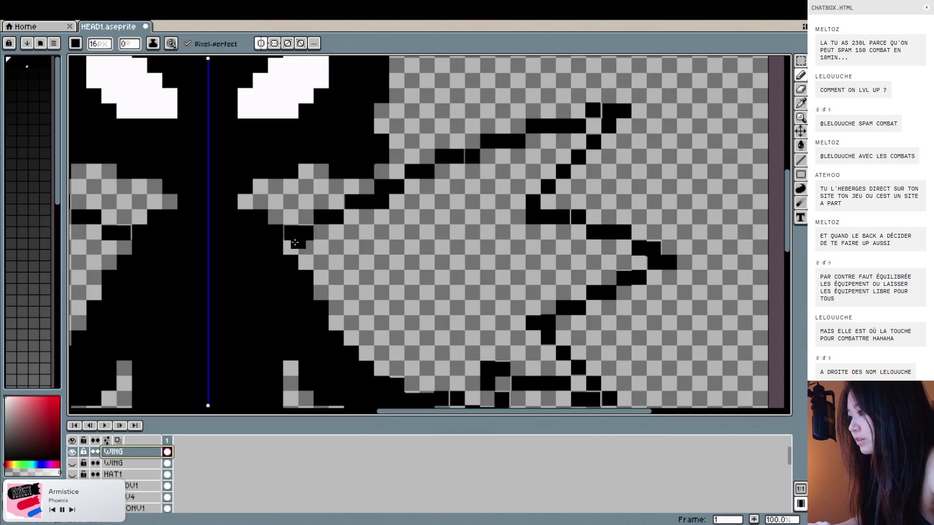
Extend the black wing outline rightward and fill a black pixel block into its notch
scroll(287, 234, "up", 2)
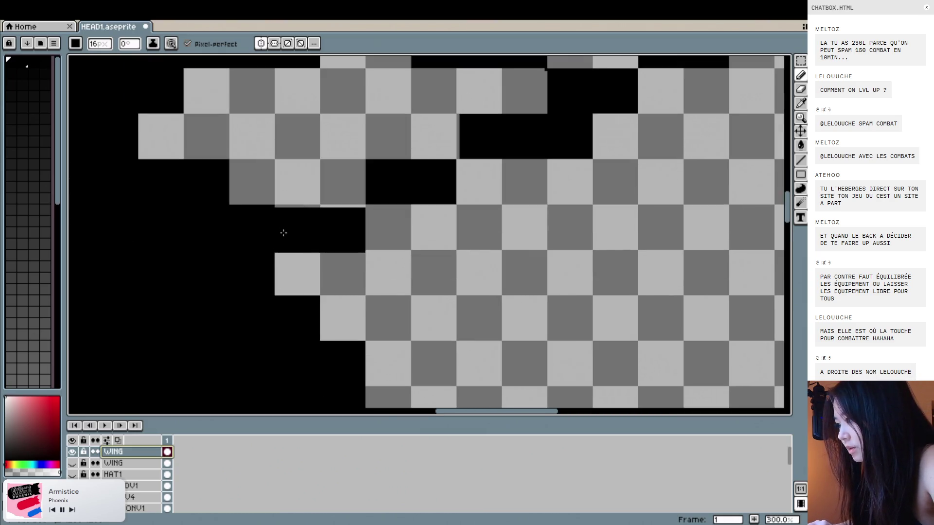
left_click_drag(283, 229, 309, 229)
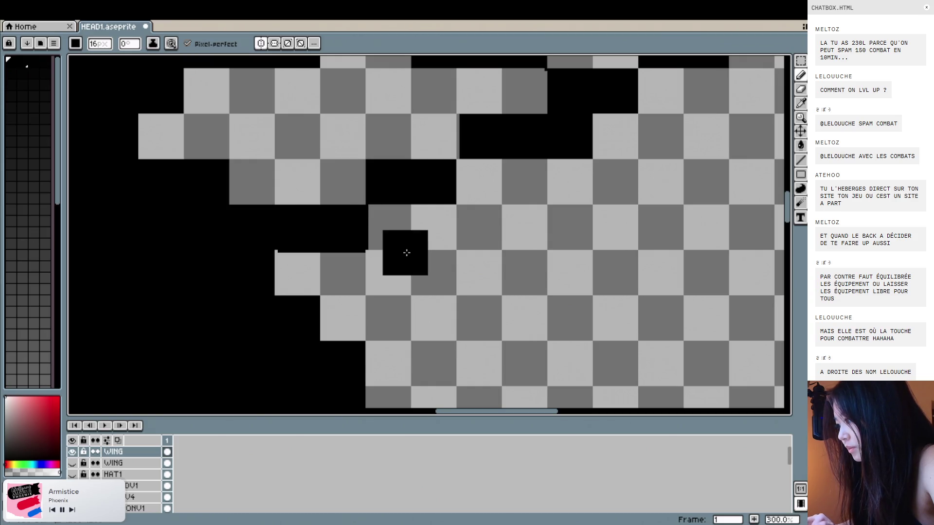
left_click(480, 142)
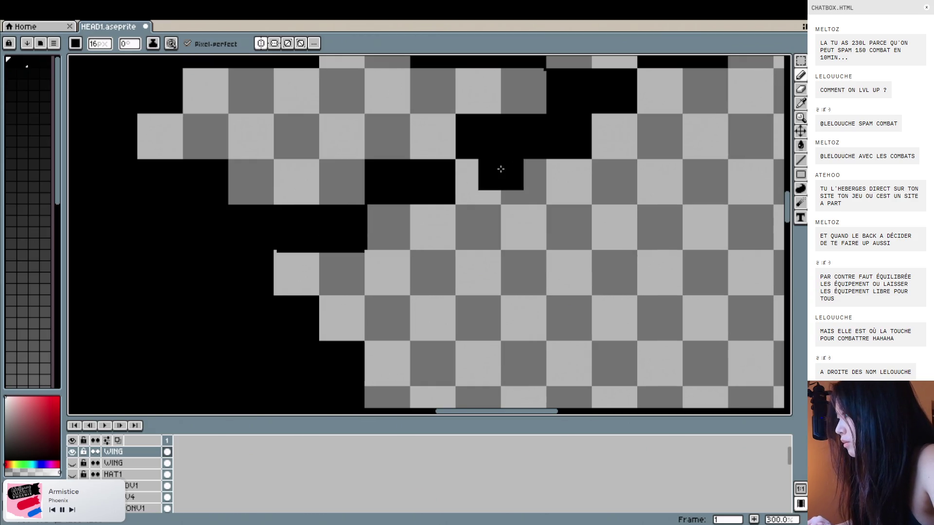
Thicken the wing outline's diagonal edge with a black stroke on the WING layer
scroll(475, 142, "right", 3)
scroll(476, 142, "up", 2)
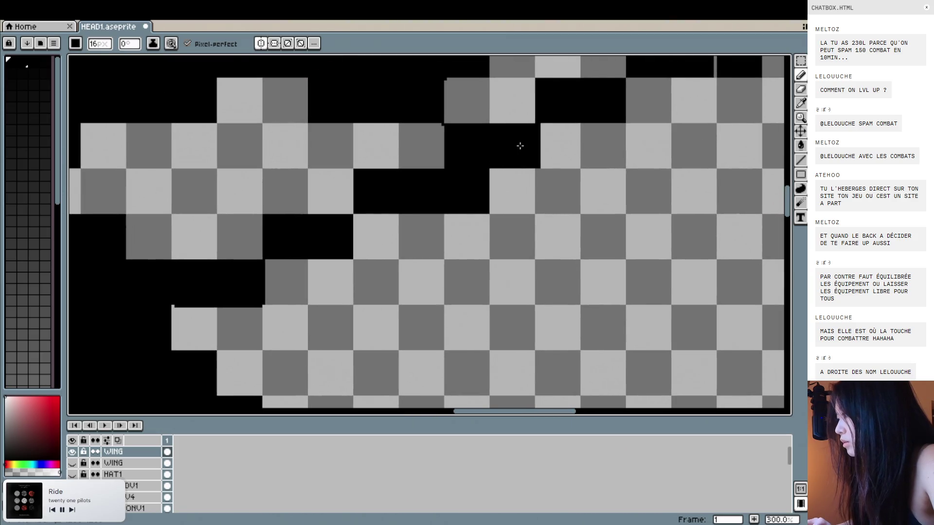
scroll(523, 146, "right", 3)
scroll(524, 147, "up", 2)
scroll(600, 125, "right", 3)
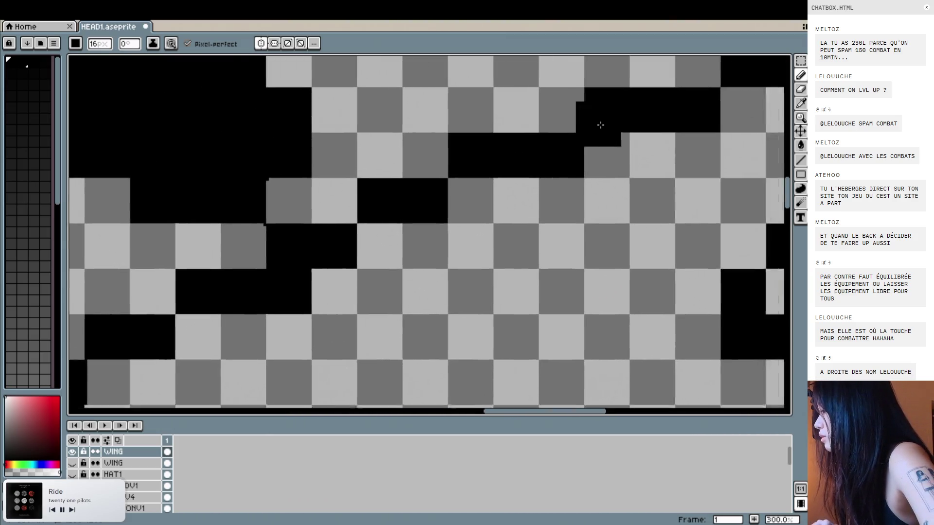
scroll(600, 125, "up", 2)
scroll(599, 125, "right", 3)
scroll(632, 125, "right", 3)
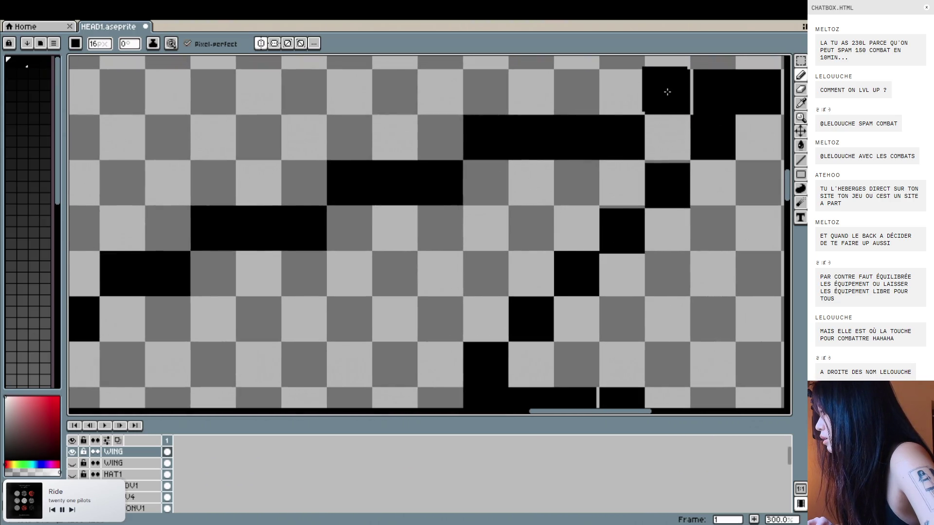
scroll(633, 97, "right", 2)
scroll(632, 96, "up", 1)
scroll(580, 102, "right", 2)
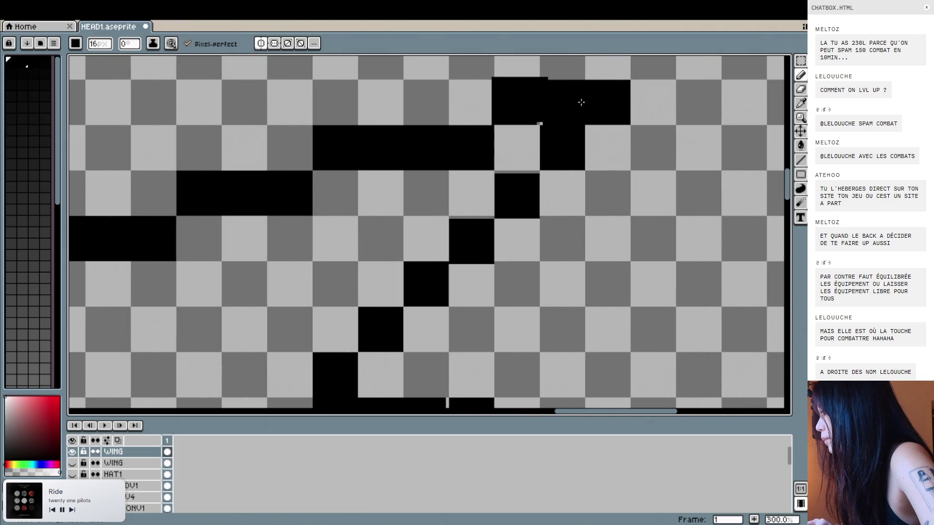
left_click_drag(609, 101, 512, 140)
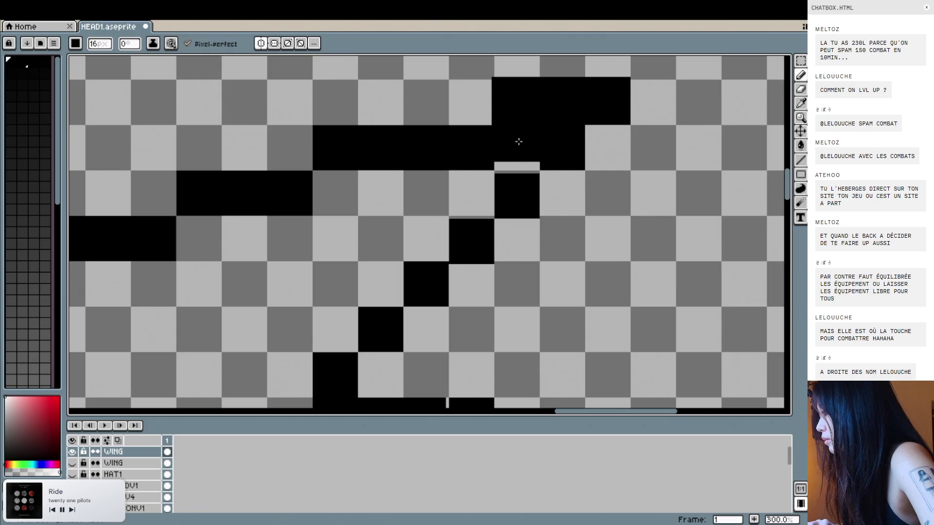
scroll(519, 145, "down", 1)
scroll(520, 146, "left", 1)
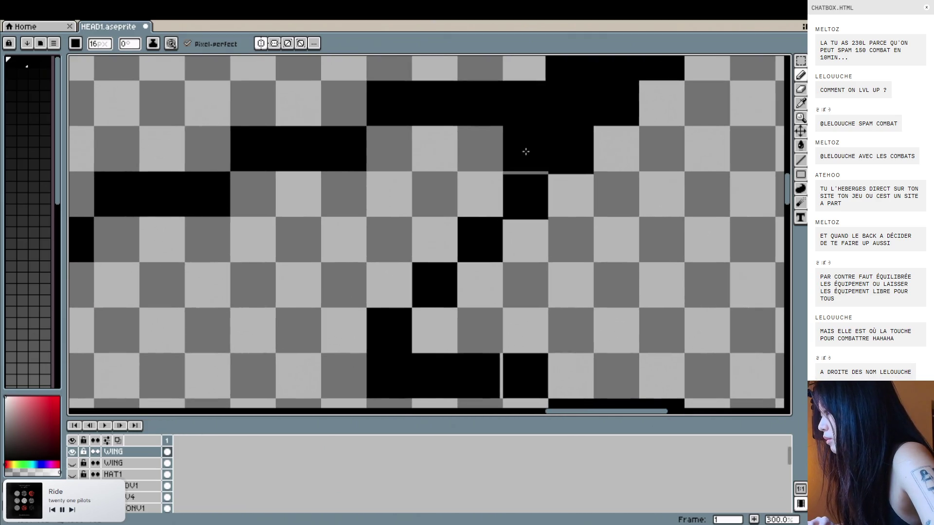